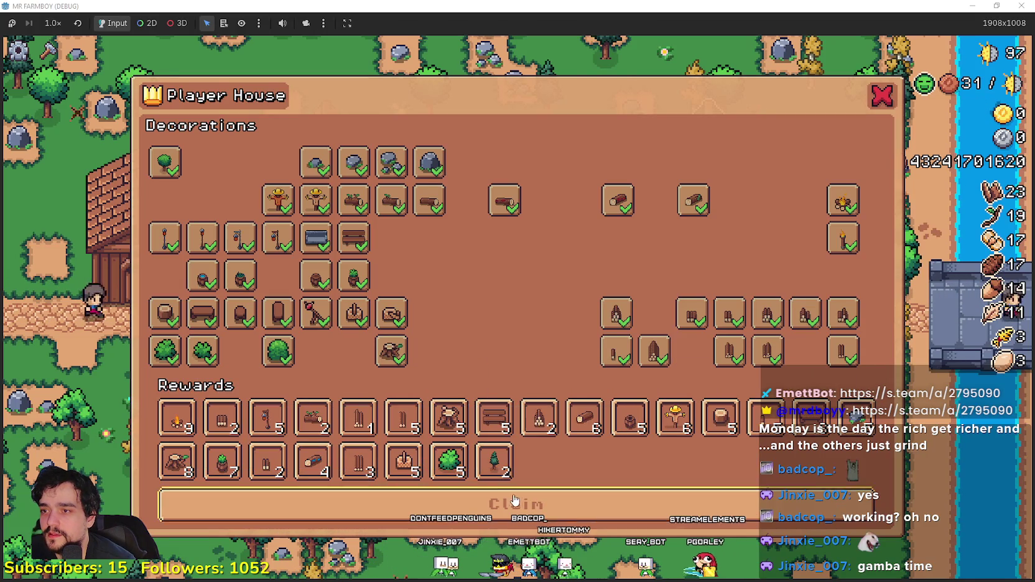
Step: Claim the first rewards, then roll and claim batches using Roll x16 and Roll x8
{"action": "left_click", "coordinate": [392, 504]}
{"action": "left_click", "coordinate": [751, 419]}
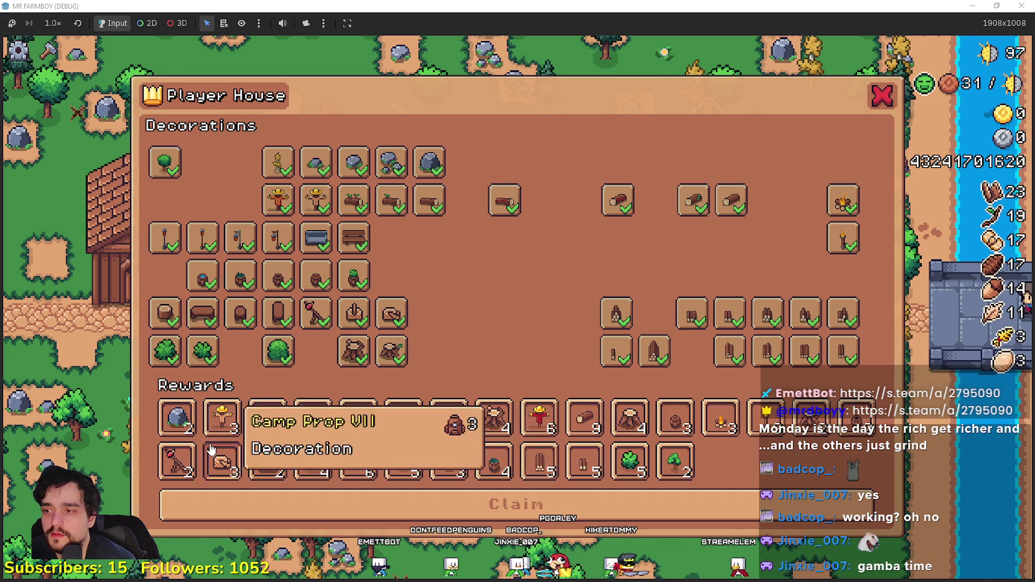
{"action": "left_click", "coordinate": [644, 503]}
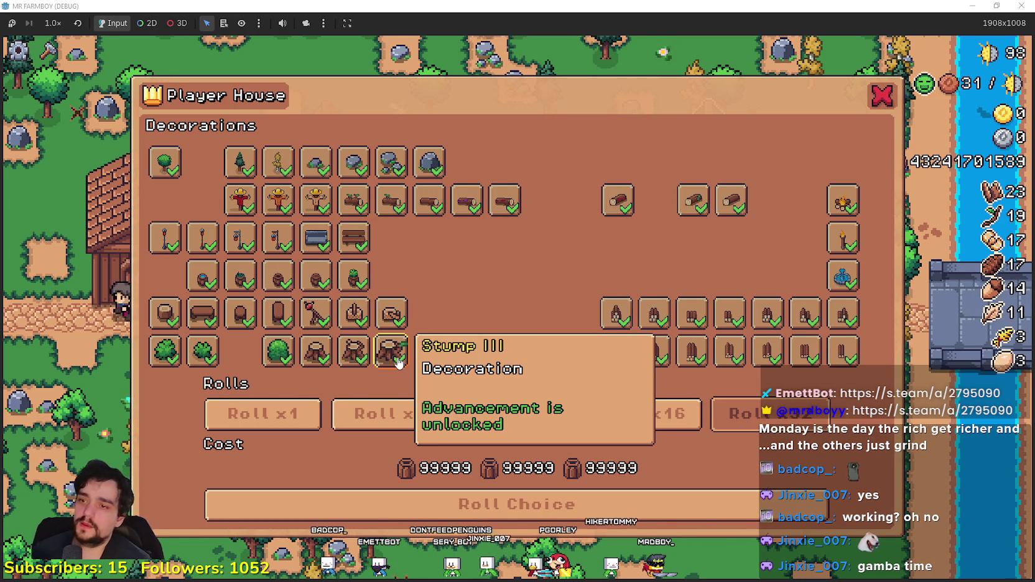
{"action": "left_click", "coordinate": [610, 421]}
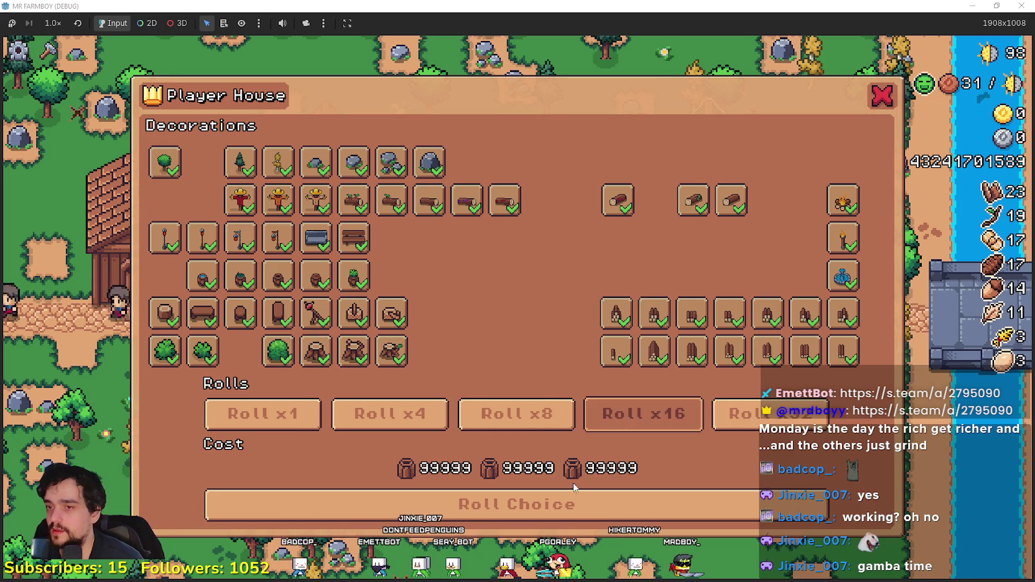
{"action": "left_click", "coordinate": [565, 507]}
{"action": "left_click", "coordinate": [565, 510]}
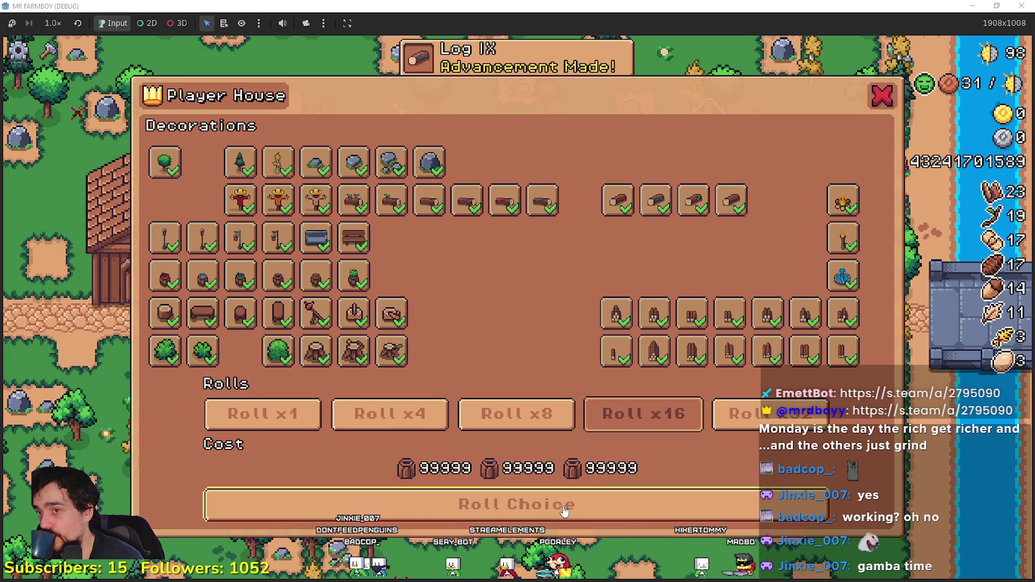
{"action": "left_click", "coordinate": [516, 416]}
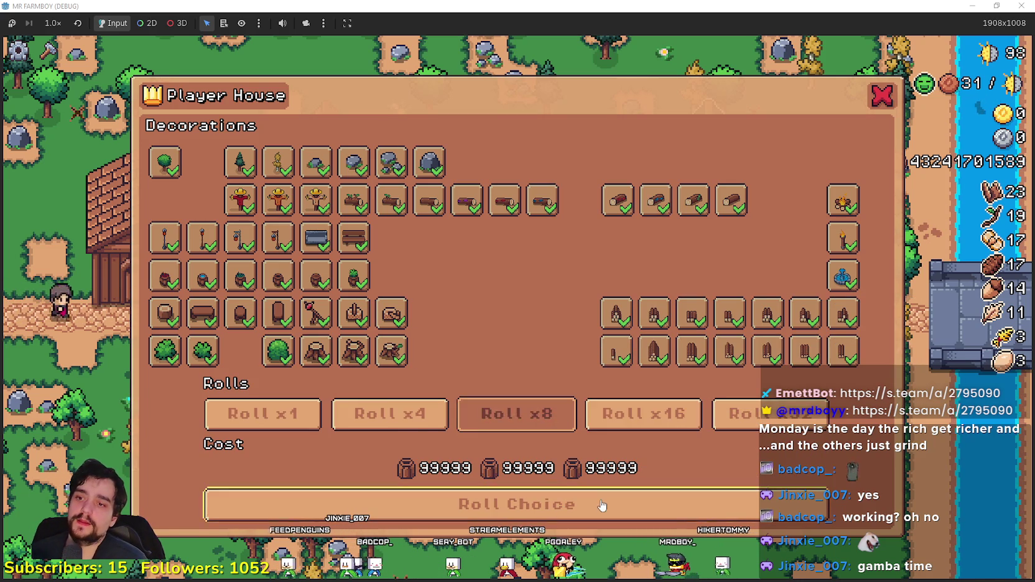
{"action": "left_click", "coordinate": [562, 506]}
{"action": "left_click", "coordinate": [562, 506]}
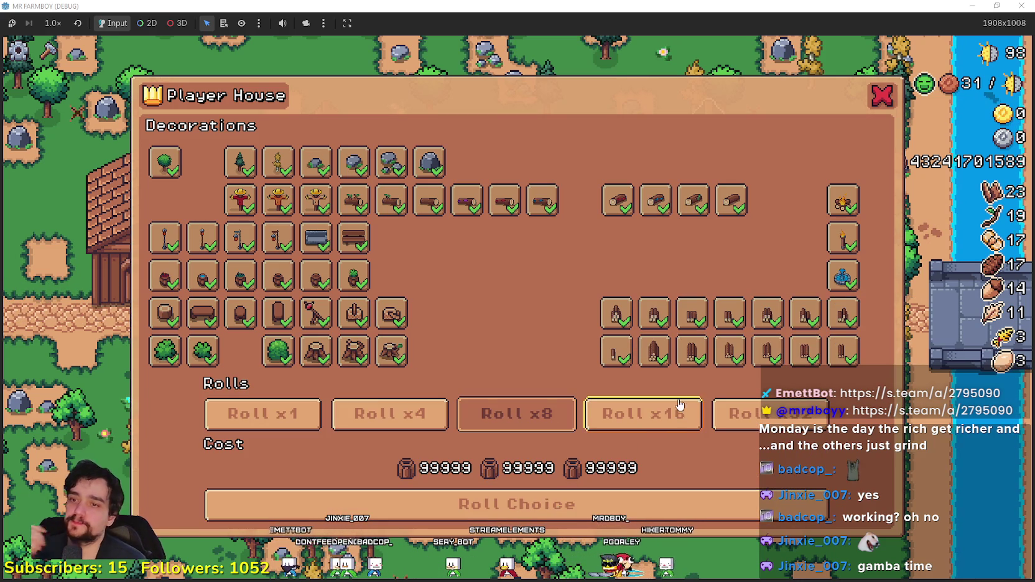
{"action": "left_click", "coordinate": [705, 420]}
{"action": "left_click", "coordinate": [657, 499]}
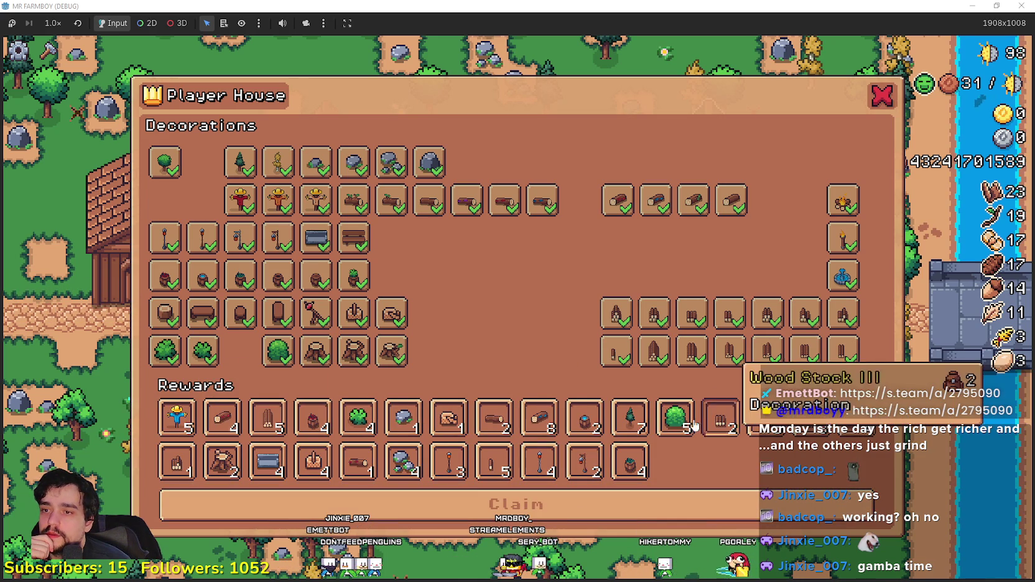
{"action": "left_click", "coordinate": [475, 503]}
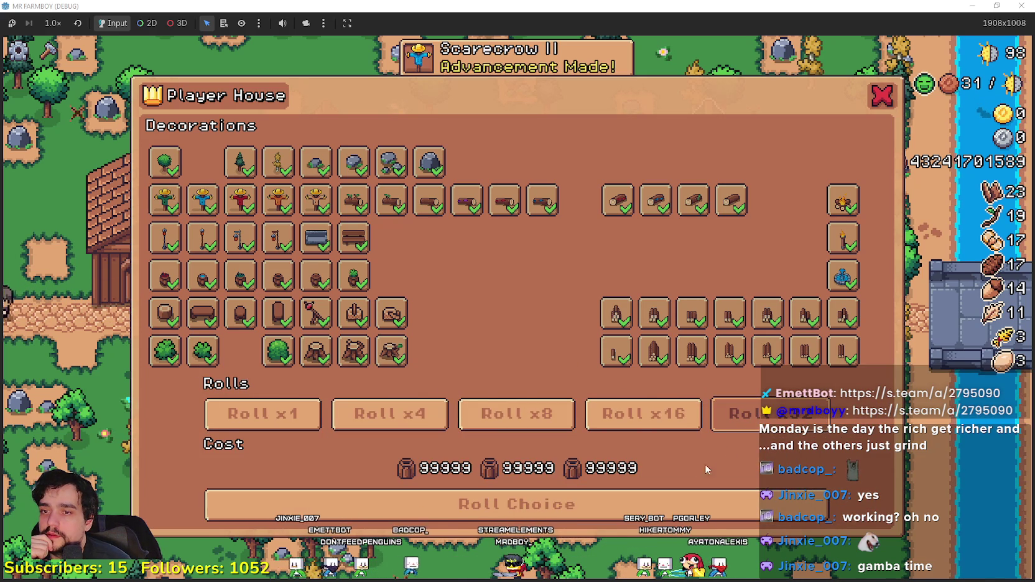
Step: Roll and claim nine more batches of decoration rewards
{"action": "left_click", "coordinate": [630, 493]}
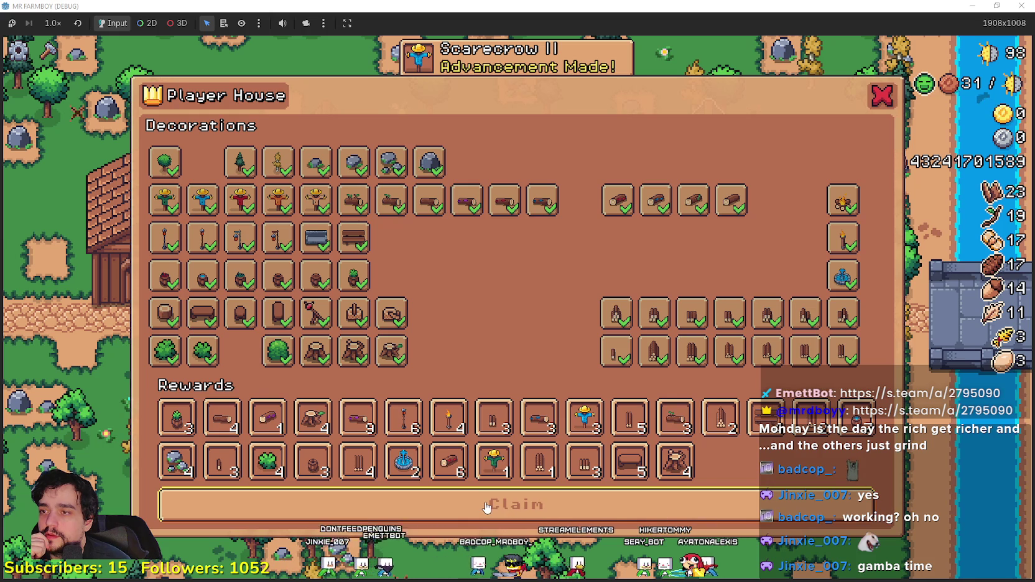
{"action": "left_click", "coordinate": [488, 509]}
{"action": "left_click", "coordinate": [619, 509]}
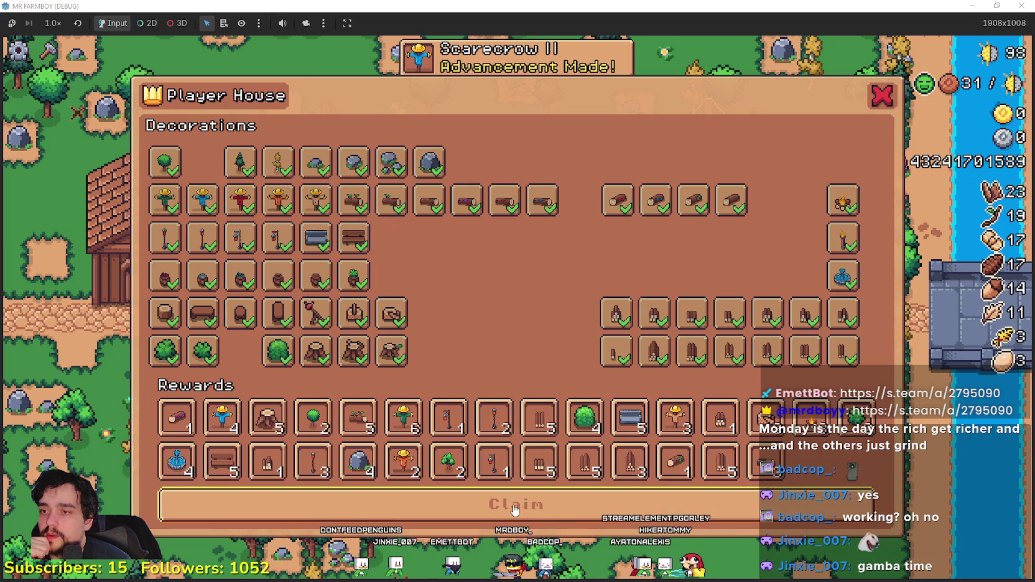
{"action": "left_click", "coordinate": [509, 507]}
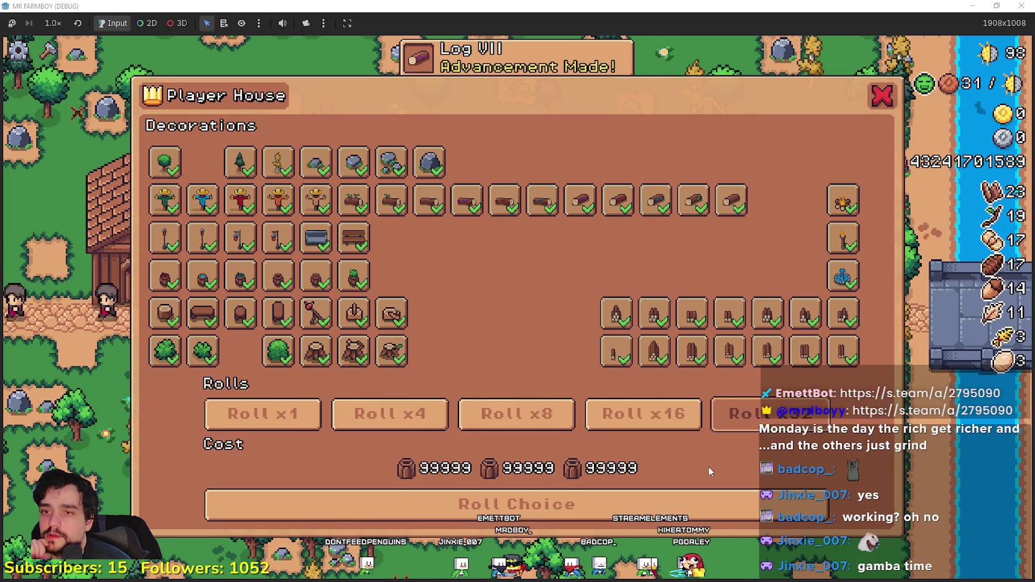
{"action": "left_click", "coordinate": [657, 507]}
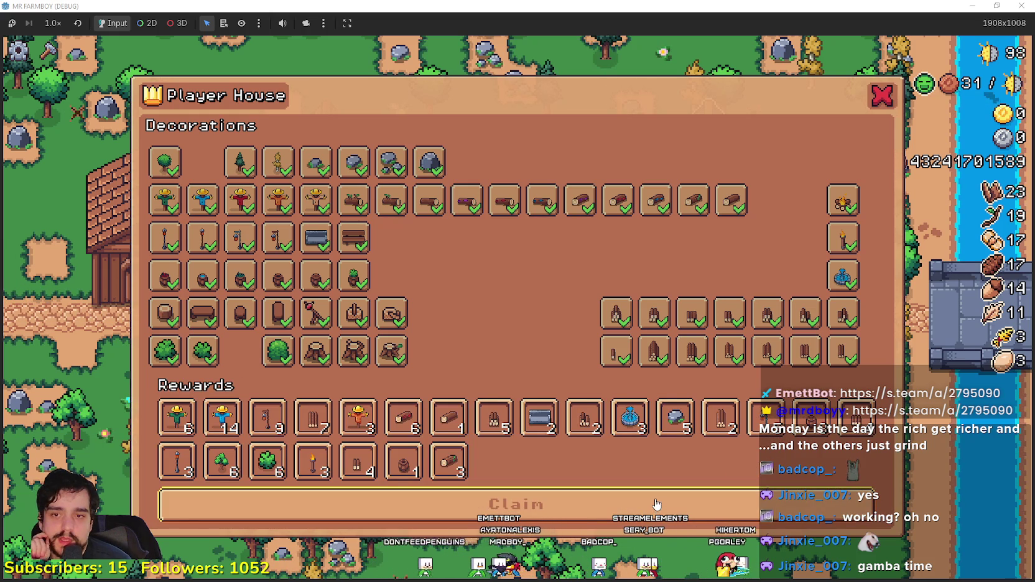
{"action": "left_click", "coordinate": [656, 505]}
{"action": "left_click", "coordinate": [684, 496]}
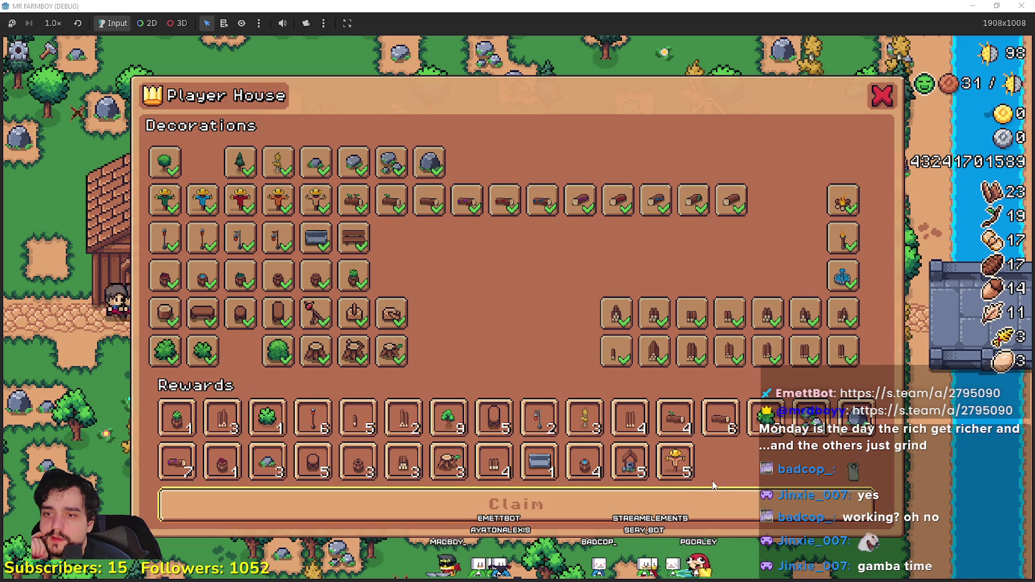
{"action": "left_click", "coordinate": [731, 507]}
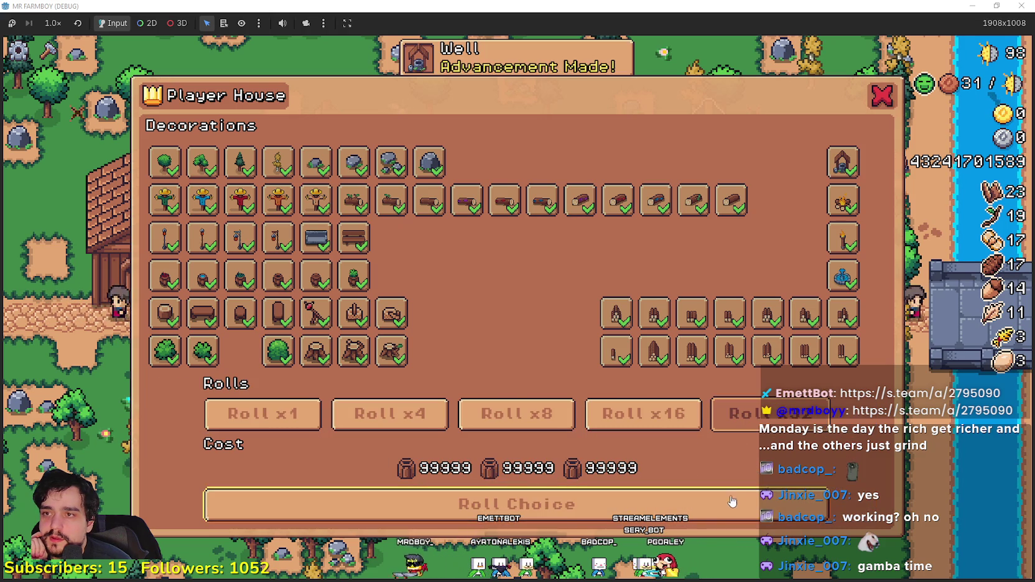
{"action": "left_click", "coordinate": [694, 493]}
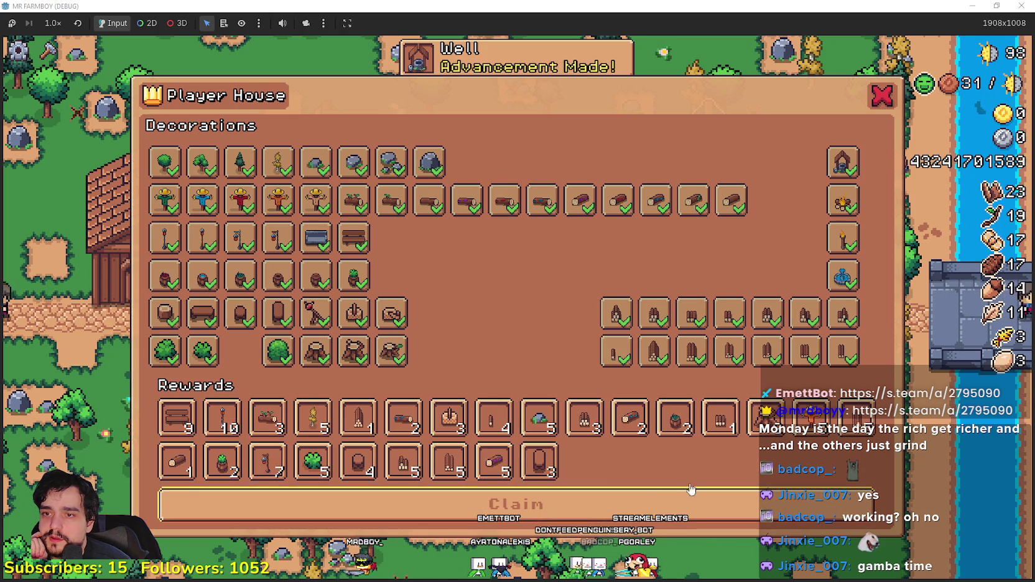
{"action": "left_click", "coordinate": [619, 507]}
{"action": "left_click", "coordinate": [635, 511]}
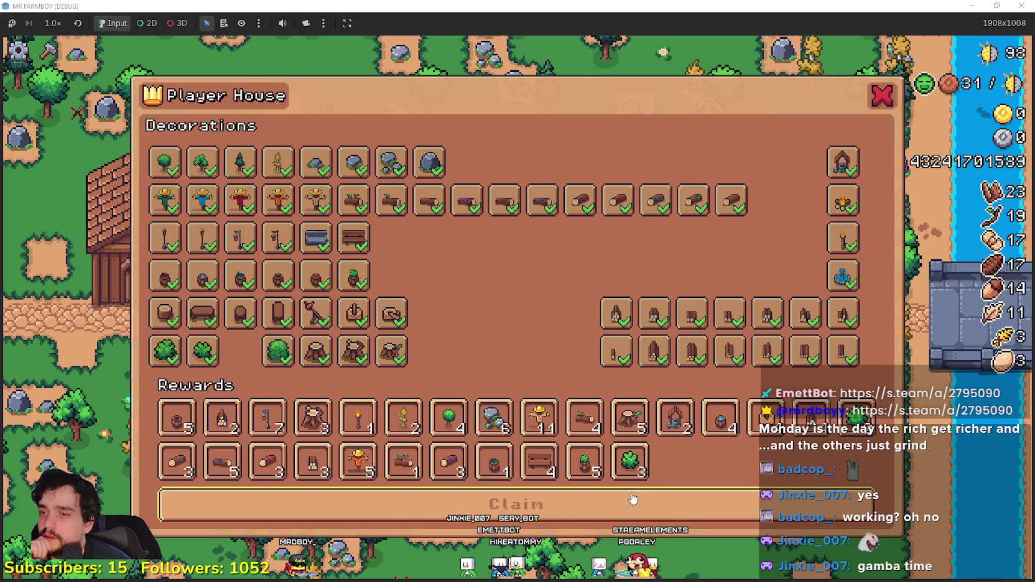
{"action": "left_click", "coordinate": [632, 511]}
{"action": "left_click", "coordinate": [647, 509]}
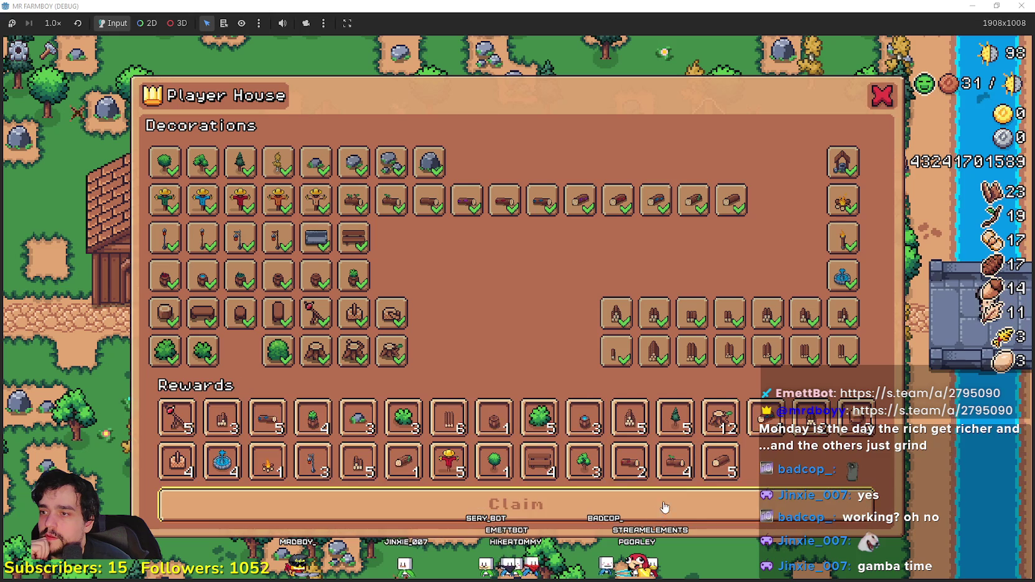
{"action": "left_click", "coordinate": [738, 491]}
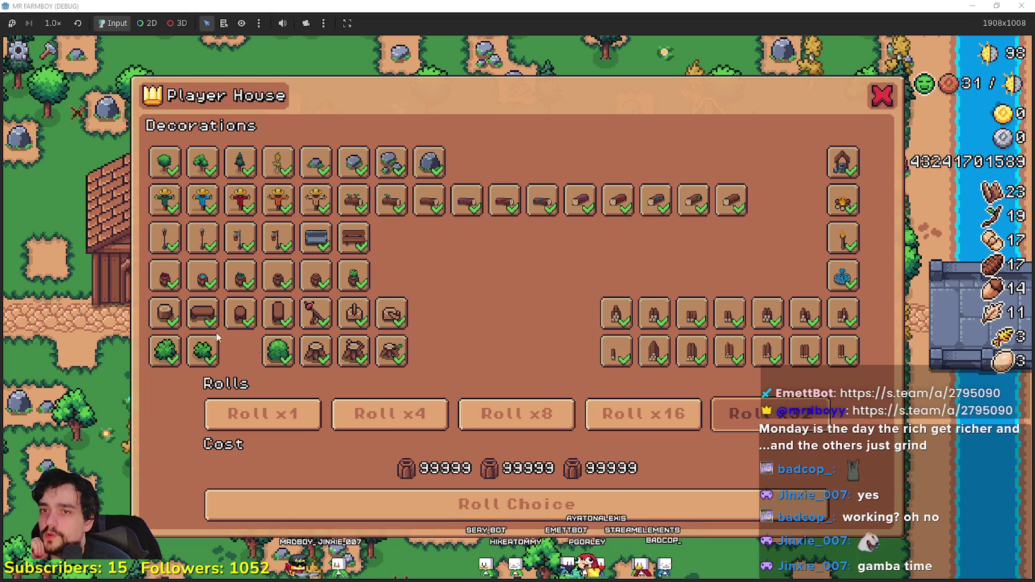
{"action": "left_click", "coordinate": [553, 510]}
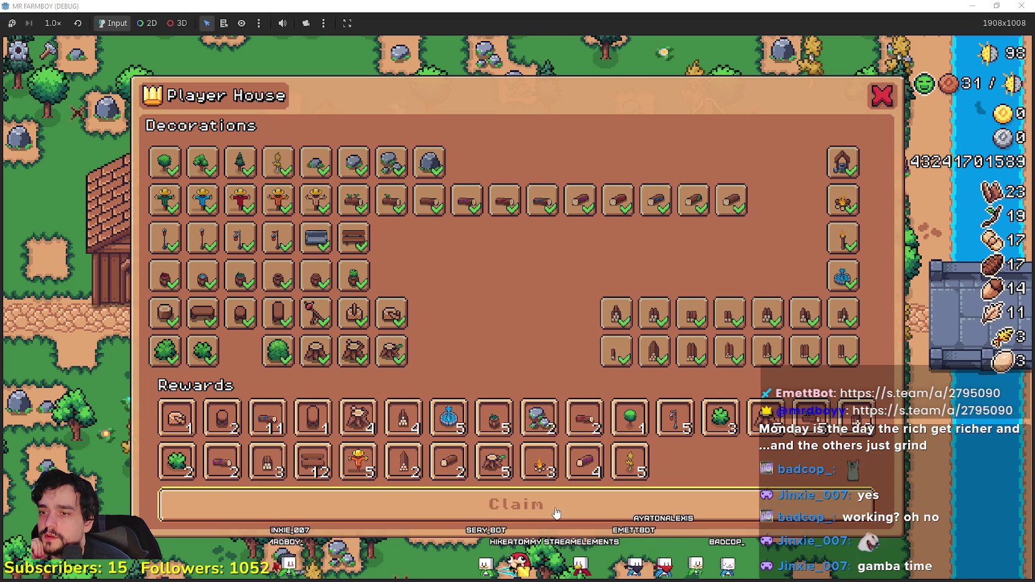
{"action": "left_click", "coordinate": [552, 511]}
{"action": "left_click", "coordinate": [709, 506]}
{"action": "left_click", "coordinate": [710, 498]}
Step: Rapidly roll and claim the remaining reward batches, then close the debug game window
{"action": "left_click", "coordinate": [747, 505]}
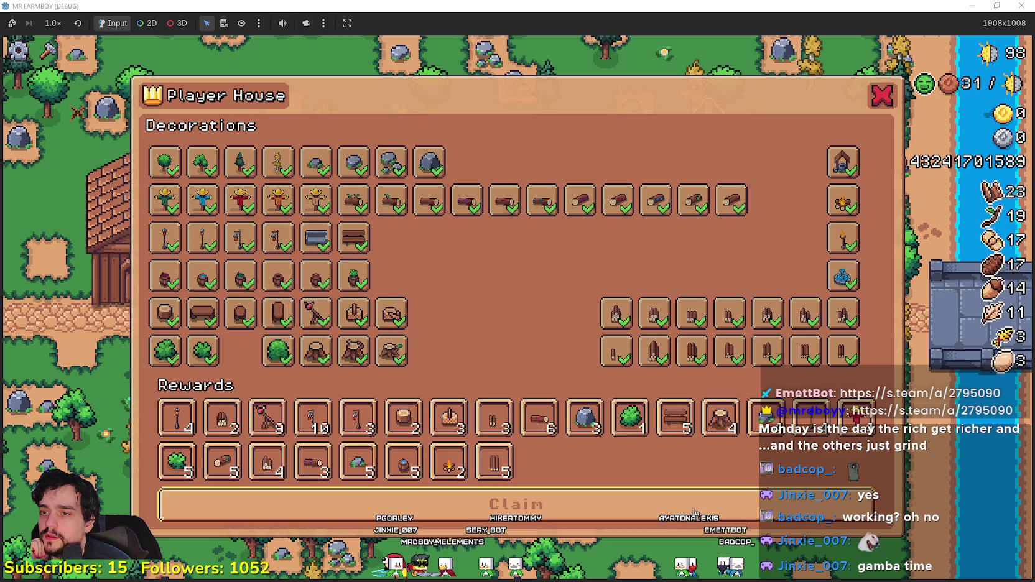
{"action": "left_click", "coordinate": [747, 505]}
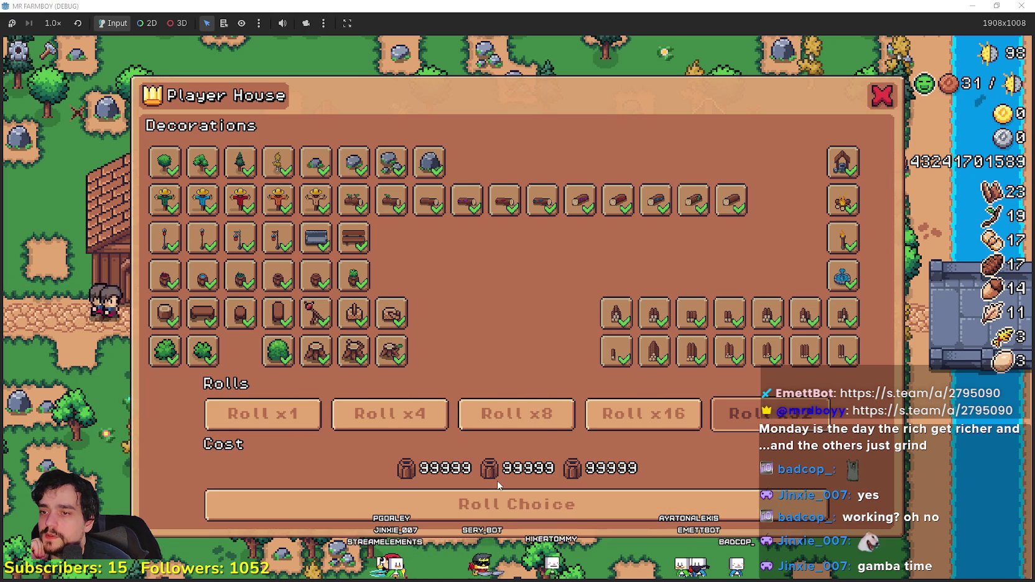
{"action": "left_click", "coordinate": [525, 514]}
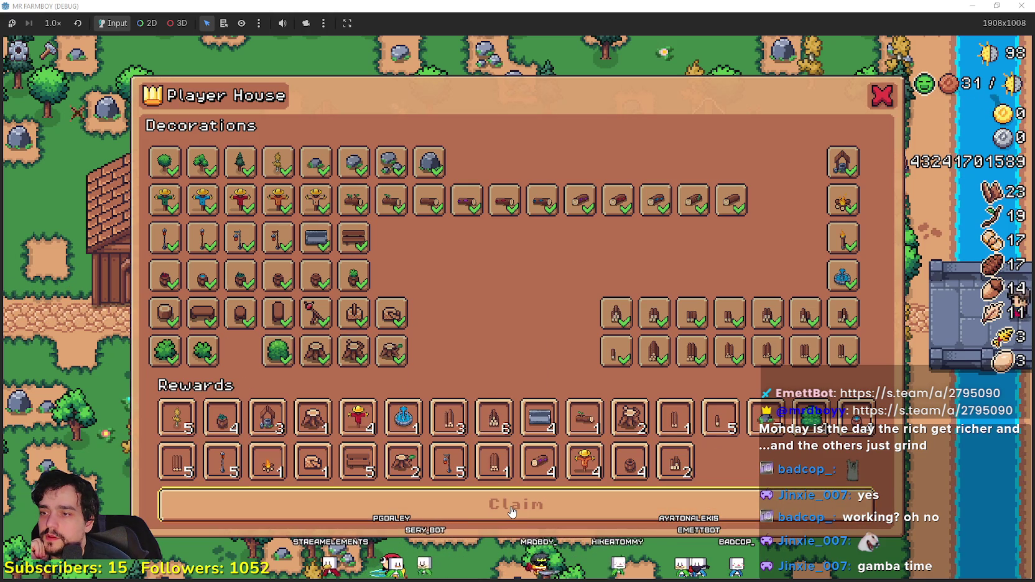
{"action": "left_click", "coordinate": [512, 511]}
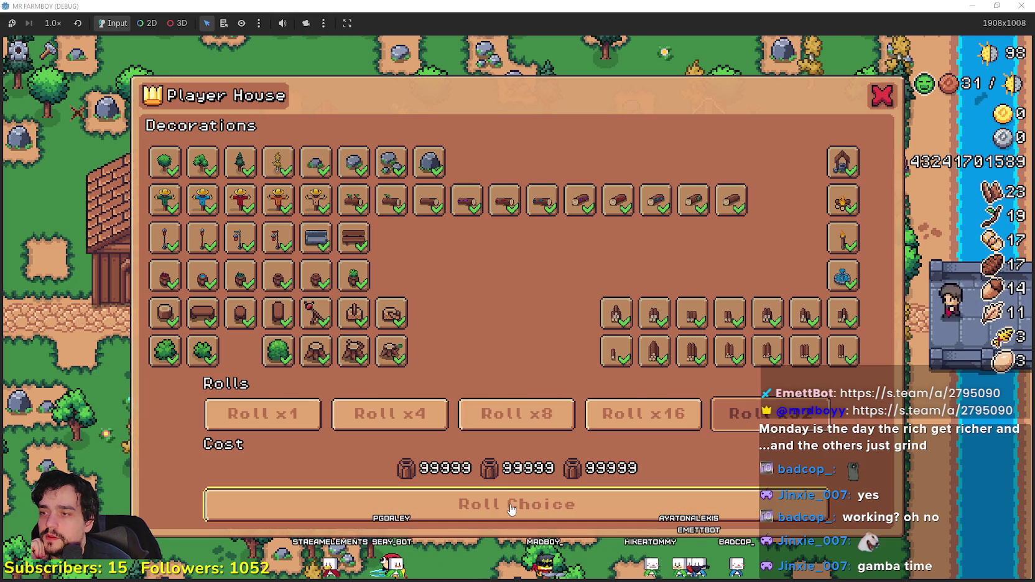
{"action": "left_click", "coordinate": [560, 509]}
{"action": "left_click", "coordinate": [560, 509]}
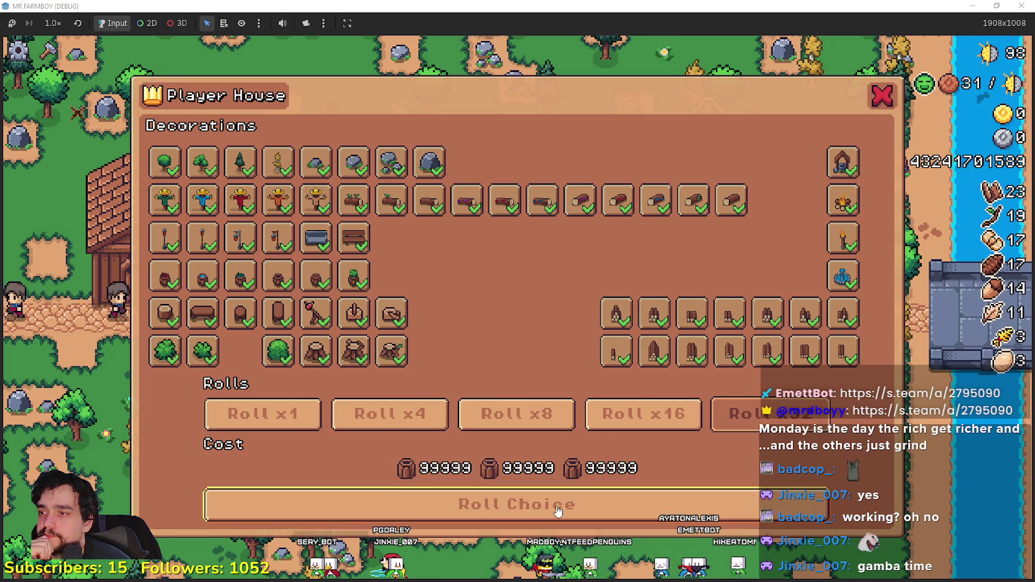
{"action": "left_click", "coordinate": [558, 511]}
{"action": "left_click", "coordinate": [558, 511]}
{"action": "left_click", "coordinate": [558, 511]}
{"action": "left_click", "coordinate": [558, 511]}
{"action": "left_click", "coordinate": [559, 511]}
{"action": "left_click", "coordinate": [559, 511]}
{"action": "left_click", "coordinate": [558, 510]}
{"action": "left_click", "coordinate": [558, 511]}
{"action": "left_click", "coordinate": [558, 511]}
{"action": "left_click", "coordinate": [558, 511]}
{"action": "left_click", "coordinate": [558, 511]}
{"action": "left_click", "coordinate": [558, 511]}
{"action": "left_click", "coordinate": [558, 511]}
{"action": "left_click", "coordinate": [558, 510]}
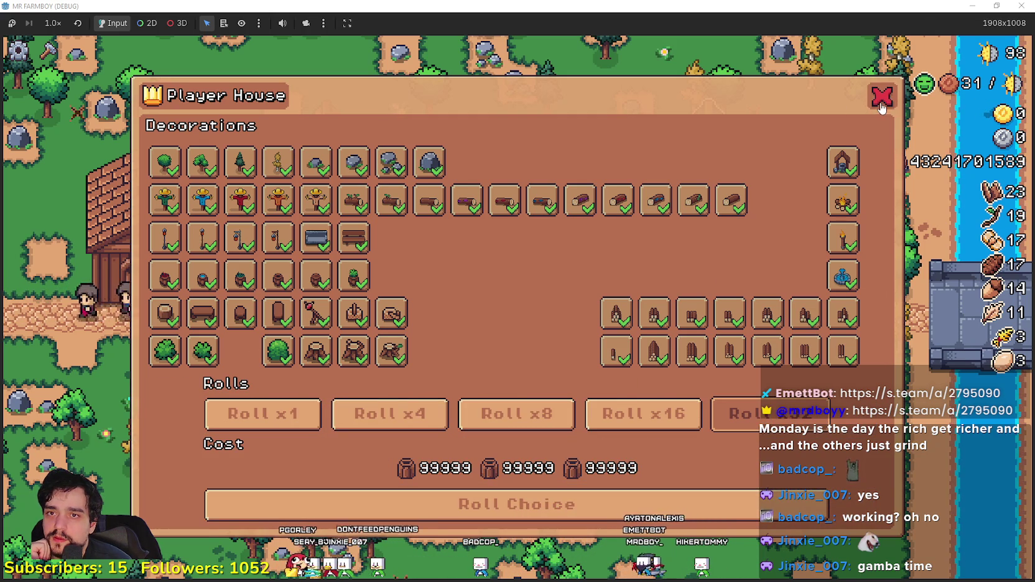
{"action": "key", "text": "super+Down"}
{"action": "left_click", "coordinate": [900, 24]}
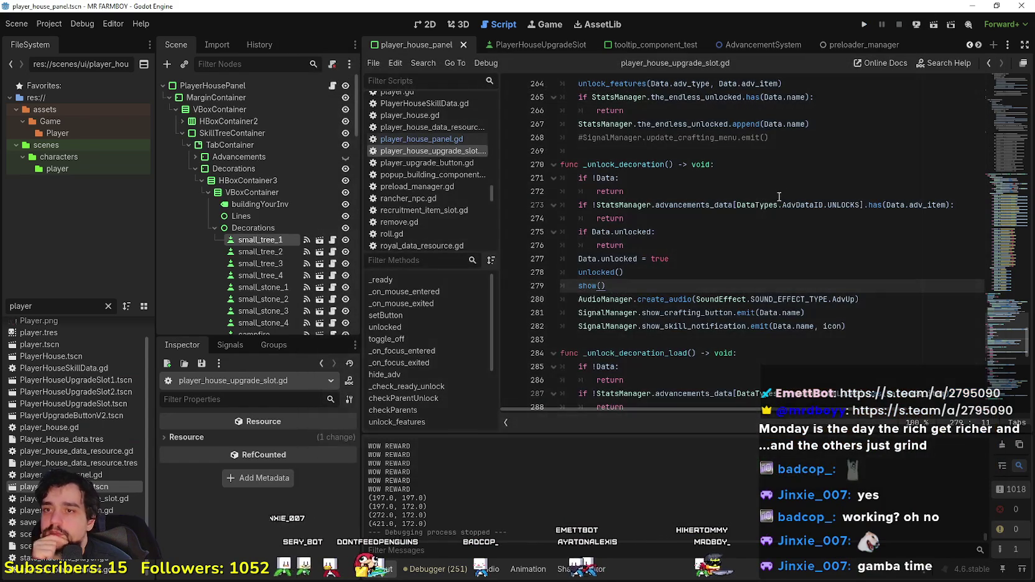
Step: Leave player_house_upgrade_slot.gd and switch to the player_house_panel.gd script
{"action": "left_click", "coordinate": [698, 334]}
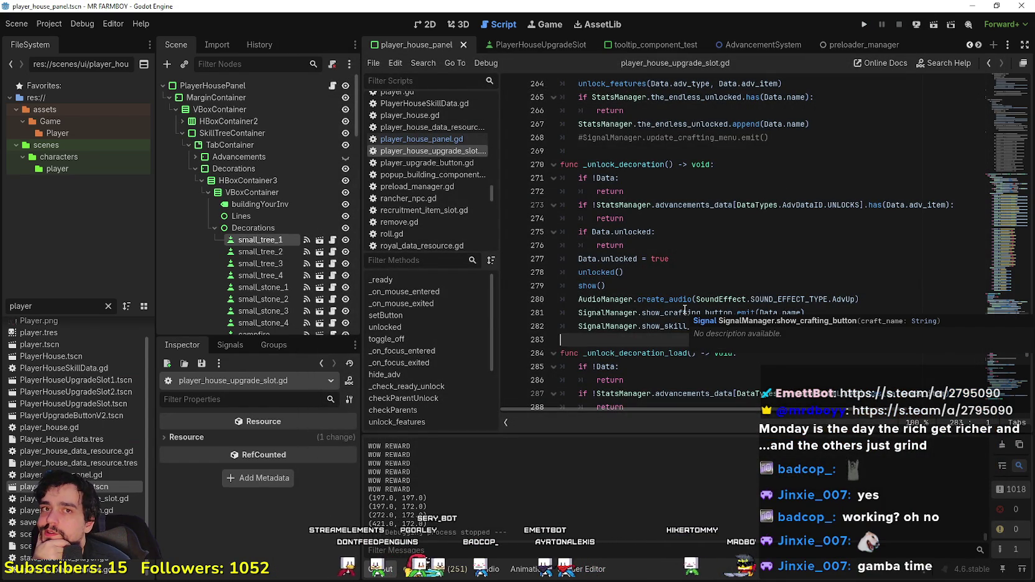
{"action": "scroll", "coordinate": [728, 290], "scroll_direction": "up", "scroll_amount": 1}
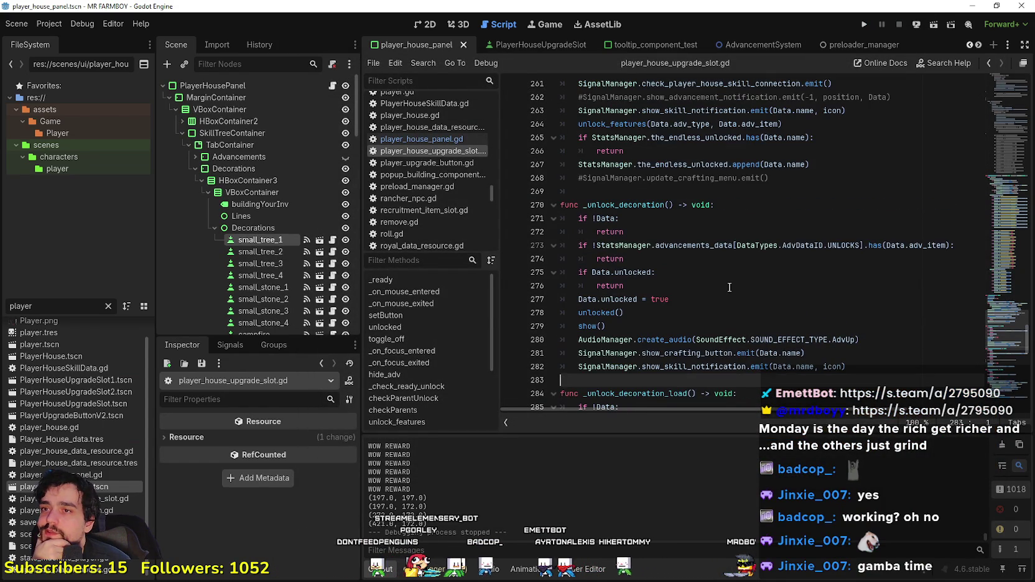
{"action": "left_click", "coordinate": [672, 191]}
{"action": "scroll", "coordinate": [709, 321], "scroll_direction": "down", "scroll_amount": 1}
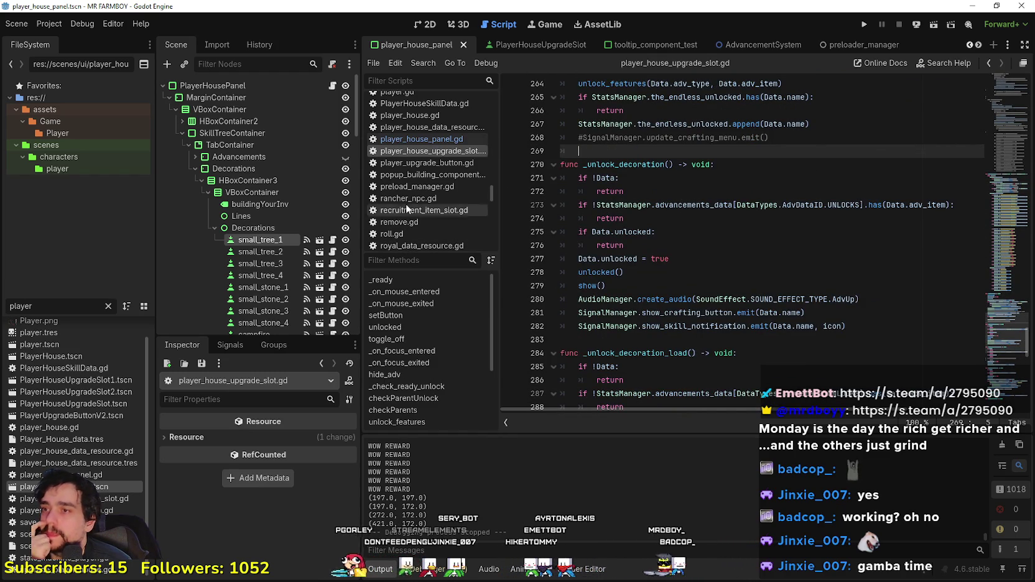
{"action": "left_click", "coordinate": [431, 141]}
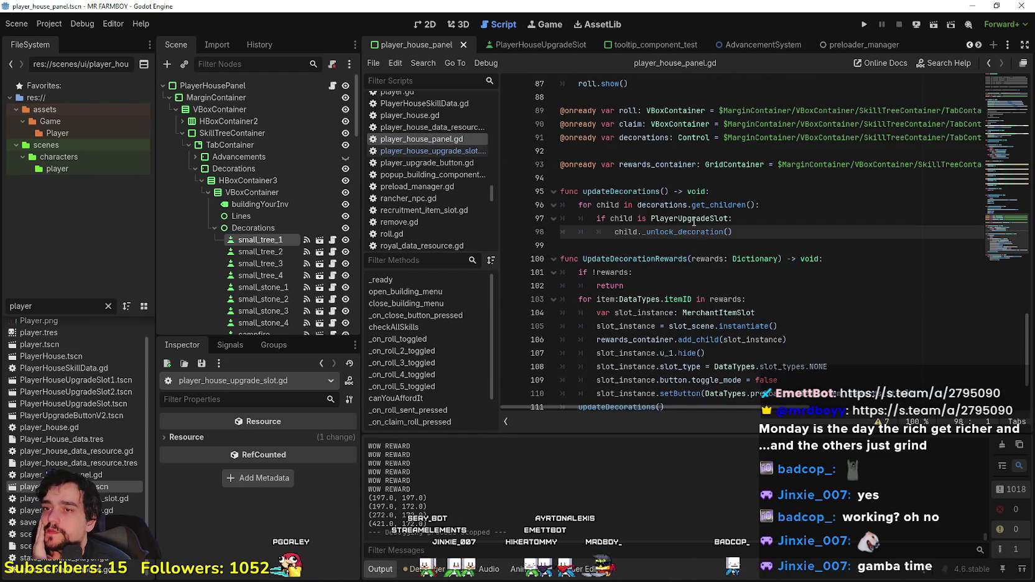
Step: Copy the updateDecorations() call from line 111
{"action": "left_click", "coordinate": [697, 390]}
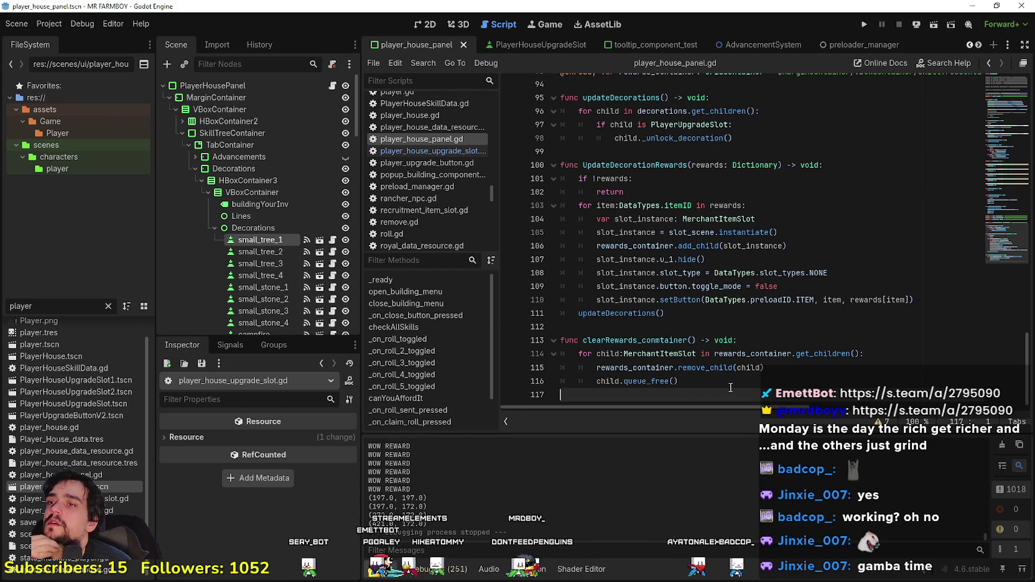
{"action": "left_click", "coordinate": [703, 325]}
{"action": "left_click_drag", "start_coordinate": [666, 313], "coordinate": [547, 312]}
{"action": "right_click", "coordinate": [622, 317]}
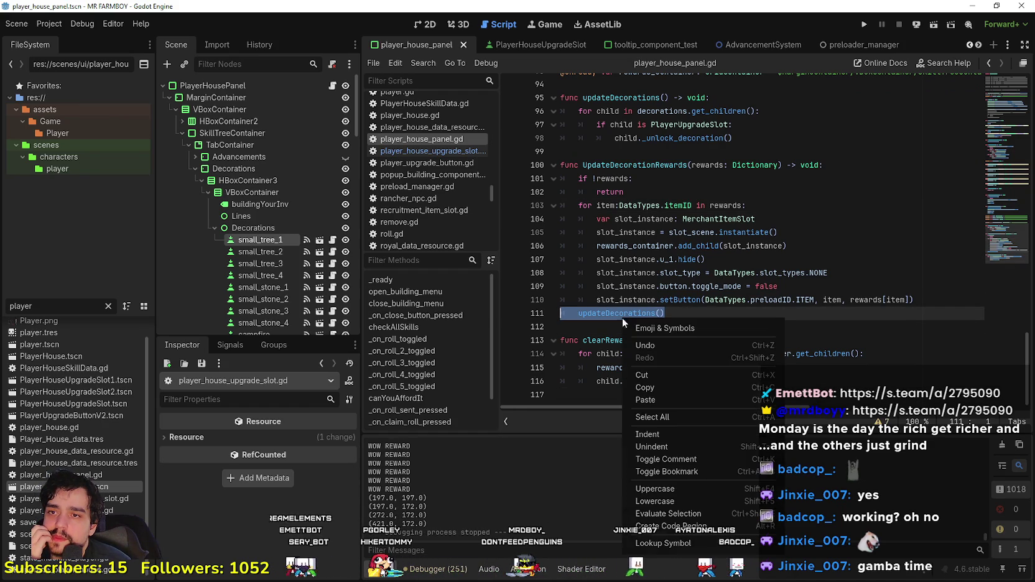
{"action": "left_click", "coordinate": [657, 385]}
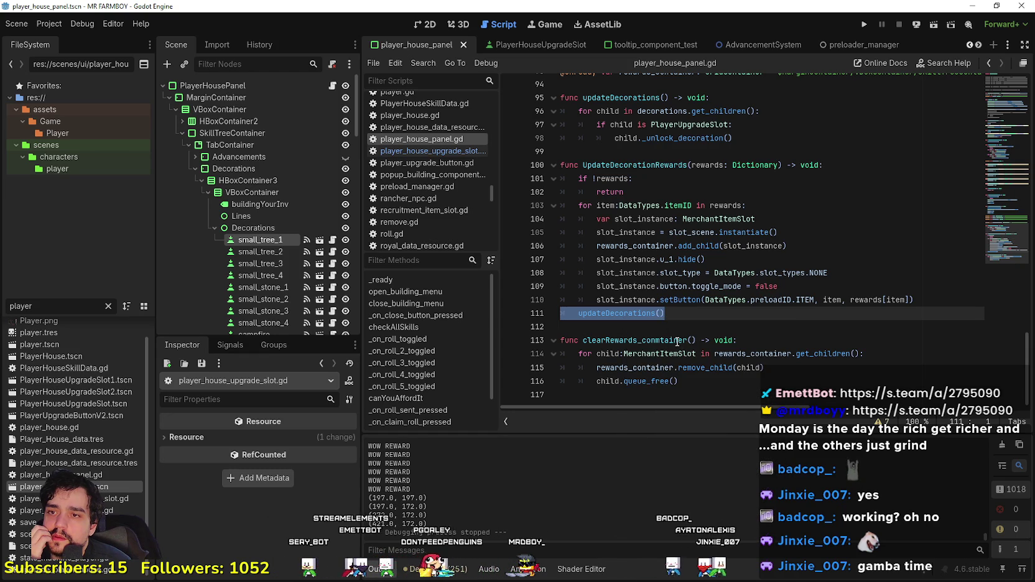
{"action": "left_click", "coordinate": [627, 326]}
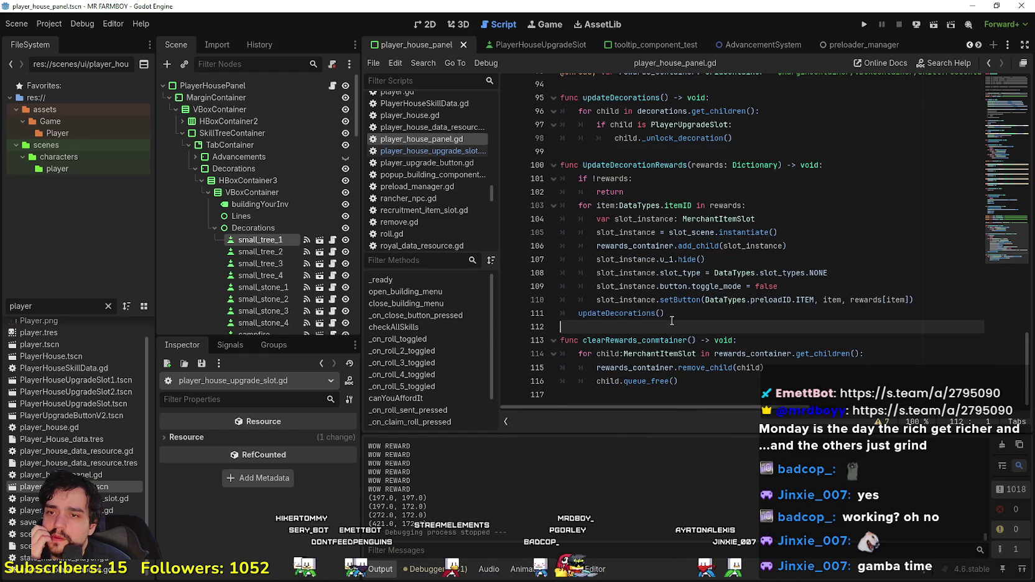
{"action": "left_click_drag", "start_coordinate": [547, 325], "coordinate": [537, 312]}
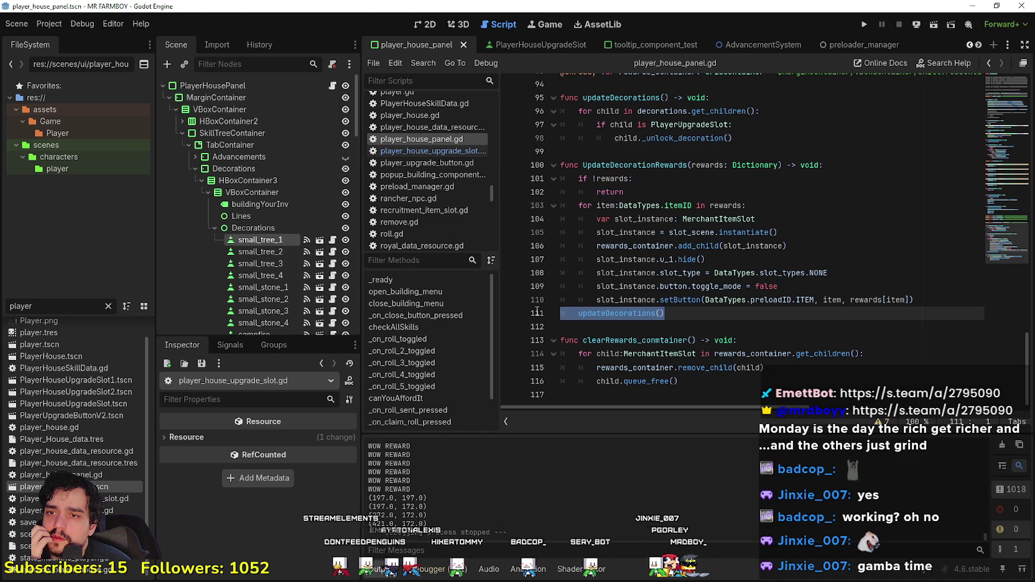
{"action": "right_click", "coordinate": [601, 318]}
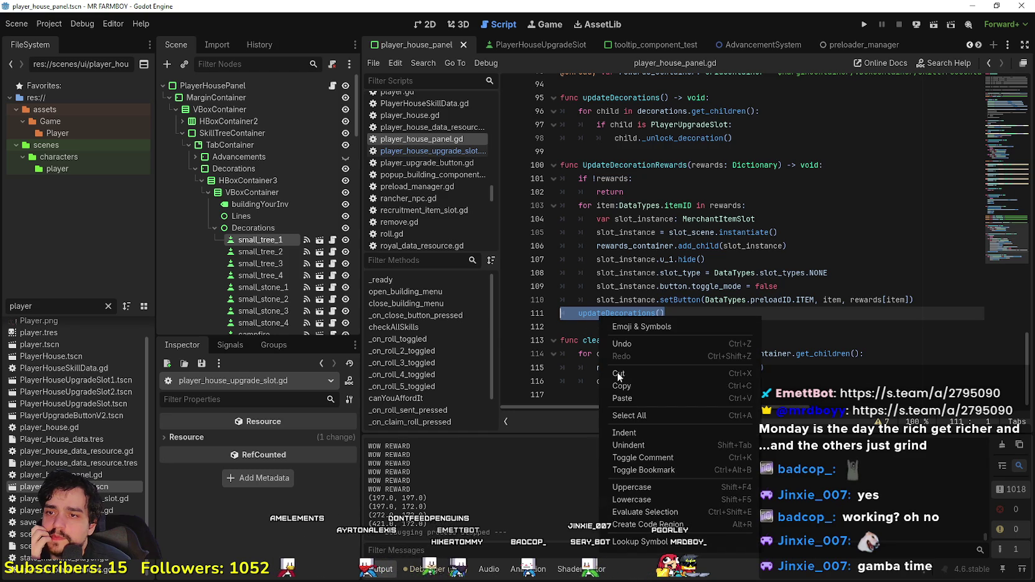
{"action": "left_click", "coordinate": [630, 386]}
Step: Review the roll and claim code around lines 79–81, return to the top, and open player_house.gd
{"action": "scroll", "coordinate": [598, 316], "scroll_direction": "up", "scroll_amount": 7}
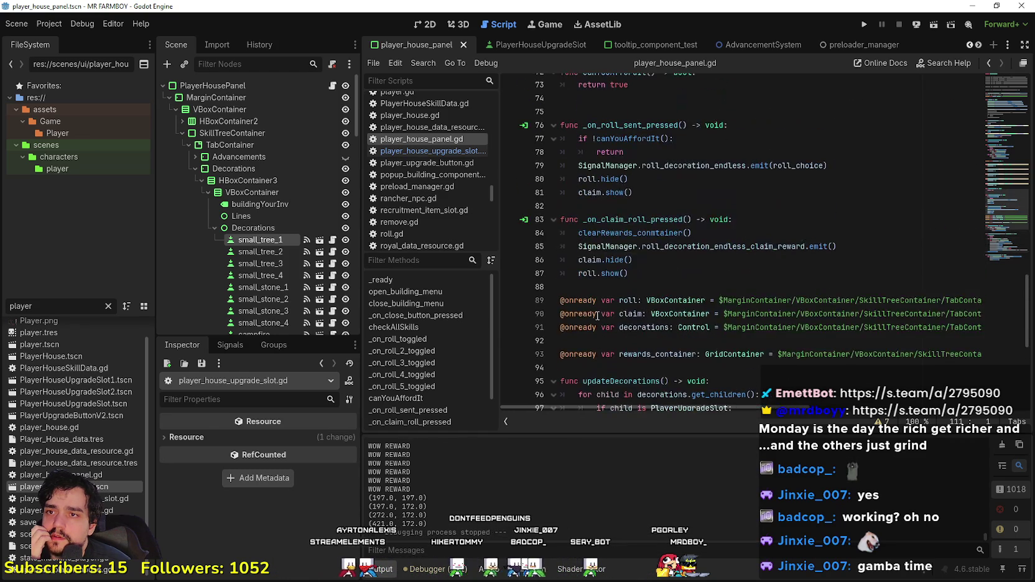
{"action": "scroll", "coordinate": [700, 207], "scroll_direction": "up", "scroll_amount": 7}
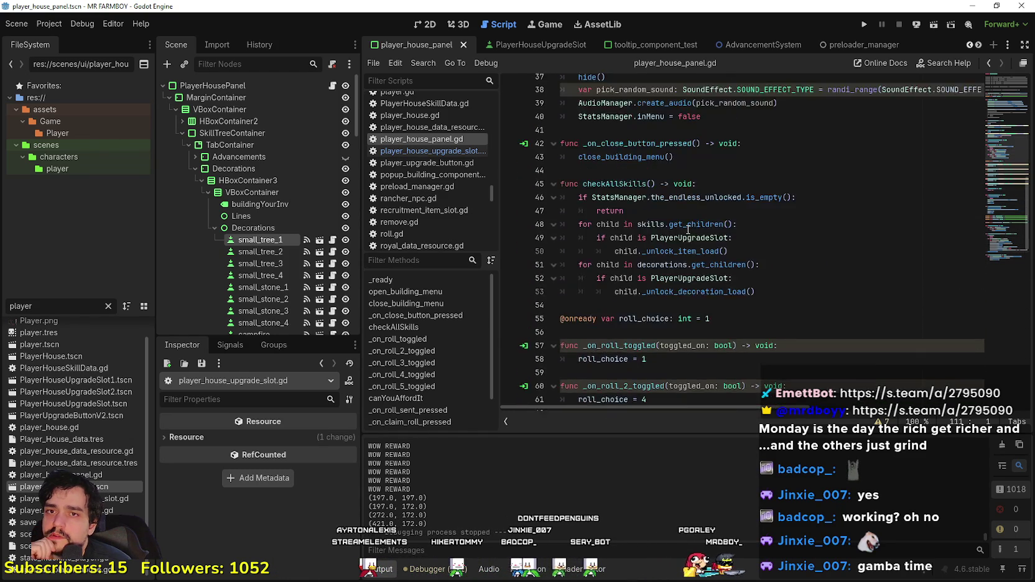
{"action": "scroll", "coordinate": [686, 231], "scroll_direction": "down", "scroll_amount": 5}
{"action": "left_click", "coordinate": [677, 280]}
{"action": "left_click_drag", "start_coordinate": [634, 264], "coordinate": [553, 264]}
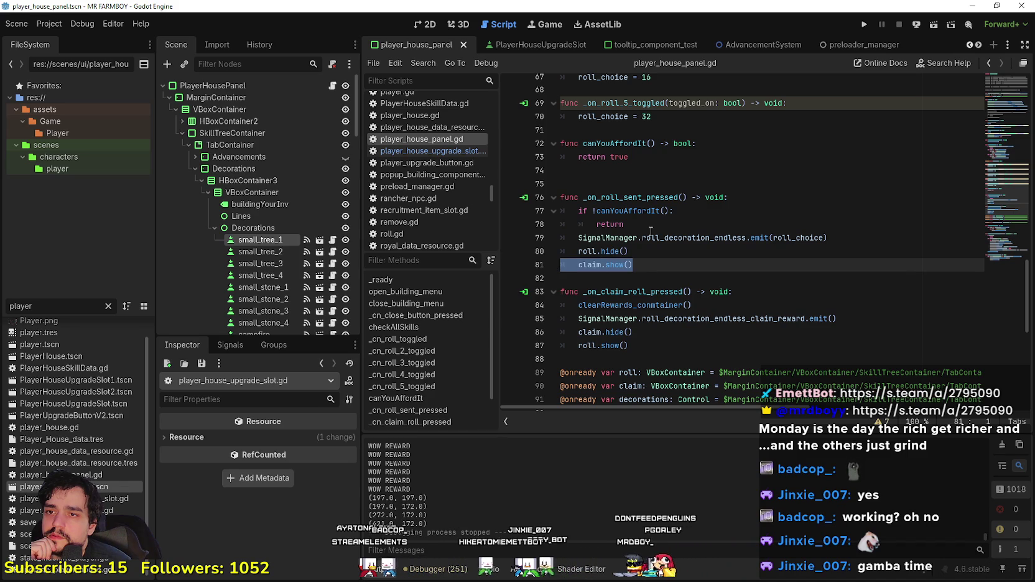
{"action": "double_click", "coordinate": [679, 238]}
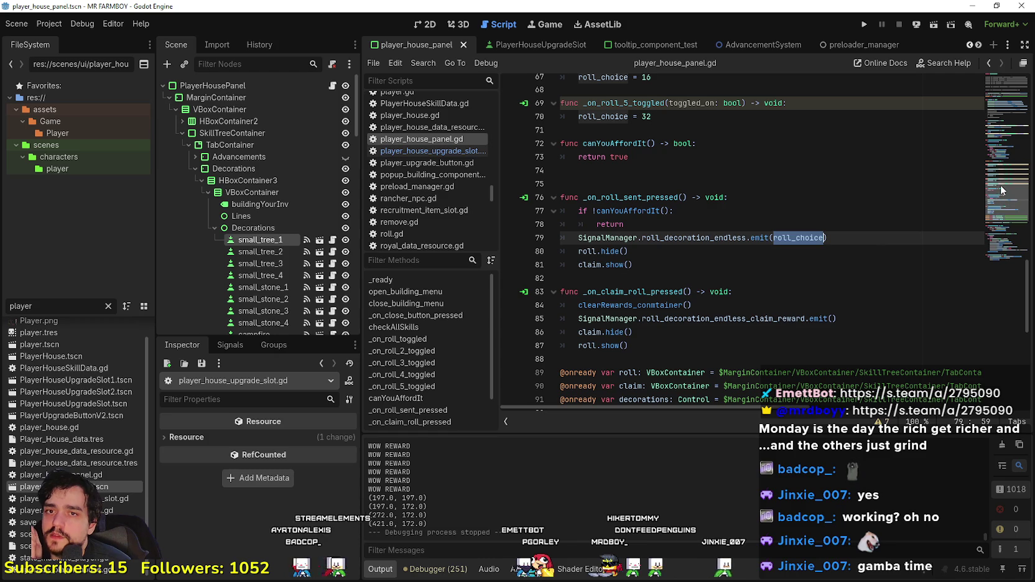
{"action": "left_click", "coordinate": [1003, 76]}
{"action": "scroll", "coordinate": [747, 217], "scroll_direction": "down", "scroll_amount": 8}
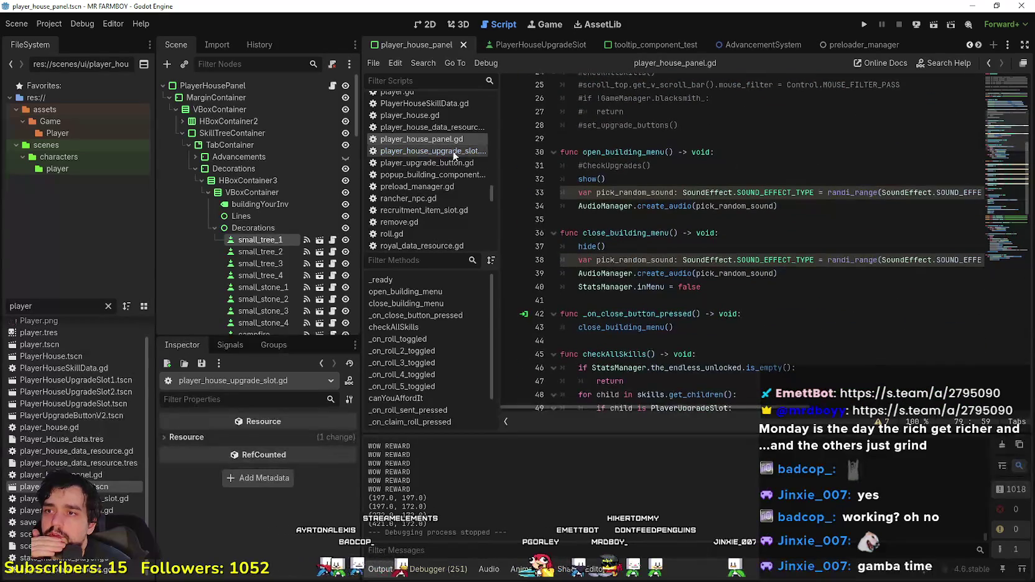
{"action": "left_click", "coordinate": [440, 117]}
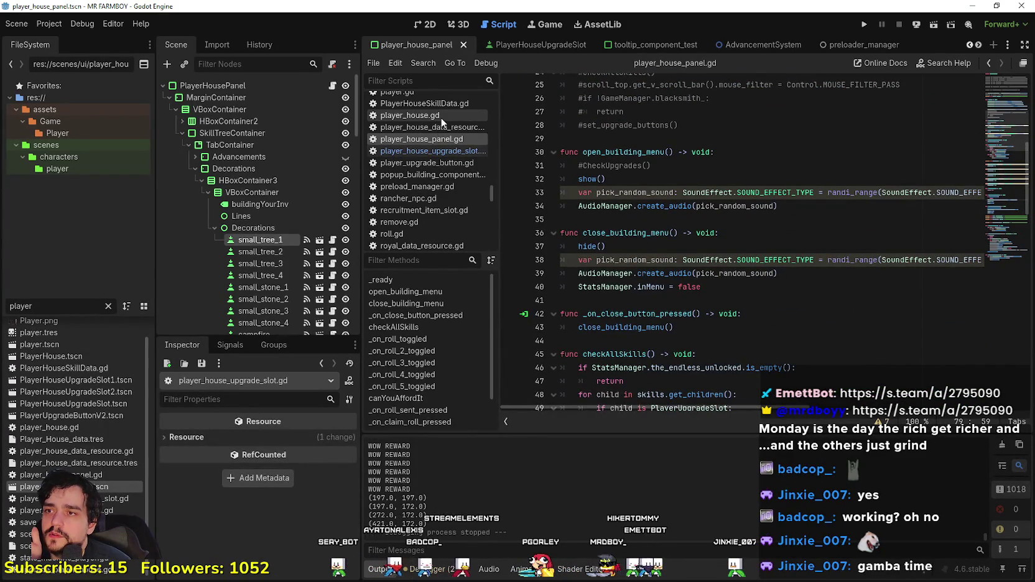
{"action": "scroll", "coordinate": [829, 220], "scroll_direction": "up", "scroll_amount": 10}
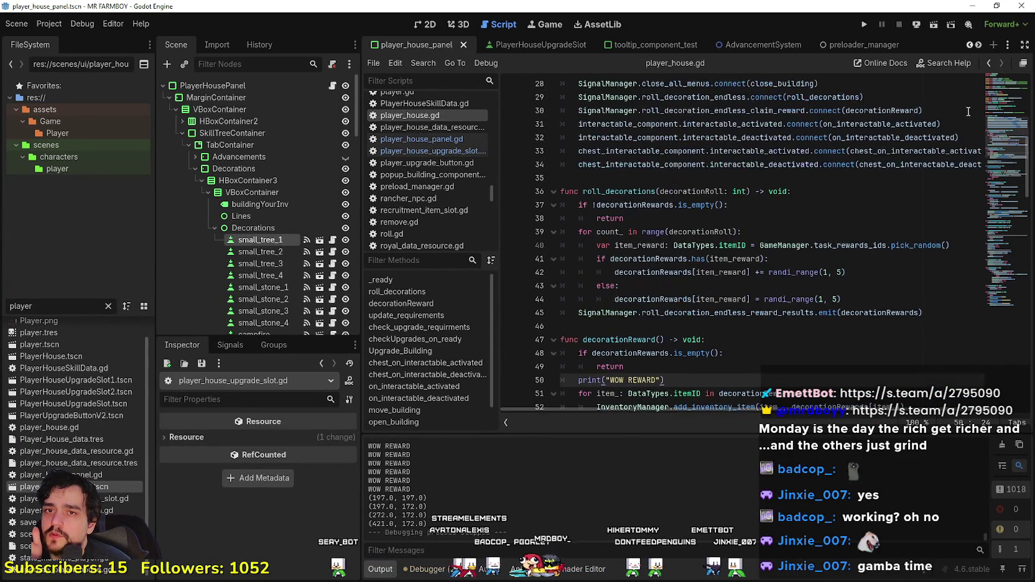
{"action": "scroll", "coordinate": [1004, 115], "scroll_direction": "down", "scroll_amount": 2}
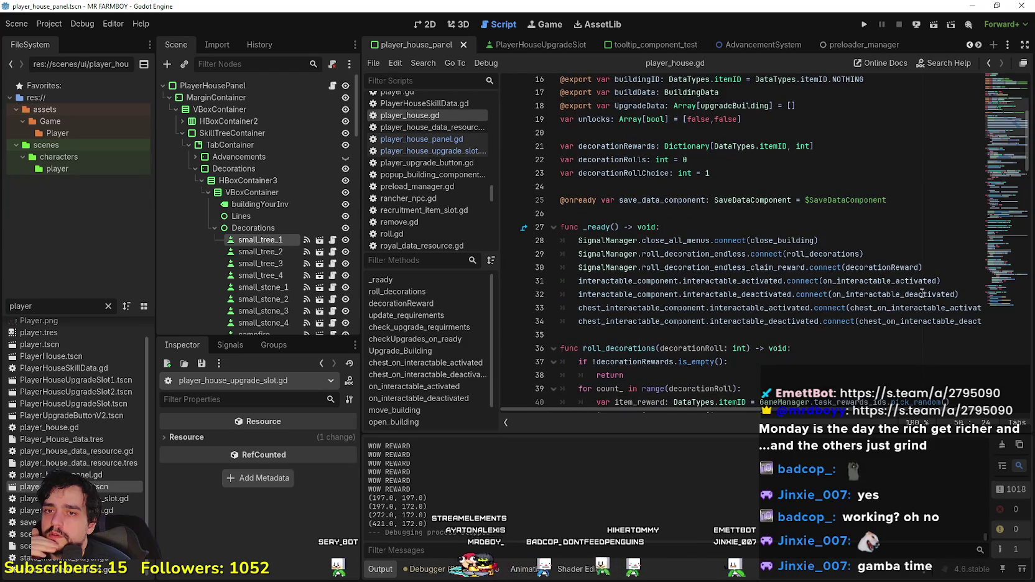
{"action": "scroll", "coordinate": [877, 308], "scroll_direction": "down", "scroll_amount": 1}
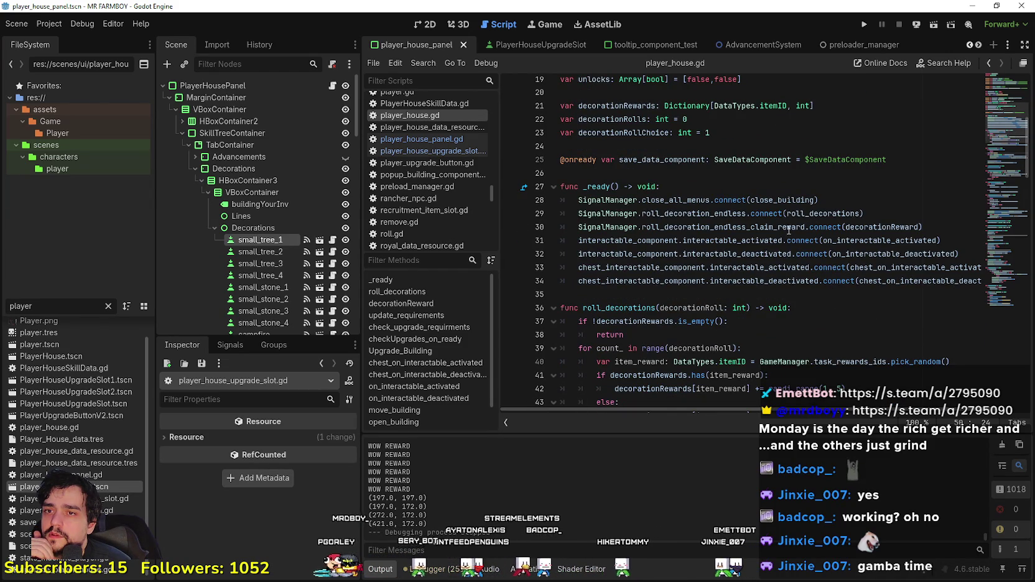
{"action": "double_click", "coordinate": [828, 215]}
{"action": "scroll", "coordinate": [685, 342], "scroll_direction": "down", "scroll_amount": 3}
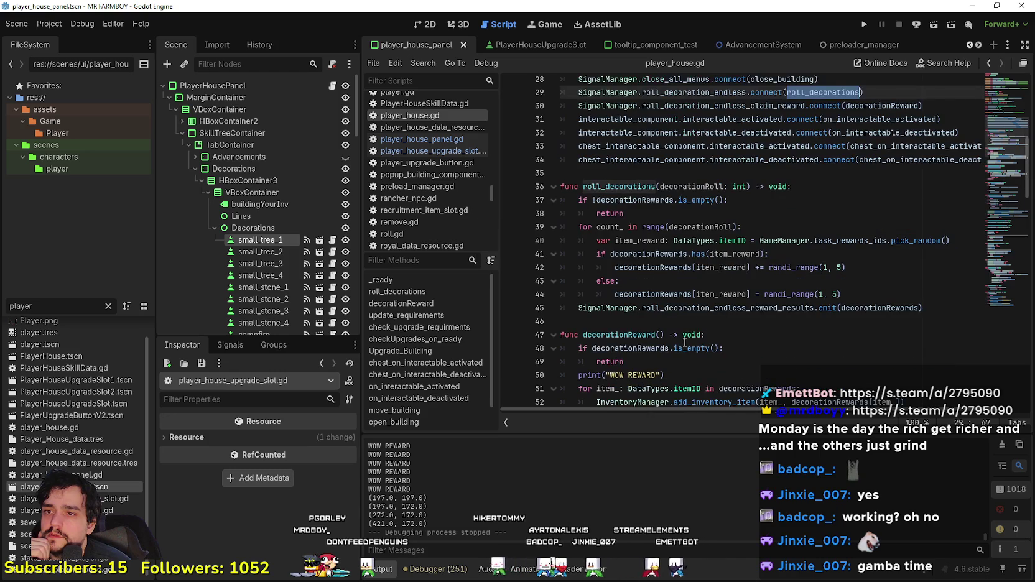
{"action": "left_click_drag", "start_coordinate": [939, 306], "coordinate": [803, 187]}
{"action": "left_click", "coordinate": [859, 294]}
{"action": "left_click_drag", "start_coordinate": [858, 292], "coordinate": [558, 200]}
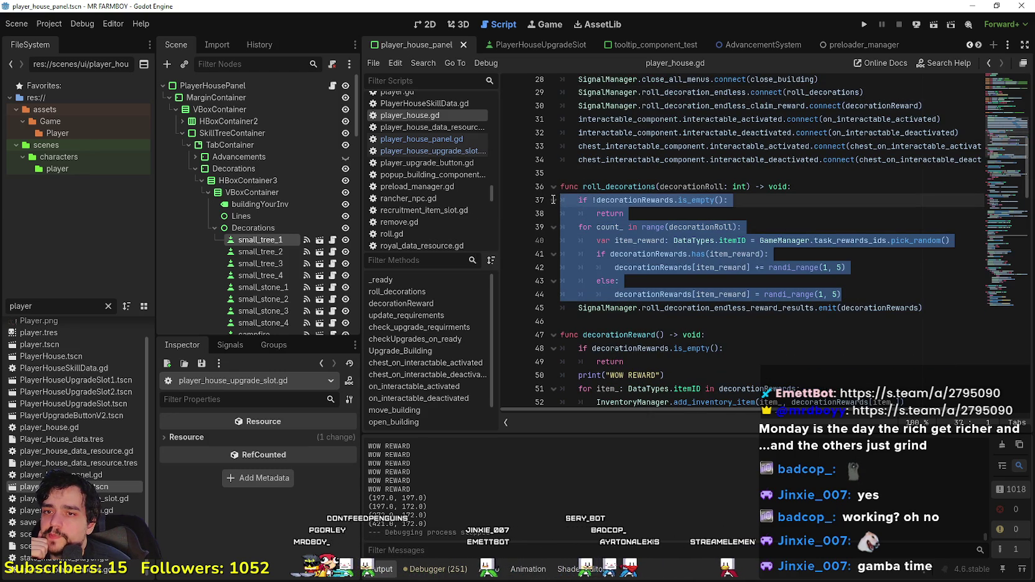
{"action": "left_click", "coordinate": [793, 308]}
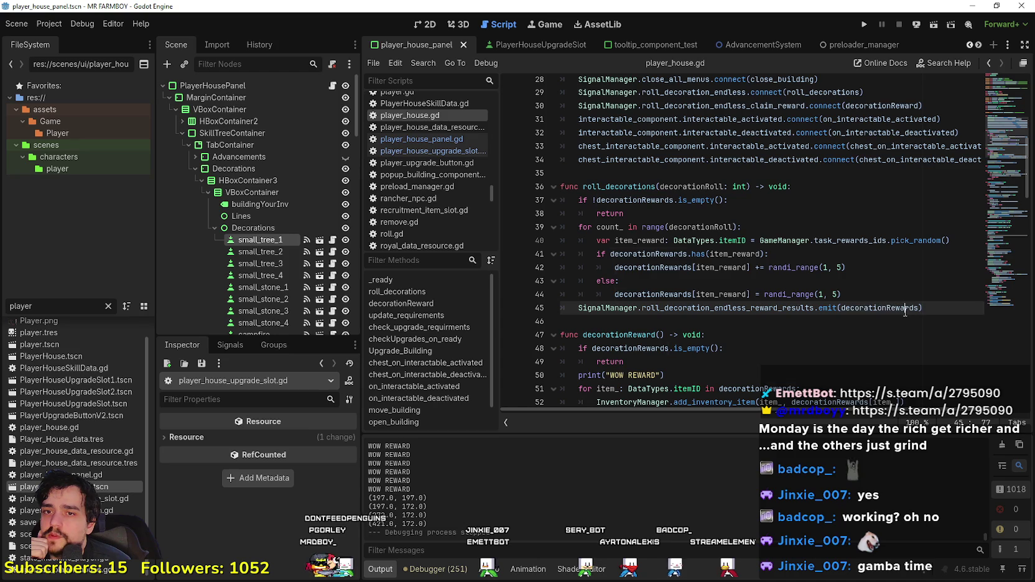
{"action": "double_click", "coordinate": [906, 308]}
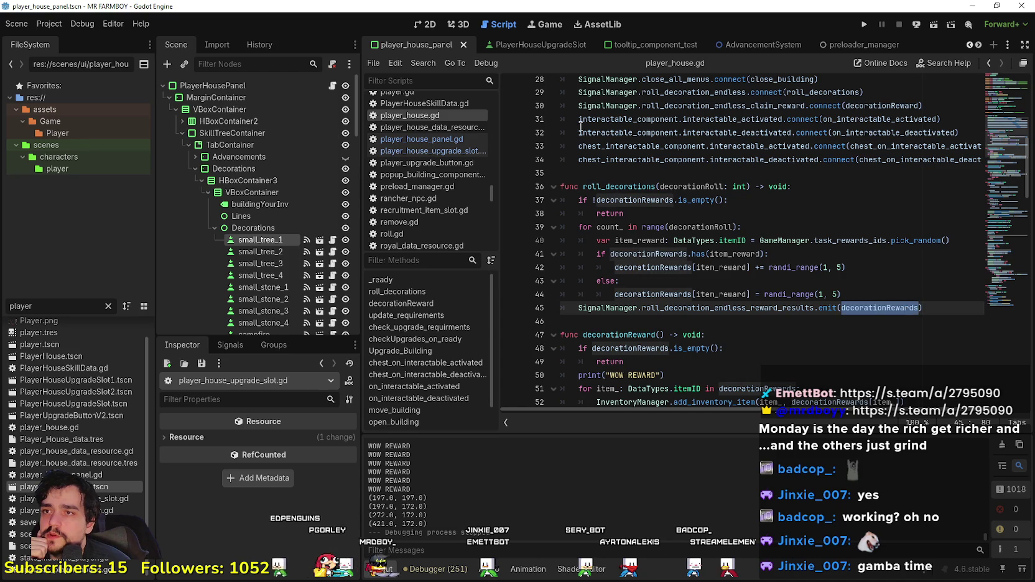
{"action": "left_click", "coordinate": [428, 140]}
{"action": "scroll", "coordinate": [778, 259], "scroll_direction": "up", "scroll_amount": 5}
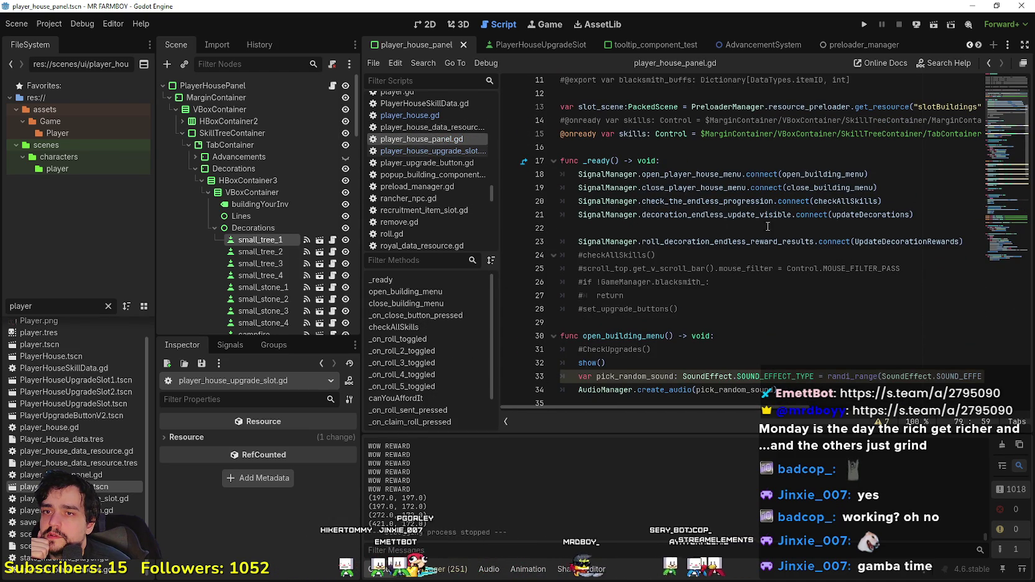
Step: Jump to the UpdateDecorationRewards definition and look over its lines 100–111
{"action": "double_click", "coordinate": [728, 242]}
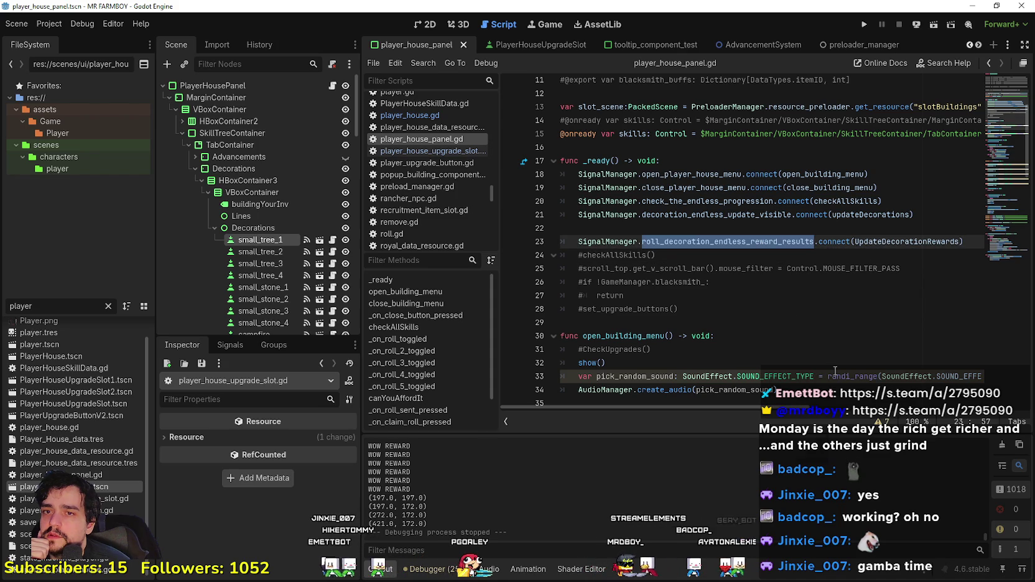
{"action": "left_click", "coordinate": [807, 224]}
{"action": "right_click", "coordinate": [887, 242]}
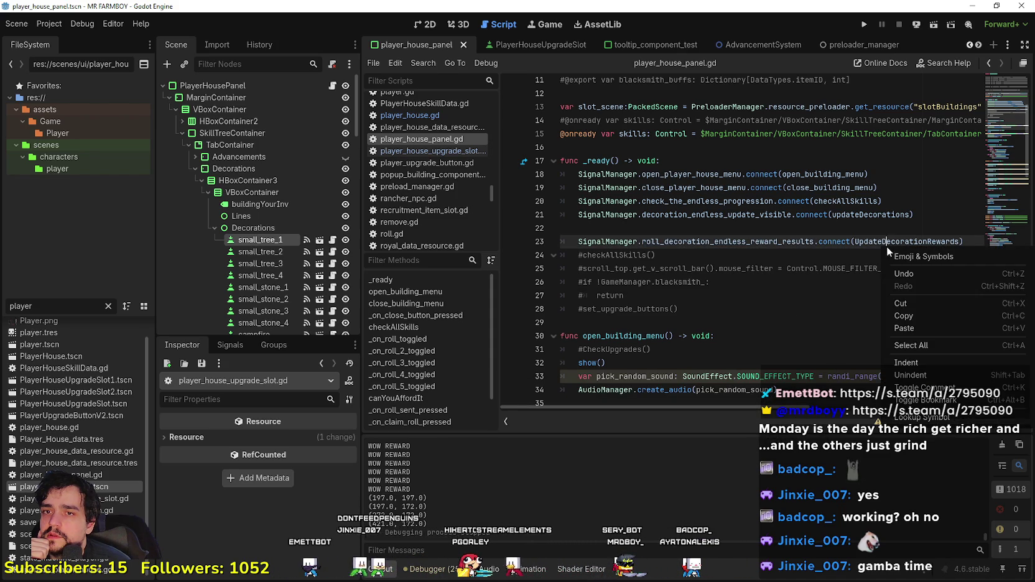
{"action": "left_click", "coordinate": [917, 417]}
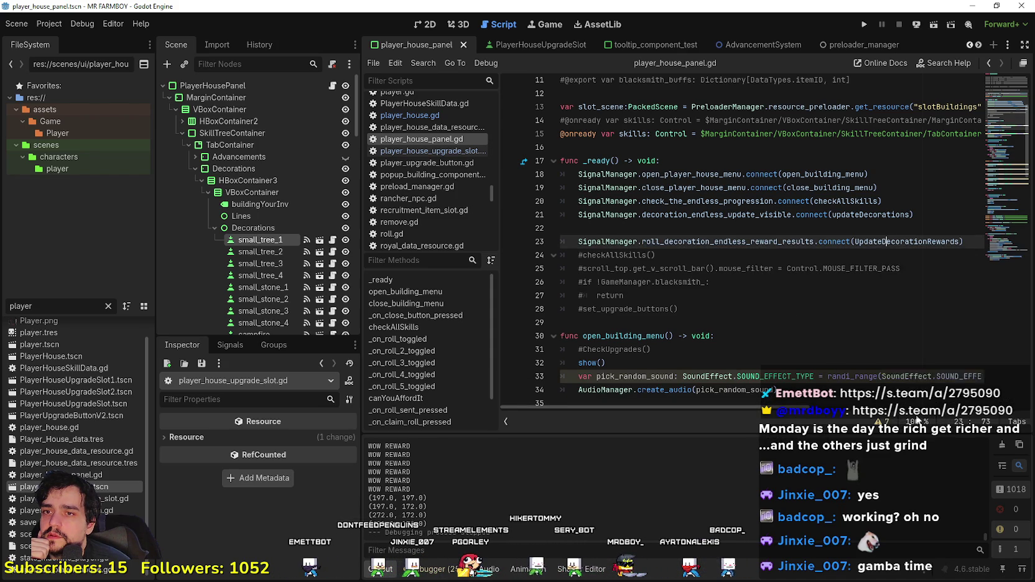
{"action": "mouse_move", "coordinate": [665, 316]}
{"action": "left_mouse_down"}
{"action": "mouse_move", "coordinate": [622, 315]}
{"action": "mouse_move", "coordinate": [579, 286]}
{"action": "mouse_move", "coordinate": [566, 170]}
{"action": "left_mouse_up"}
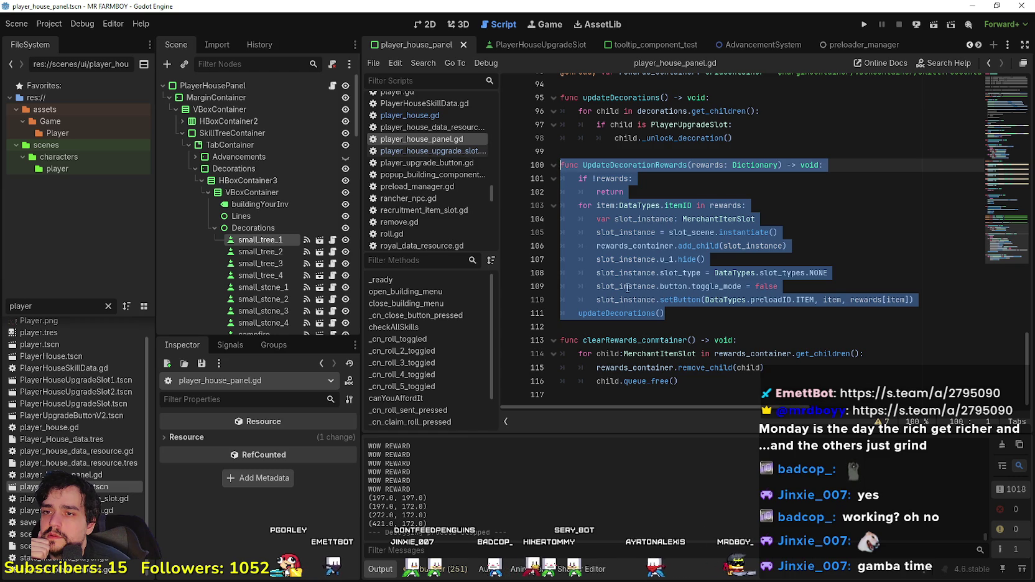
{"action": "double_click", "coordinate": [626, 316]}
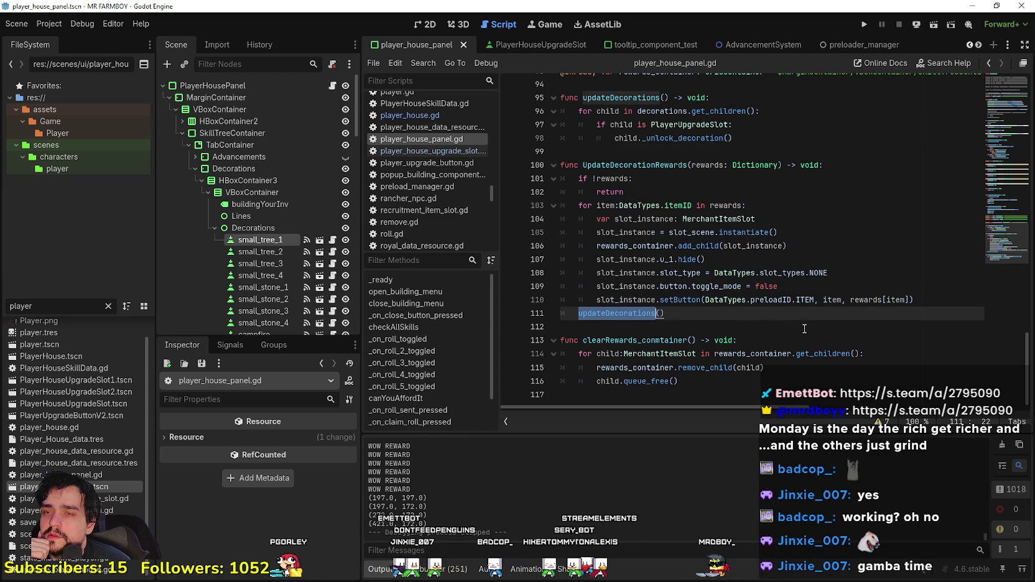
Step: Insert 'await get_tree().physics_frame' before the updateDecorations() call and save the script
{"action": "key", "text": "Up"}
{"action": "key", "text": "End"}
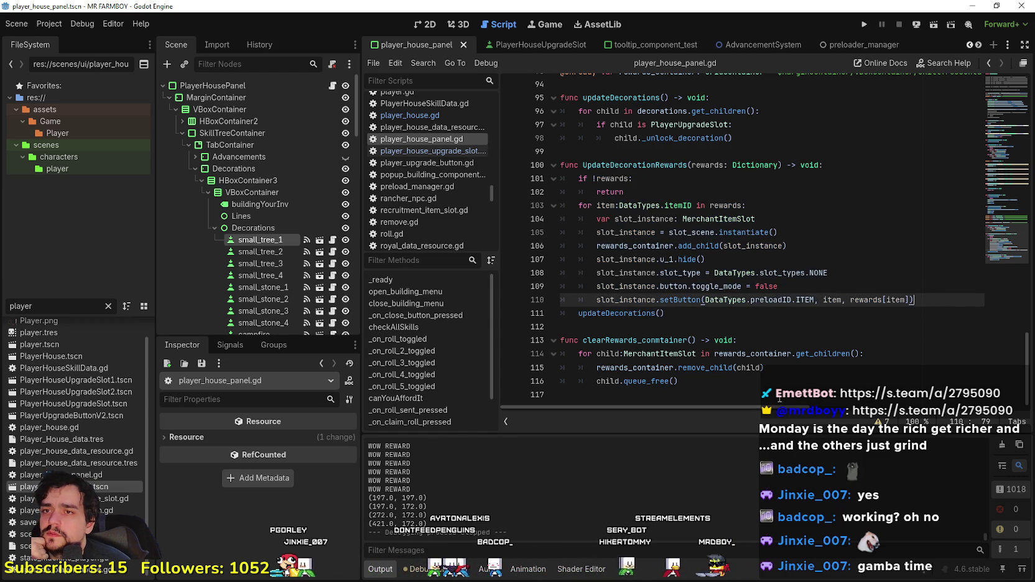
{"action": "key", "text": "Return"}
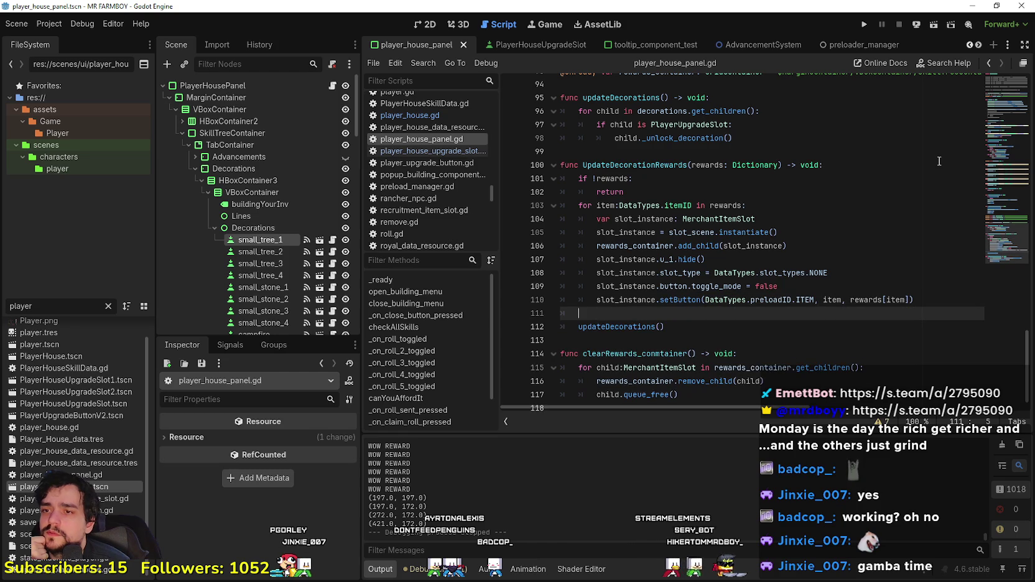
{"action": "key", "text": "BackSpace"}
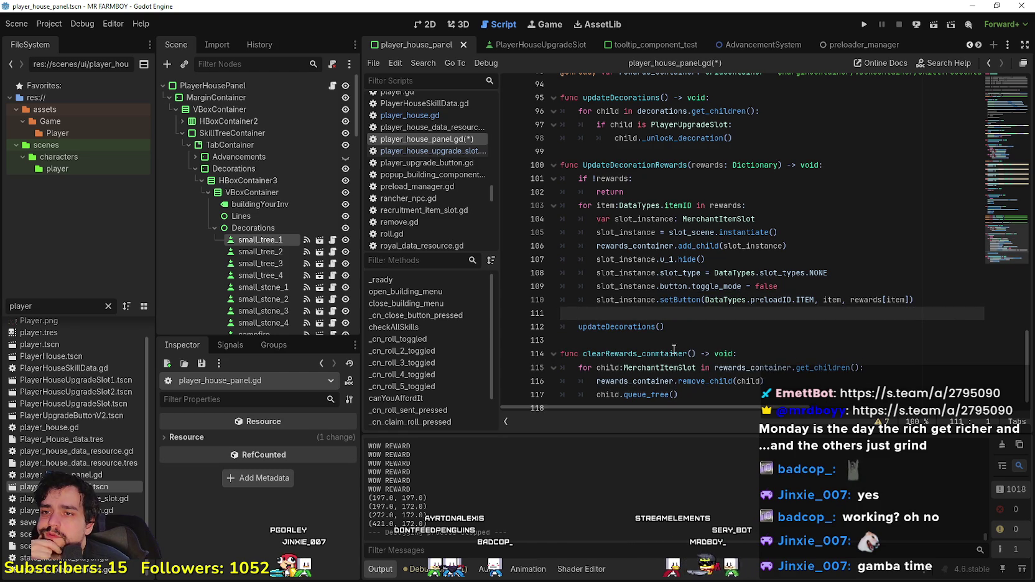
{"action": "left_click", "coordinate": [670, 344]}
{"action": "key", "text": "Up"}
{"action": "key", "text": "Up"}
{"action": "key", "text": "Tab"}
{"action": "type", "text": "aw"}
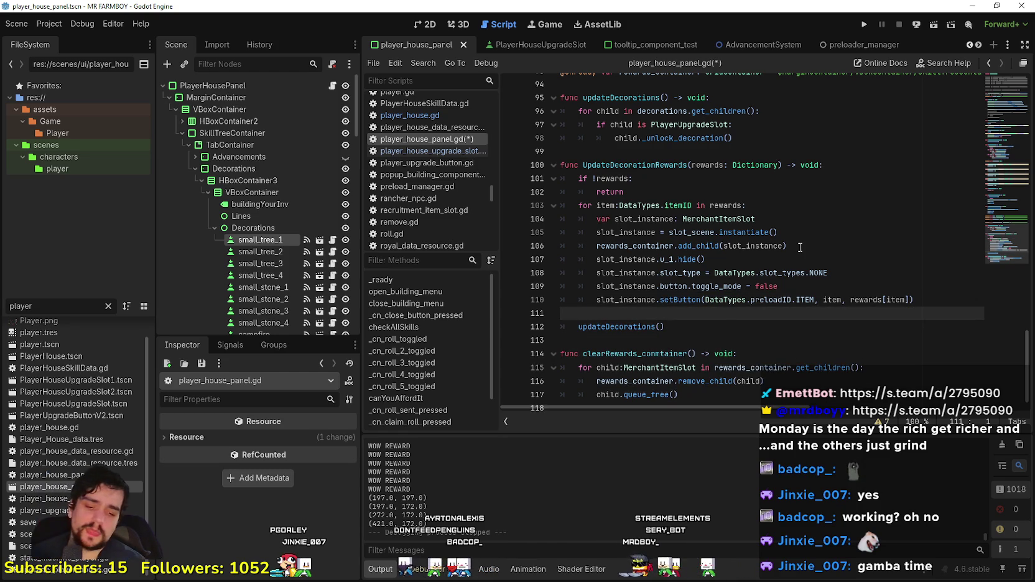
{"action": "type", "text": "ait get_tr"}
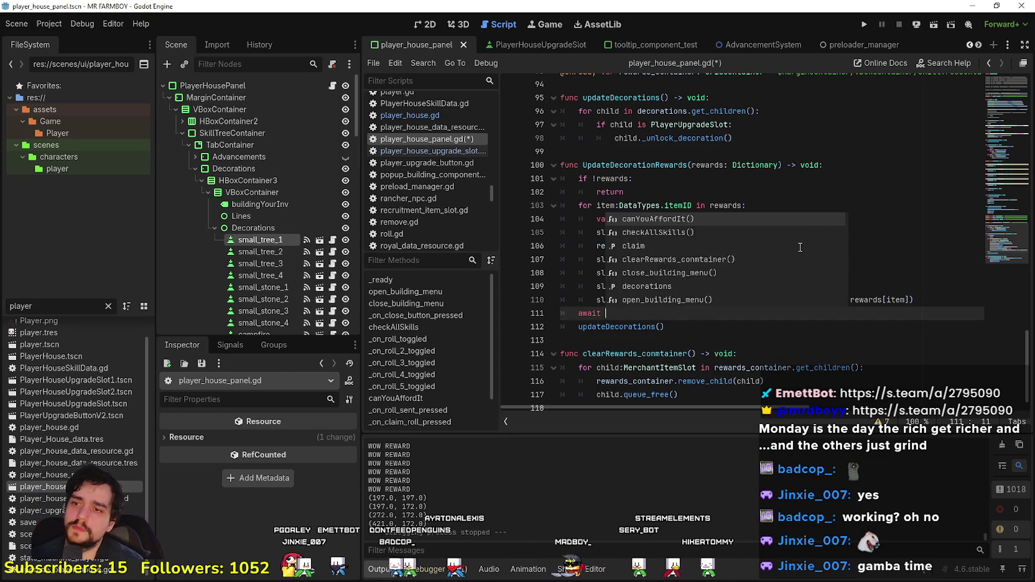
{"action": "type", "text": "().ph"}
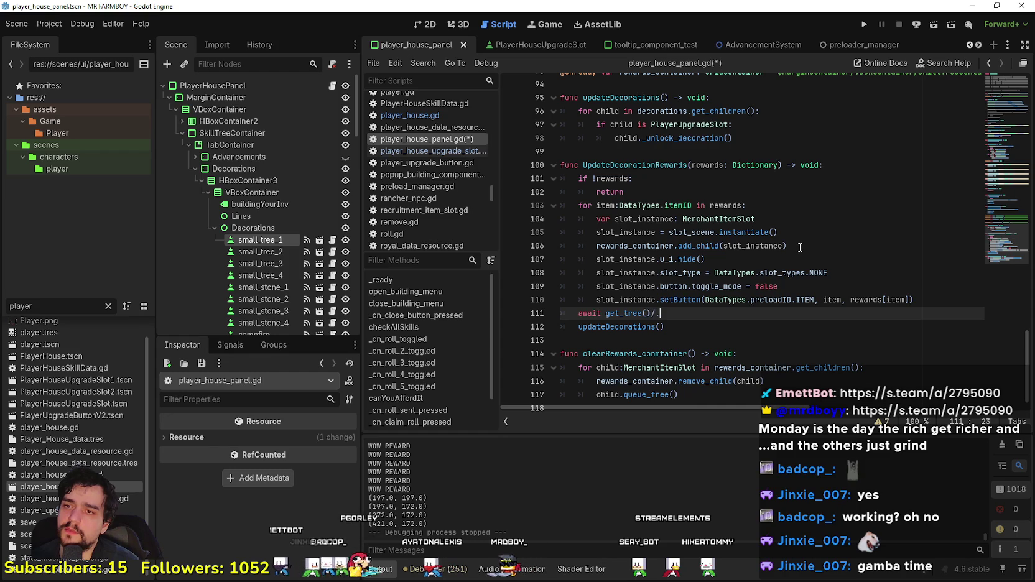
{"action": "key", "text": "Return"}
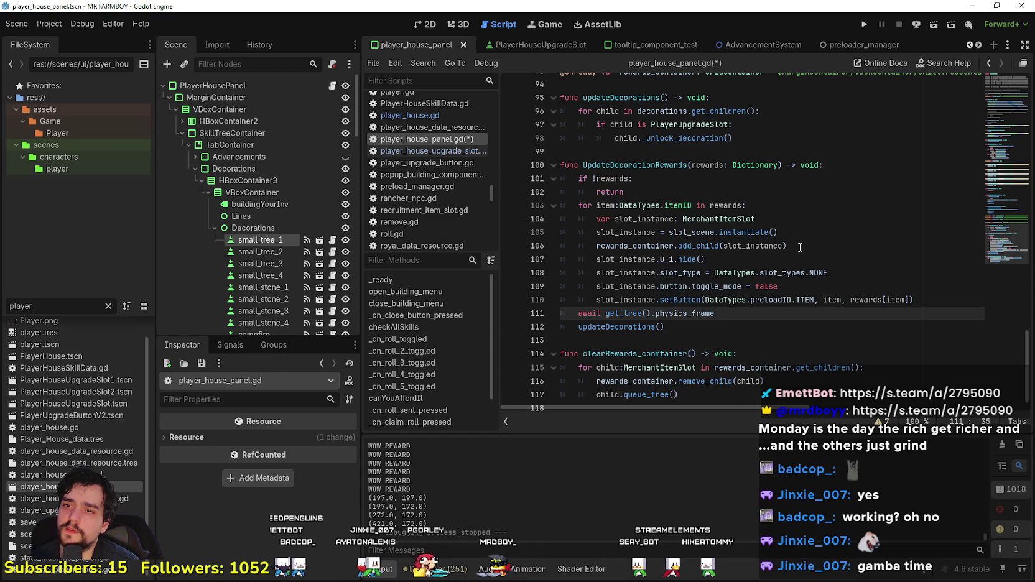
{"action": "key", "text": "ctrl+s"}
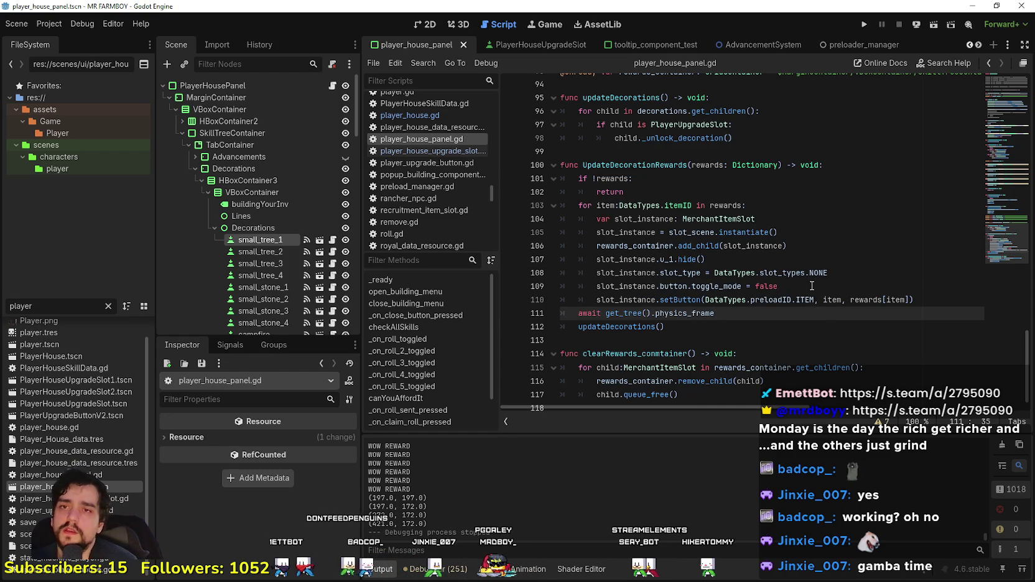
{"action": "scroll", "coordinate": [773, 359], "scroll_direction": "up", "scroll_amount": 4}
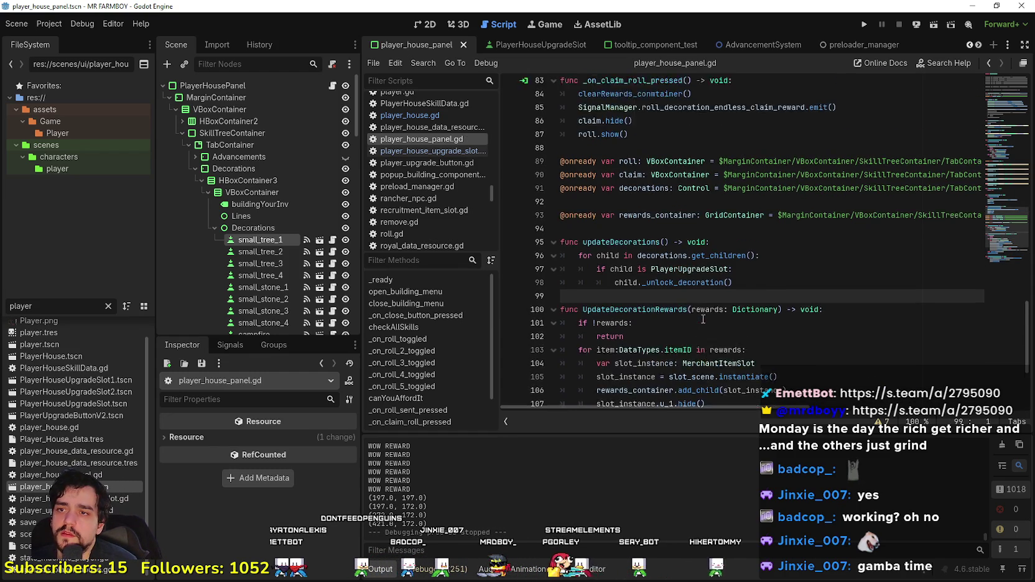
Step: Scroll through player_house_panel.gd and launch the Mr Farmboy project in debug mode
{"action": "left_click", "coordinate": [720, 312]}
{"action": "scroll", "coordinate": [720, 312], "scroll_direction": "up", "scroll_amount": 7}
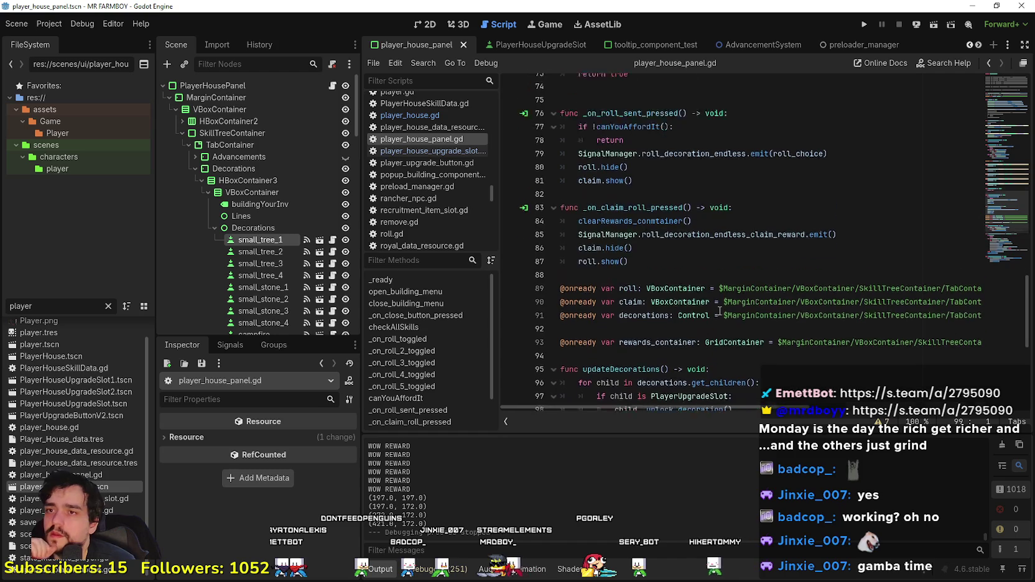
{"action": "scroll", "coordinate": [721, 312], "scroll_direction": "up", "scroll_amount": 2}
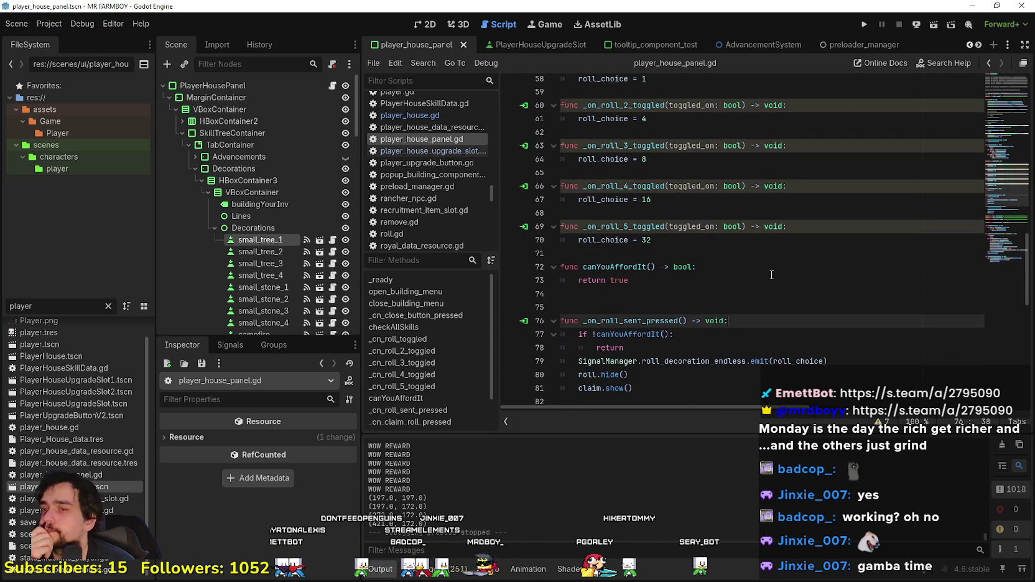
{"action": "scroll", "coordinate": [798, 192], "scroll_direction": "down", "scroll_amount": 12}
{"action": "left_click", "coordinate": [865, 26]}
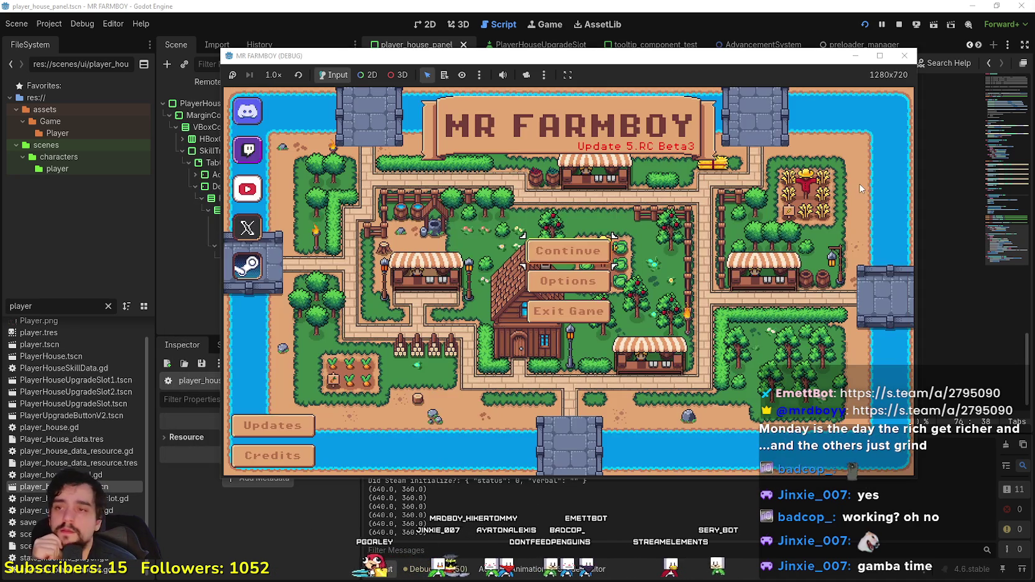
Step: Load a save, roll one decoration reward with Roll x1 in the Player House panel, then stop the game
{"action": "scroll", "coordinate": [552, 339], "scroll_direction": "down", "scroll_amount": 1}
{"action": "left_click", "coordinate": [548, 275]}
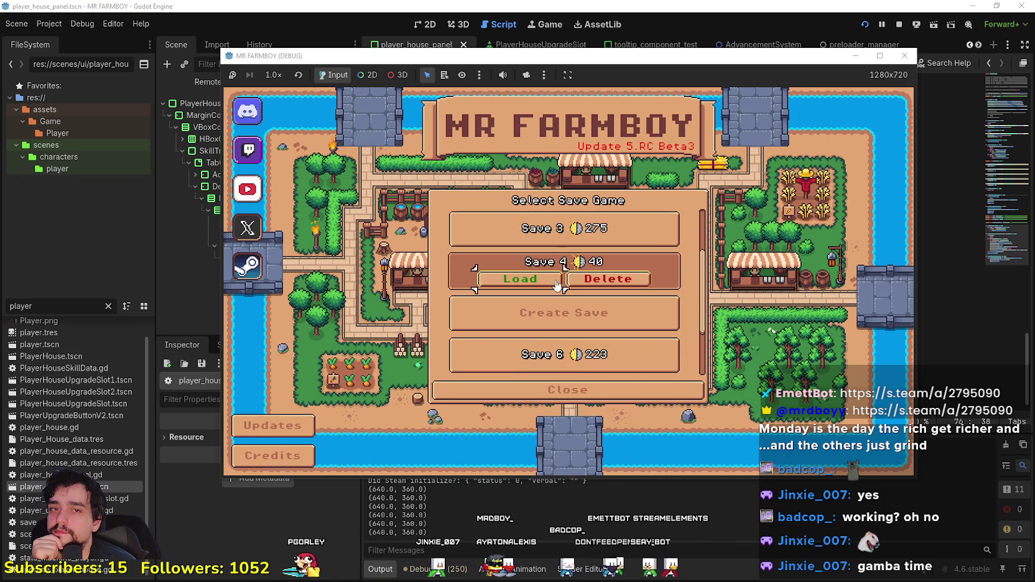
{"action": "left_click", "coordinate": [508, 284]}
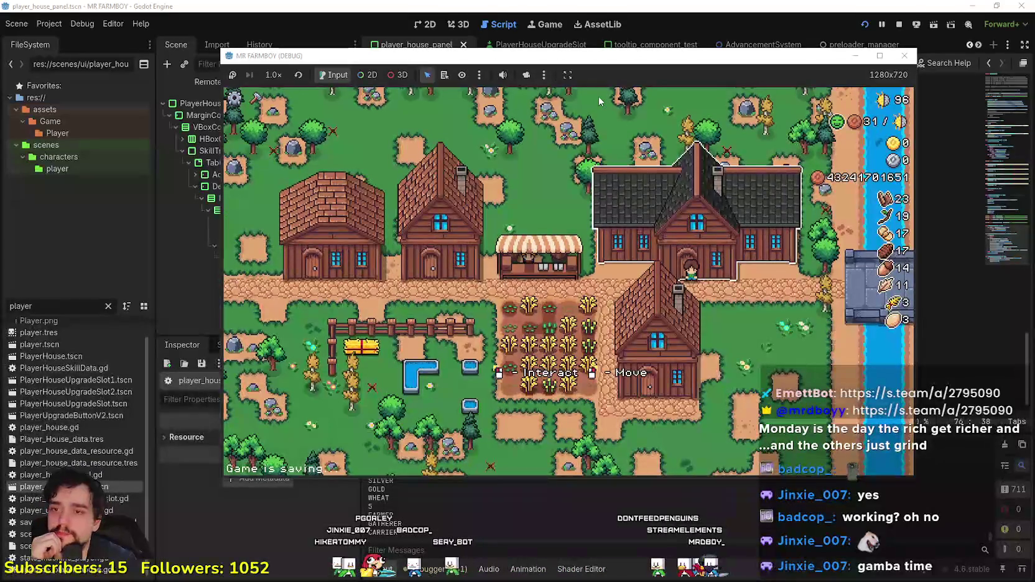
{"action": "key", "text": "d"}
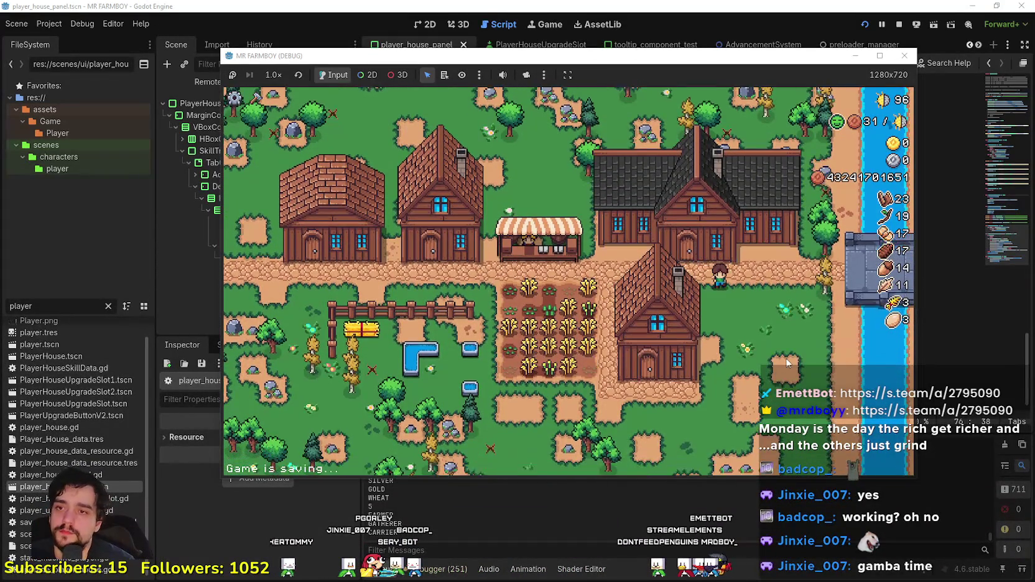
{"action": "key", "text": "e"}
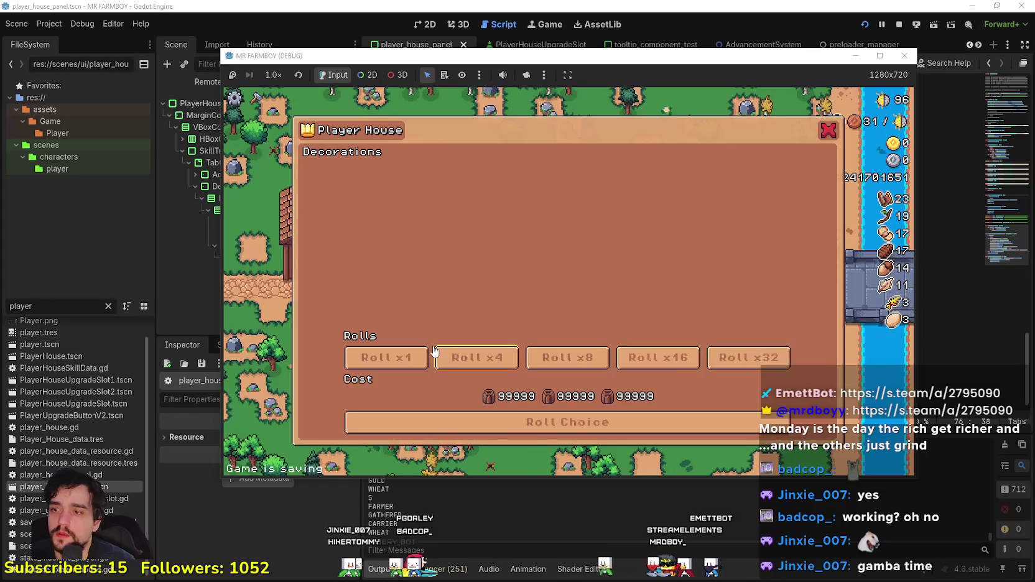
{"action": "left_click", "coordinate": [421, 354]}
{"action": "left_click", "coordinate": [544, 422]}
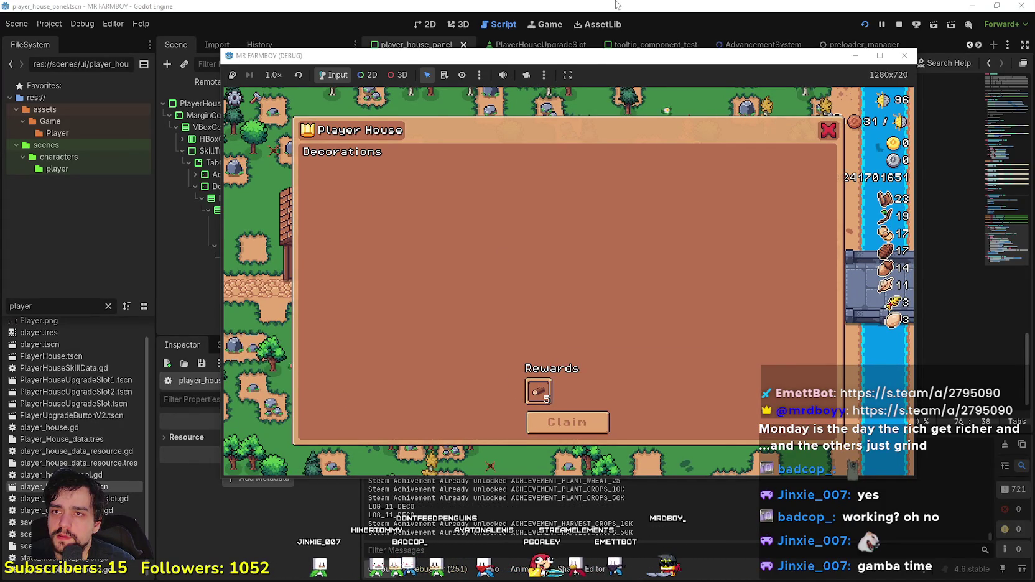
{"action": "key", "text": "F8"}
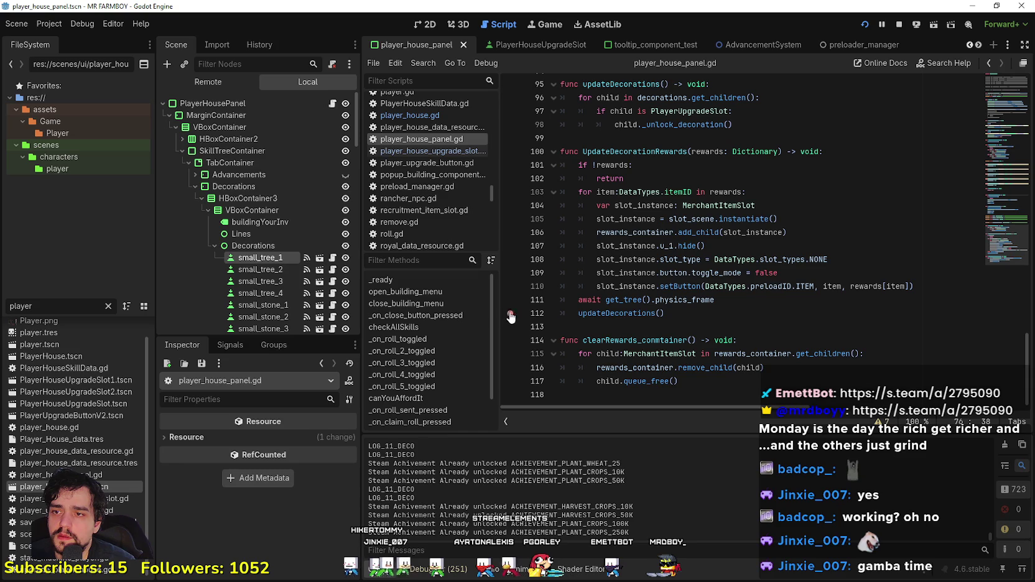
Step: Breakpoint the updateDecorations() call on line 112, rerun the game and claim a reward
{"action": "left_click", "coordinate": [622, 326]}
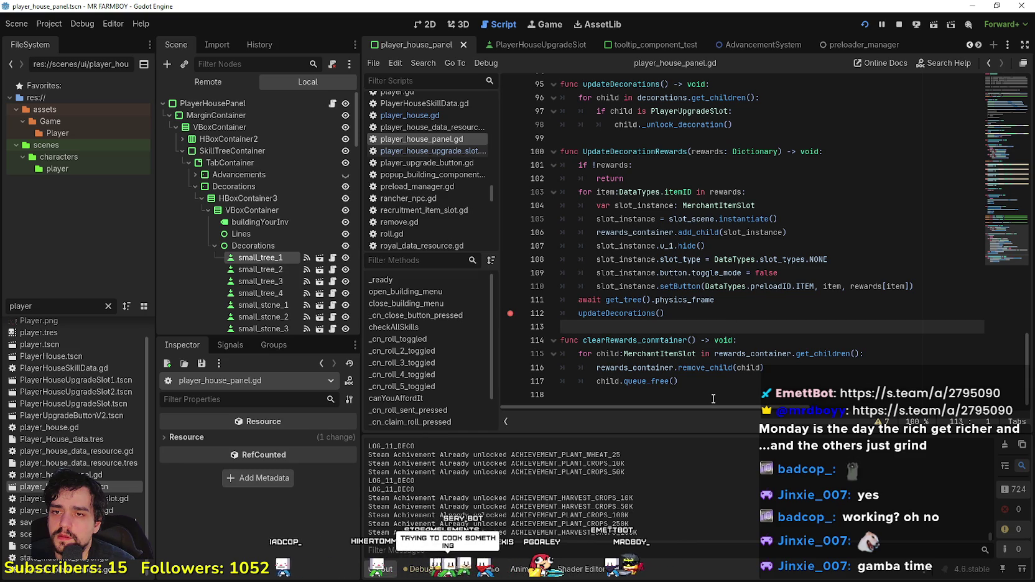
{"action": "key", "text": "F5"}
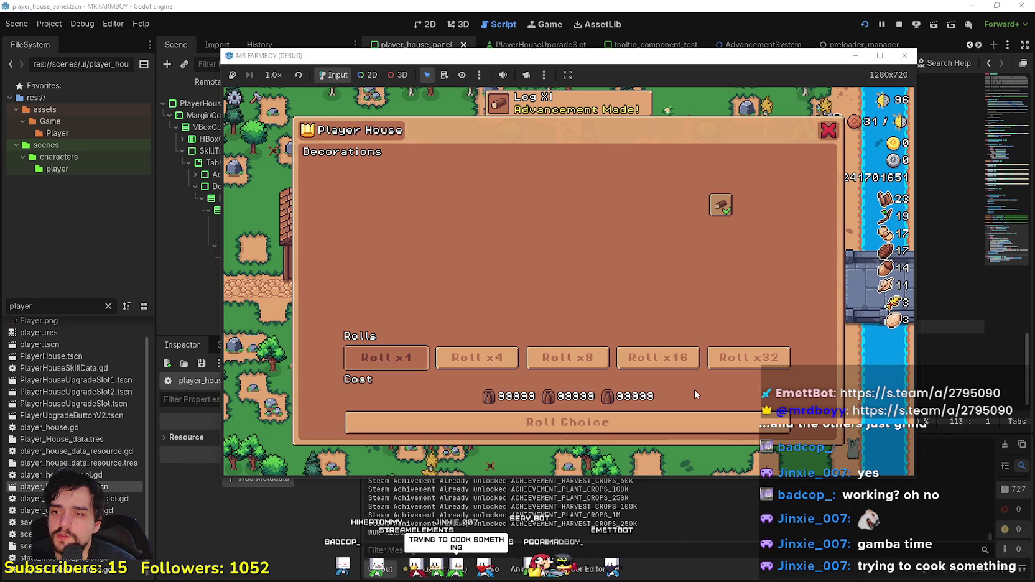
{"action": "mouse_move", "coordinate": [736, 194]}
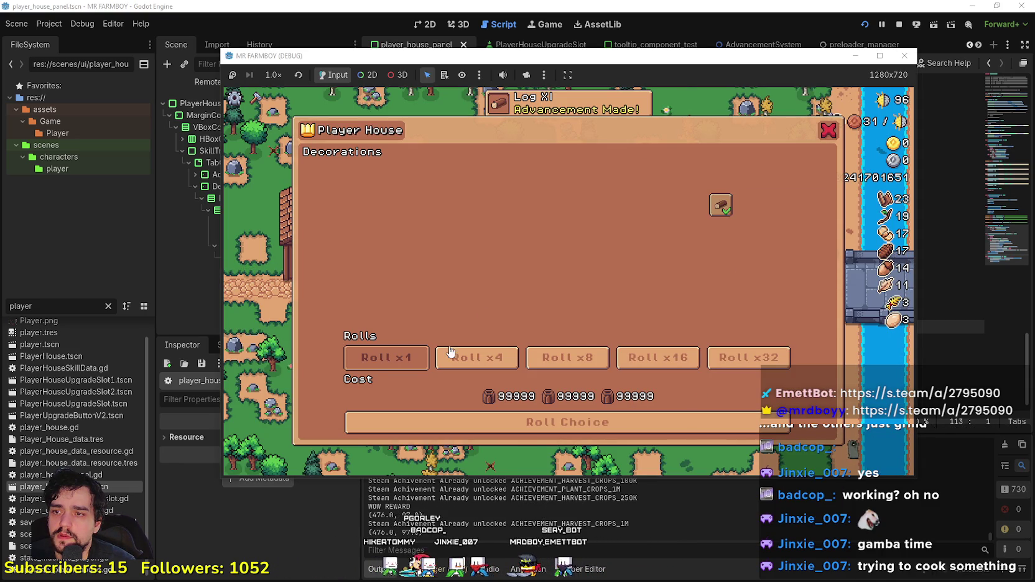
{"action": "left_click", "coordinate": [511, 432]}
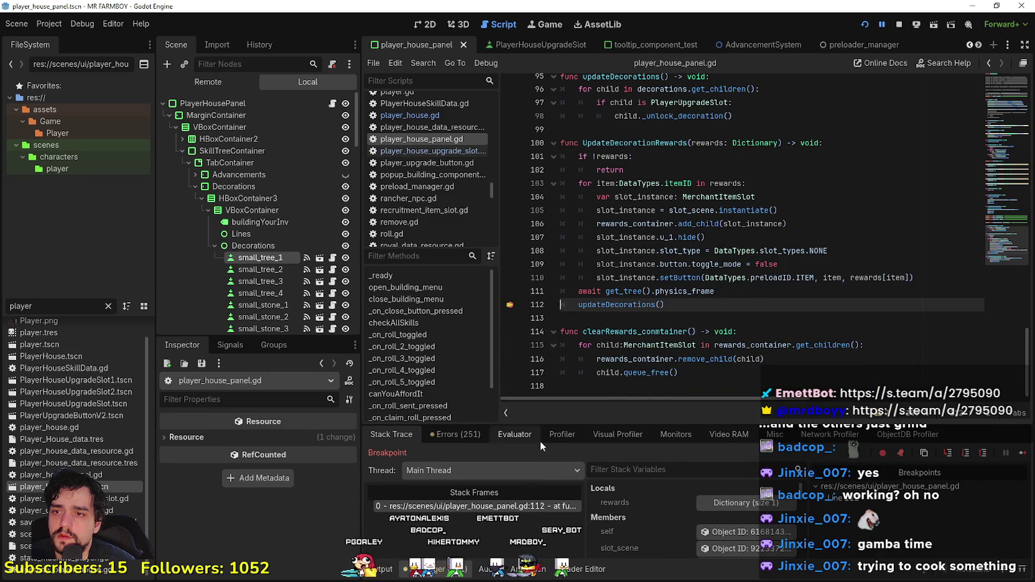
Step: Add breakpoints on lines 96–98, inspect the rewards dictionary, continue, and view the Remote scene tree
{"action": "scroll", "coordinate": [641, 224], "scroll_direction": "up", "scroll_amount": 2}
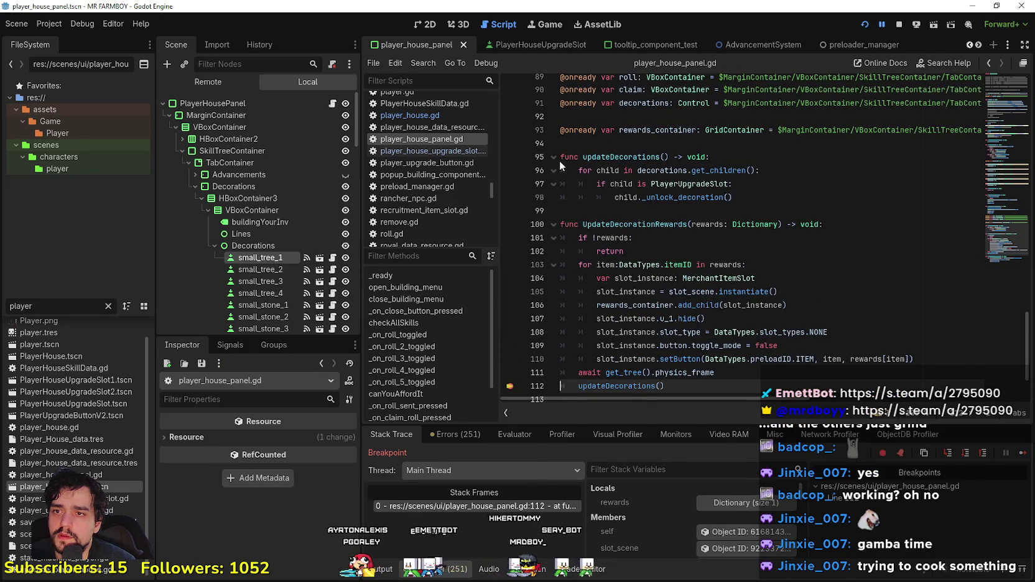
{"action": "left_click", "coordinate": [510, 171]}
{"action": "left_click", "coordinate": [510, 185]}
{"action": "left_click", "coordinate": [510, 197]}
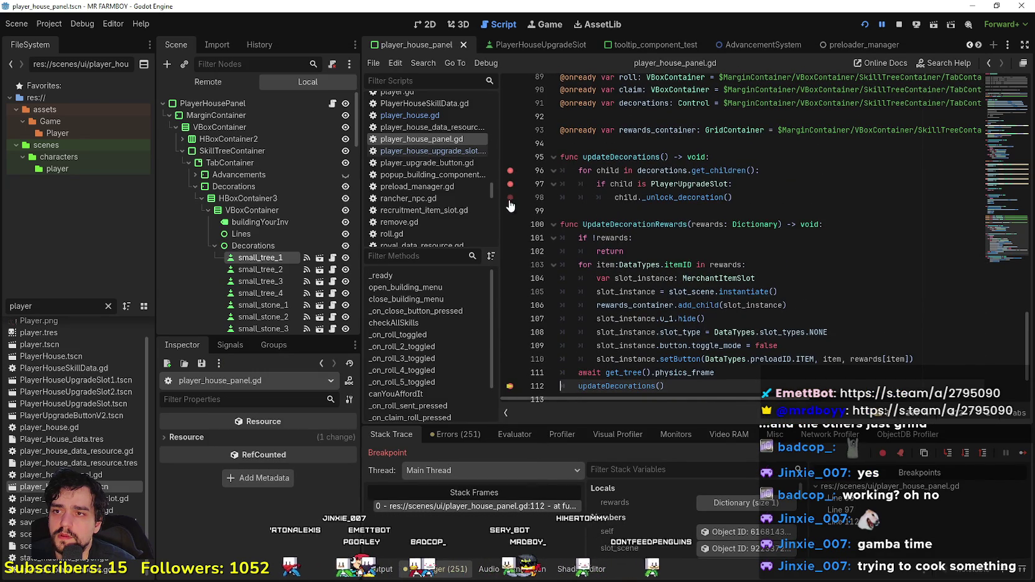
{"action": "left_click", "coordinate": [753, 202]}
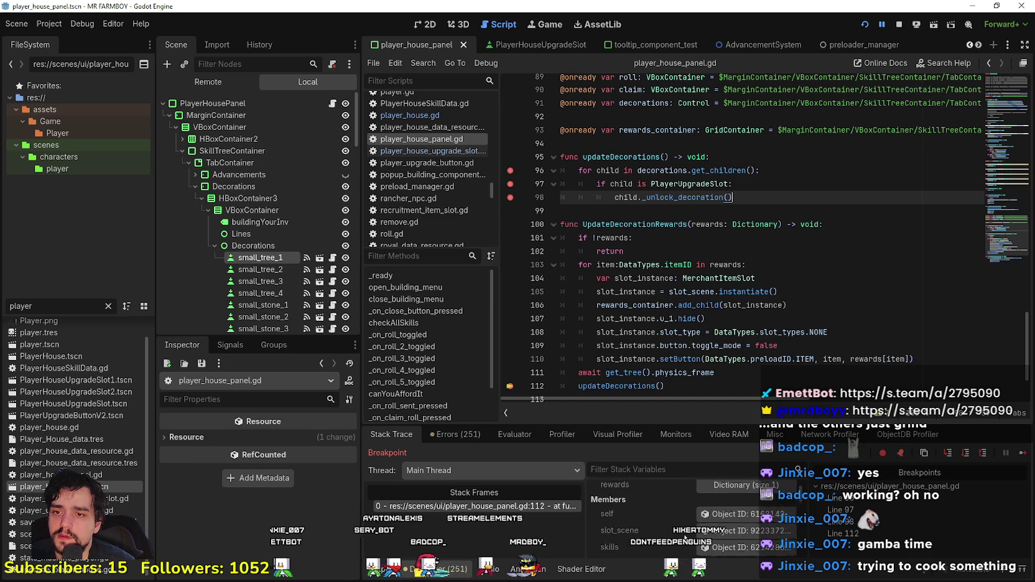
{"action": "left_click", "coordinate": [745, 504]}
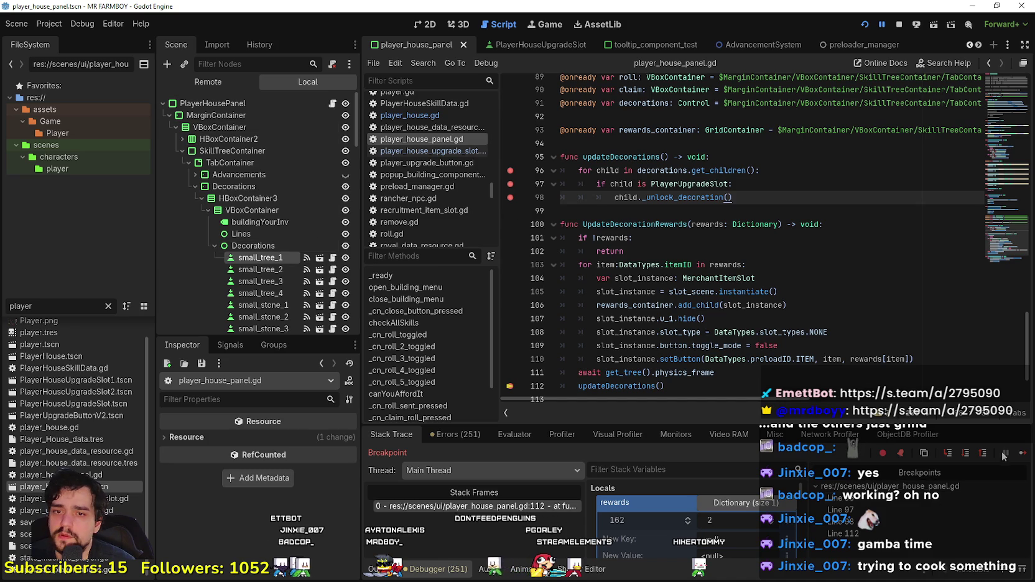
{"action": "left_click", "coordinate": [1023, 454]}
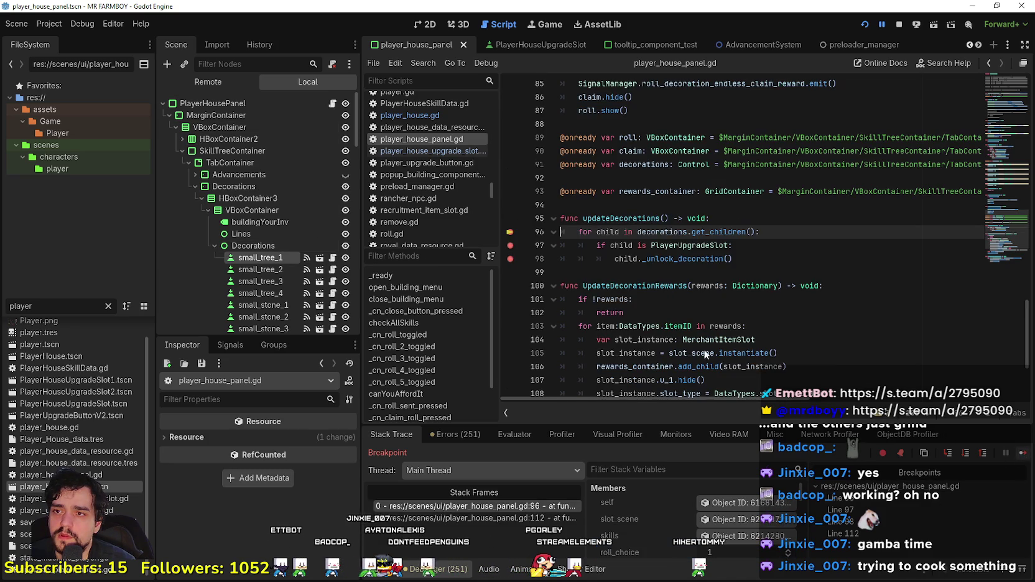
{"action": "left_click", "coordinate": [243, 83]}
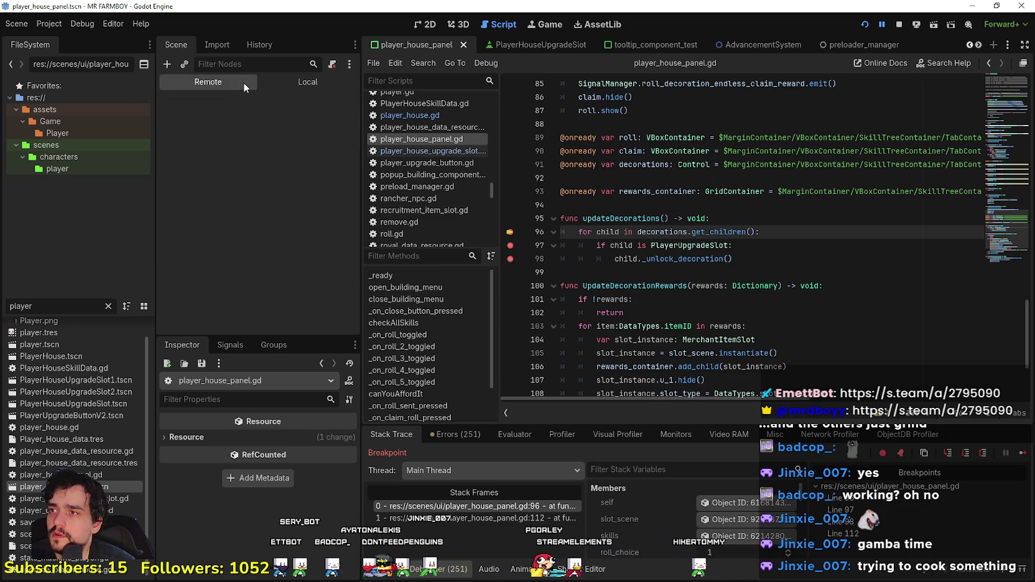
Step: Inspect StatsManager's advancements_data, expanding entries 0–4 to check their keys
{"action": "left_click", "coordinate": [229, 152]}
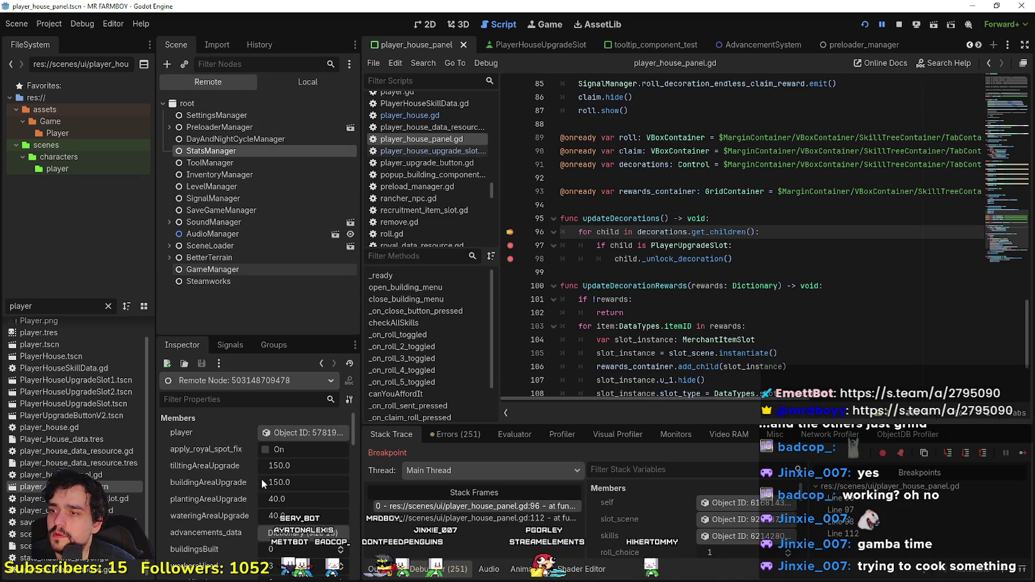
{"action": "scroll", "coordinate": [282, 447], "scroll_direction": "down", "scroll_amount": 3}
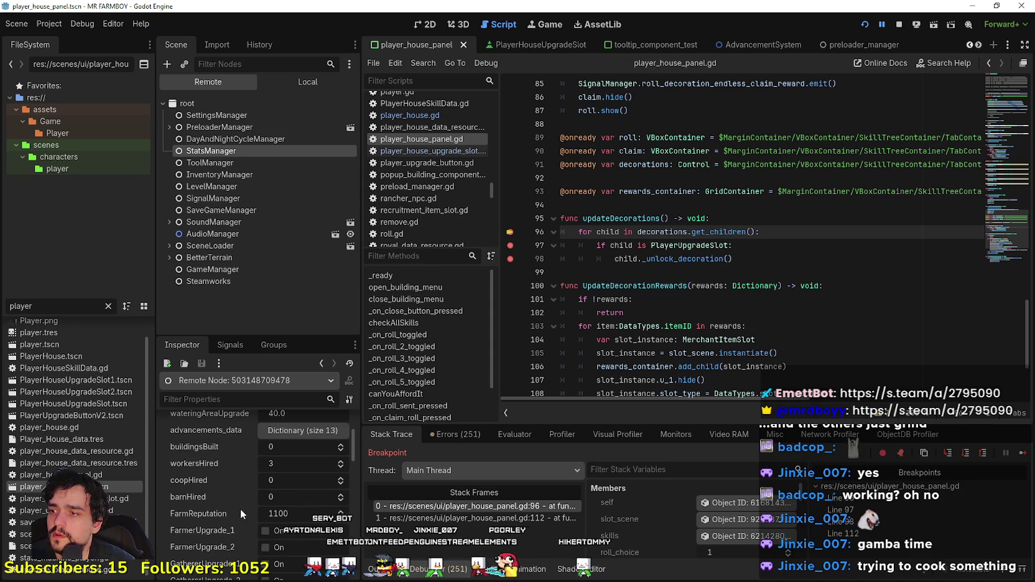
{"action": "left_click", "coordinate": [289, 432]}
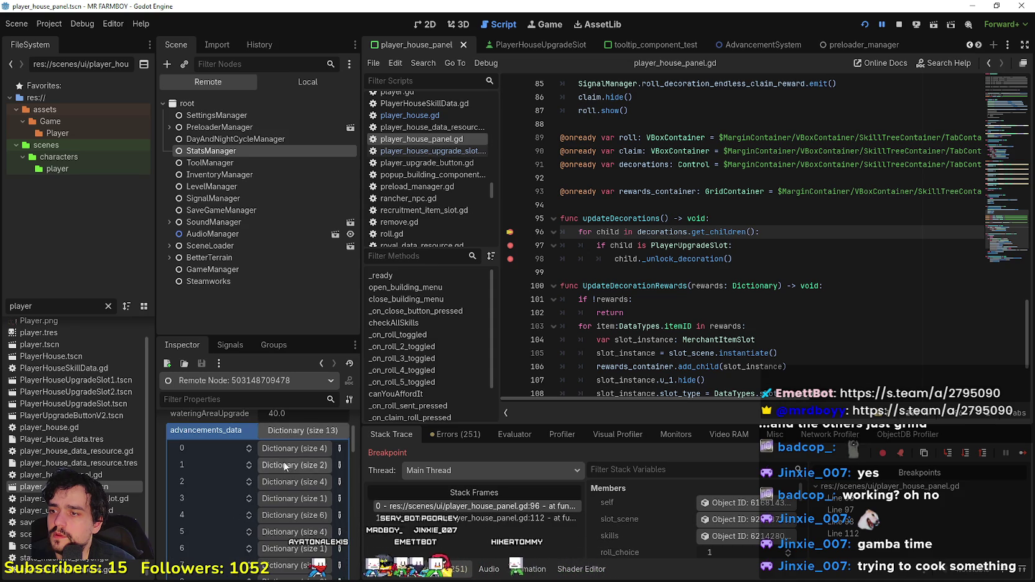
{"action": "left_click", "coordinate": [291, 449]}
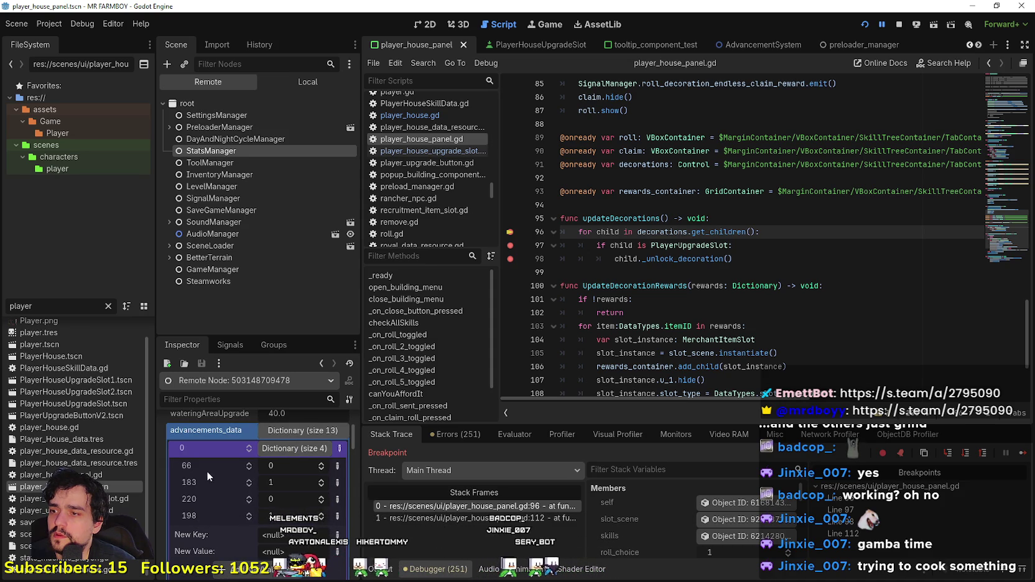
{"action": "left_click", "coordinate": [276, 450]}
{"action": "left_click", "coordinate": [275, 467]}
{"action": "left_click", "coordinate": [275, 469]}
{"action": "left_click", "coordinate": [292, 487]}
{"action": "left_click", "coordinate": [291, 485]}
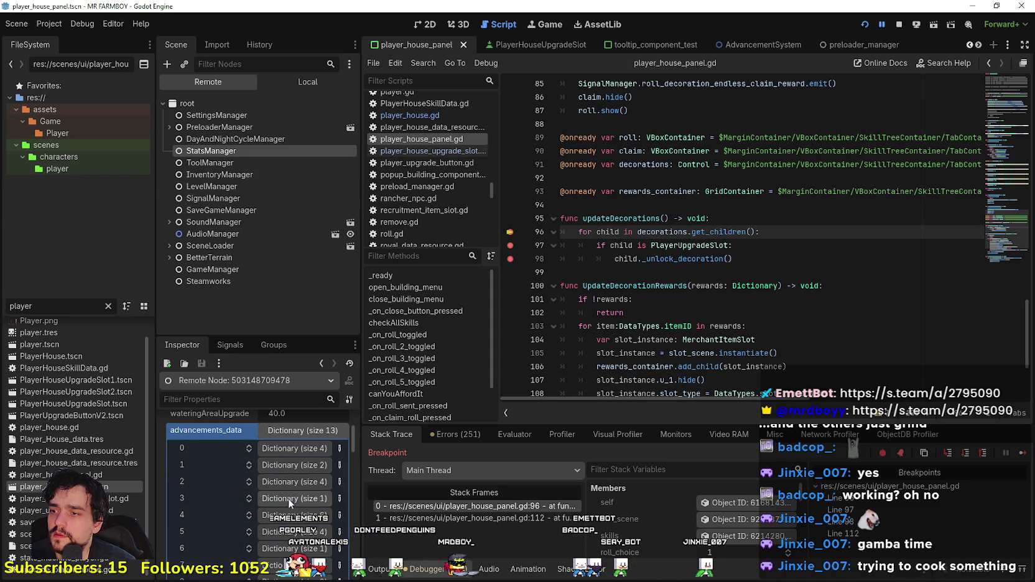
{"action": "left_click", "coordinate": [288, 495]}
{"action": "left_click", "coordinate": [288, 501]}
{"action": "scroll", "coordinate": [291, 485], "scroll_direction": "down", "scroll_amount": 2}
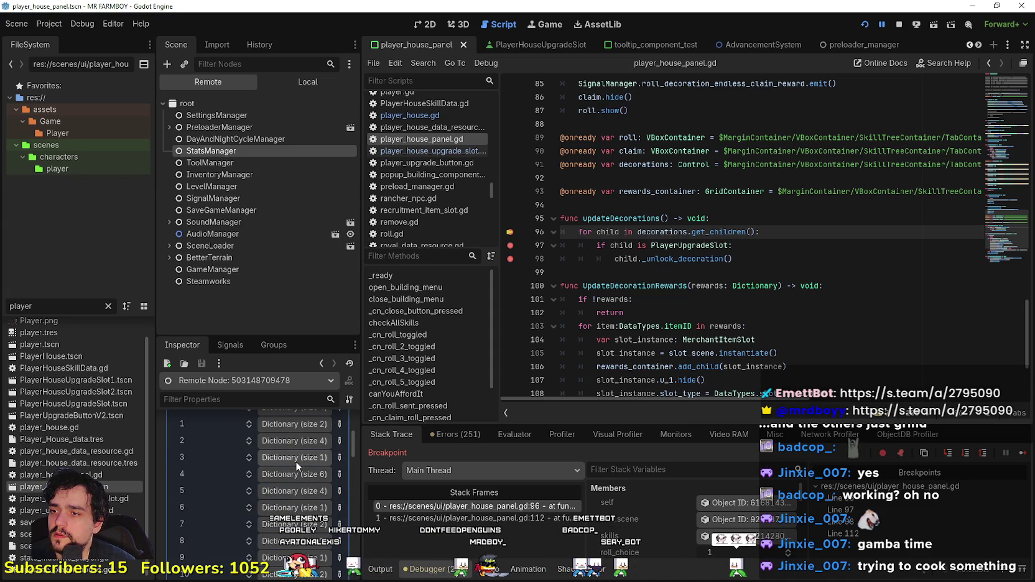
{"action": "left_click", "coordinate": [295, 461]}
{"action": "left_click", "coordinate": [295, 460]}
{"action": "left_click", "coordinate": [287, 475]}
{"action": "left_click", "coordinate": [283, 483]}
{"action": "scroll", "coordinate": [277, 492], "scroll_direction": "up", "scroll_amount": 5}
{"action": "left_click", "coordinate": [291, 534]}
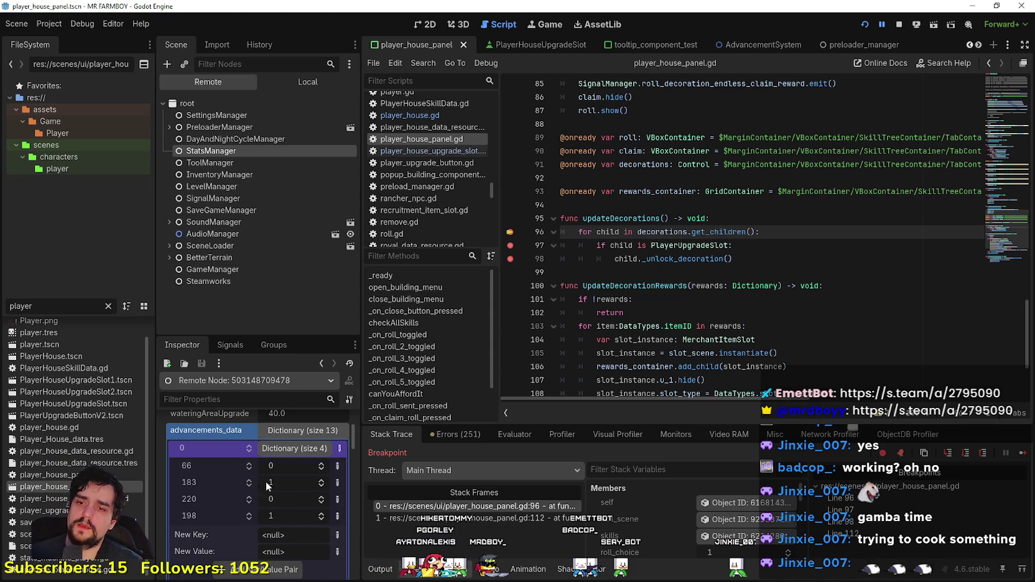
Step: Scroll the script down and select the updateDecorations() call on line 112
{"action": "scroll", "coordinate": [643, 540], "scroll_direction": "down", "scroll_amount": 2}
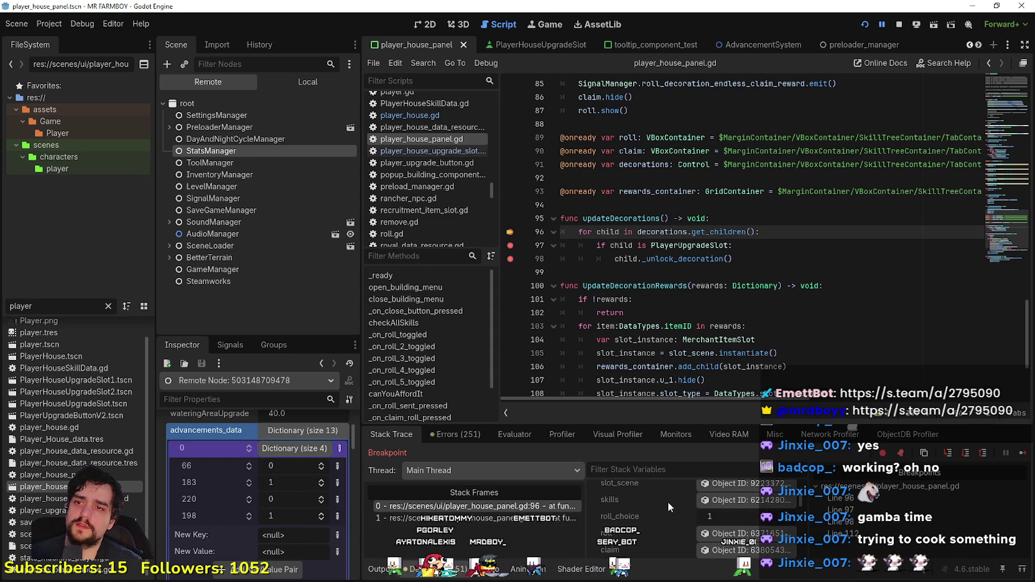
{"action": "scroll", "coordinate": [684, 390], "scroll_direction": "down", "scroll_amount": 3}
{"action": "left_click", "coordinate": [666, 326]}
{"action": "left_click_drag", "start_coordinate": [666, 326], "coordinate": [523, 326]}
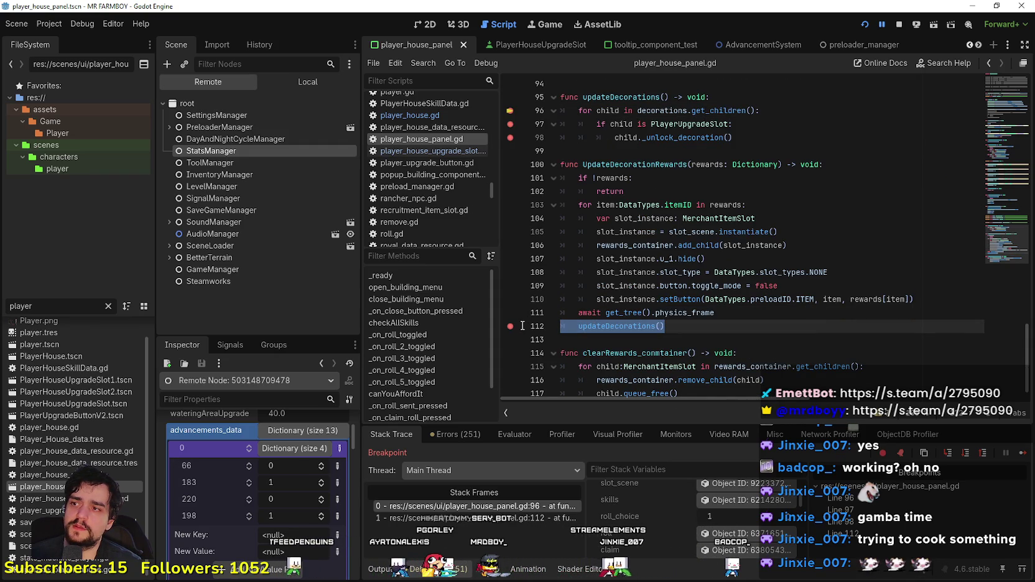
Step: Switch the Scene dock to Local, inspect the rewards parameter, then resume the game past the breakpoint
{"action": "left_click", "coordinate": [302, 81]}
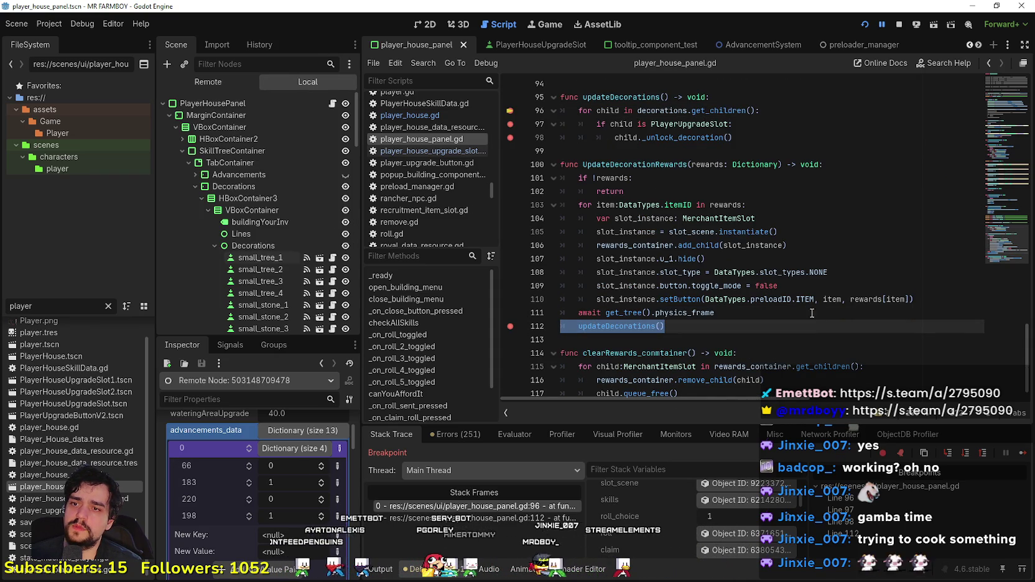
{"action": "left_click", "coordinate": [757, 312]}
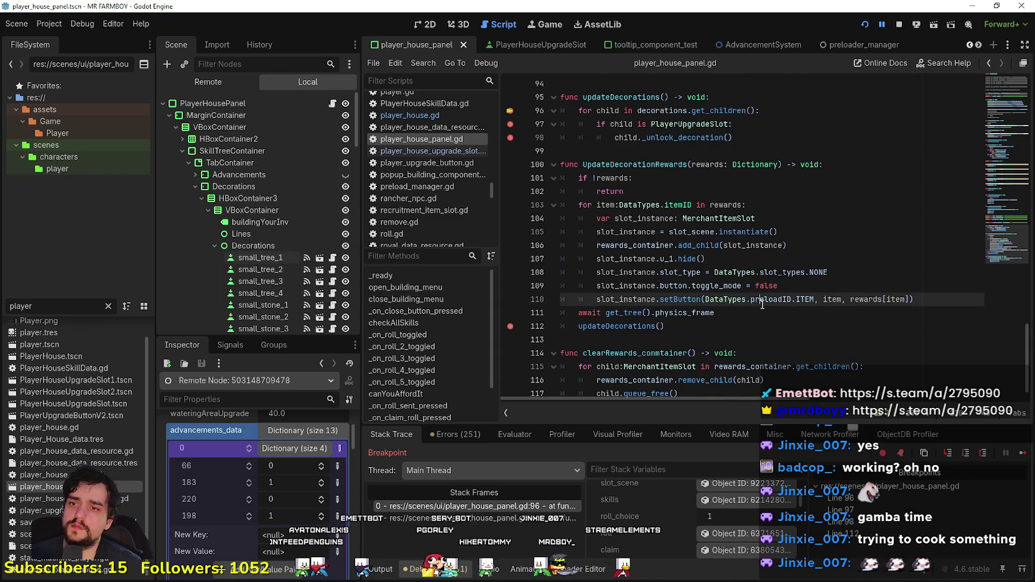
{"action": "double_click", "coordinate": [707, 164]}
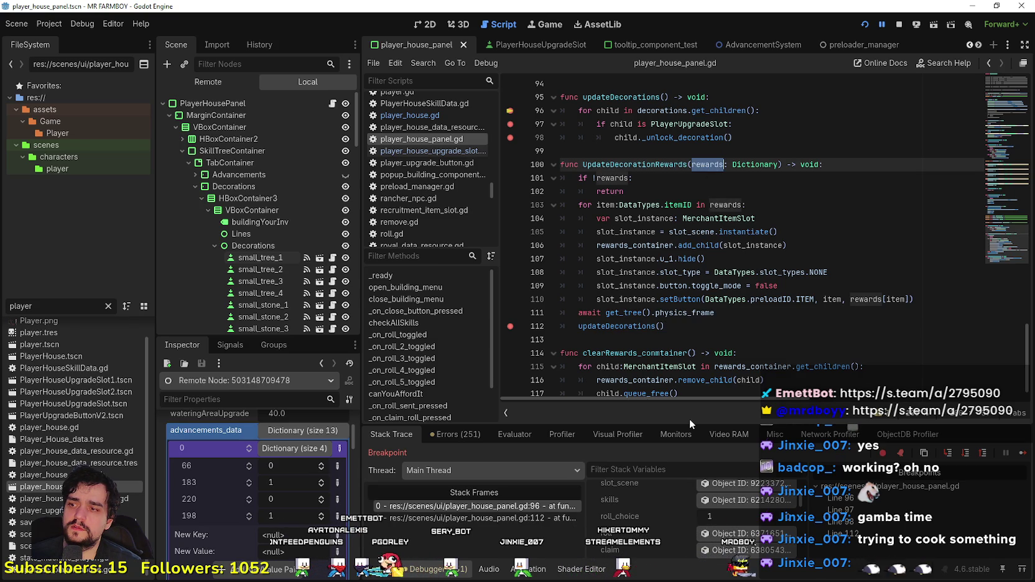
{"action": "scroll", "coordinate": [670, 354], "scroll_direction": "down", "scroll_amount": 1}
{"action": "left_click", "coordinate": [668, 308]}
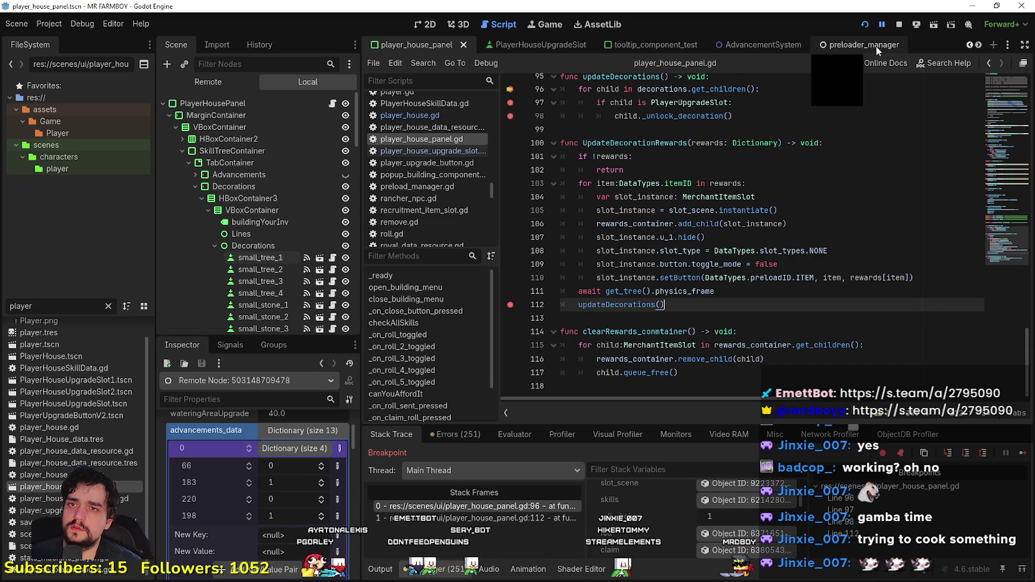
{"action": "left_click", "coordinate": [1022, 454]}
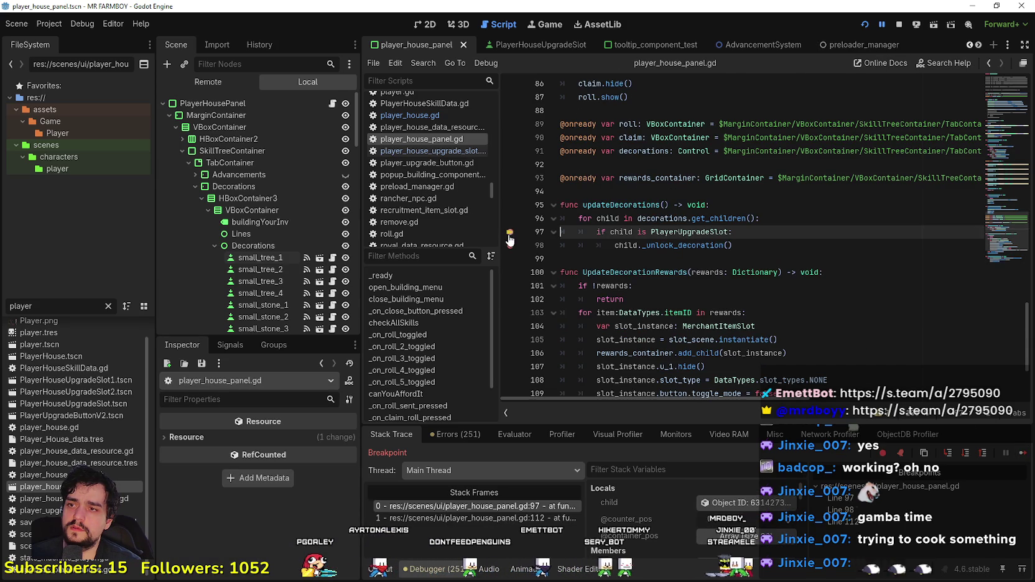
{"action": "left_click", "coordinate": [1025, 455]}
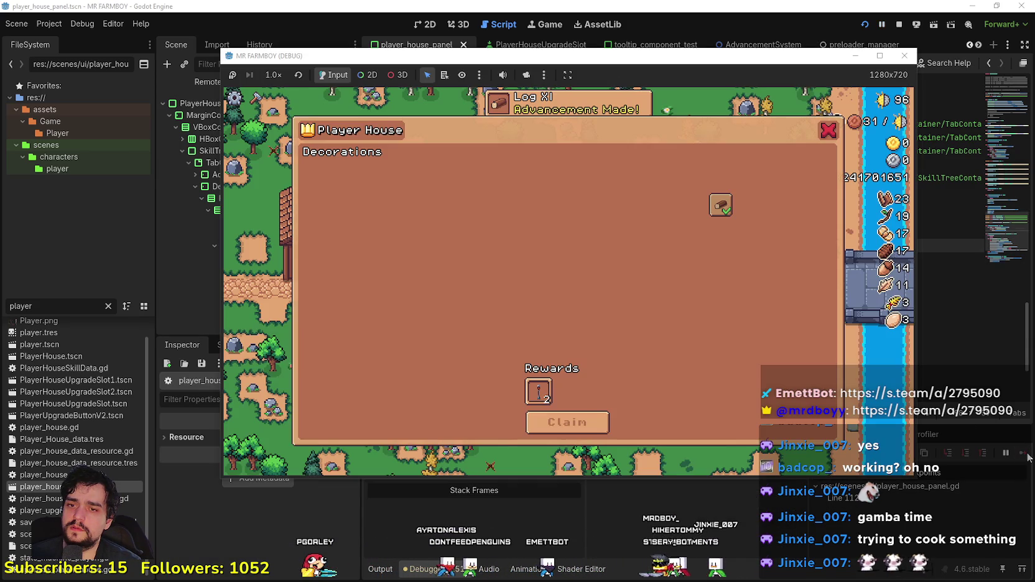
Step: Claim the Lantern Post I decoration reward in the game and return to the Godot script editor
{"action": "mouse_move", "coordinate": [528, 393]}
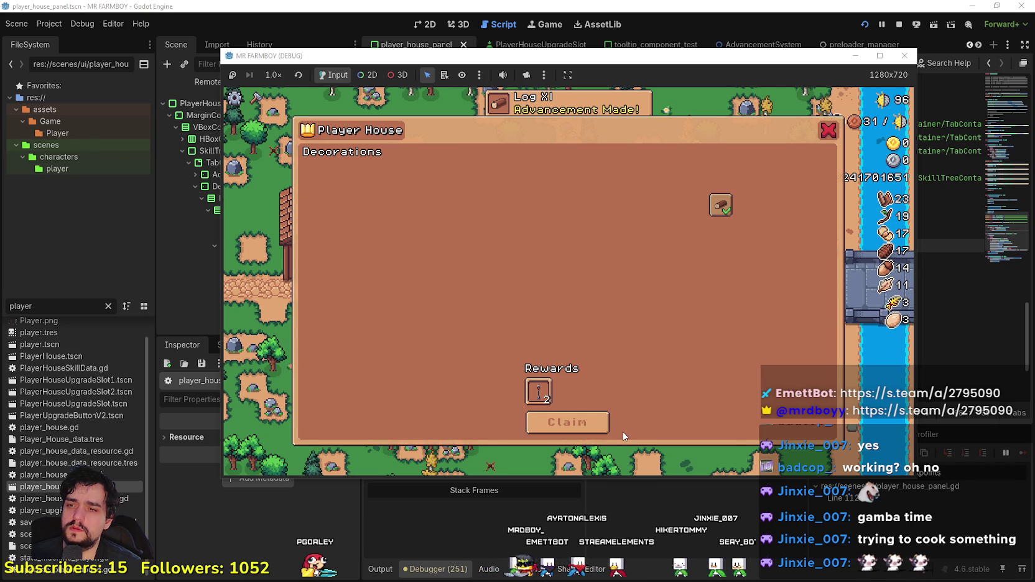
{"action": "left_click", "coordinate": [597, 426]}
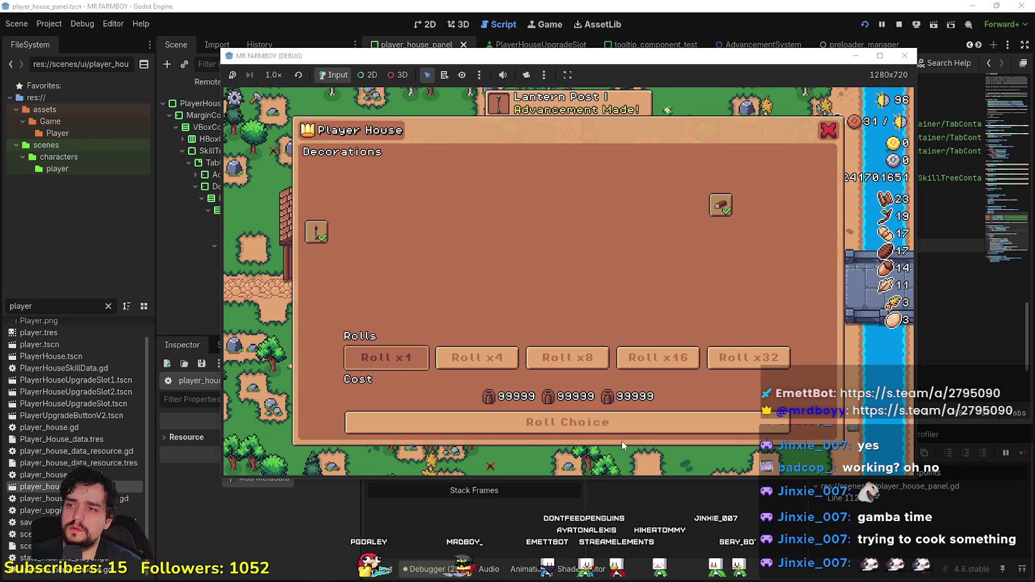
{"action": "left_click", "coordinate": [527, 4]}
{"action": "left_click", "coordinate": [660, 258]}
{"action": "scroll", "coordinate": [685, 315], "scroll_direction": "down", "scroll_amount": 1}
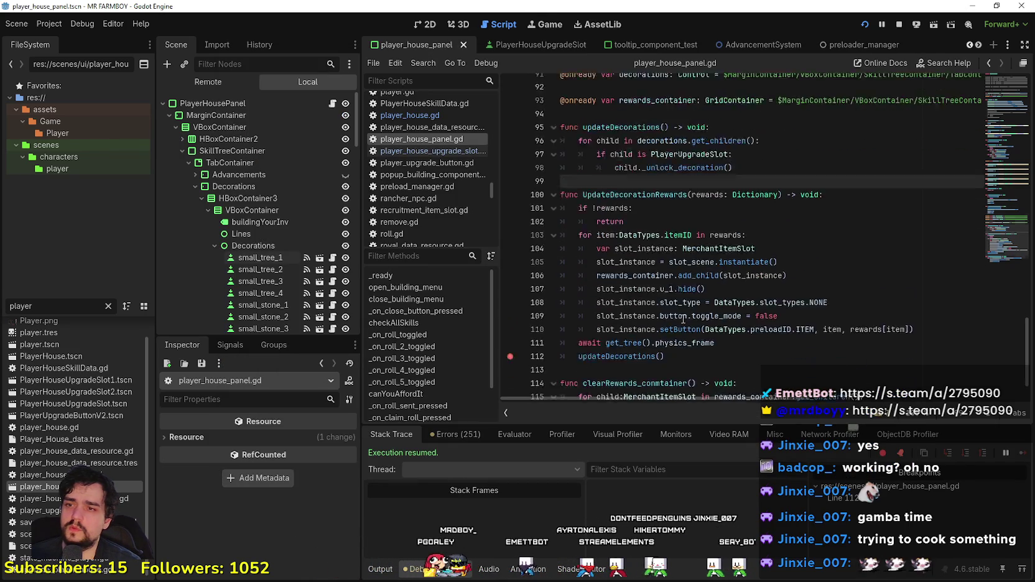
Step: Review _on_claim_roll_pressed in player_house_panel.gd, then switch to player_house.gd
{"action": "scroll", "coordinate": [685, 316], "scroll_direction": "up", "scroll_amount": 6}
{"action": "left_click", "coordinate": [710, 326]}
{"action": "double_click", "coordinate": [653, 286]}
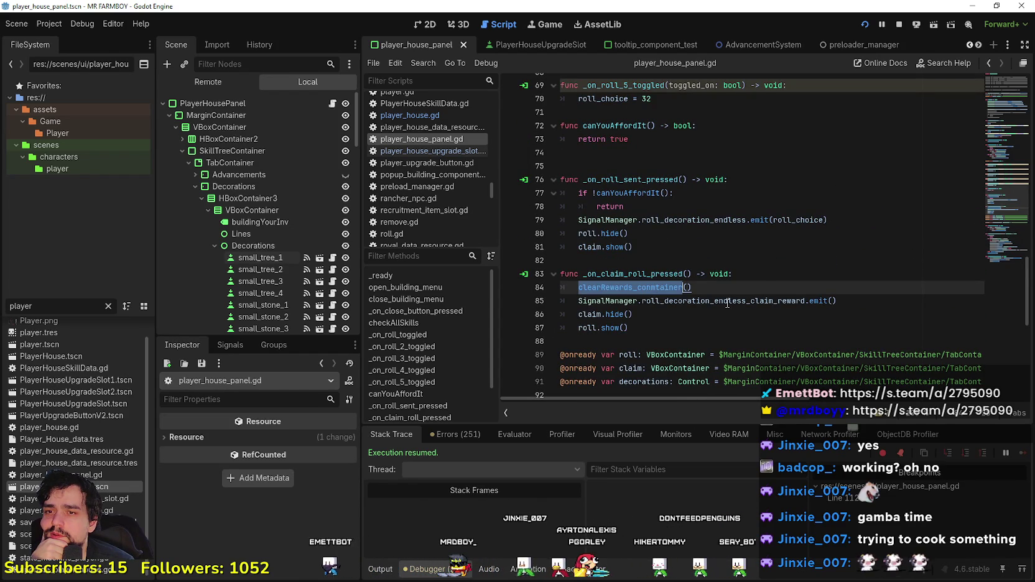
{"action": "double_click", "coordinate": [722, 300]}
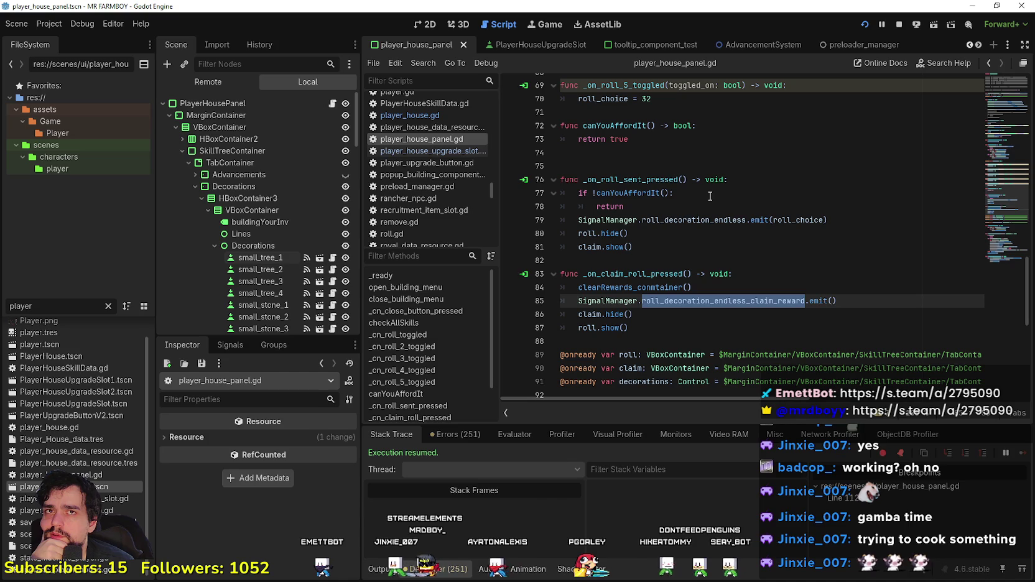
{"action": "left_click", "coordinate": [716, 260]}
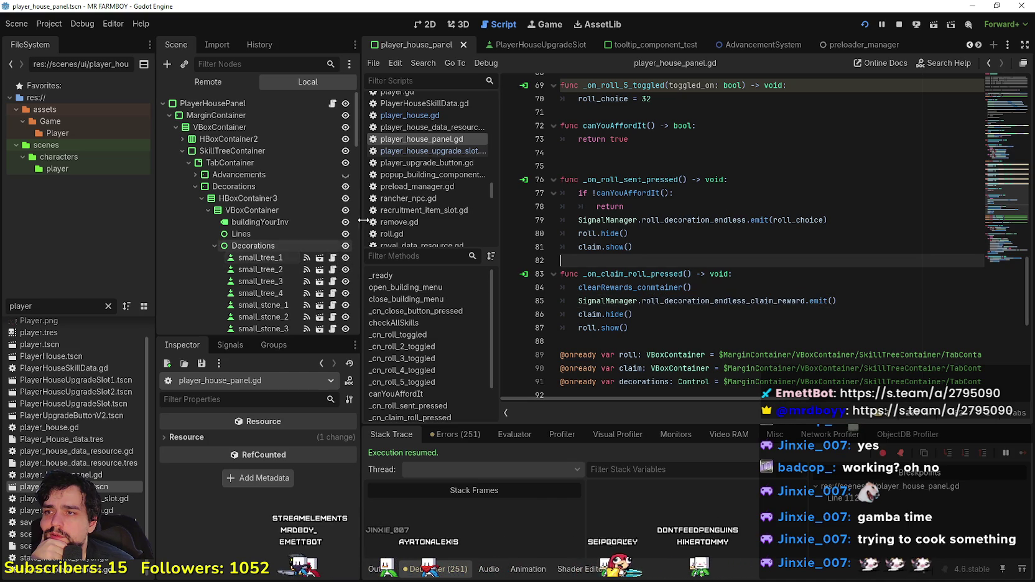
{"action": "left_click", "coordinate": [473, 117]}
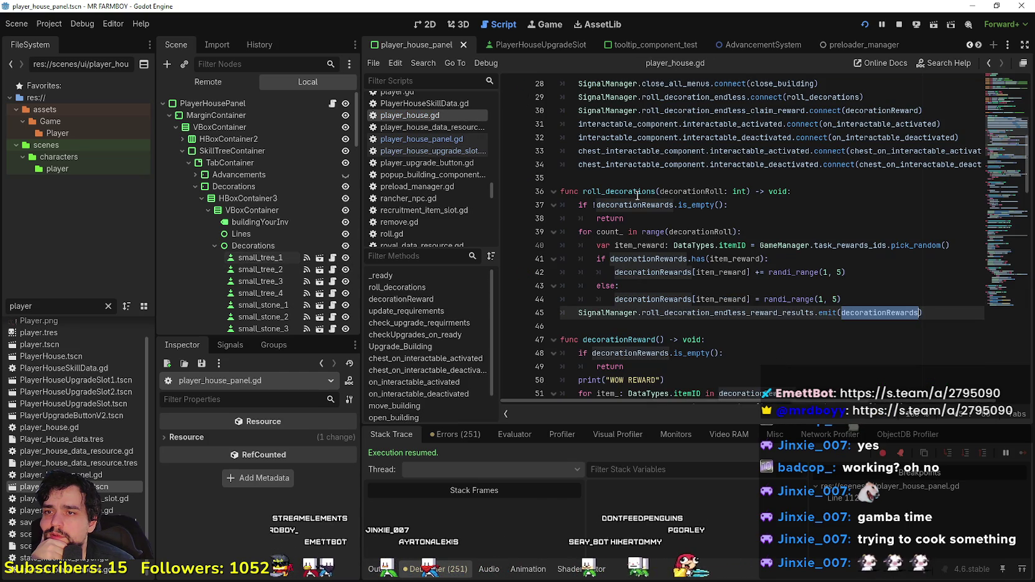
Step: Review the roll_decorations function body on lines 37–44
{"action": "double_click", "coordinate": [620, 191]}
{"action": "mouse_move", "coordinate": [841, 299]}
{"action": "left_mouse_down"}
{"action": "mouse_move", "coordinate": [587, 193]}
{"action": "mouse_move", "coordinate": [547, 206]}
{"action": "mouse_move", "coordinate": [513, 192]}
{"action": "mouse_move", "coordinate": [514, 207]}
{"action": "left_mouse_up"}
{"action": "mouse_move", "coordinate": [849, 301]}
{"action": "left_mouse_down"}
{"action": "mouse_move", "coordinate": [585, 231]}
{"action": "mouse_move", "coordinate": [562, 205]}
{"action": "left_mouse_up"}
{"action": "left_click", "coordinate": [865, 301]}
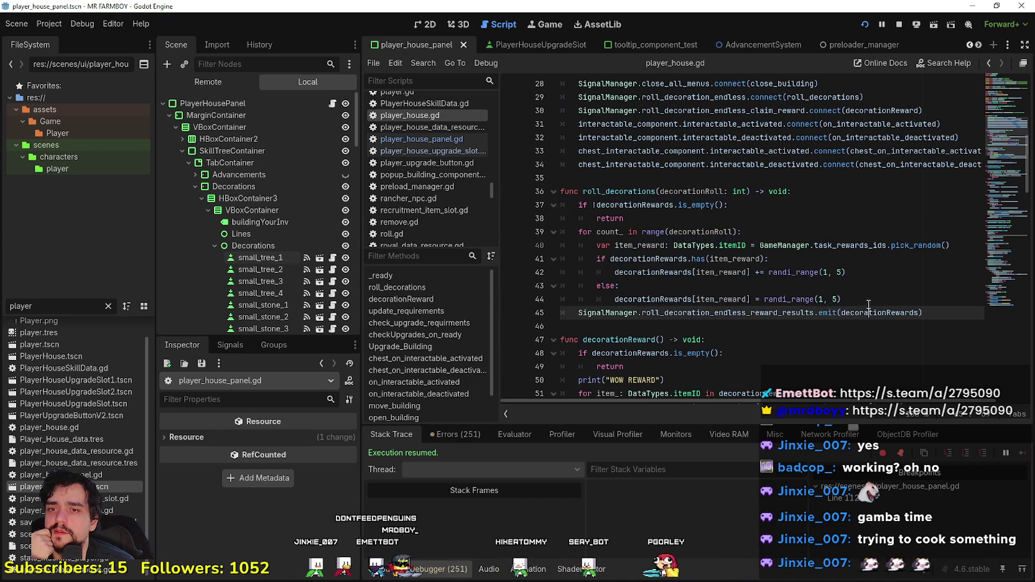
{"action": "scroll", "coordinate": [827, 329], "scroll_direction": "down", "scroll_amount": 4}
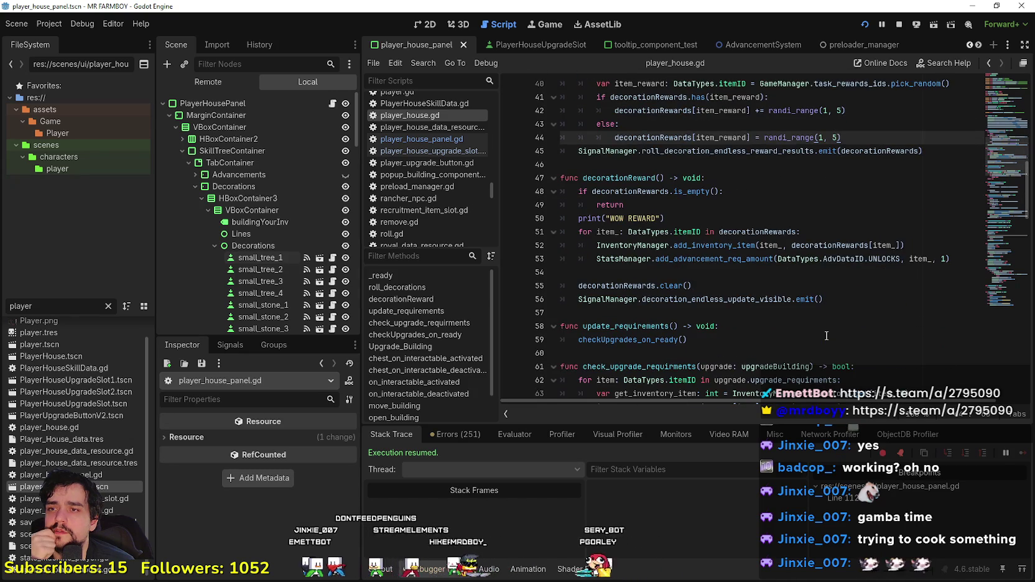
Step: Inspect the StatsManager line 53 in decorationReward and stop the running game
{"action": "left_click", "coordinate": [539, 259]}
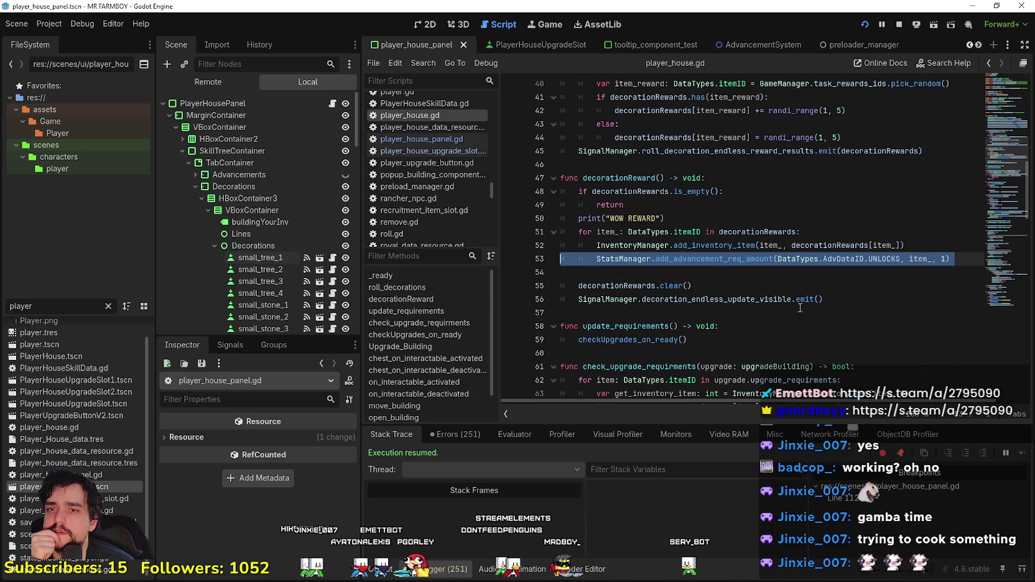
{"action": "key", "text": "alt+Down"}
{"action": "key", "text": "alt+Down"}
{"action": "key", "text": "alt+Up"}
{"action": "key", "text": "alt+Up"}
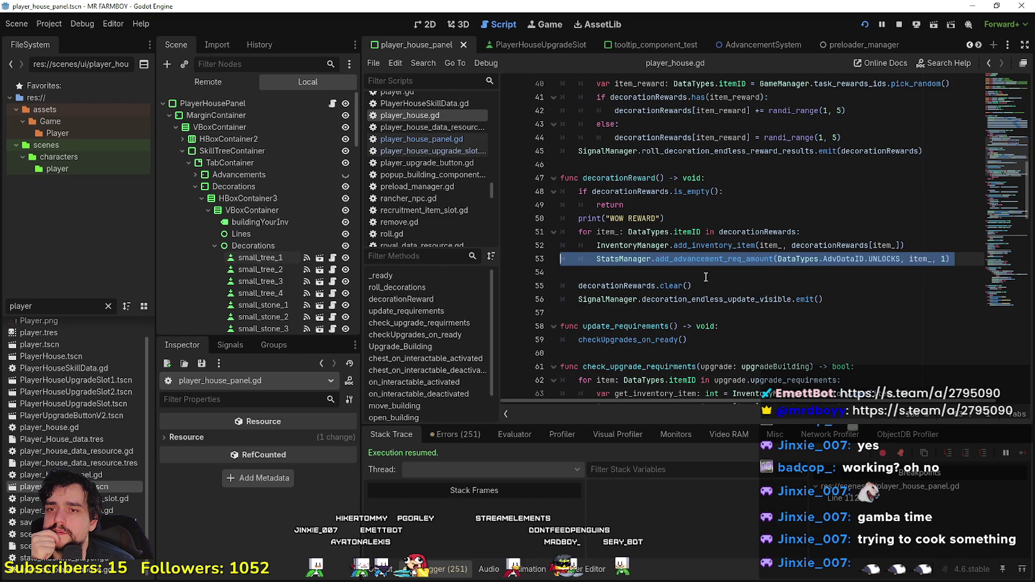
{"action": "right_click", "coordinate": [681, 260]}
{"action": "left_click", "coordinate": [712, 338]}
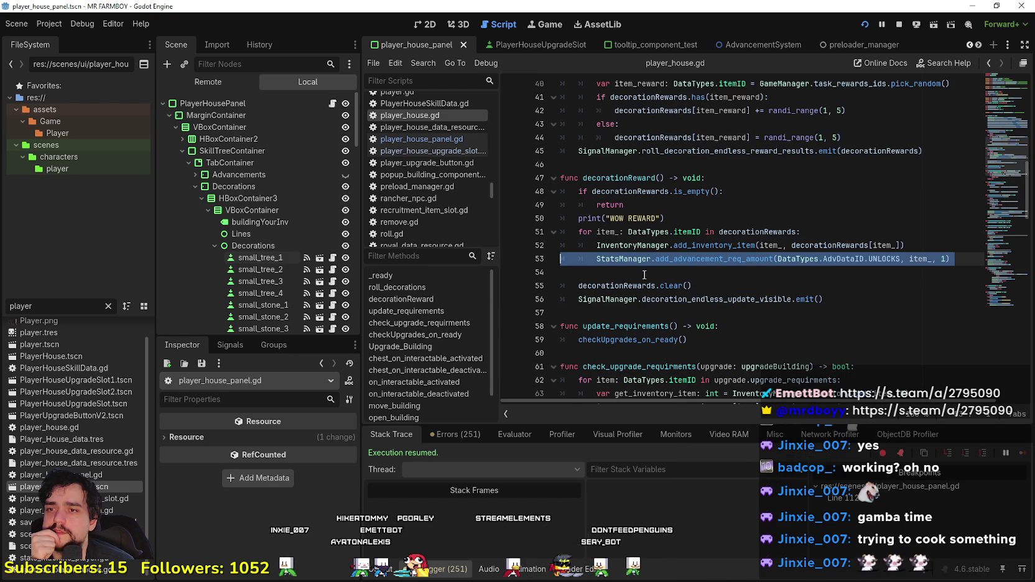
{"action": "key", "text": "Escape"}
{"action": "left_click", "coordinate": [898, 26]}
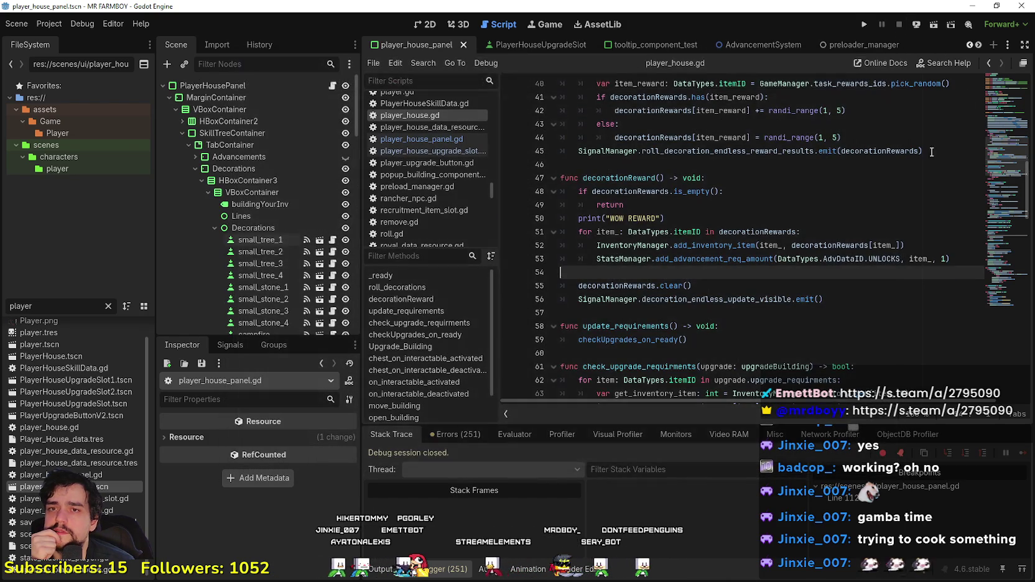
Step: Insert a new indented line after line 52 inside decorationReward's loop
{"action": "left_click", "coordinate": [598, 259]}
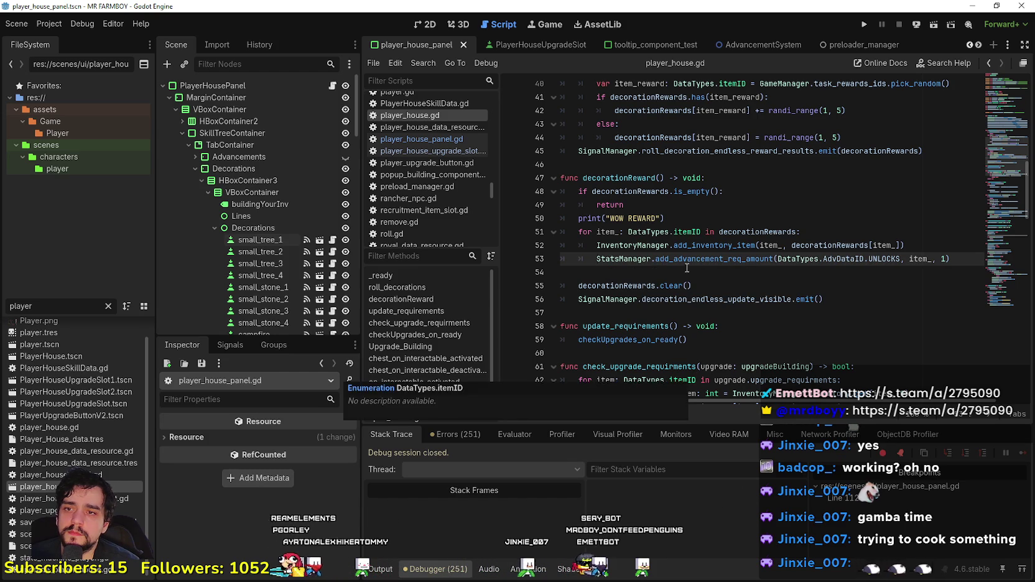
{"action": "left_click", "coordinate": [946, 246]}
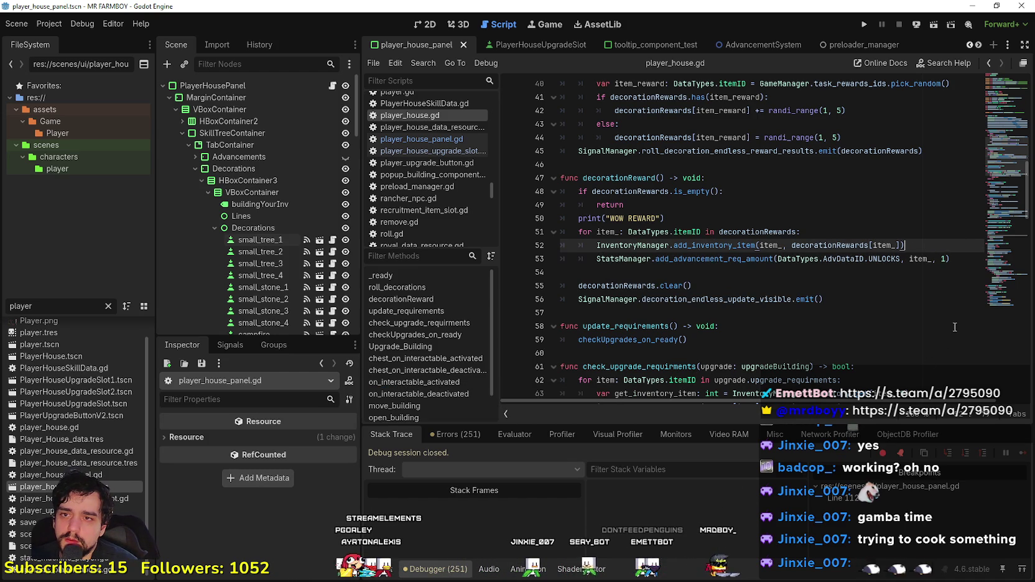
{"action": "scroll", "coordinate": [955, 327], "scroll_direction": "up", "scroll_amount": 1}
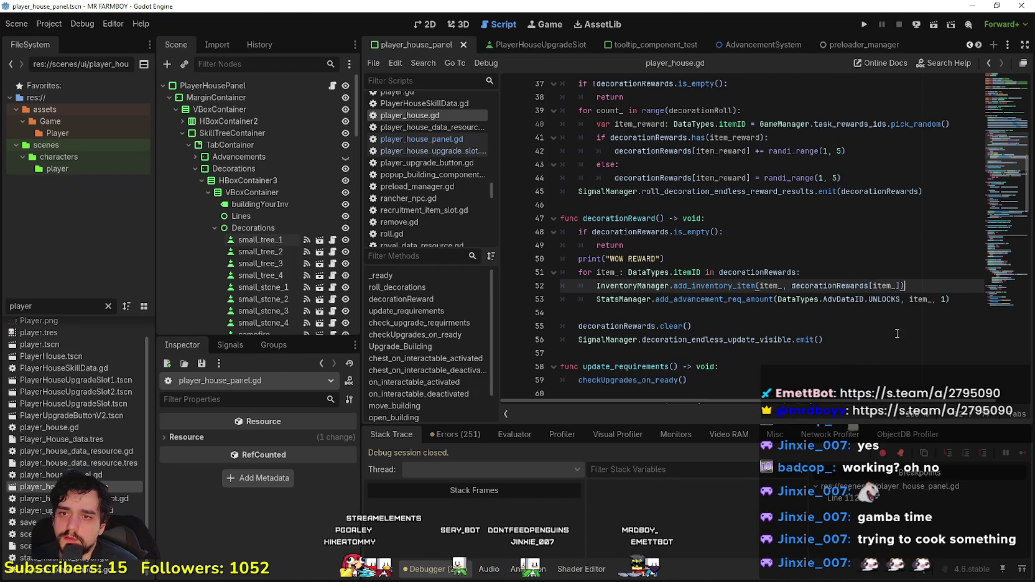
{"action": "key", "text": "Return"}
{"action": "type", "text": "if stats"}
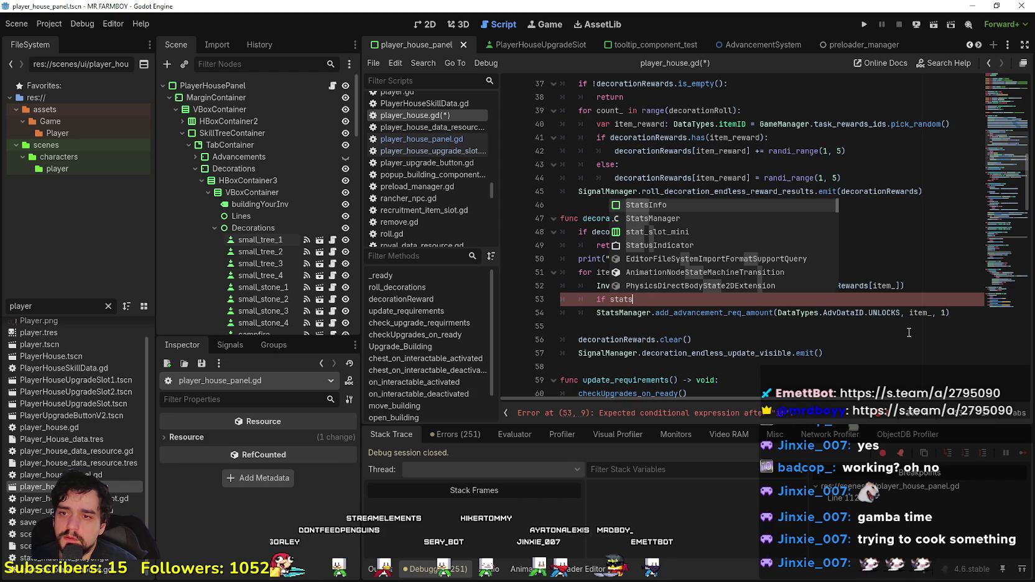
Step: Write line 53 as 'if StatsManager.advancements_data[DataTypes.AdvDataID.UNLOCKS].has(item_):' via autocompletion
{"action": "type", "text": "m"}
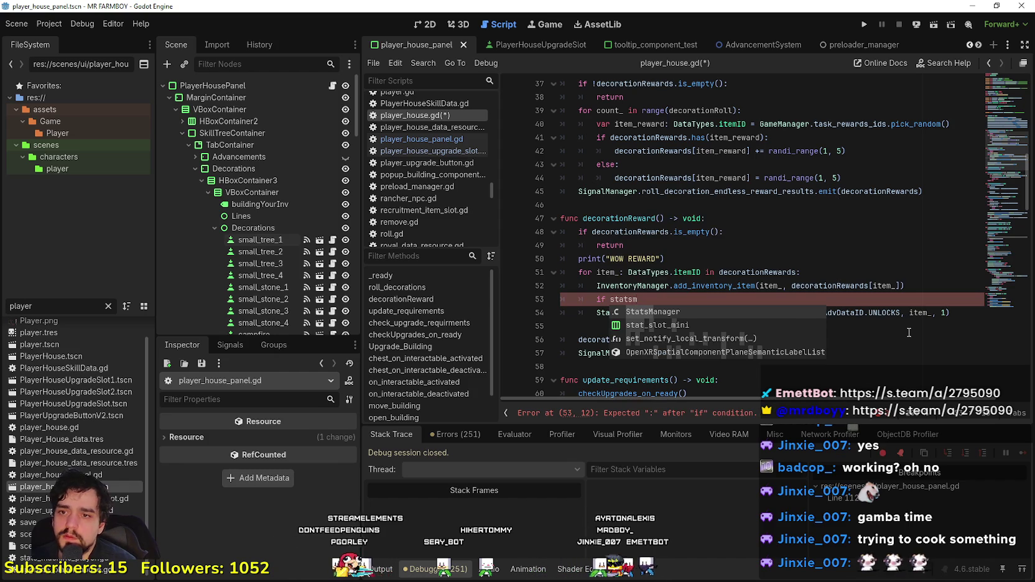
{"action": "key", "text": "Return"}
{"action": "type", "text": "."}
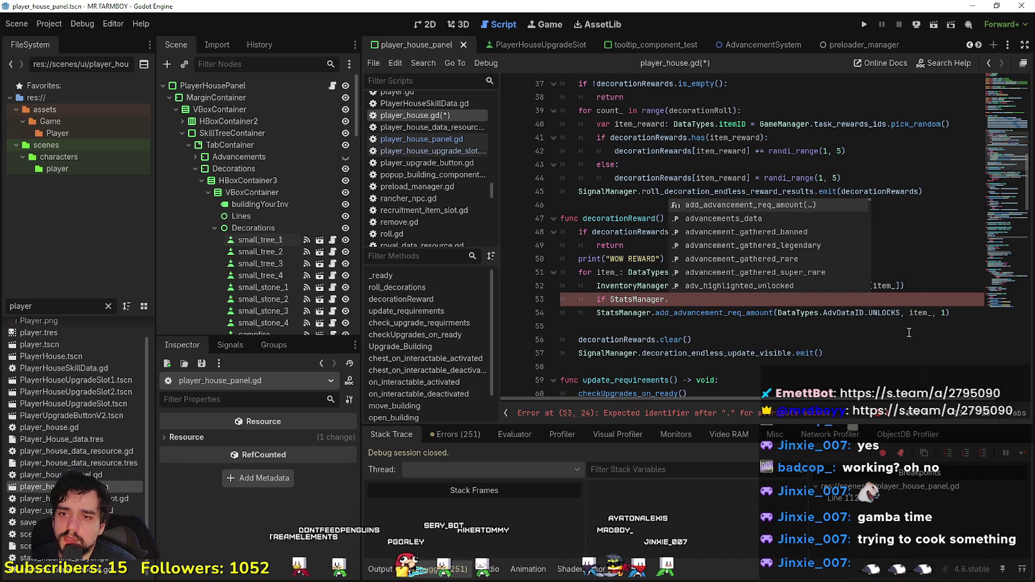
{"action": "key", "text": "Down"}
{"action": "key", "text": "Return"}
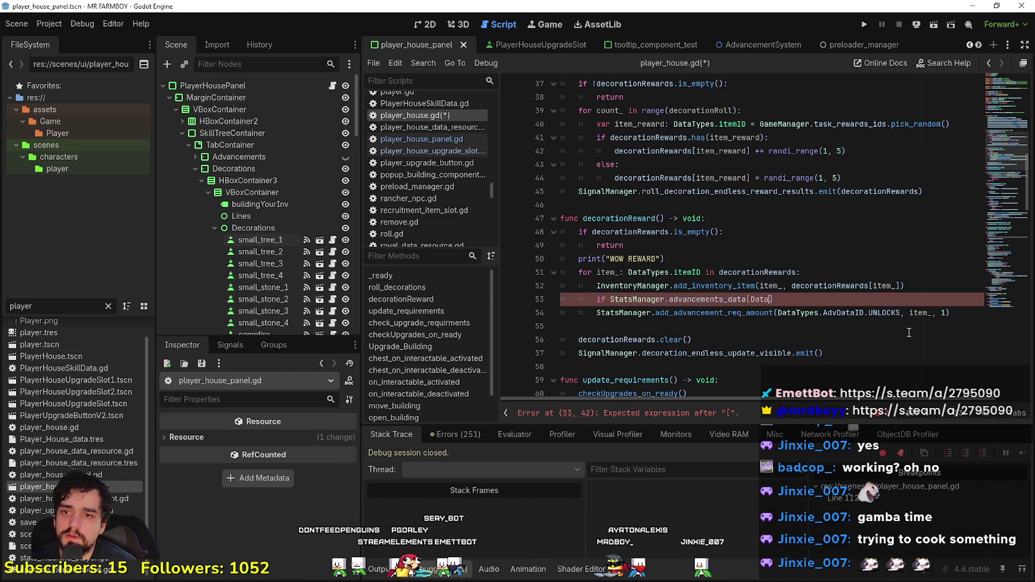
{"action": "key", "text": "Return"}
{"action": "type", "text": ".ad"}
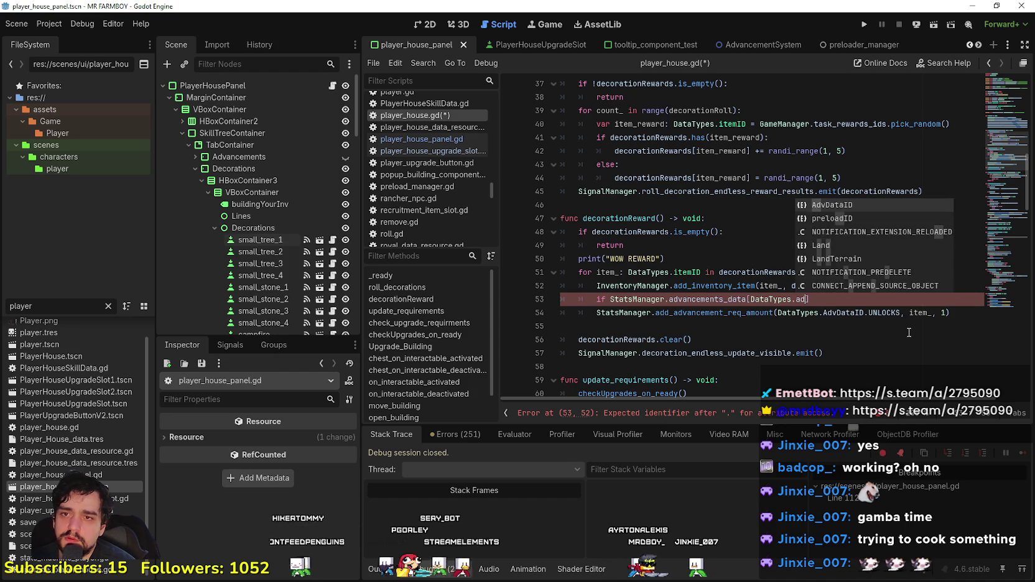
{"action": "key", "text": "Return"}
{"action": "type", "text": "un"}
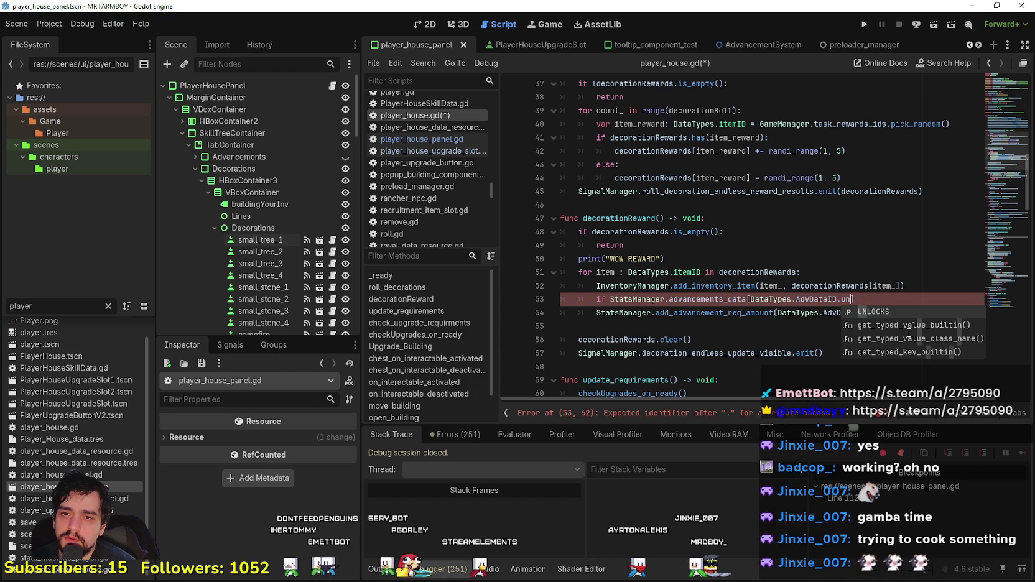
{"action": "key", "text": "Return"}
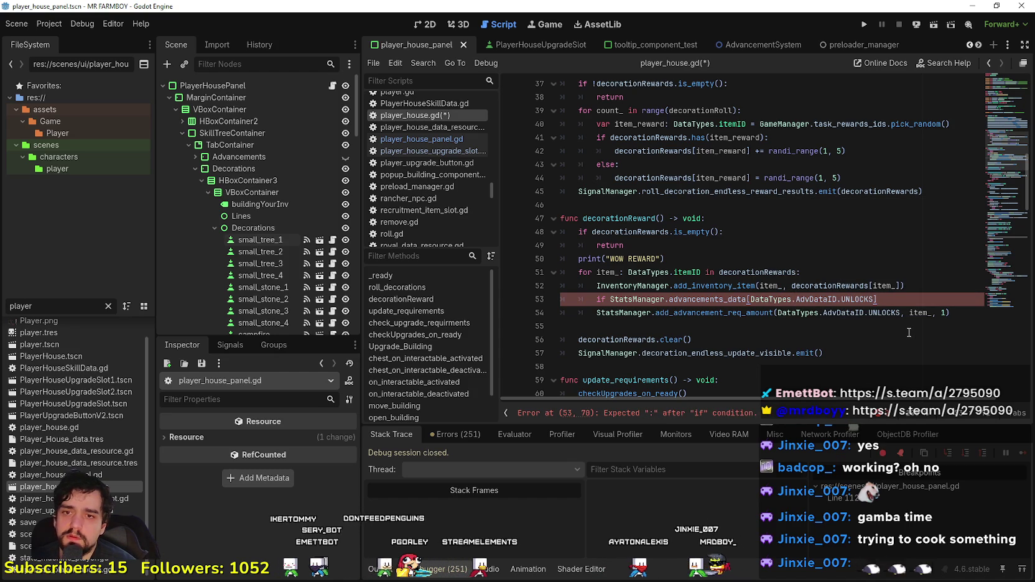
{"action": "type", "text": ".has(ite"}
{"action": "key", "text": "Return"}
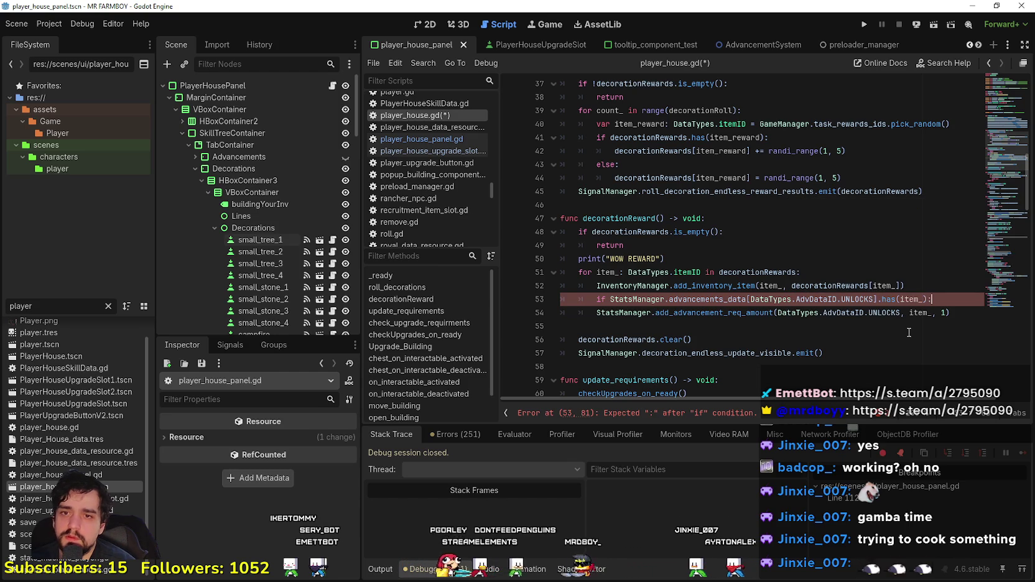
{"action": "key", "text": "Return"}
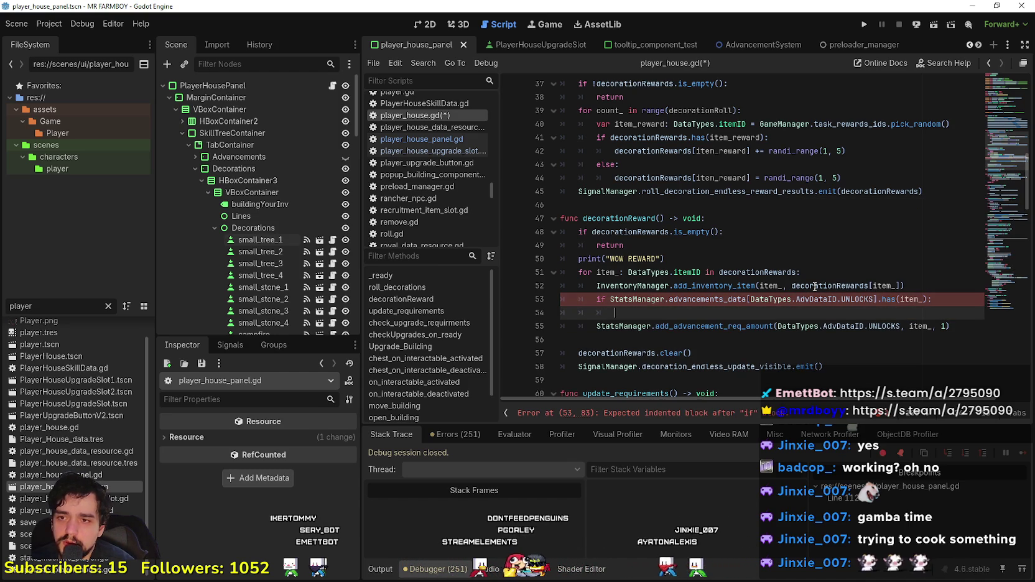
Step: Negate the condition with '!' and indent the add_advancement_req_amount call under the if
{"action": "key", "text": "Up"}
{"action": "key", "text": "Left"}
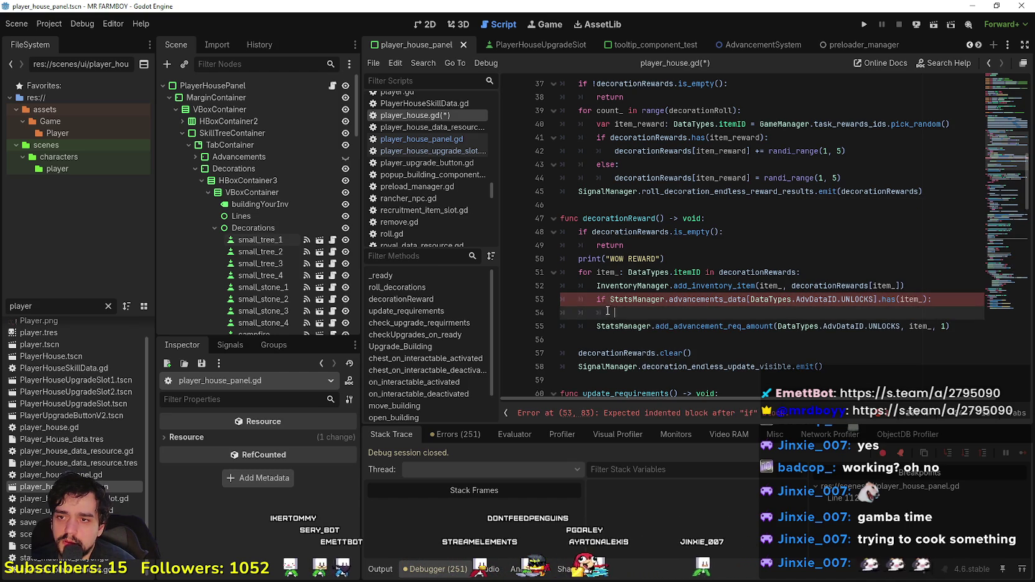
{"action": "type", "text": "!"}
{"action": "key", "text": "Down"}
{"action": "key", "text": "BackSpace"}
{"action": "key", "text": "BackSpace"}
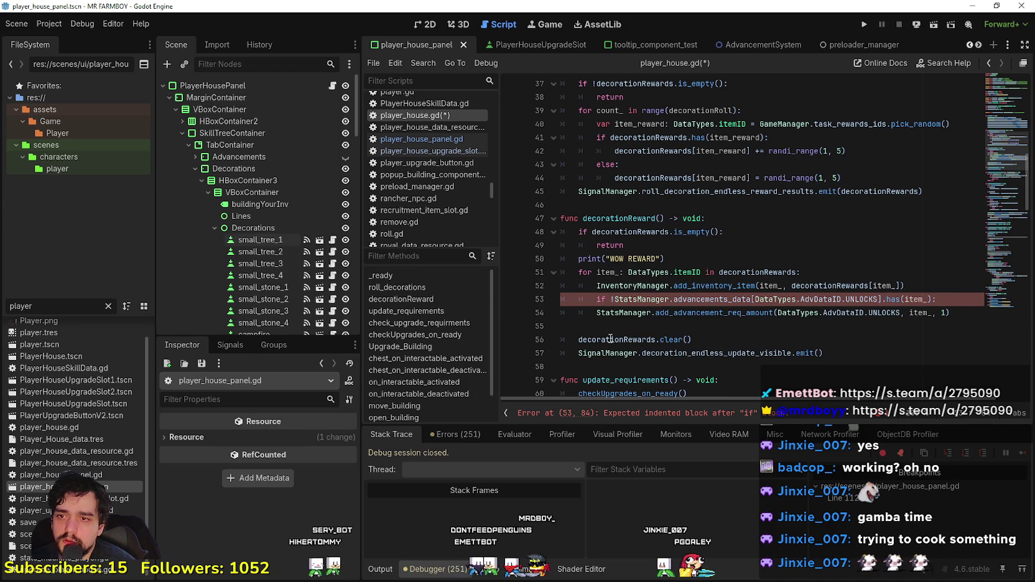
{"action": "key", "text": "Delete"}
{"action": "key", "text": "Tab"}
{"action": "left_click", "coordinate": [588, 326]}
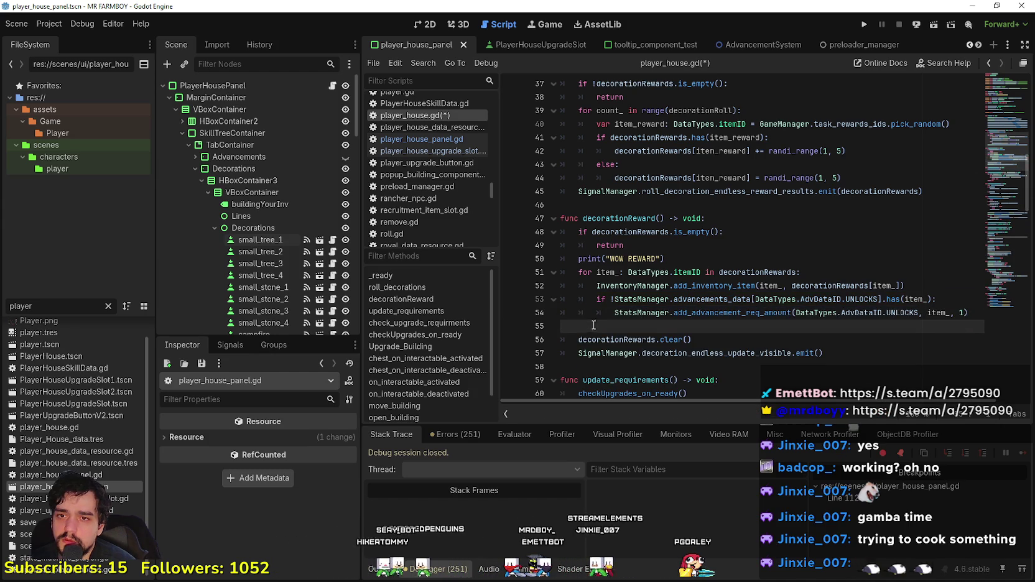
{"action": "scroll", "coordinate": [839, 265], "scroll_direction": "up", "scroll_amount": 3}
{"action": "scroll", "coordinate": [839, 266], "scroll_direction": "down", "scroll_amount": 1}
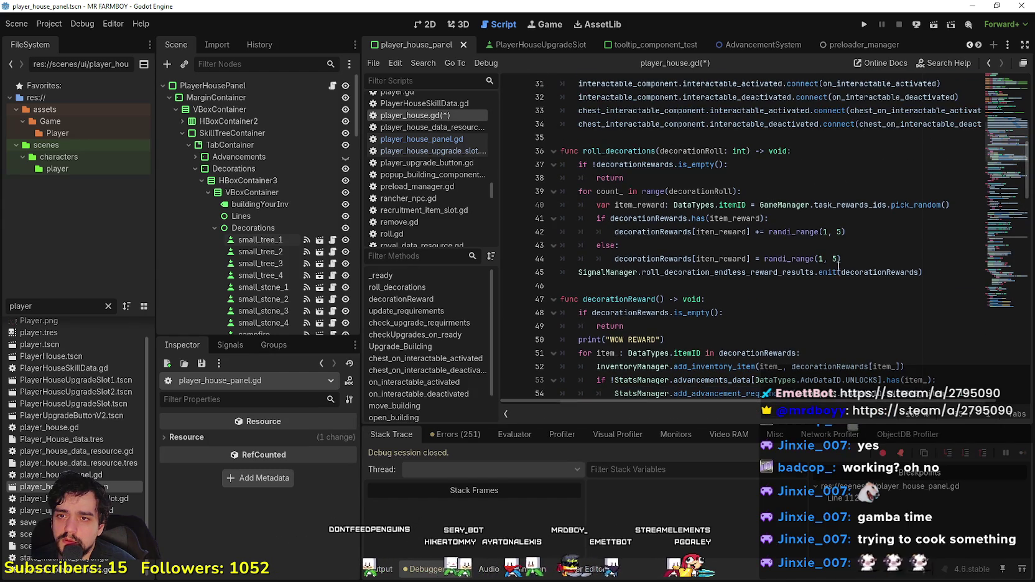
Step: Paste the add_advancement_req_amount line into roll_decorations after line 44
{"action": "double_click", "coordinate": [905, 353]}
{"action": "left_click", "coordinate": [909, 324]}
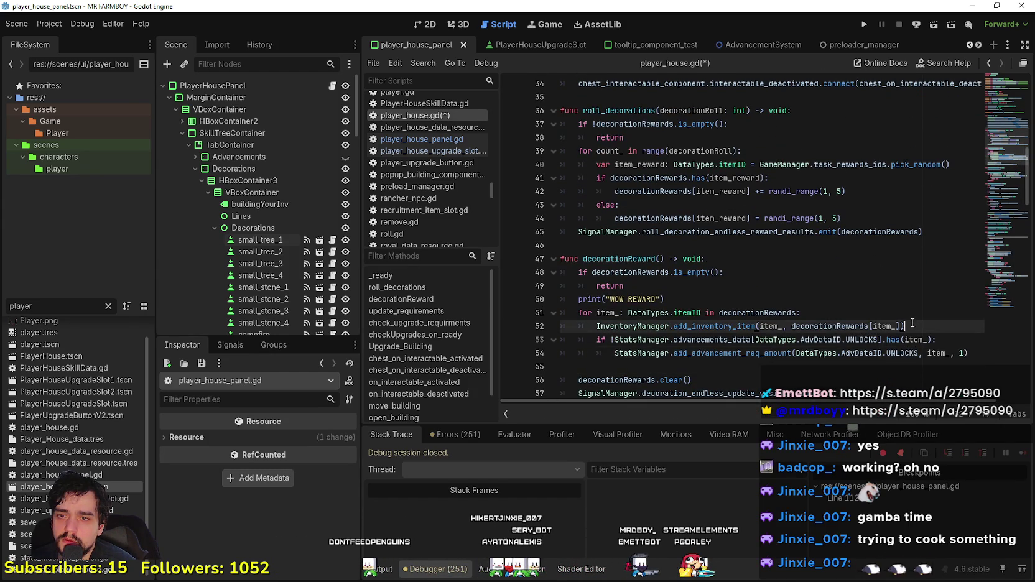
{"action": "scroll", "coordinate": [909, 312], "scroll_direction": "up", "scroll_amount": 2}
{"action": "left_click", "coordinate": [875, 284]}
{"action": "left_click", "coordinate": [874, 301]}
{"action": "left_click", "coordinate": [880, 260]}
{"action": "left_click", "coordinate": [879, 302]}
{"action": "scroll", "coordinate": [923, 340], "scroll_direction": "down", "scroll_amount": 3}
{"action": "left_click_drag", "start_coordinate": [958, 317], "coordinate": [617, 318]}
{"action": "key", "text": "ctrl+c"}
{"action": "left_click", "coordinate": [872, 156]}
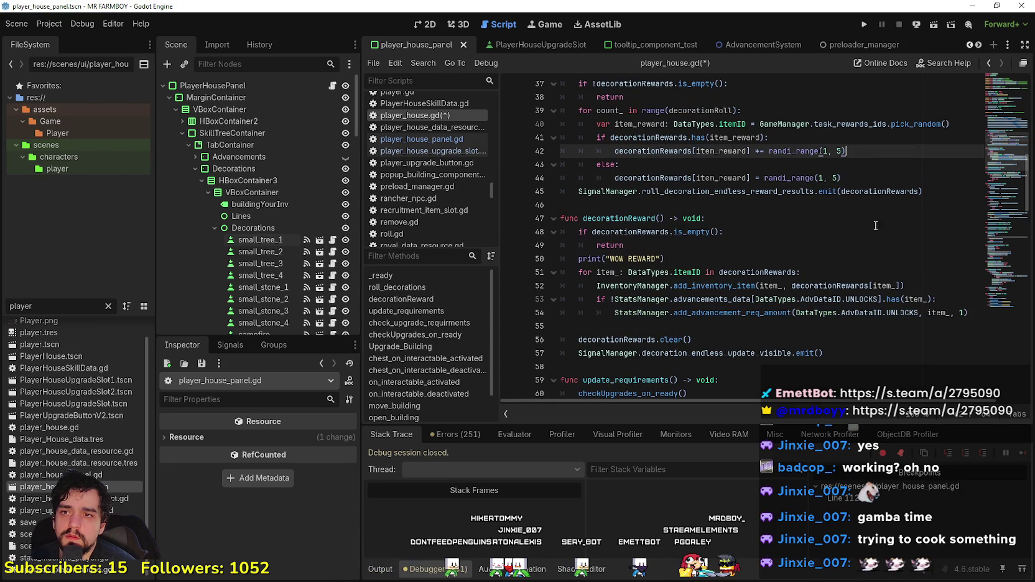
{"action": "left_click", "coordinate": [868, 181]}
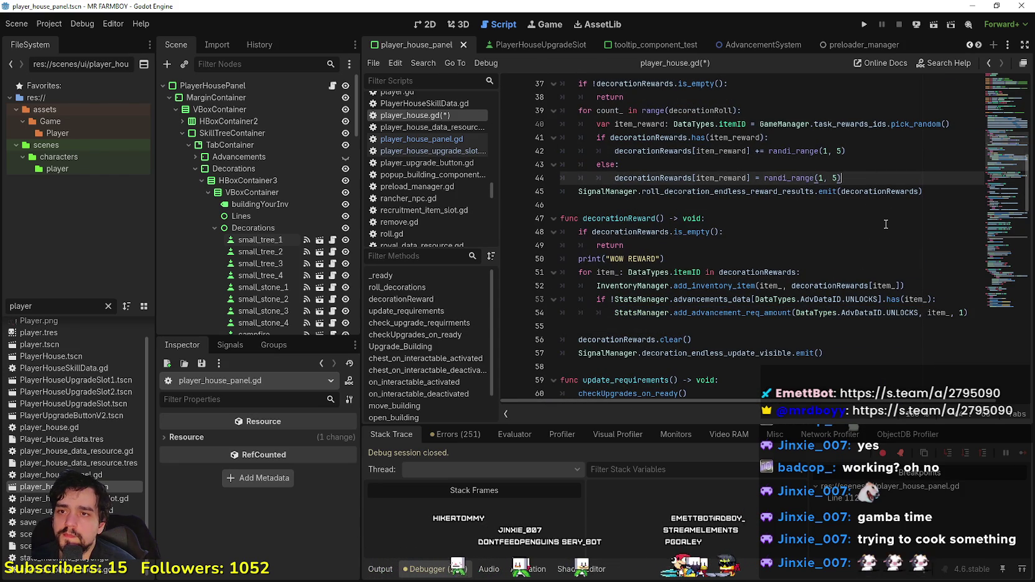
{"action": "key", "text": "Return"}
{"action": "key", "text": "ctrl+v"}
Step: Change the pasted call's item_ argument to item_reward and save player_house.gd
{"action": "key", "text": "Left"}
{"action": "key", "text": "Left"}
{"action": "key", "text": "Left"}
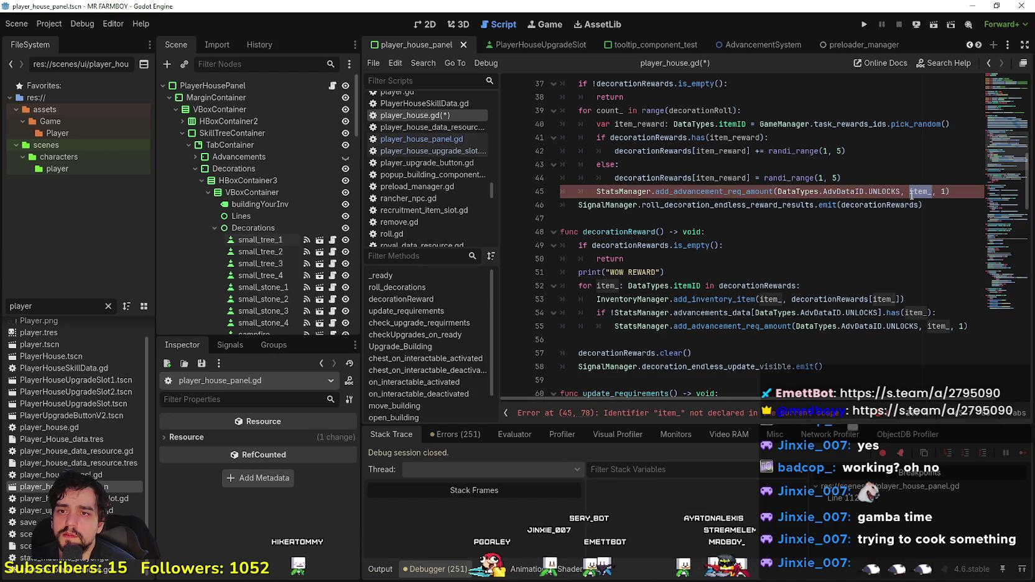
{"action": "double_click", "coordinate": [642, 124]}
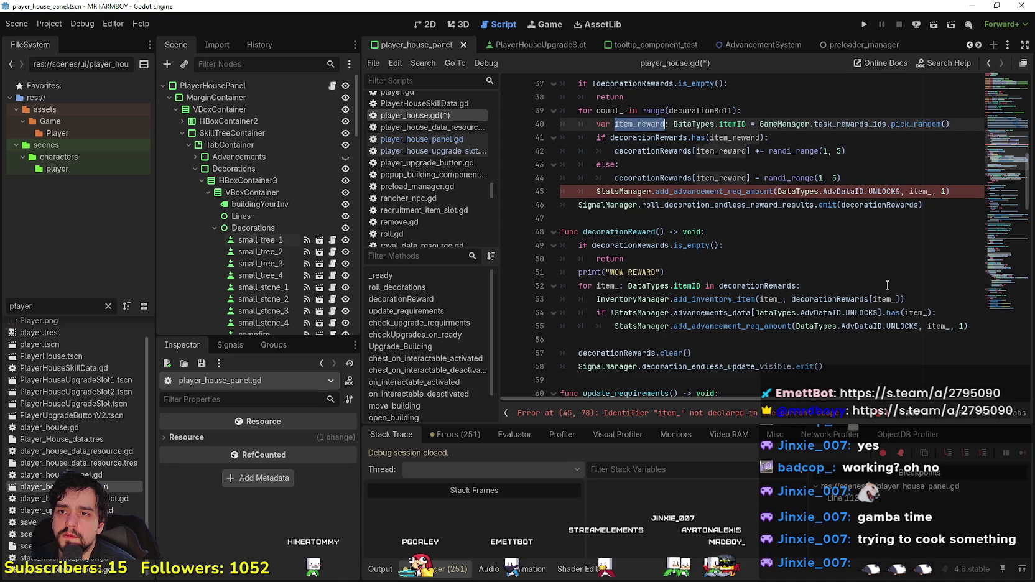
{"action": "key", "text": "ctrl+c"}
{"action": "double_click", "coordinate": [918, 191]}
{"action": "key", "text": "ctrl+v"}
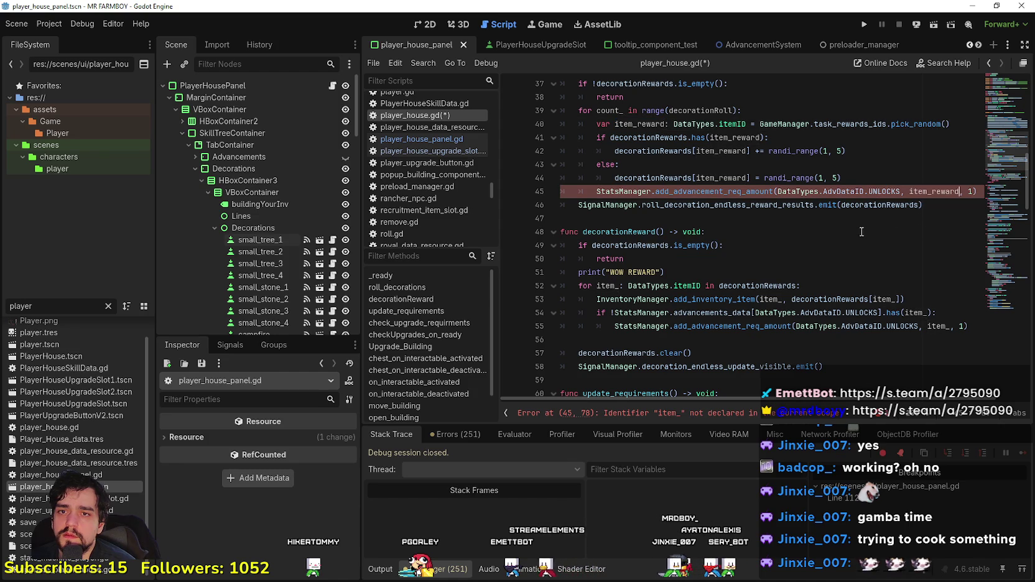
{"action": "left_click", "coordinate": [833, 221]}
{"action": "key", "text": "ctrl+s"}
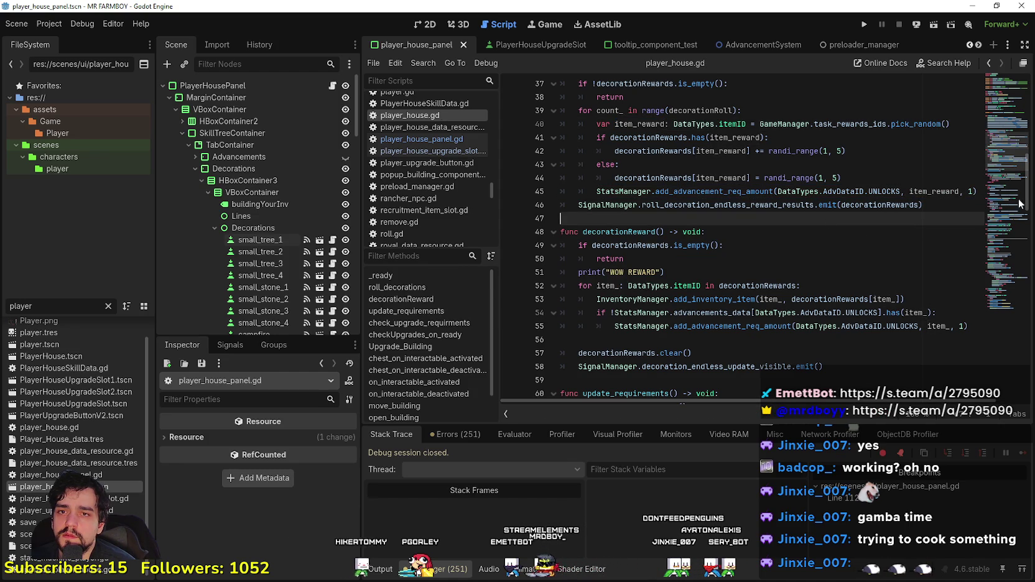
Step: Paste the 'if !StatsManager...has(item_):' check above the roll_decorations advancement call and indent the call
{"action": "left_click", "coordinate": [980, 191]}
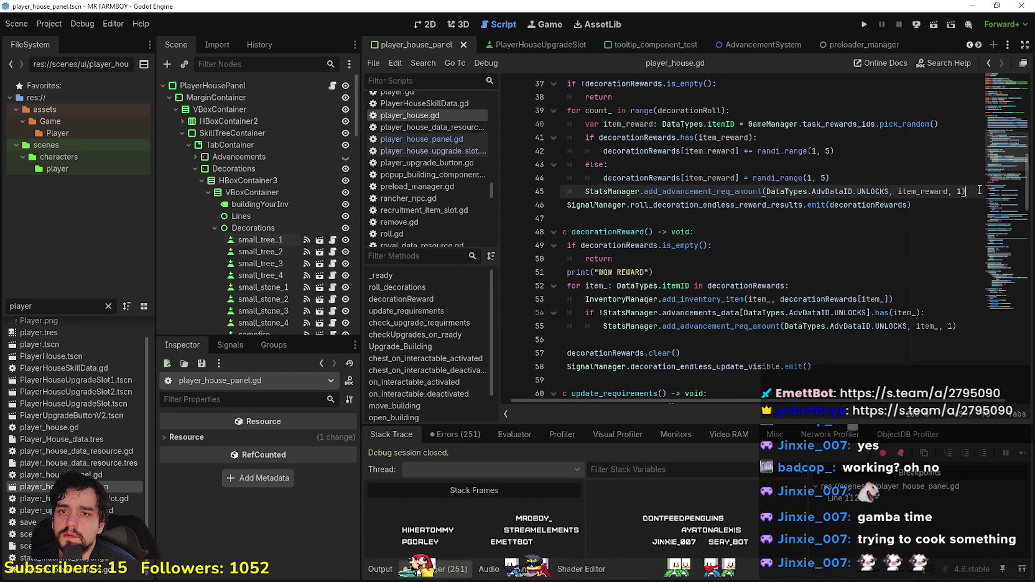
{"action": "left_click", "coordinate": [942, 304]}
{"action": "mouse_move", "coordinate": [926, 313]}
{"action": "left_mouse_down"}
{"action": "mouse_move", "coordinate": [890, 302]}
{"action": "mouse_move", "coordinate": [639, 301]}
{"action": "mouse_move", "coordinate": [568, 313]}
{"action": "left_mouse_up"}
{"action": "left_click", "coordinate": [870, 180]}
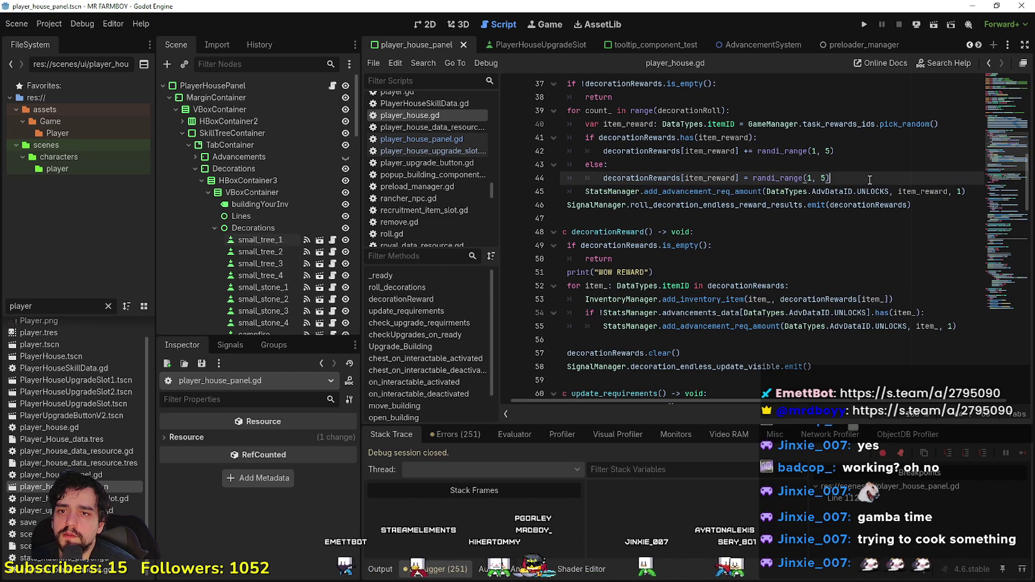
{"action": "key", "text": "ctrl+v"}
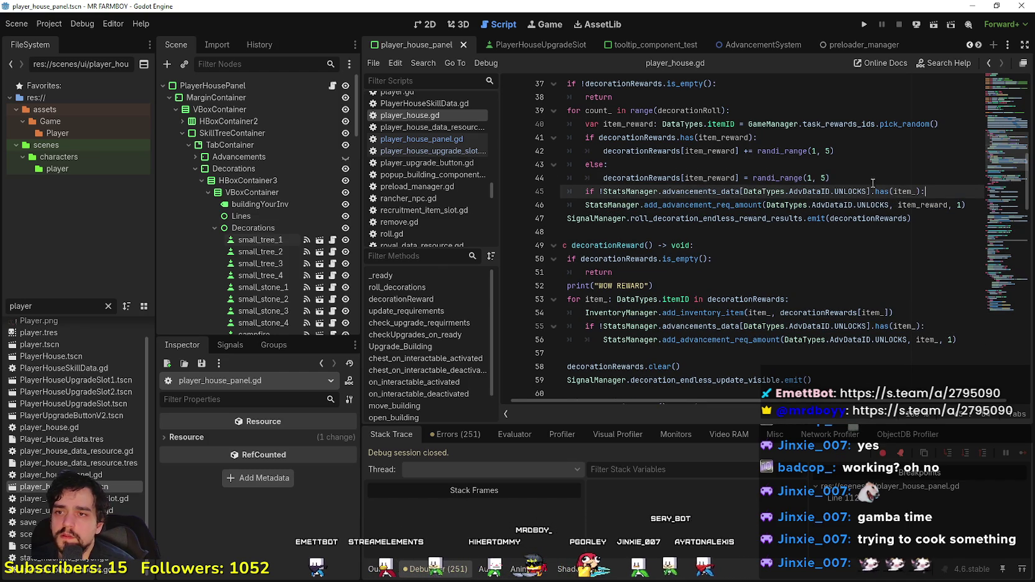
{"action": "key", "text": "Down"}
{"action": "key", "text": "Home"}
{"action": "key", "text": "Tab"}
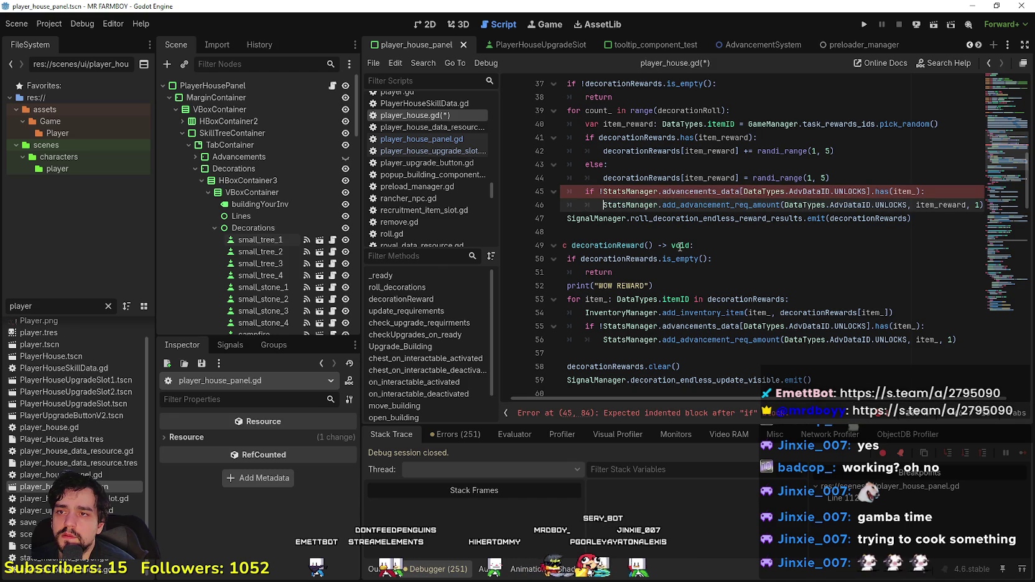
{"action": "left_click", "coordinate": [681, 247]}
{"action": "left_click", "coordinate": [675, 222]}
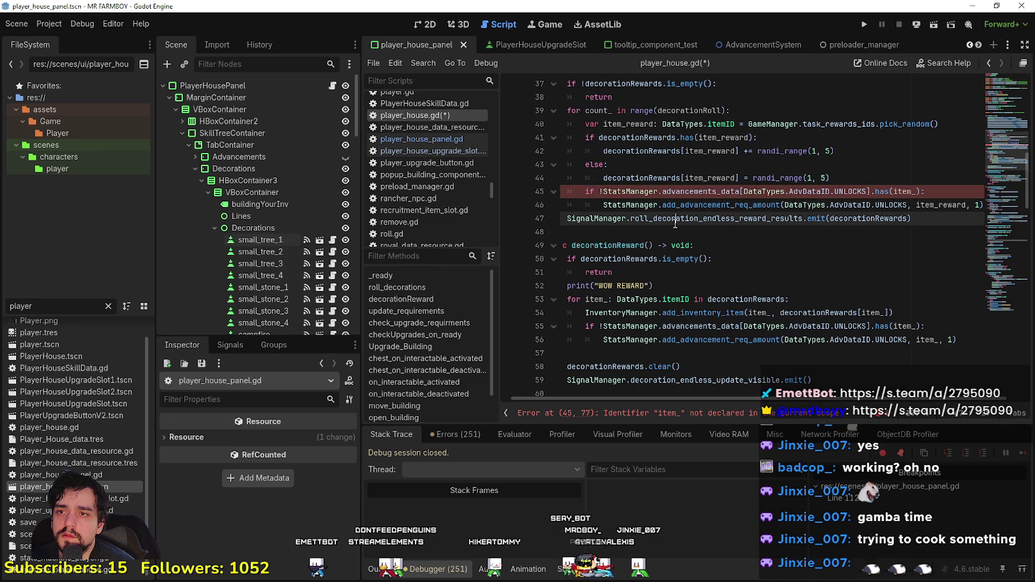
Step: Change the check's item_ to item_reward and save the script
{"action": "left_click", "coordinate": [828, 191]}
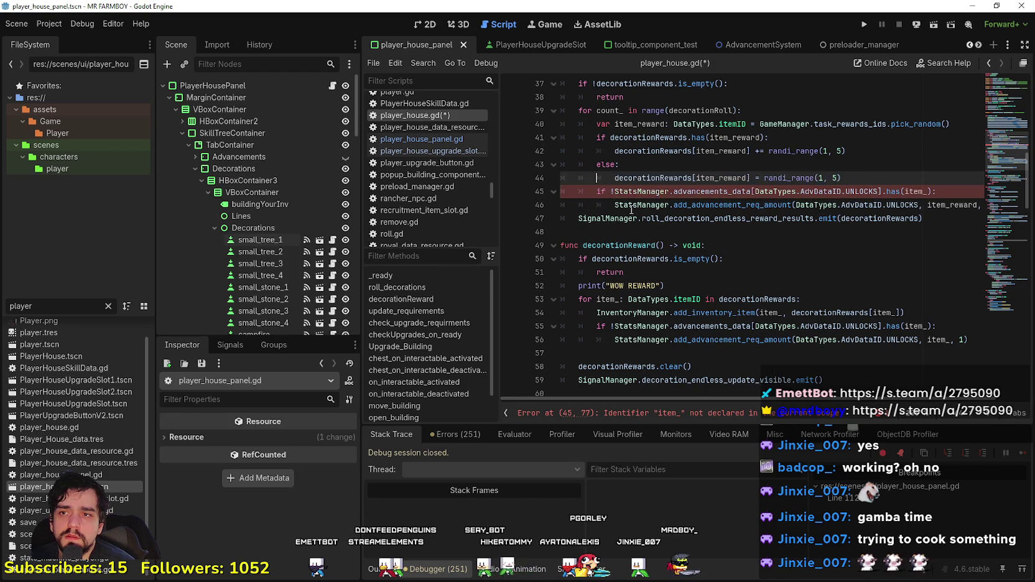
{"action": "scroll", "coordinate": [647, 232], "scroll_direction": "up", "scroll_amount": 1}
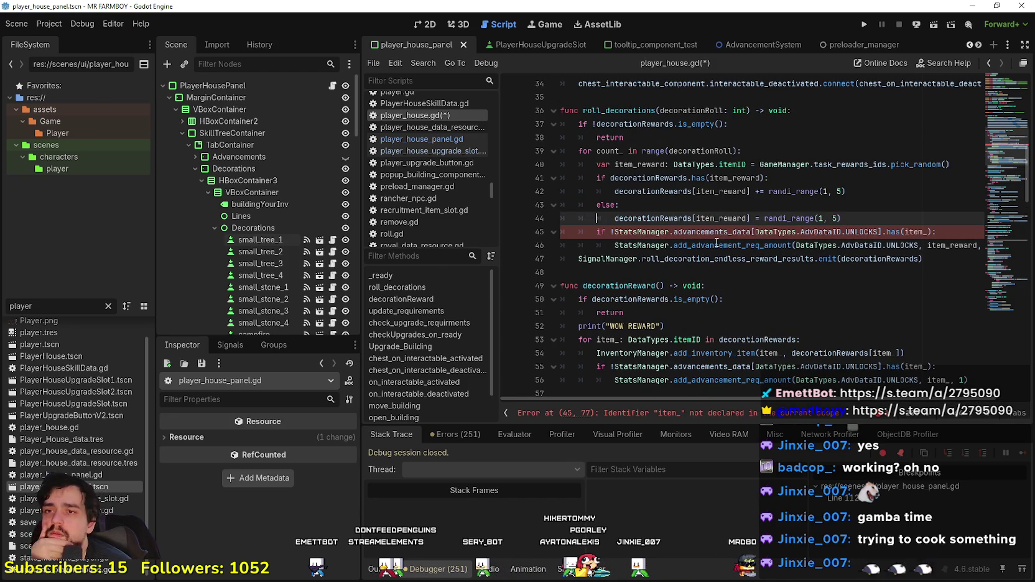
{"action": "double_click", "coordinate": [952, 245]}
{"action": "key", "text": "ctrl+c"}
{"action": "double_click", "coordinate": [907, 232]}
{"action": "key", "text": "ctrl+v"}
{"action": "left_click", "coordinate": [875, 275]}
{"action": "key", "text": "ctrl+s"}
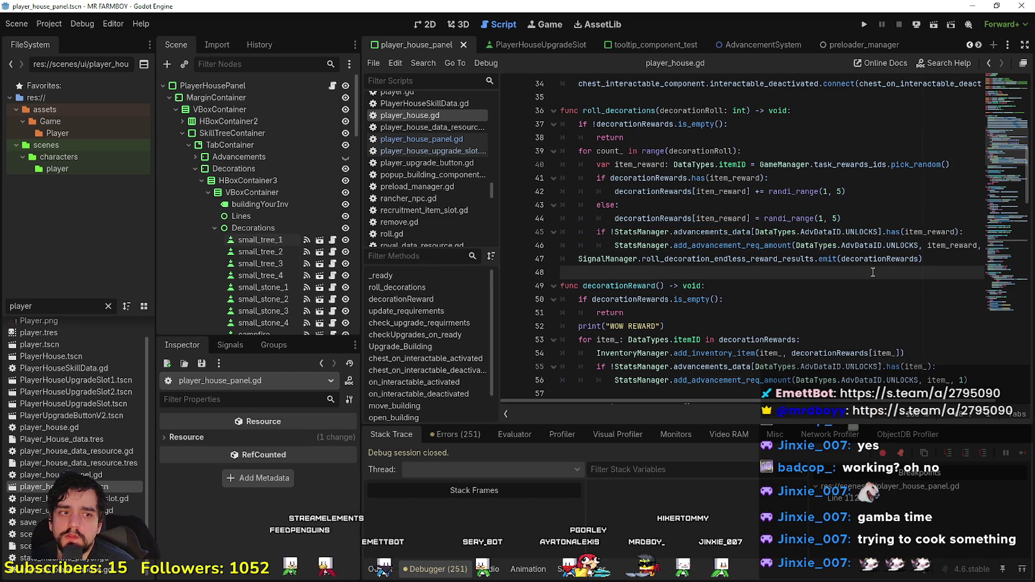
{"action": "key", "text": "Down"}
{"action": "key", "text": "Up"}
{"action": "key", "text": "Up"}
{"action": "key", "text": "Down"}
Step: Run the project, choose Continue, load Save 2 and minimize the browser that pops up
{"action": "left_click", "coordinate": [864, 25]}
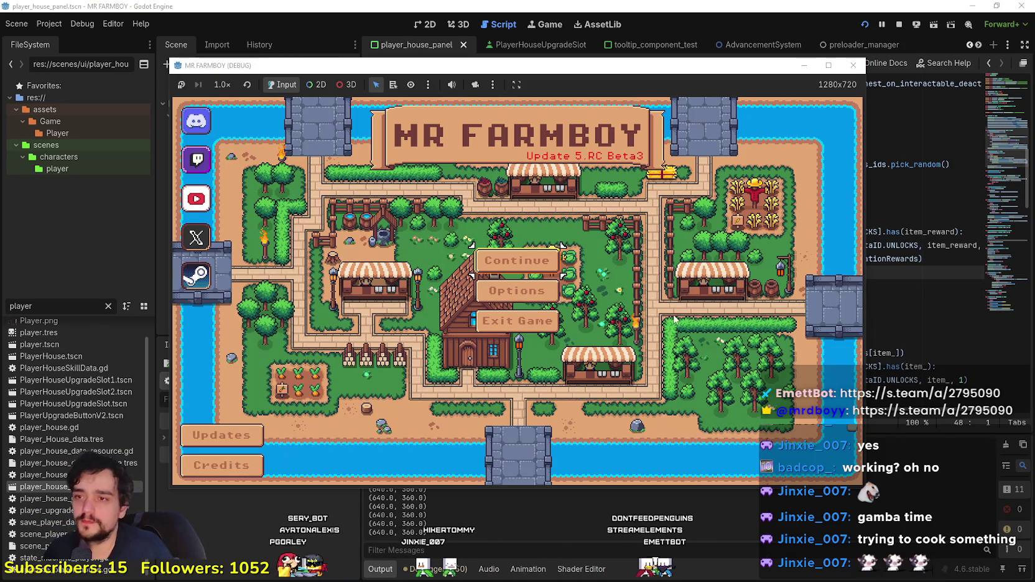
{"action": "left_click", "coordinate": [517, 260]}
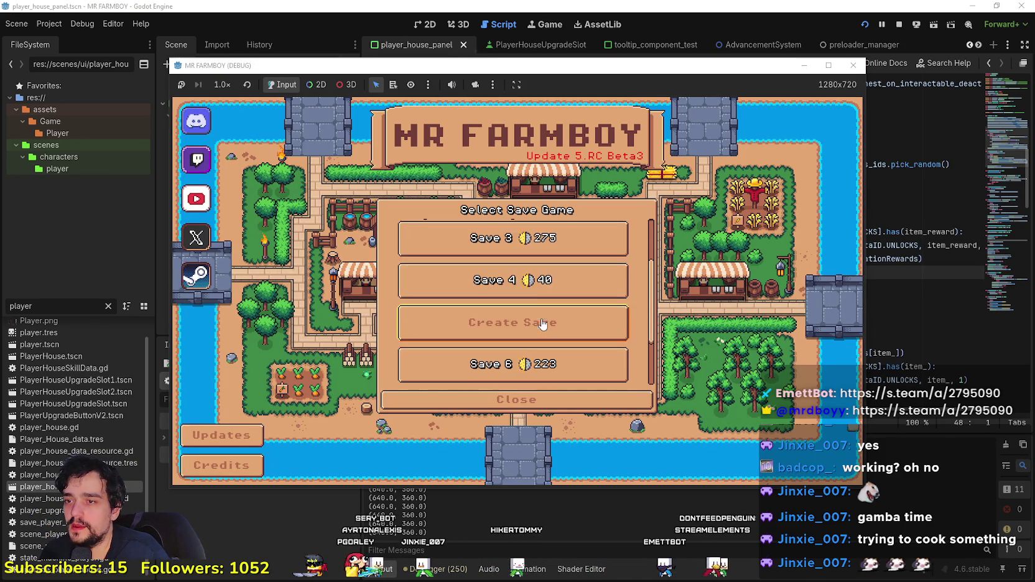
{"action": "left_click", "coordinate": [476, 287]}
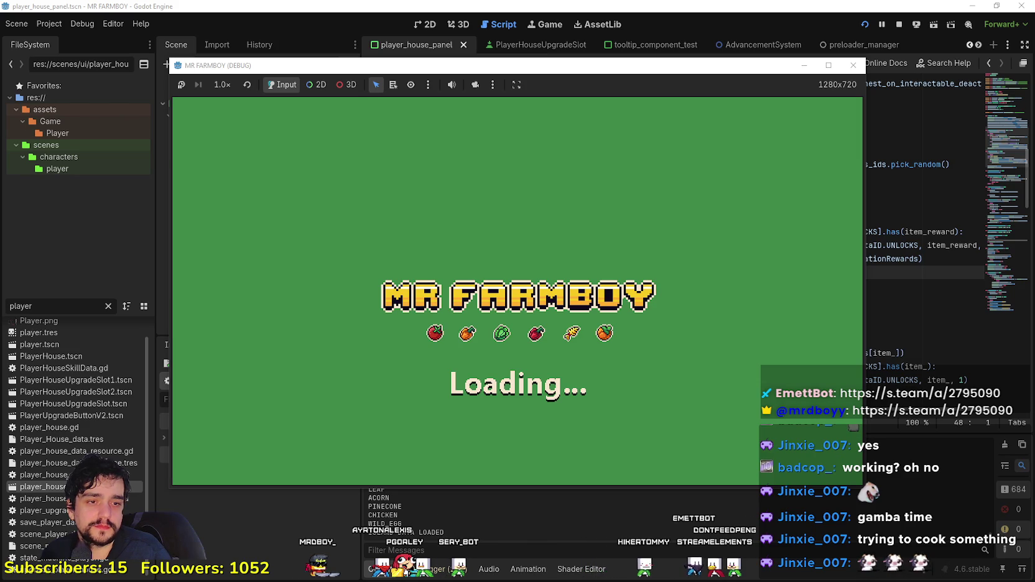
{"action": "key", "text": "alt+Tab"}
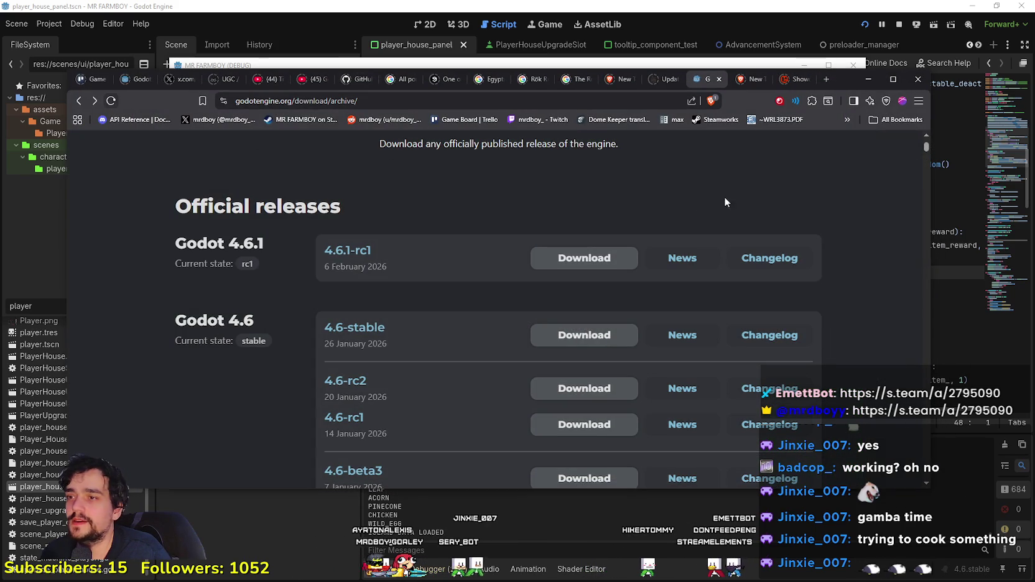
{"action": "left_click", "coordinate": [868, 79]}
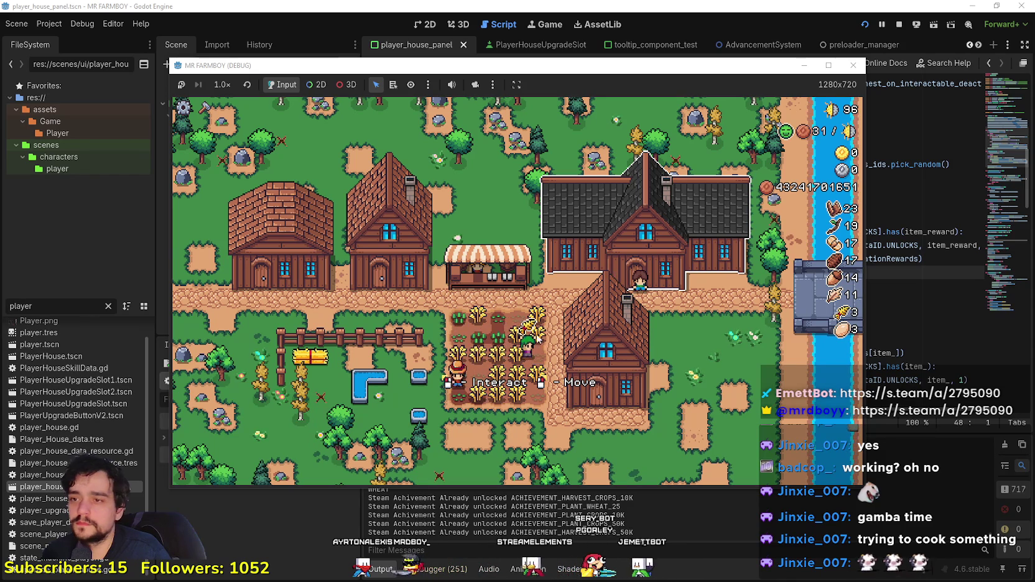
Step: Open the Player House panel with E, roll a decoration choice and continue past the breakpoint
{"action": "key", "text": "e"}
{"action": "left_click", "coordinate": [386, 432]}
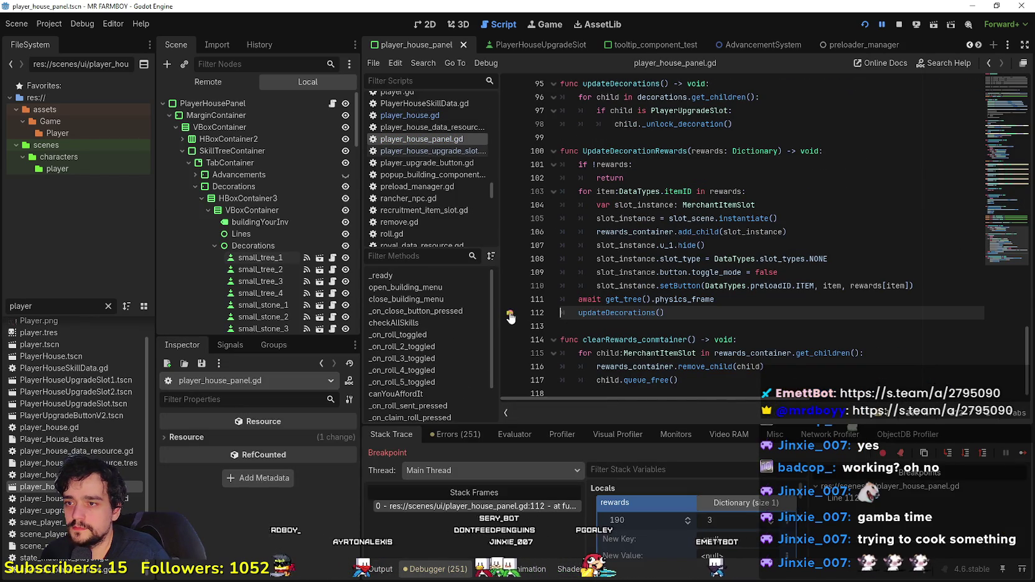
{"action": "left_click", "coordinate": [1021, 456]}
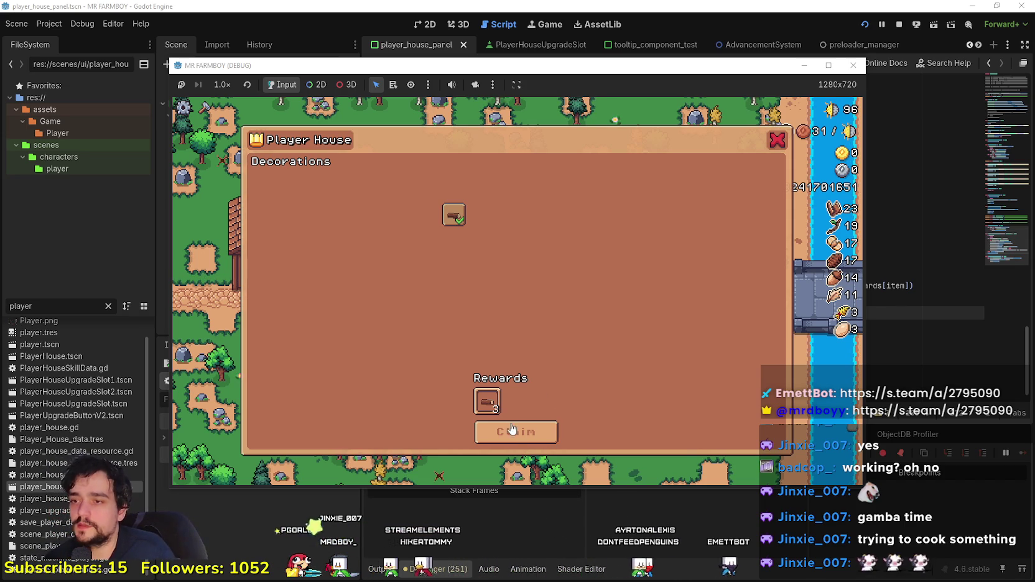
Step: Claim the rolled reward, then roll and claim x4 and x8 decoration batches
{"action": "left_click", "coordinate": [519, 435]}
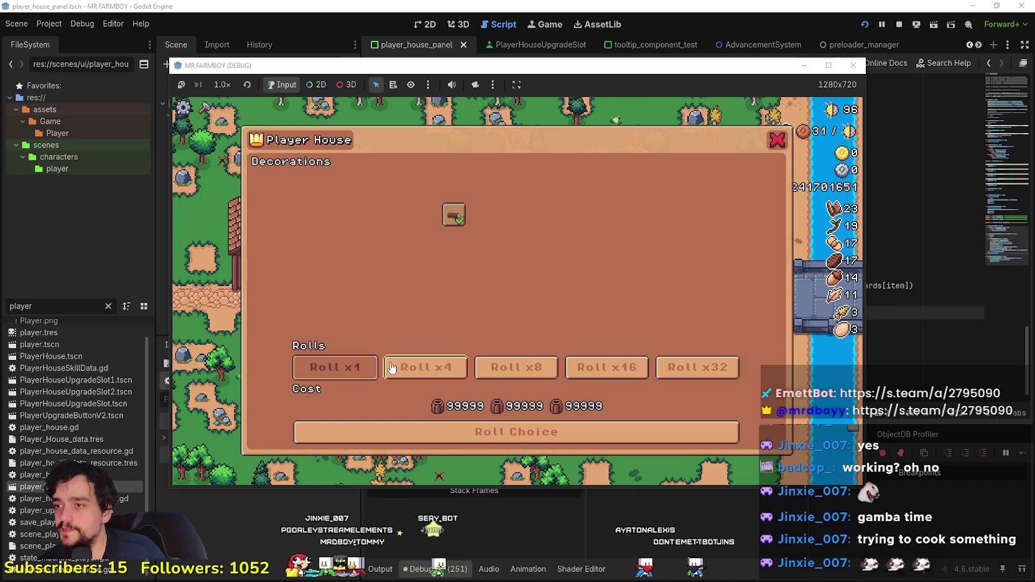
{"action": "left_click", "coordinate": [396, 367]}
{"action": "left_click", "coordinate": [516, 432]}
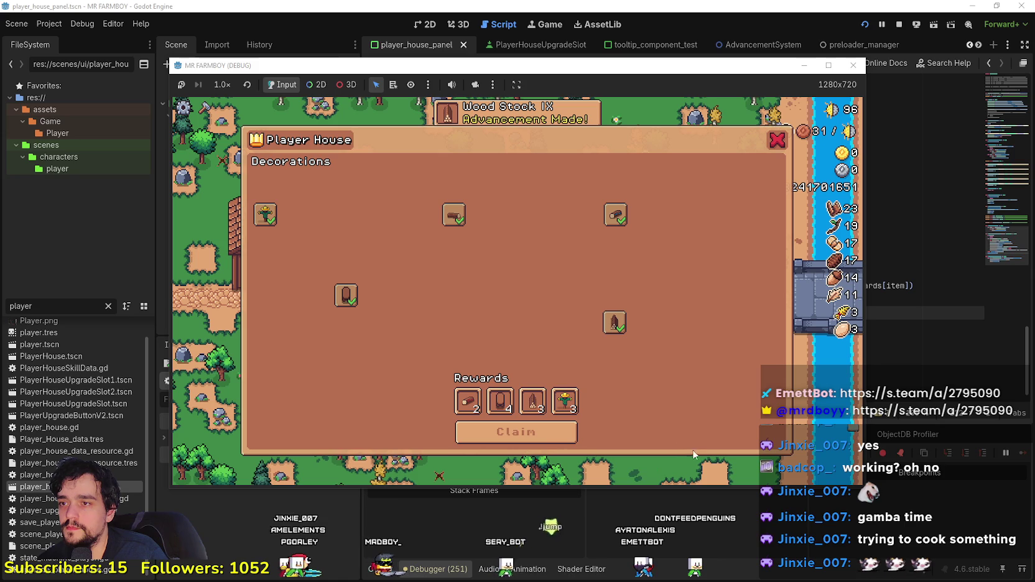
{"action": "mouse_move", "coordinate": [618, 216]}
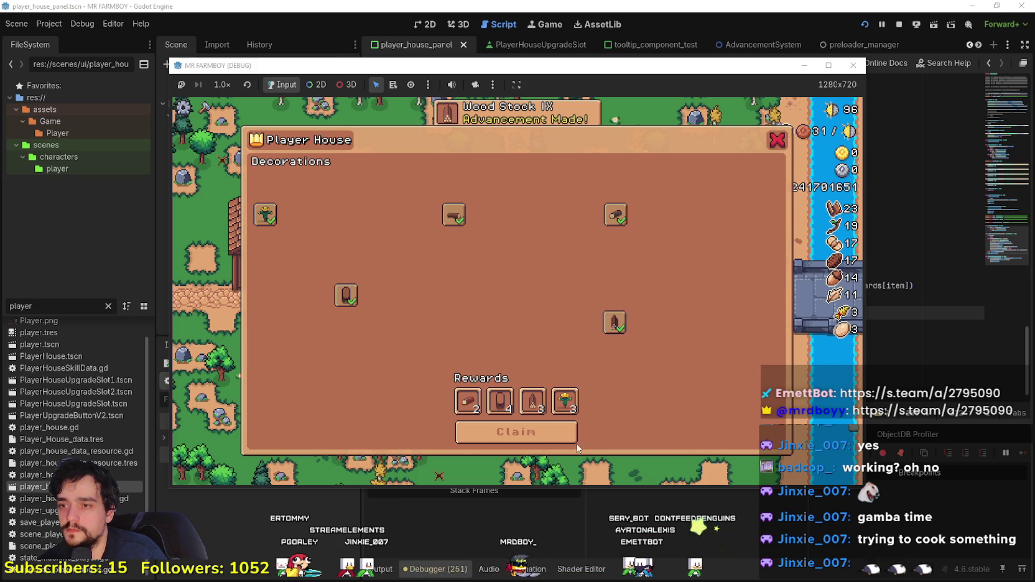
{"action": "mouse_move", "coordinate": [545, 405]}
{"action": "left_click", "coordinate": [541, 432]}
{"action": "left_click", "coordinate": [541, 368]}
{"action": "left_click", "coordinate": [569, 431]}
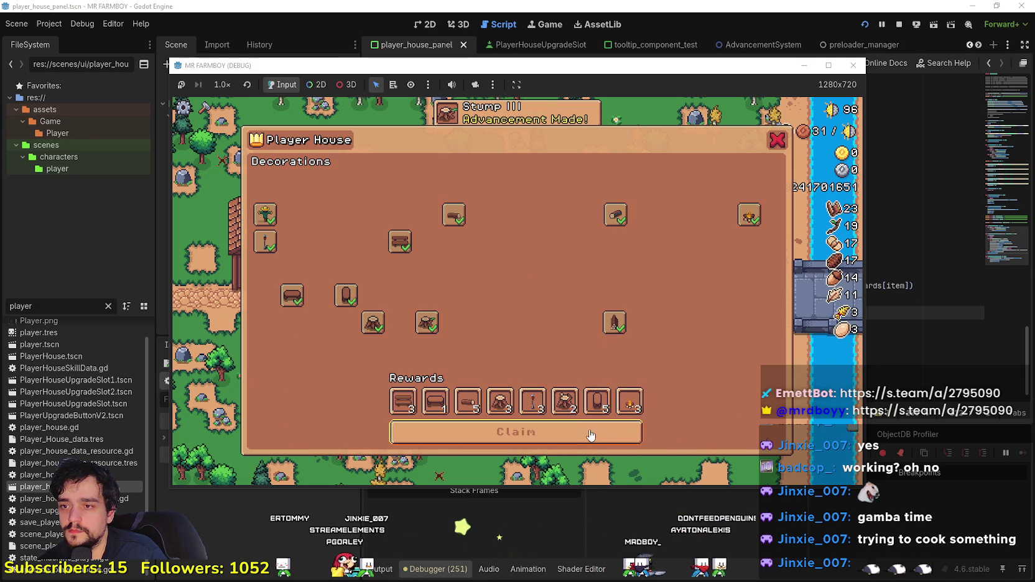
{"action": "left_click", "coordinate": [617, 431]}
Step: Roll and claim x16 and x32 decoration batches, then bring the Godot editor forward
{"action": "left_click", "coordinate": [606, 368]}
{"action": "left_click", "coordinate": [626, 430]}
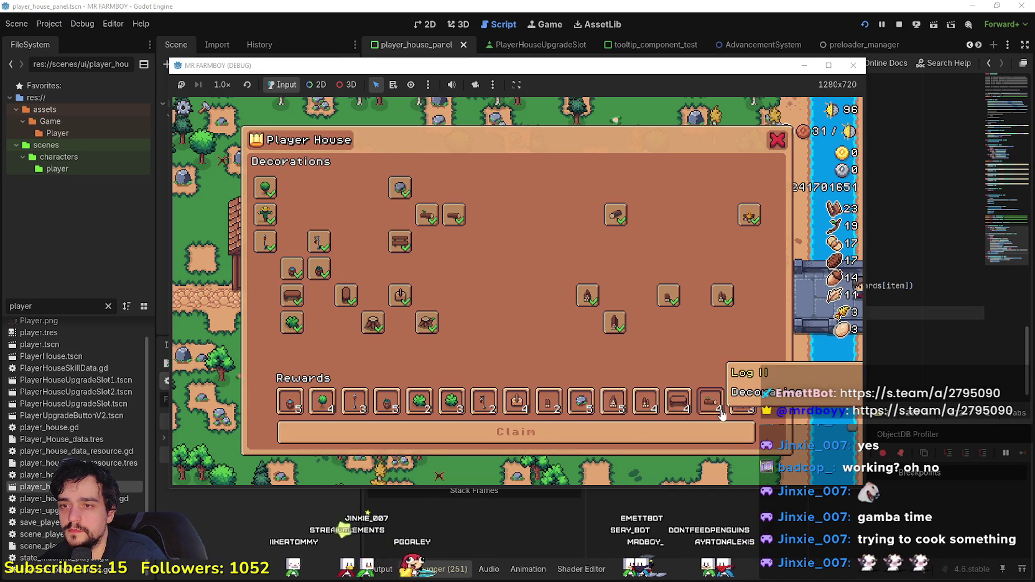
{"action": "left_click", "coordinate": [725, 432]}
{"action": "left_click", "coordinate": [721, 369]}
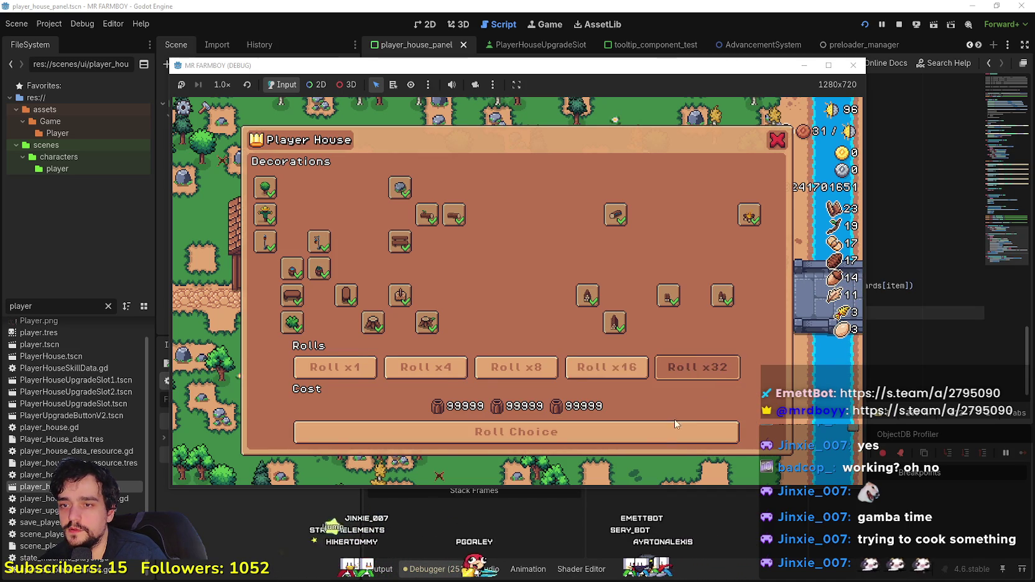
{"action": "left_click", "coordinate": [716, 432]}
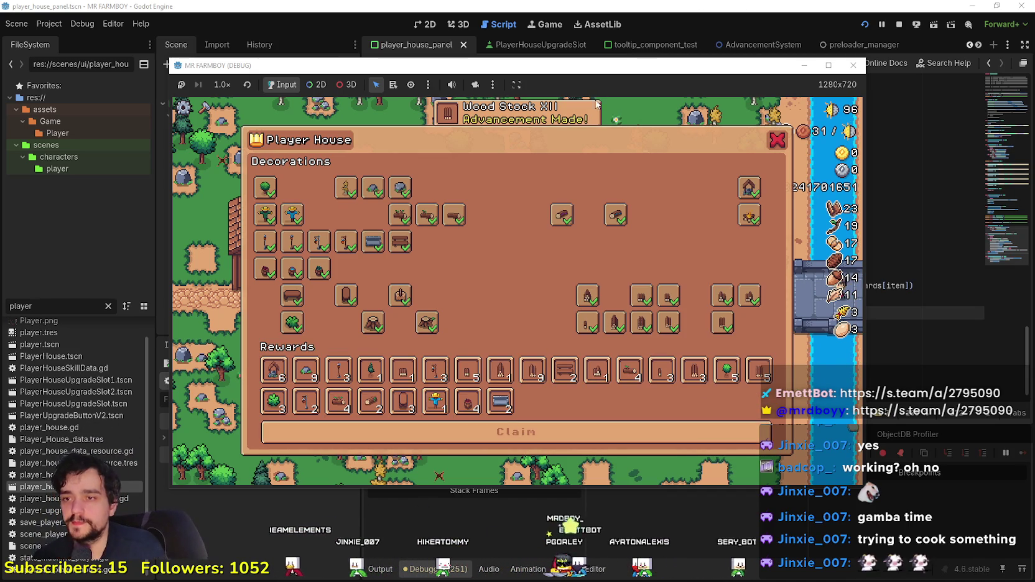
{"action": "left_click", "coordinate": [632, 429]}
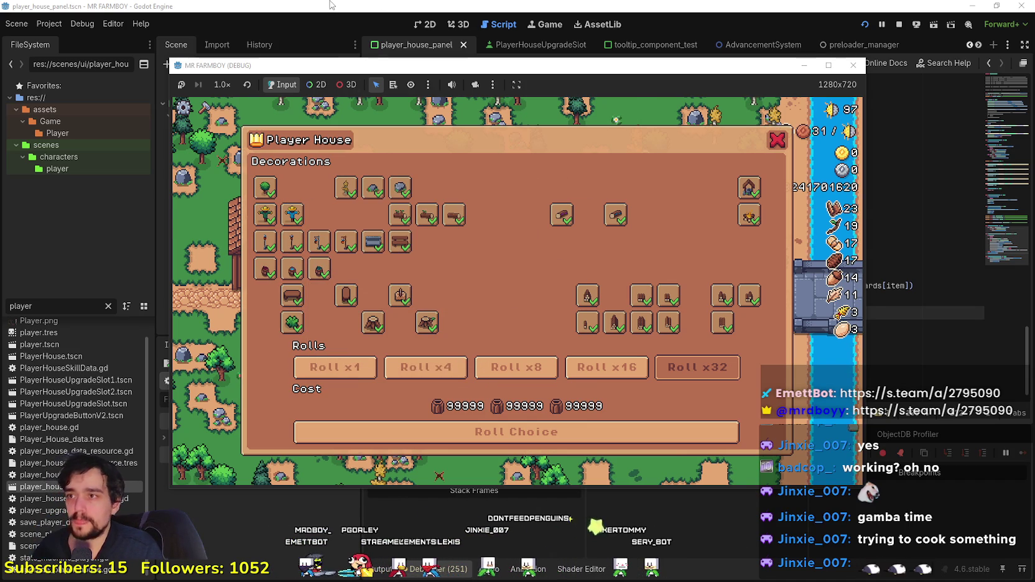
{"action": "left_click", "coordinate": [383, 4]}
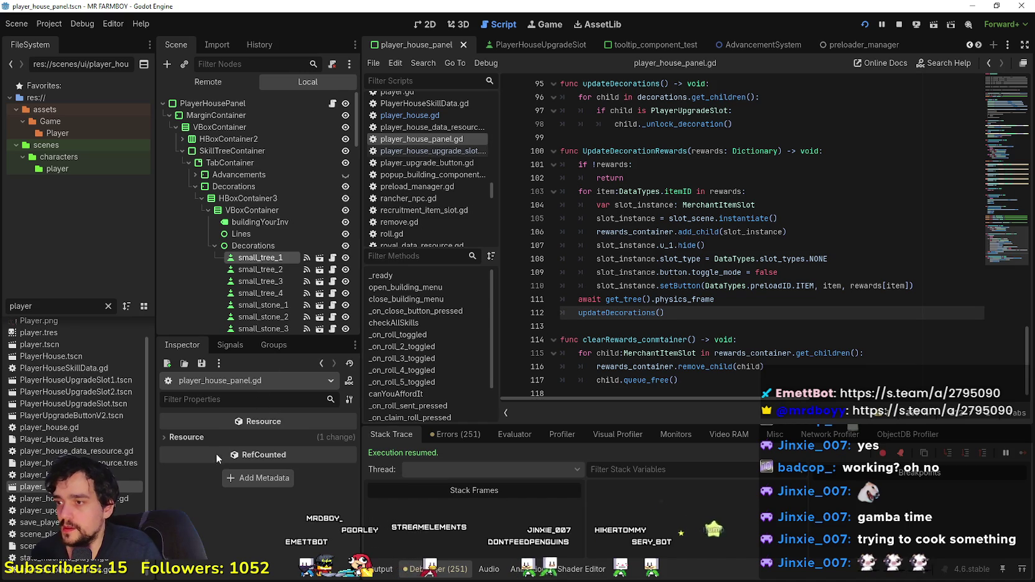
Step: Tick BaseButton disabled on small_tree_1 and check the result in the running game
{"action": "scroll", "coordinate": [285, 541], "scroll_direction": "down", "scroll_amount": 5}
{"action": "scroll", "coordinate": [286, 526], "scroll_direction": "down", "scroll_amount": 5}
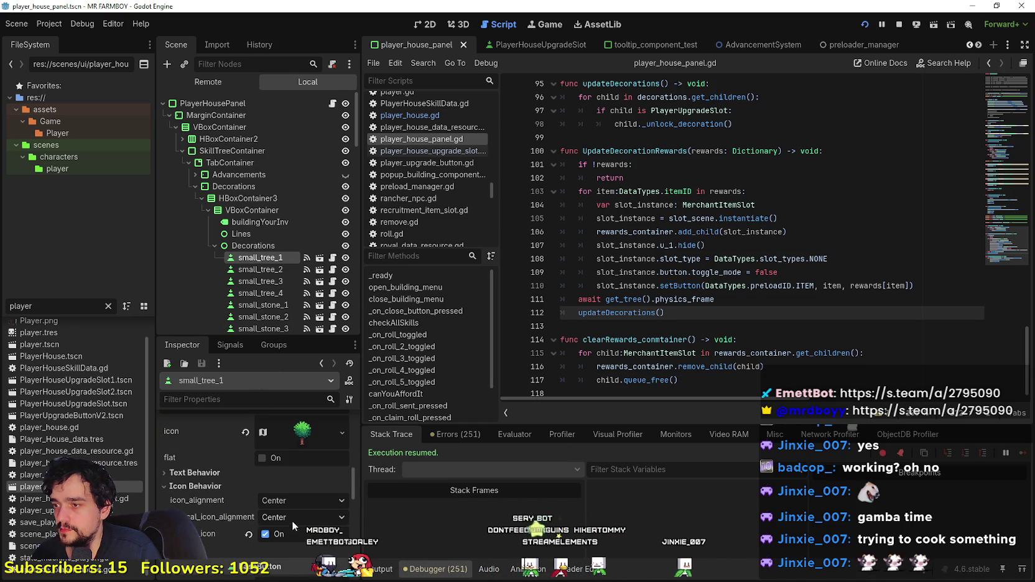
{"action": "scroll", "coordinate": [289, 518], "scroll_direction": "down", "scroll_amount": 3}
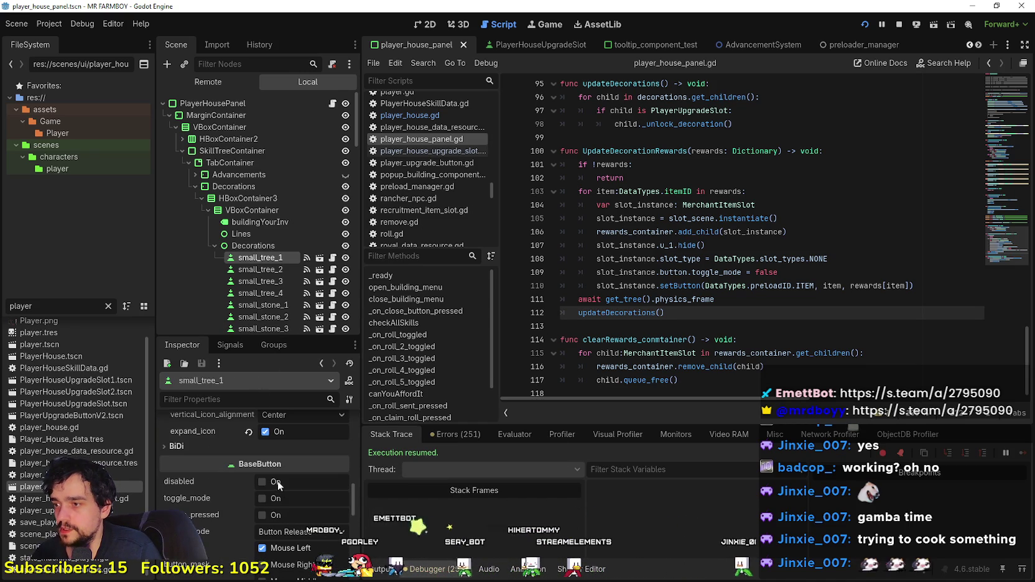
{"action": "left_click", "coordinate": [274, 486]}
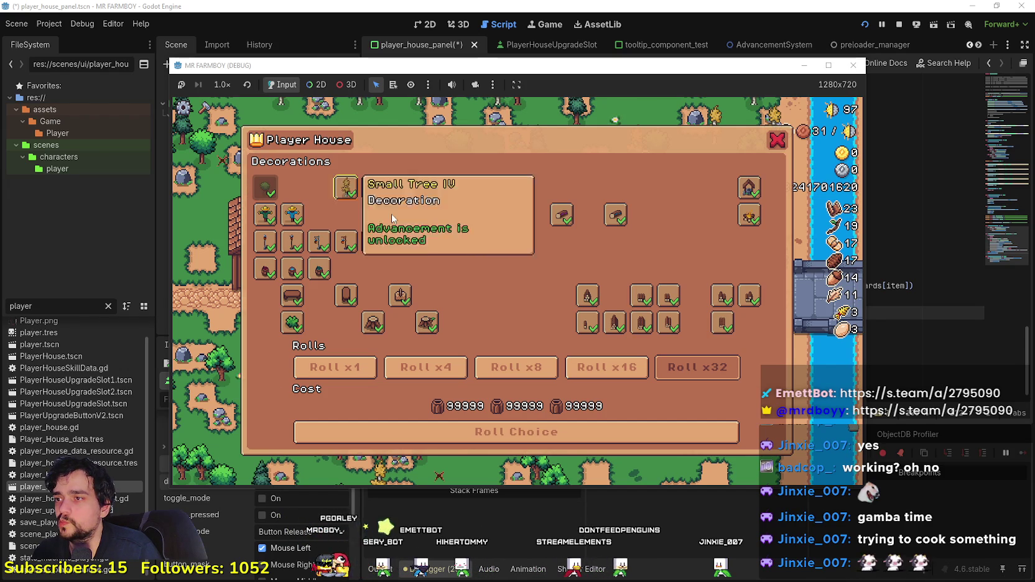
{"action": "mouse_move", "coordinate": [276, 190]}
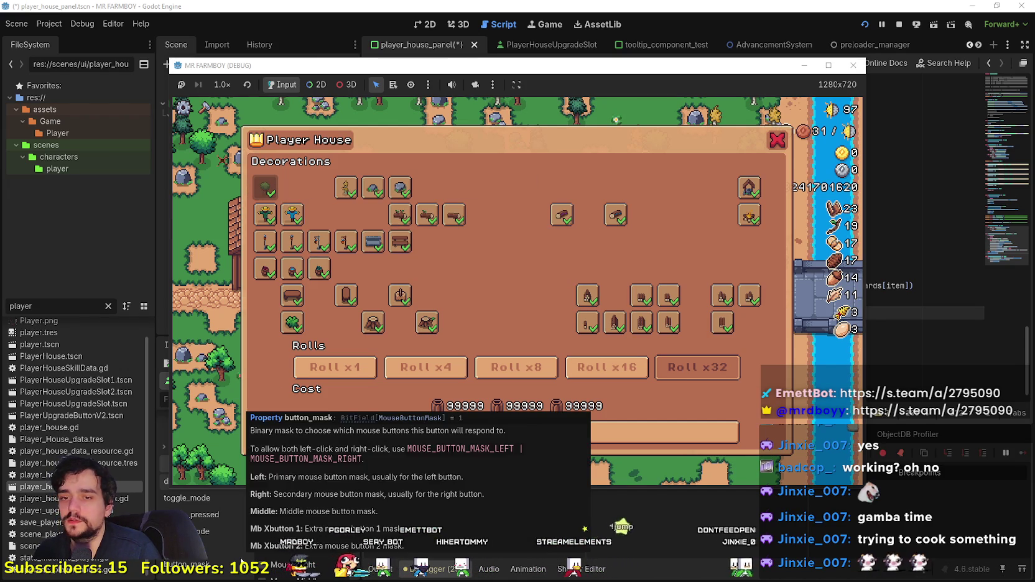
{"action": "left_click", "coordinate": [253, 545]}
Step: Open the PlayerHouseUpgradeSlot scene from small_tree_1's scene icon
{"action": "scroll", "coordinate": [252, 545], "scroll_direction": "up", "scroll_amount": 1}
{"action": "scroll", "coordinate": [277, 505], "scroll_direction": "up", "scroll_amount": 5}
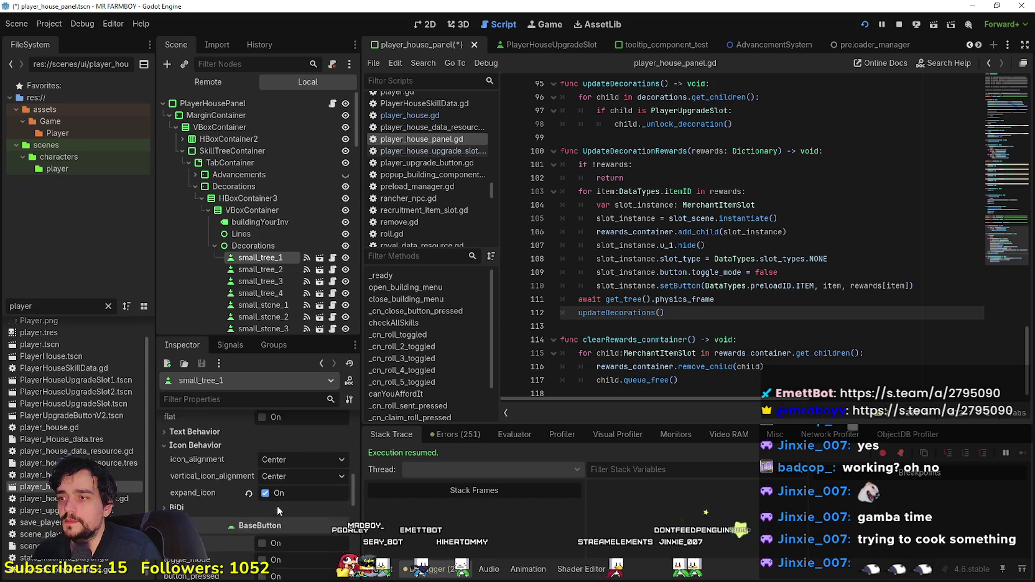
{"action": "scroll", "coordinate": [278, 507], "scroll_direction": "up", "scroll_amount": 6}
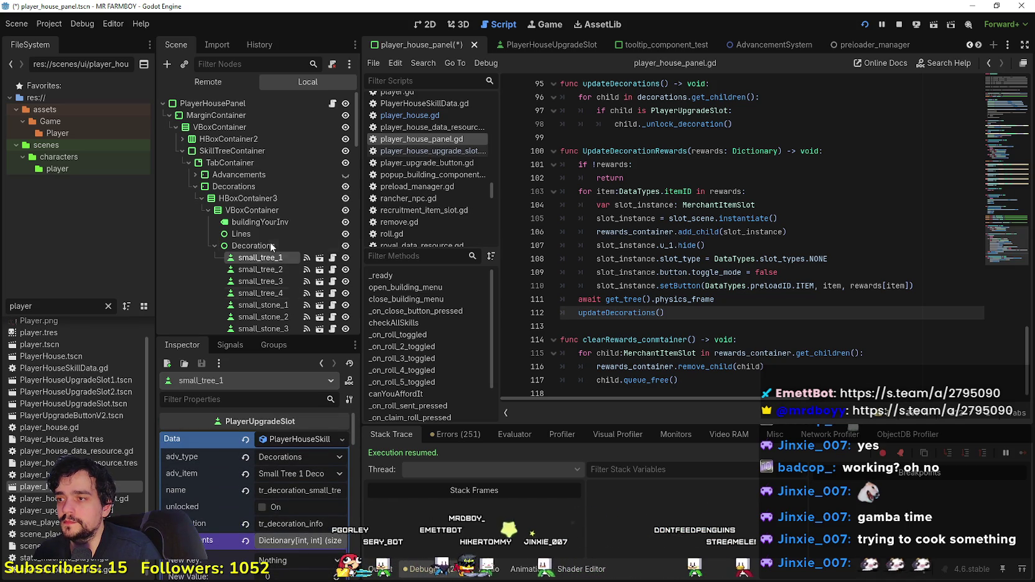
{"action": "left_click", "coordinate": [318, 259]}
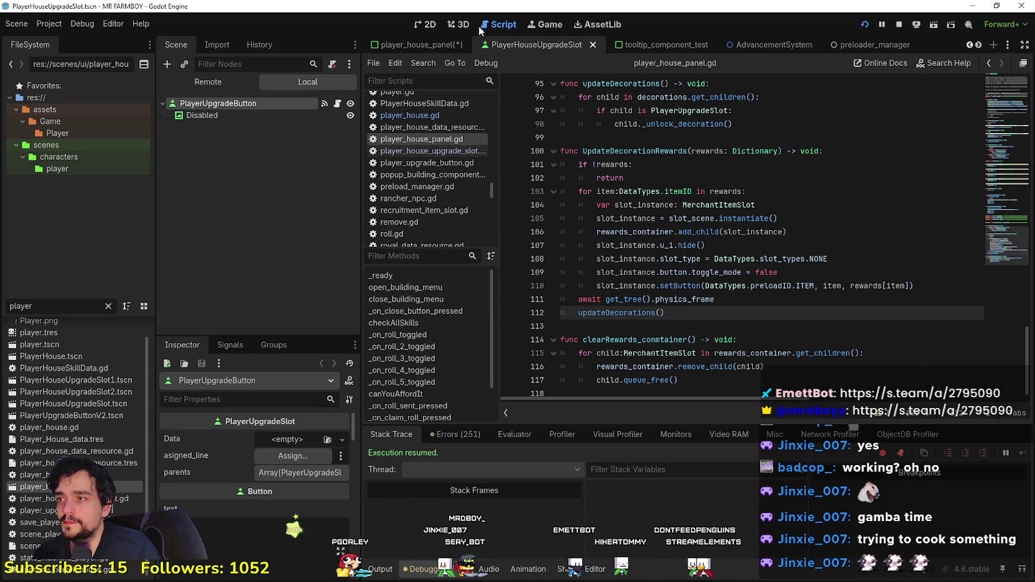
Step: Show the slot in the 2D view and hide, then re-show, the Disabled overlay
{"action": "left_click", "coordinate": [424, 22]}
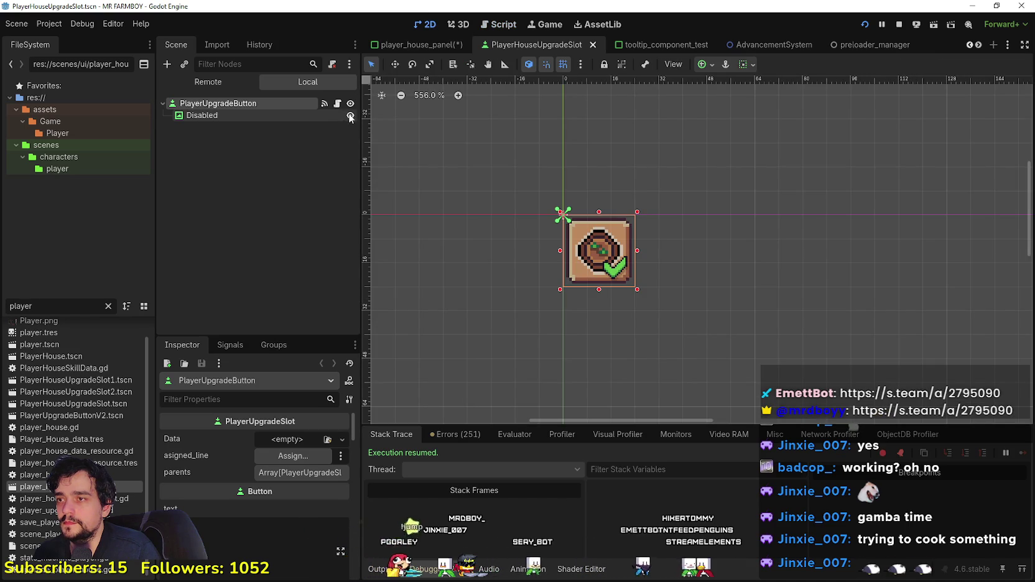
{"action": "left_click", "coordinate": [350, 116]}
{"action": "left_click", "coordinate": [350, 116]}
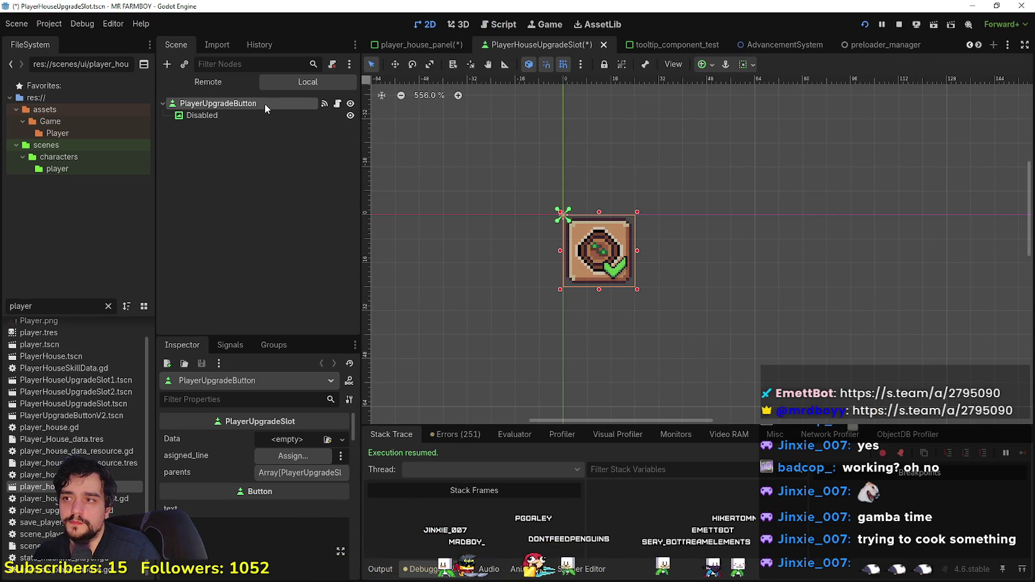
Step: Stop the running game and dismiss PlayerUpgradeButton's node actions without choosing any
{"action": "right_click", "coordinate": [237, 104]}
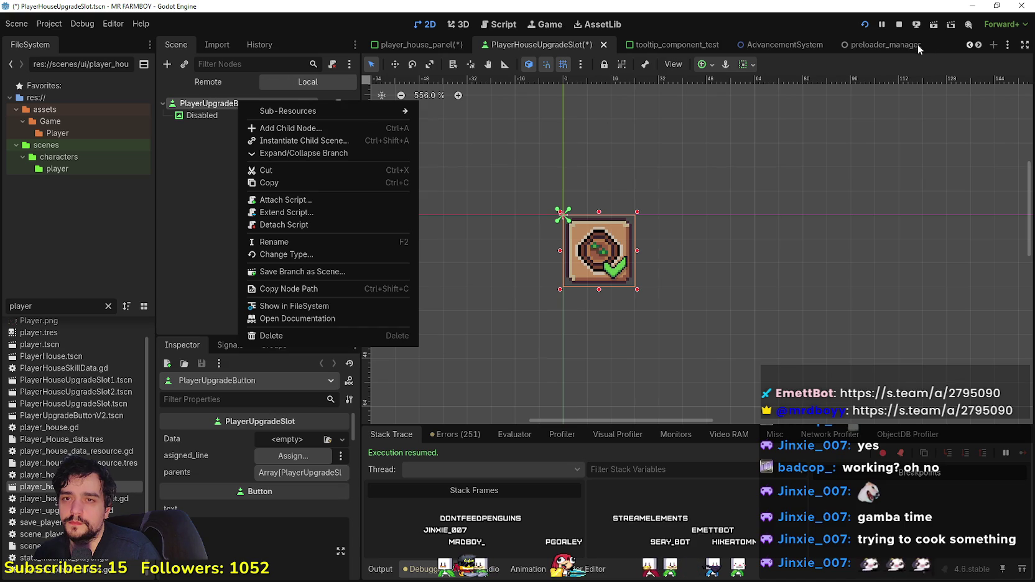
{"action": "left_click", "coordinate": [900, 25]}
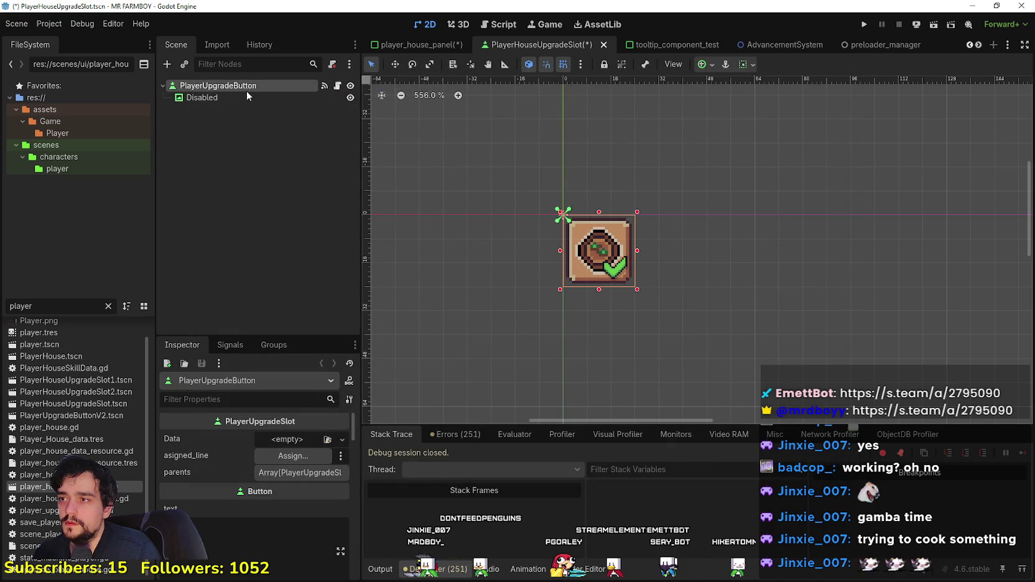
{"action": "right_click", "coordinate": [246, 91]}
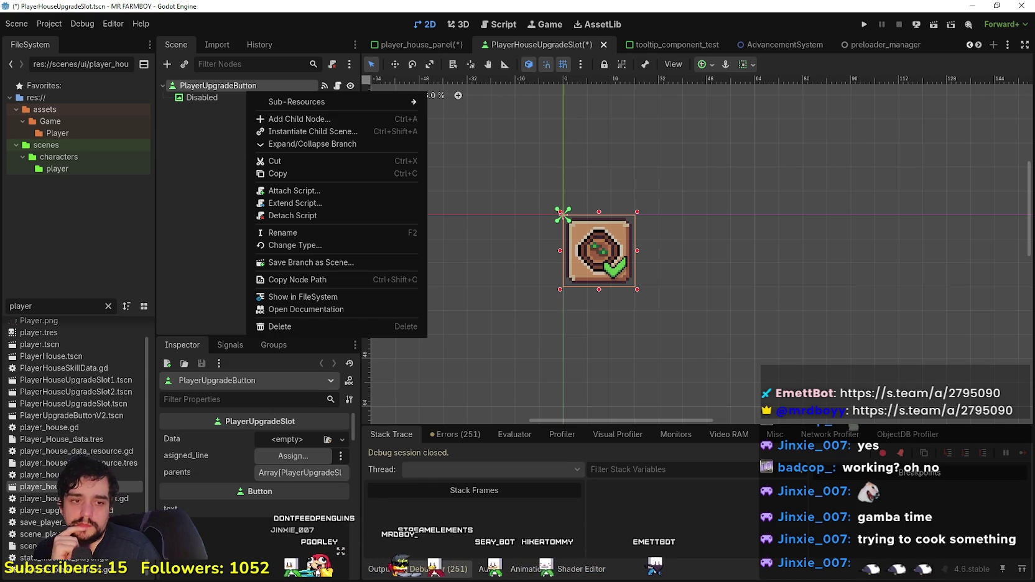
{"action": "key", "text": "Escape"}
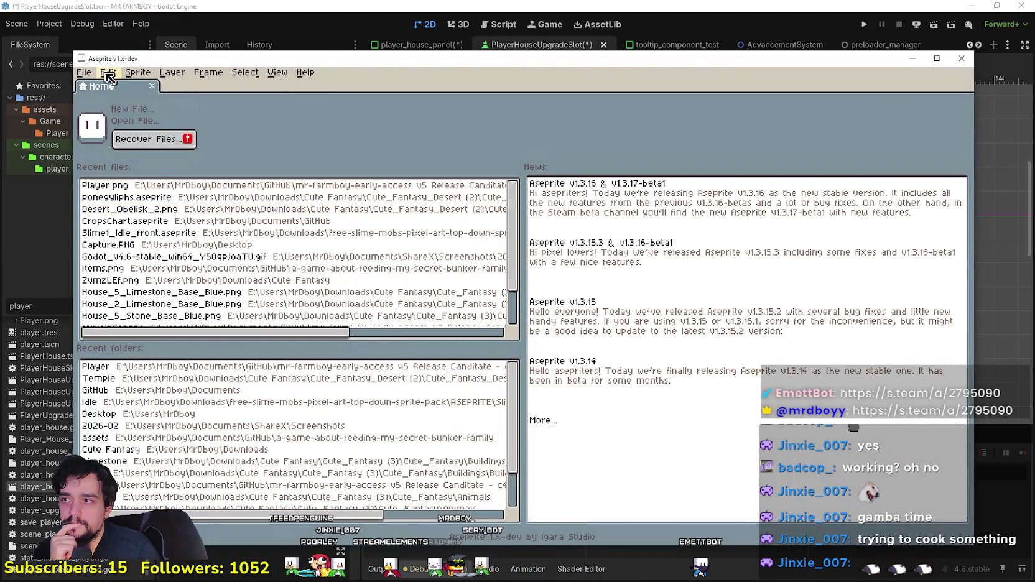
{"action": "left_click", "coordinate": [109, 74]}
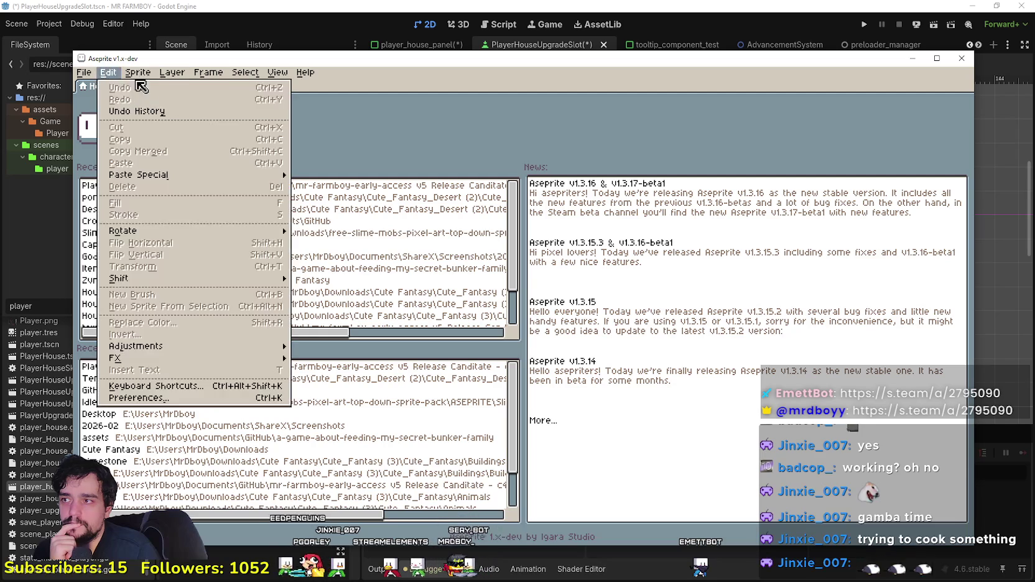
Step: Open the recent Player.png sprite sheet in Aseprite
{"action": "mouse_move", "coordinate": [187, 102]}
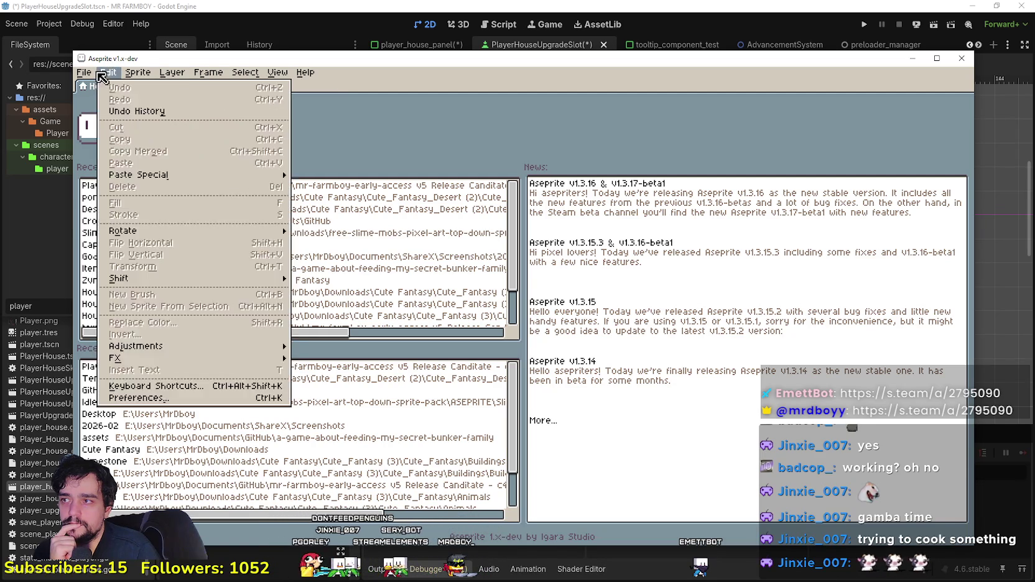
{"action": "mouse_move", "coordinate": [84, 72]}
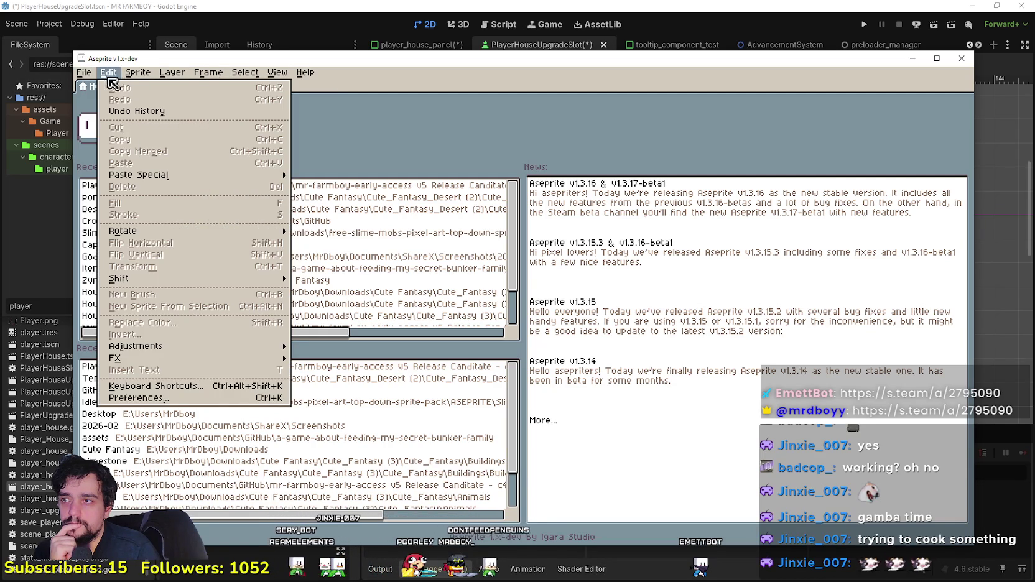
{"action": "key", "text": "Escape"}
{"action": "left_click", "coordinate": [311, 185]}
{"action": "scroll", "coordinate": [660, 346], "scroll_direction": "down", "scroll_amount": 3}
{"action": "scroll", "coordinate": [373, 388], "scroll_direction": "up", "scroll_amount": 3}
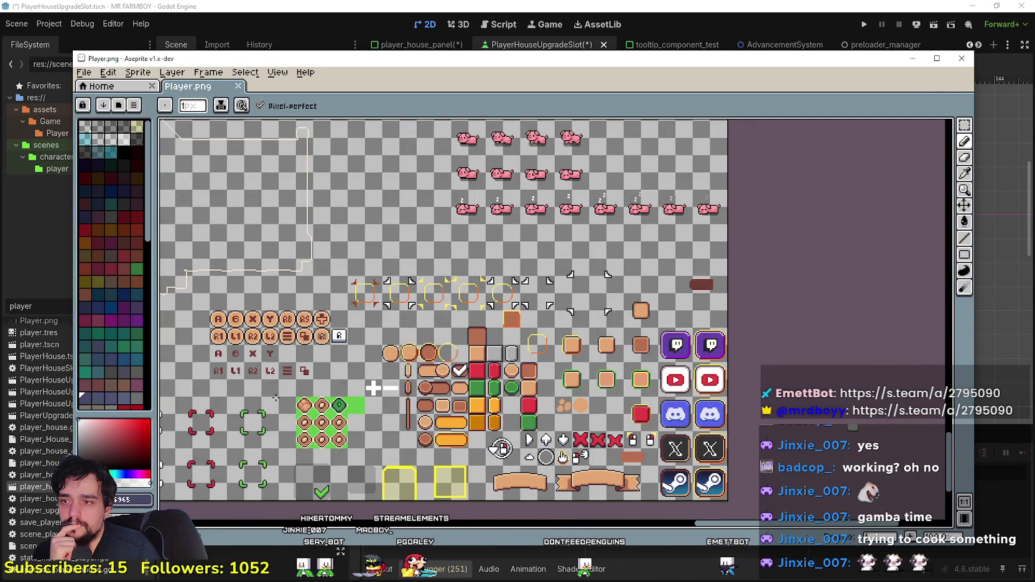
{"action": "scroll", "coordinate": [272, 396], "scroll_direction": "up", "scroll_amount": 1}
{"action": "scroll", "coordinate": [276, 336], "scroll_direction": "down", "scroll_amount": 1}
Step: Pan to the question-mark icons, pick the rectangular marquee, and return to Godot
{"action": "mouse_move", "coordinate": [276, 336]}
{"action": "left_mouse_down"}
{"action": "mouse_move", "coordinate": [451, 361]}
{"action": "mouse_move", "coordinate": [454, 342]}
{"action": "mouse_move", "coordinate": [669, 346]}
{"action": "left_mouse_up"}
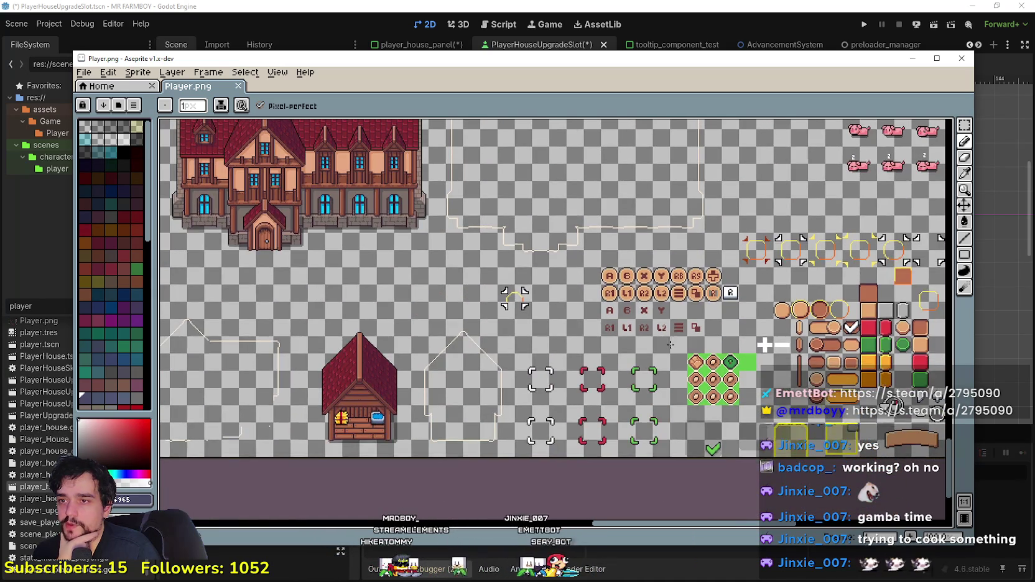
{"action": "scroll", "coordinate": [541, 243], "scroll_direction": "down", "scroll_amount": 3}
{"action": "left_click_drag", "start_coordinate": [349, 223], "coordinate": [647, 274]}
{"action": "scroll", "coordinate": [647, 274], "scroll_direction": "up", "scroll_amount": 3}
{"action": "scroll", "coordinate": [597, 355], "scroll_direction": "up", "scroll_amount": 4}
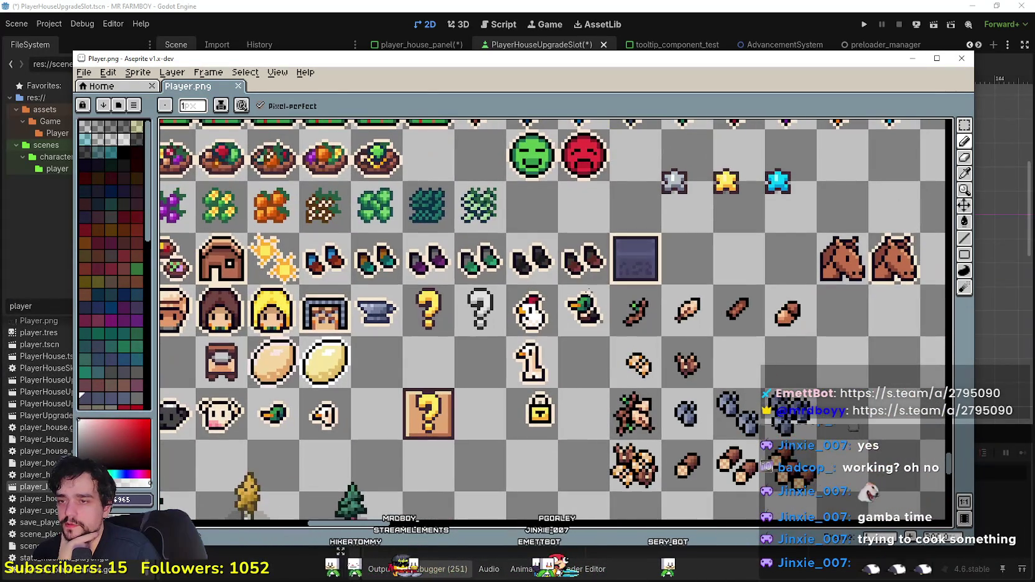
{"action": "key", "text": "m"}
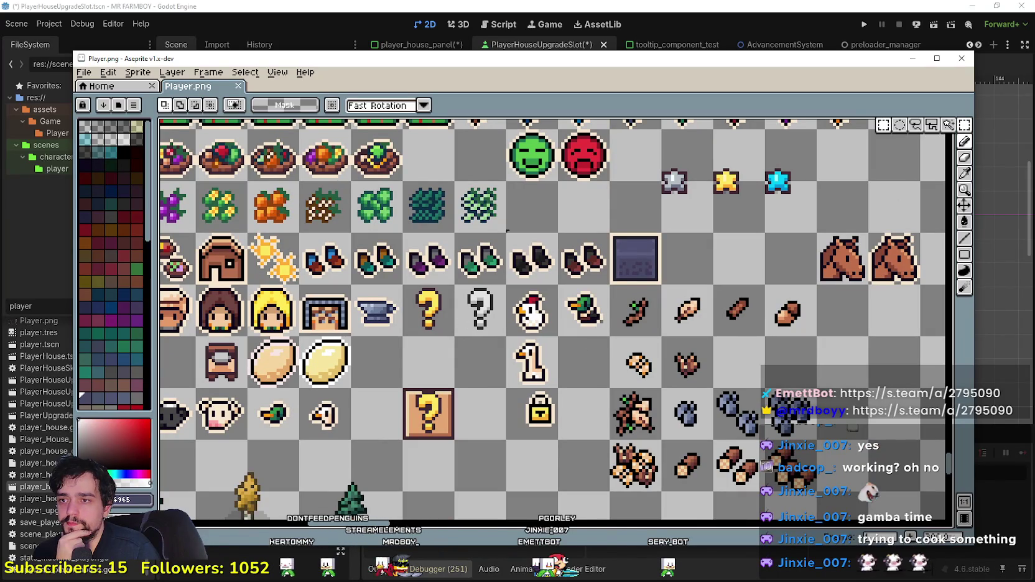
{"action": "left_click", "coordinate": [400, 26]}
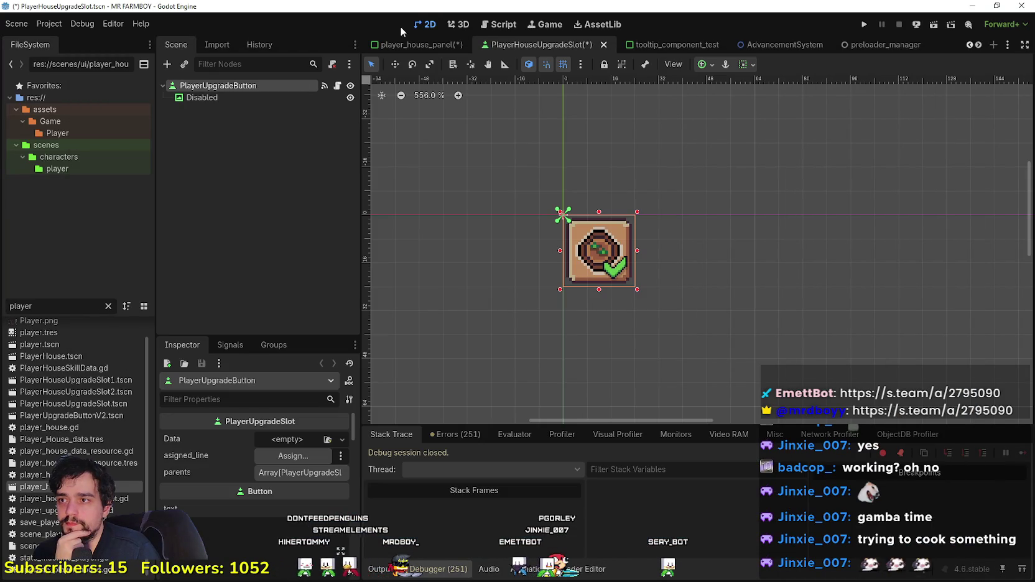
Step: Inspect the properties of the Disabled and PlayerUpgradeButton nodes
{"action": "left_click", "coordinate": [234, 94]}
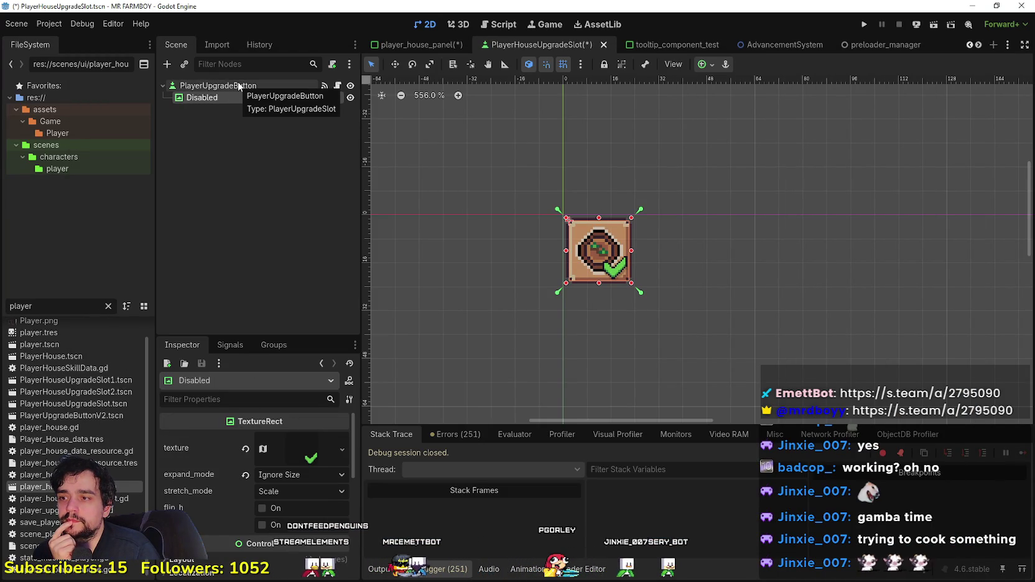
{"action": "left_click", "coordinate": [239, 87]}
{"action": "scroll", "coordinate": [259, 532], "scroll_direction": "down", "scroll_amount": 2}
{"action": "scroll", "coordinate": [260, 533], "scroll_direction": "down", "scroll_amount": 1}
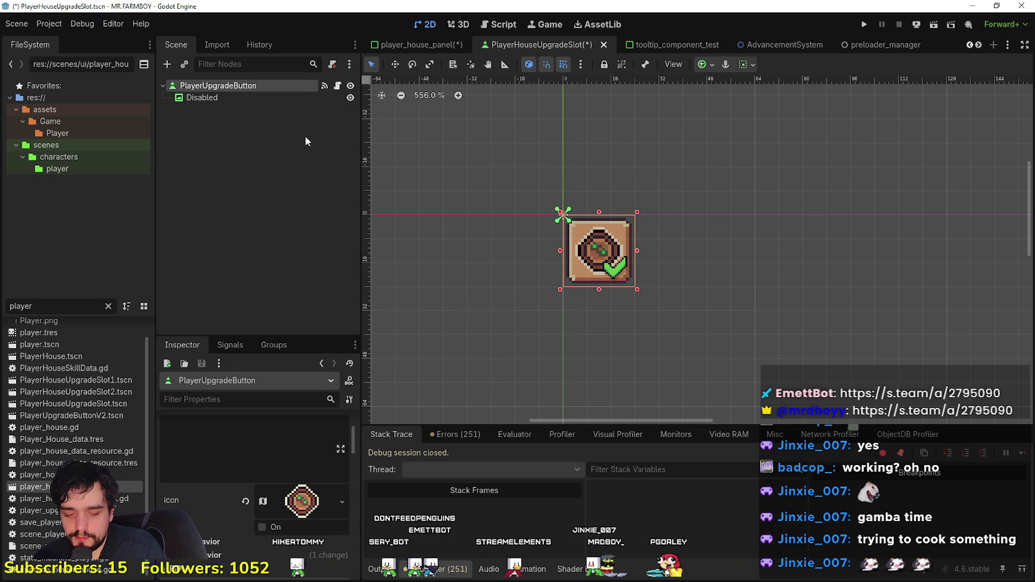
{"action": "left_click", "coordinate": [224, 98]}
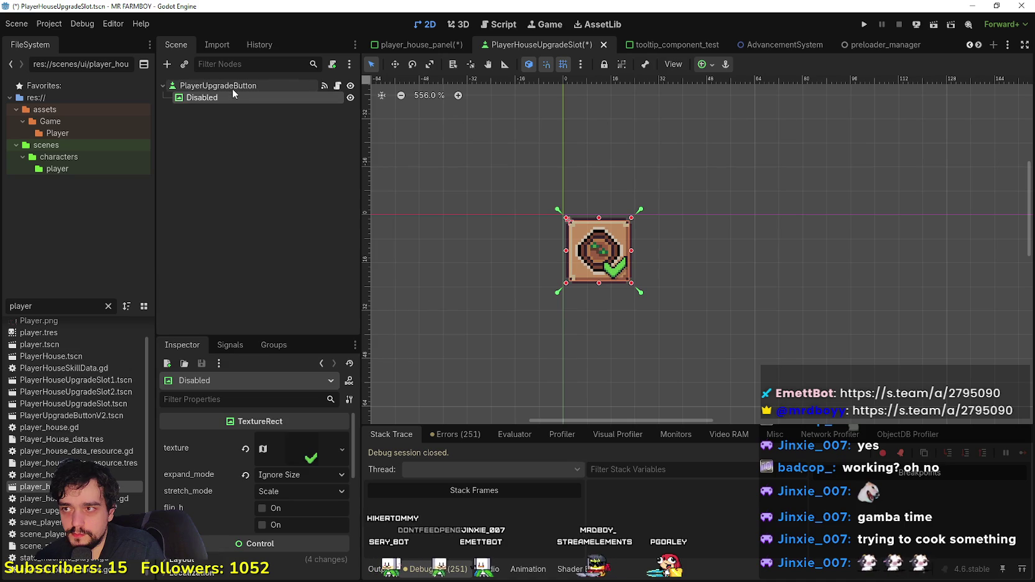
{"action": "right_click", "coordinate": [232, 88]}
{"action": "left_click", "coordinate": [208, 113]}
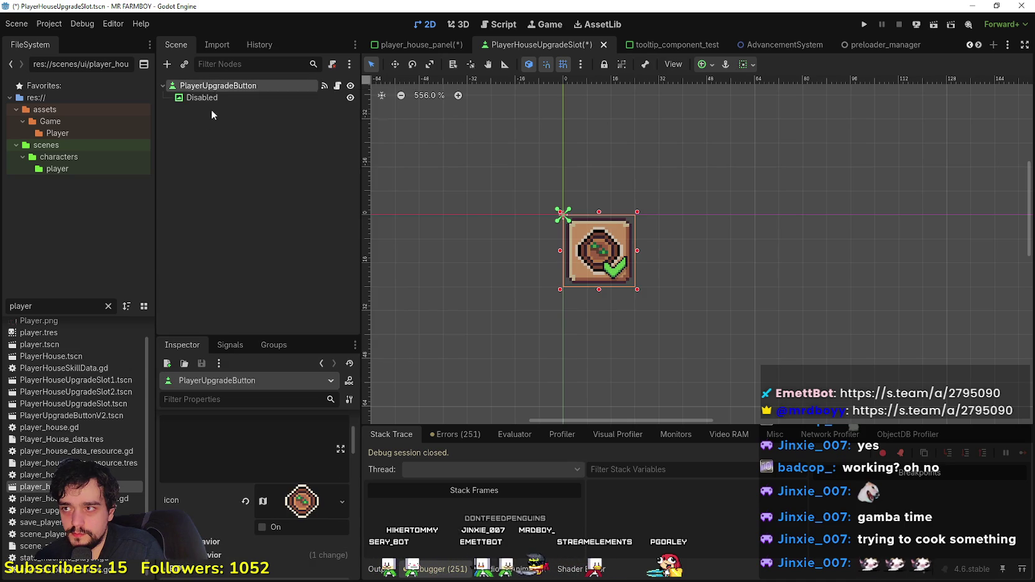
{"action": "left_click", "coordinate": [209, 99]}
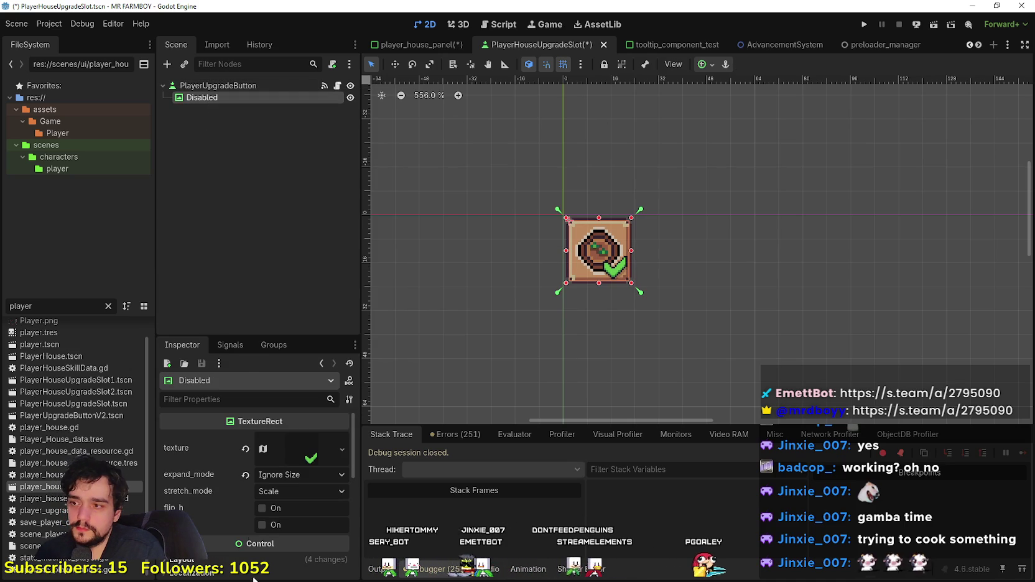
Step: Expand and review the Disabled node's atlas texture settings
{"action": "left_click", "coordinate": [299, 458]}
{"action": "scroll", "coordinate": [292, 498], "scroll_direction": "down", "scroll_amount": 3}
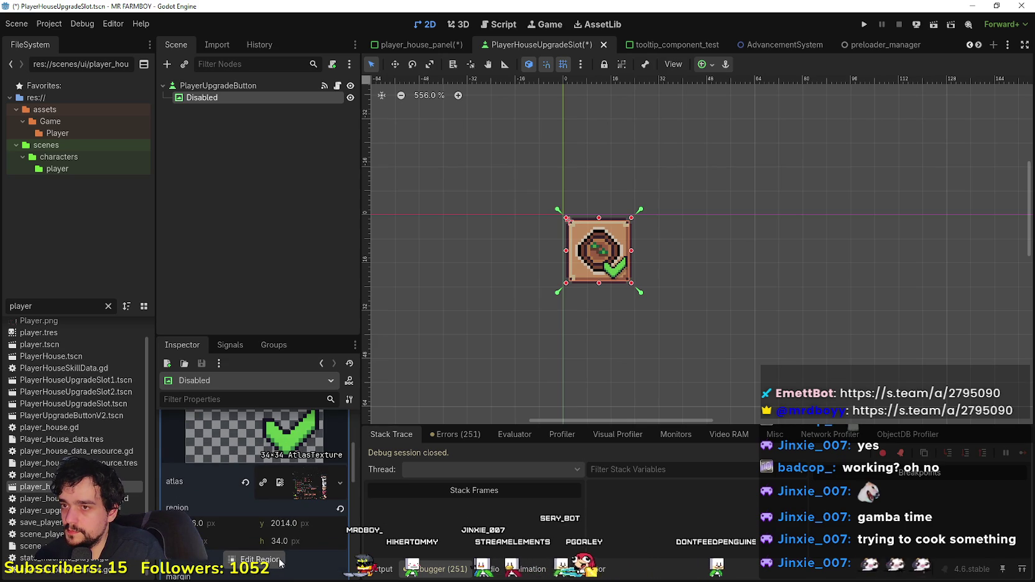
{"action": "scroll", "coordinate": [281, 542], "scroll_direction": "up", "scroll_amount": 1}
{"action": "scroll", "coordinate": [281, 541], "scroll_direction": "down", "scroll_amount": 2}
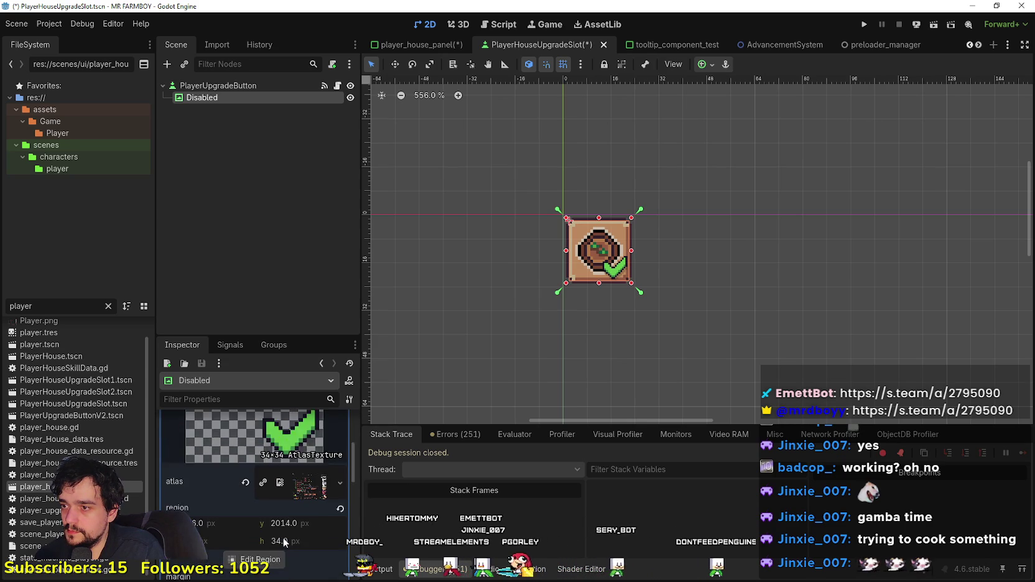
{"action": "scroll", "coordinate": [283, 538], "scroll_direction": "down", "scroll_amount": 4}
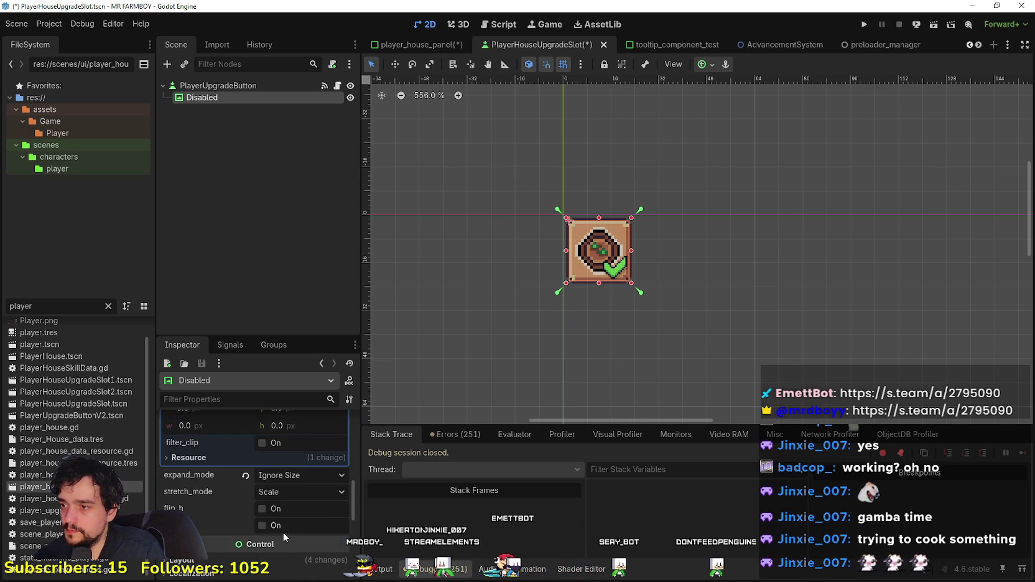
{"action": "scroll", "coordinate": [281, 526], "scroll_direction": "up", "scroll_amount": 2}
{"action": "scroll", "coordinate": [274, 547], "scroll_direction": "down", "scroll_amount": 4}
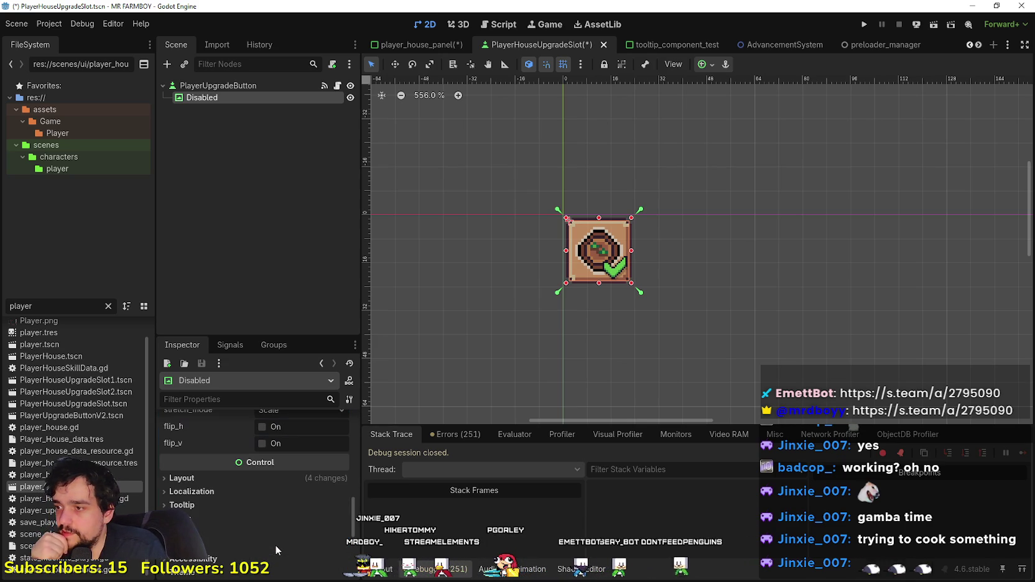
Step: Duplicate the Disabled node and begin renaming the copy, removing the trailing 2
{"action": "right_click", "coordinate": [222, 86]}
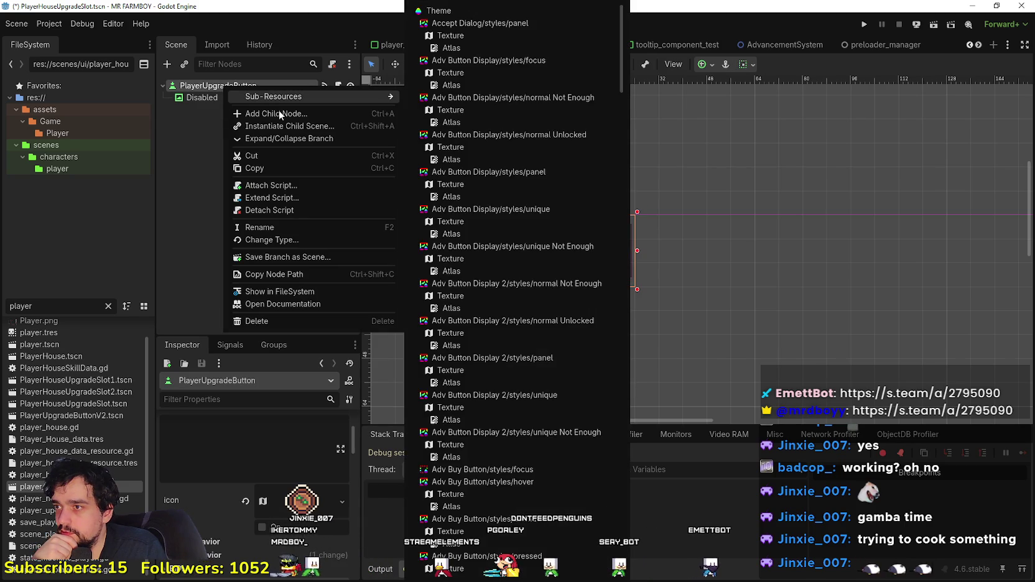
{"action": "left_click", "coordinate": [209, 98]}
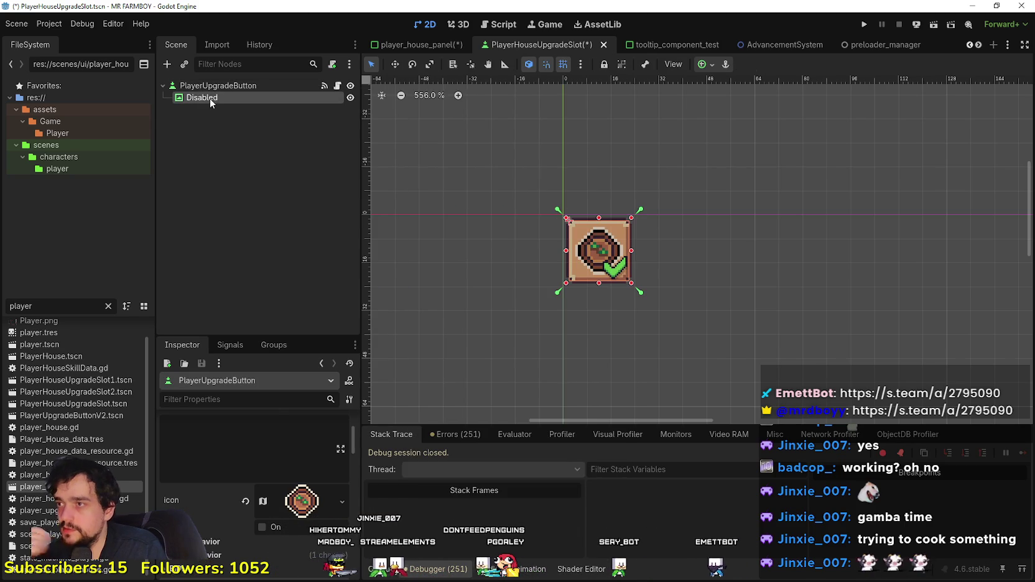
{"action": "key", "text": "ctrl+d"}
{"action": "double_click", "coordinate": [227, 109]}
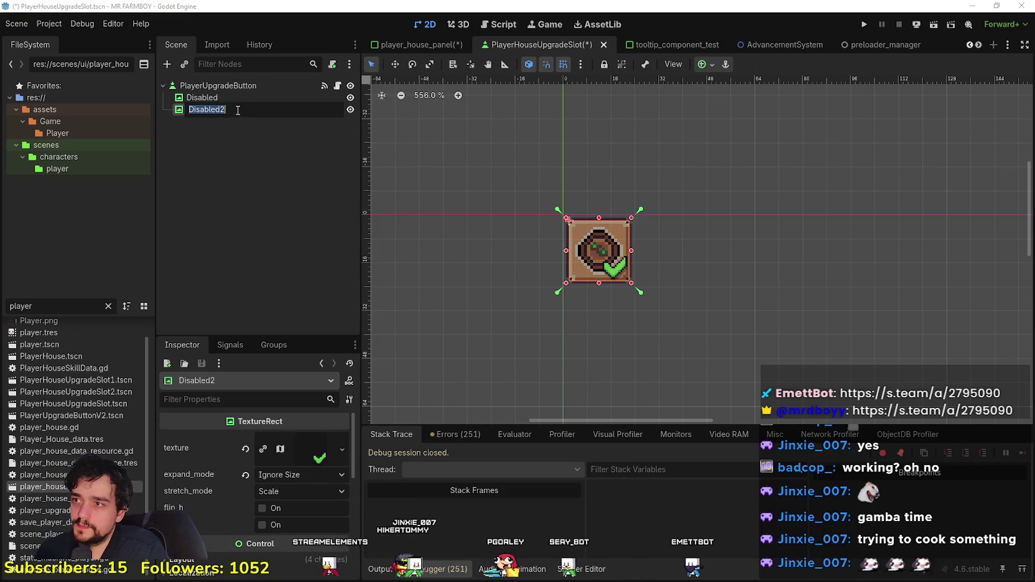
{"action": "key", "text": "BackSpace"}
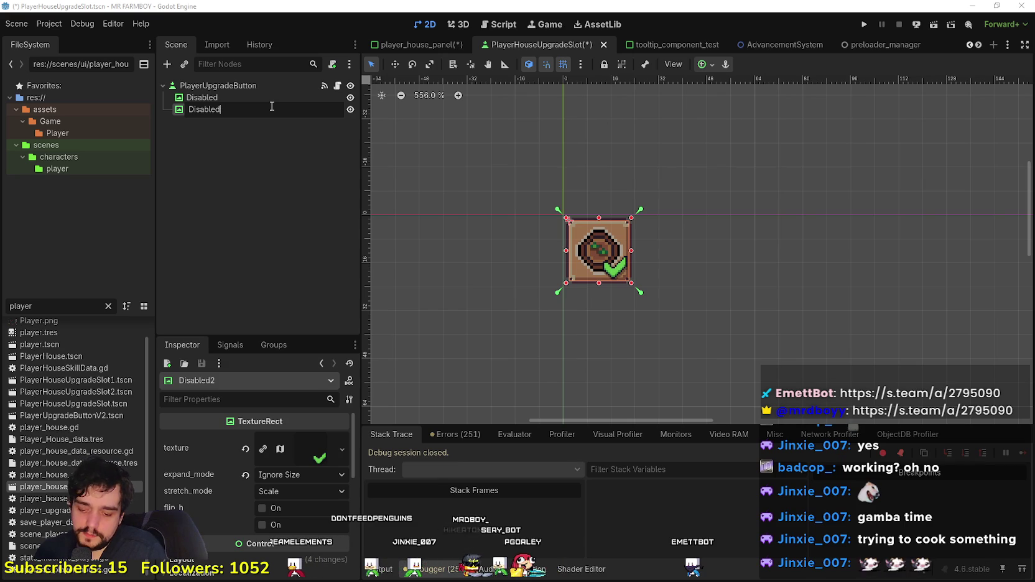
Step: Rename the duplicate to DisabledDecor, correcting a stray bracket
{"action": "type", "text": "Decor]"}
{"action": "key", "text": "Return"}
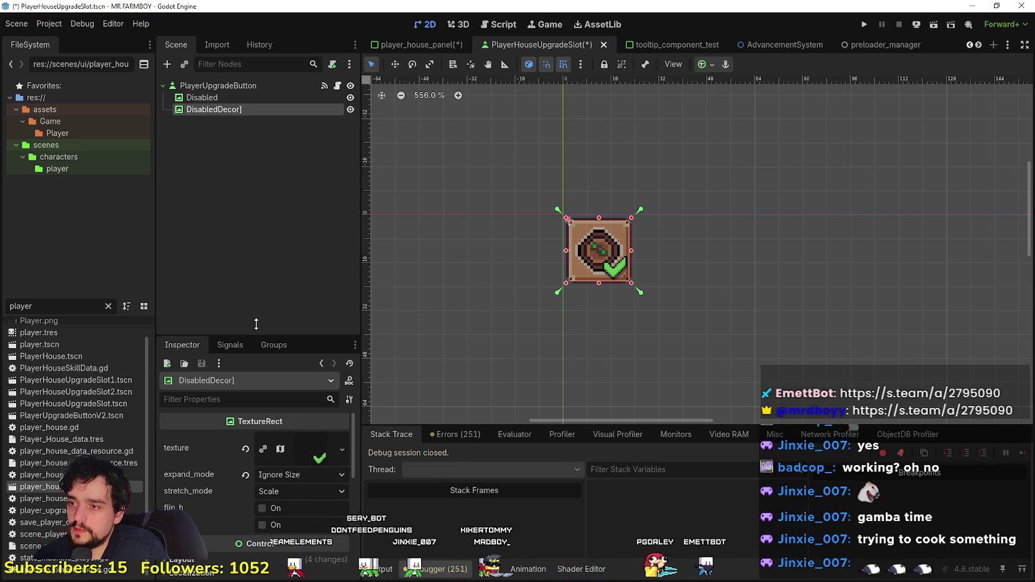
{"action": "double_click", "coordinate": [254, 110]}
{"action": "key", "text": "End"}
{"action": "key", "text": "BackSpace"}
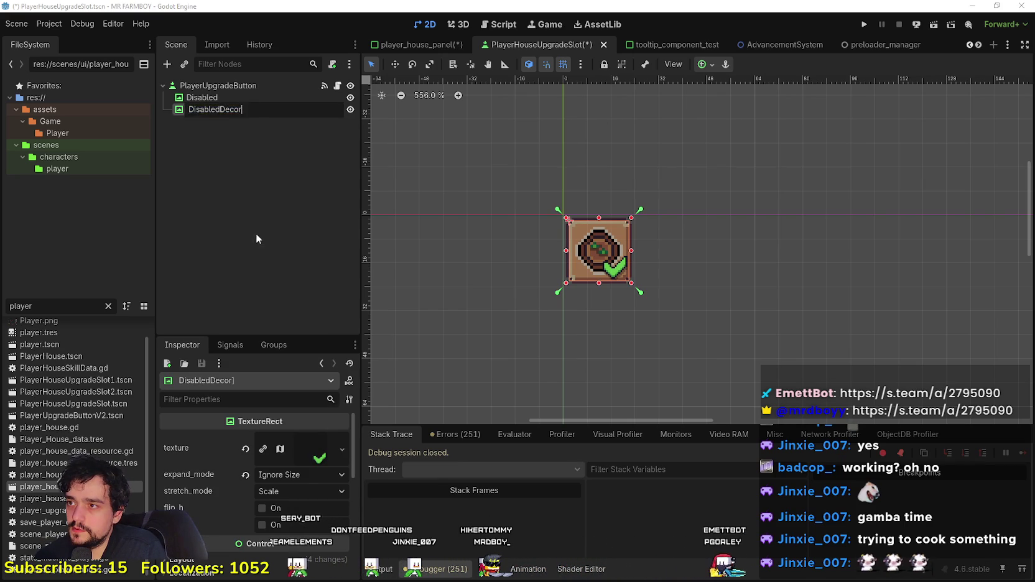
{"action": "key", "text": "Return"}
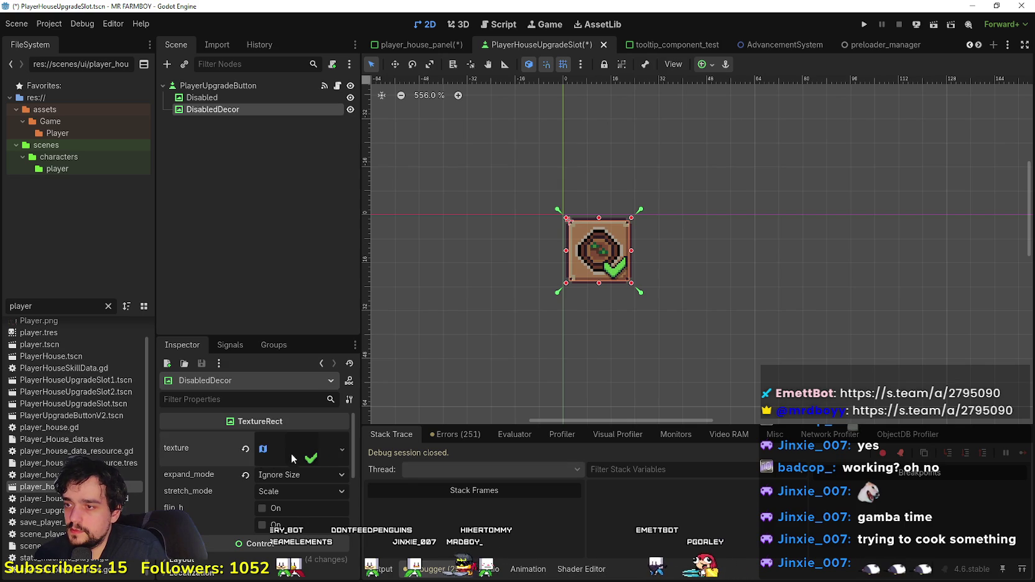
Step: Set DisabledDecor's atlas region to the 16×16 grey question mark at 400, 1792
{"action": "left_click", "coordinate": [292, 458]}
{"action": "scroll", "coordinate": [241, 556], "scroll_direction": "down", "scroll_amount": 5}
{"action": "left_click", "coordinate": [269, 480]}
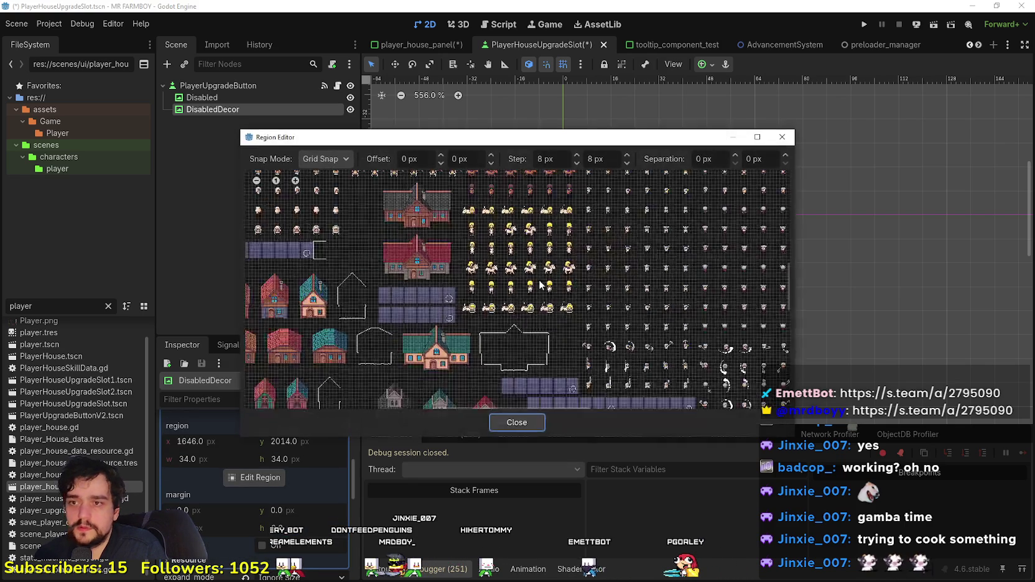
{"action": "scroll", "coordinate": [391, 207], "scroll_direction": "down", "scroll_amount": 4}
{"action": "scroll", "coordinate": [391, 207], "scroll_direction": "up", "scroll_amount": 1}
{"action": "scroll", "coordinate": [390, 206], "scroll_direction": "up", "scroll_amount": 8}
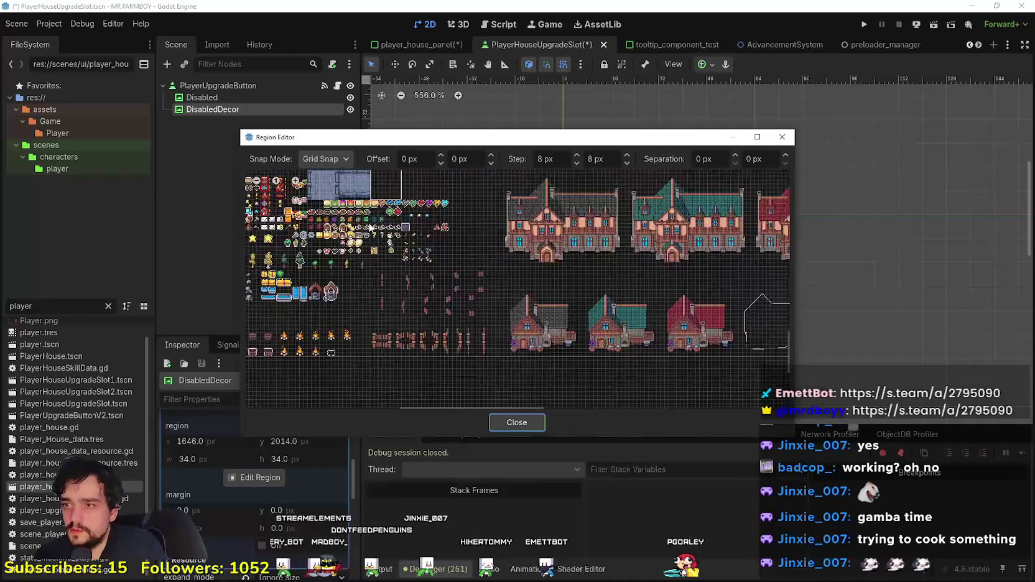
{"action": "left_click_drag", "start_coordinate": [450, 285], "coordinate": [398, 228]}
{"action": "mouse_move", "coordinate": [448, 145]}
{"action": "left_mouse_down"}
{"action": "mouse_move", "coordinate": [489, 357]}
{"action": "mouse_move", "coordinate": [478, 155]}
{"action": "left_mouse_up"}
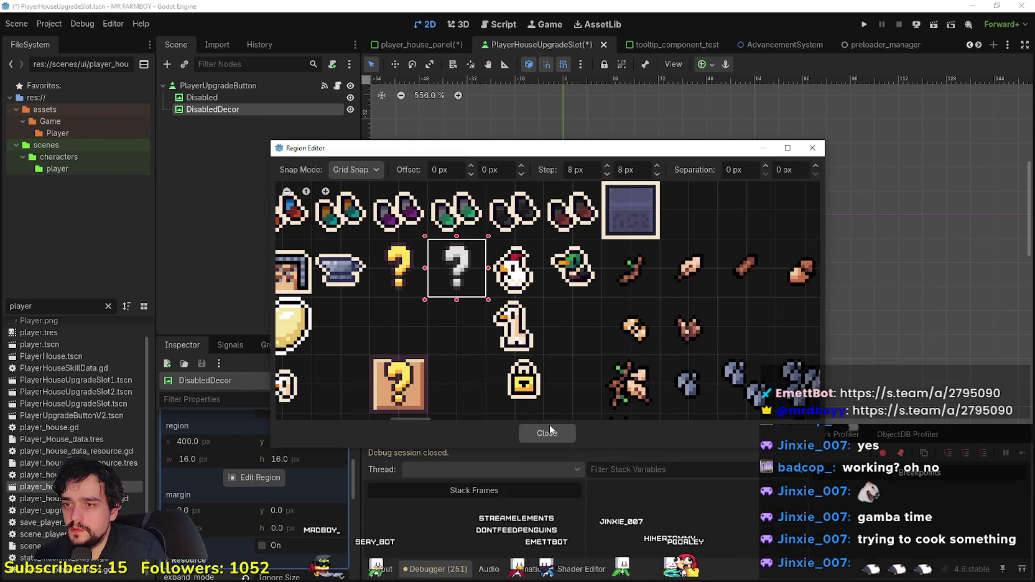
{"action": "left_click", "coordinate": [548, 433]}
Step: Switch over to Aseprite showing Player.png
{"action": "scroll", "coordinate": [601, 256], "scroll_direction": "up", "scroll_amount": 5}
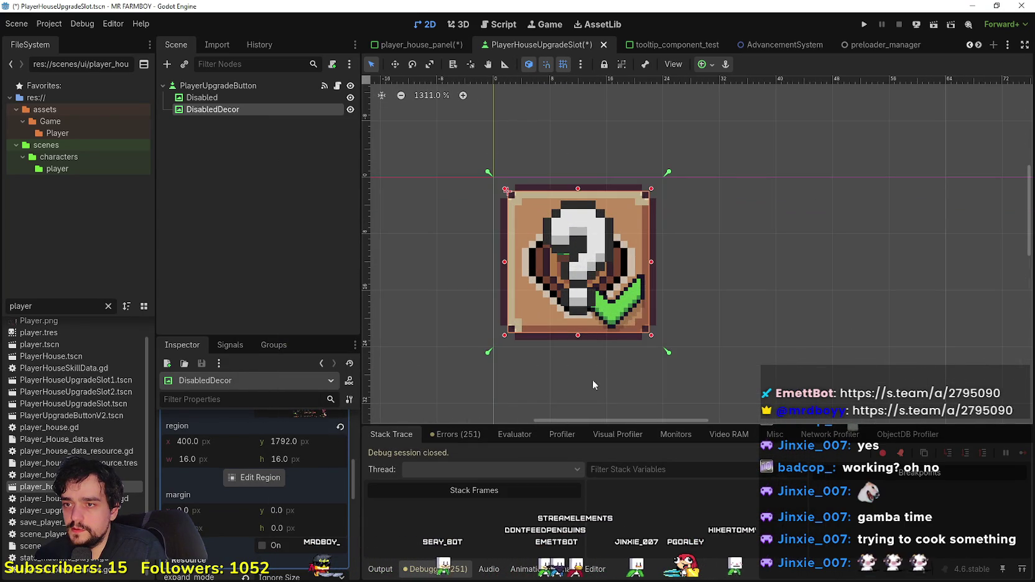
{"action": "scroll", "coordinate": [527, 368], "scroll_direction": "down", "scroll_amount": 3}
{"action": "scroll", "coordinate": [297, 516], "scroll_direction": "up", "scroll_amount": 3}
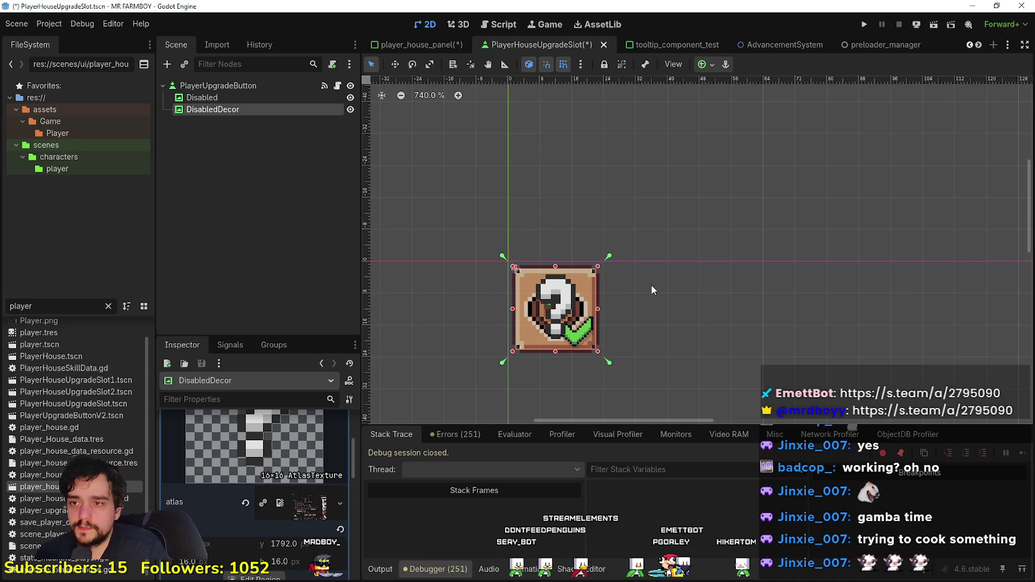
{"action": "scroll", "coordinate": [652, 289], "scroll_direction": "up", "scroll_amount": 2}
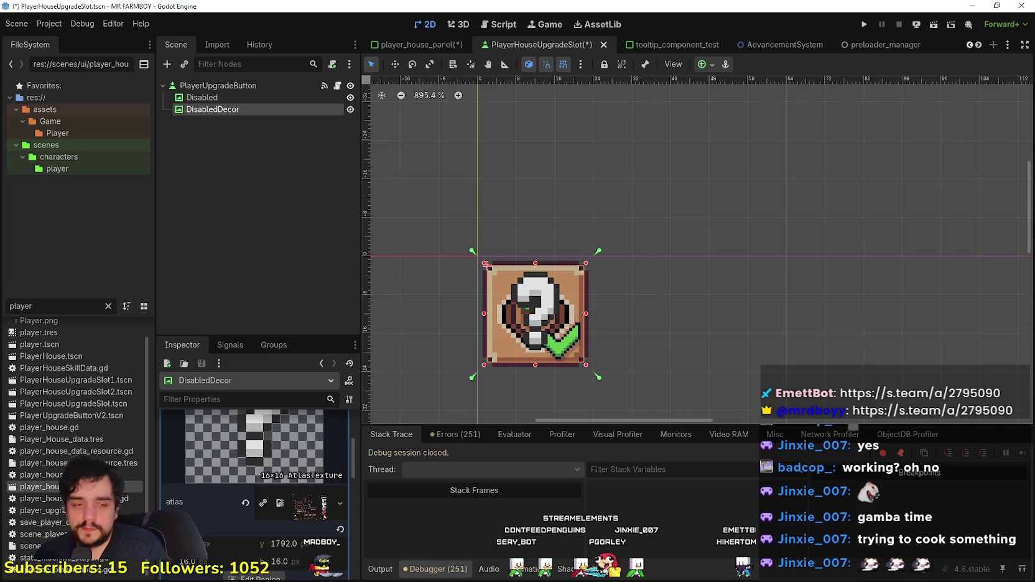
{"action": "key", "text": "alt+Tab"}
{"action": "scroll", "coordinate": [554, 320], "scroll_direction": "down", "scroll_amount": 2}
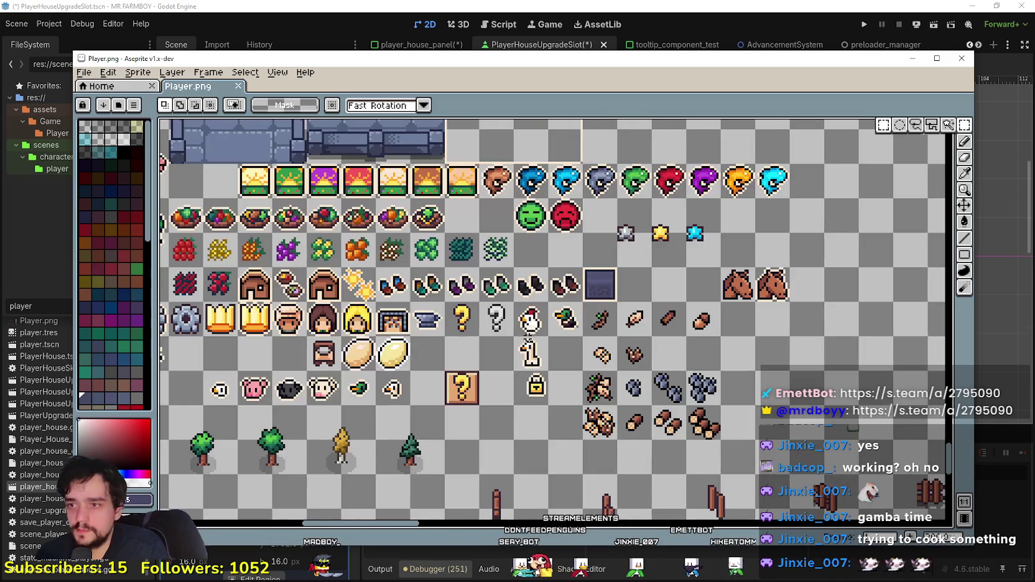
Step: Select the grey question-mark cell and copy it one cell down
{"action": "scroll", "coordinate": [553, 321], "scroll_direction": "up", "scroll_amount": 3}
{"action": "left_click", "coordinate": [966, 125]}
{"action": "left_click_drag", "start_coordinate": [468, 271], "coordinate": [538, 339]}
{"action": "left_click_drag", "start_coordinate": [504, 305], "coordinate": [504, 374]}
Step: Fill the copied question-mark cell's background with orange-brown using the Paint Bucket
{"action": "scroll", "coordinate": [569, 374], "scroll_direction": "down", "scroll_amount": 4}
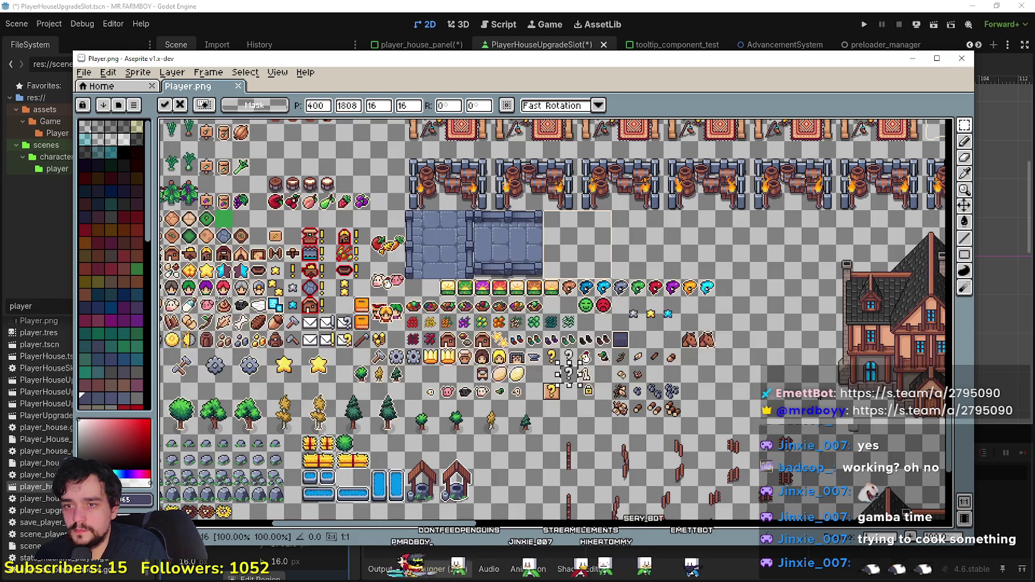
{"action": "scroll", "coordinate": [871, 311], "scroll_direction": "up", "scroll_amount": 2}
{"action": "scroll", "coordinate": [623, 311], "scroll_direction": "down", "scroll_amount": 4}
{"action": "scroll", "coordinate": [685, 368], "scroll_direction": "up", "scroll_amount": 4}
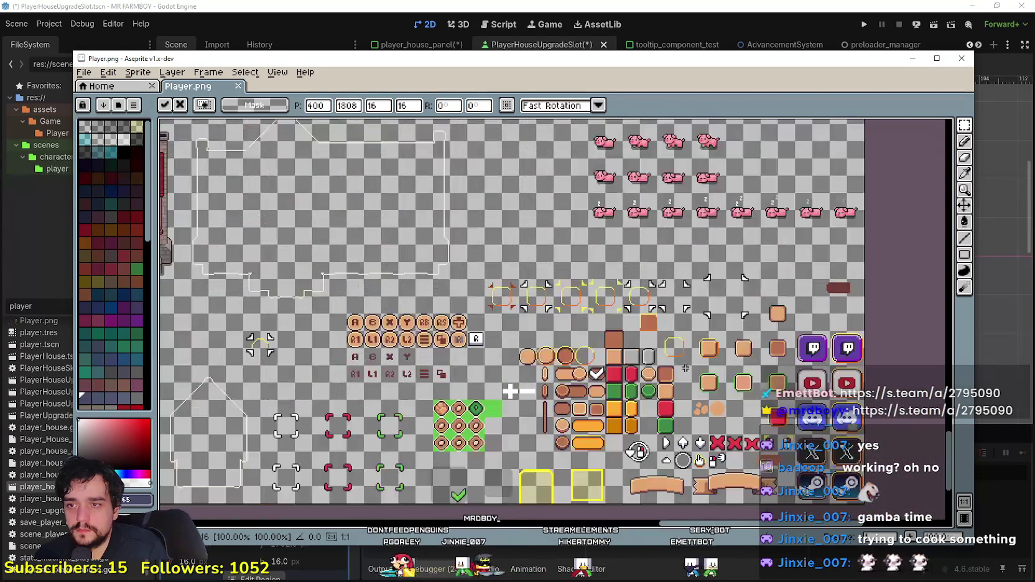
{"action": "scroll", "coordinate": [686, 368], "scroll_direction": "up", "scroll_amount": 3}
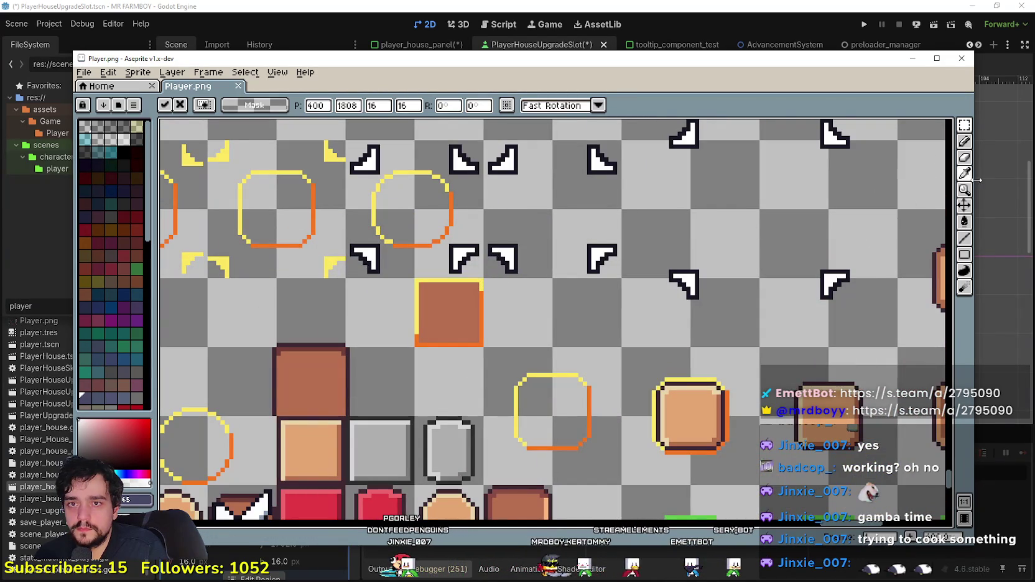
{"action": "scroll", "coordinate": [435, 317], "scroll_direction": "down", "scroll_amount": 4}
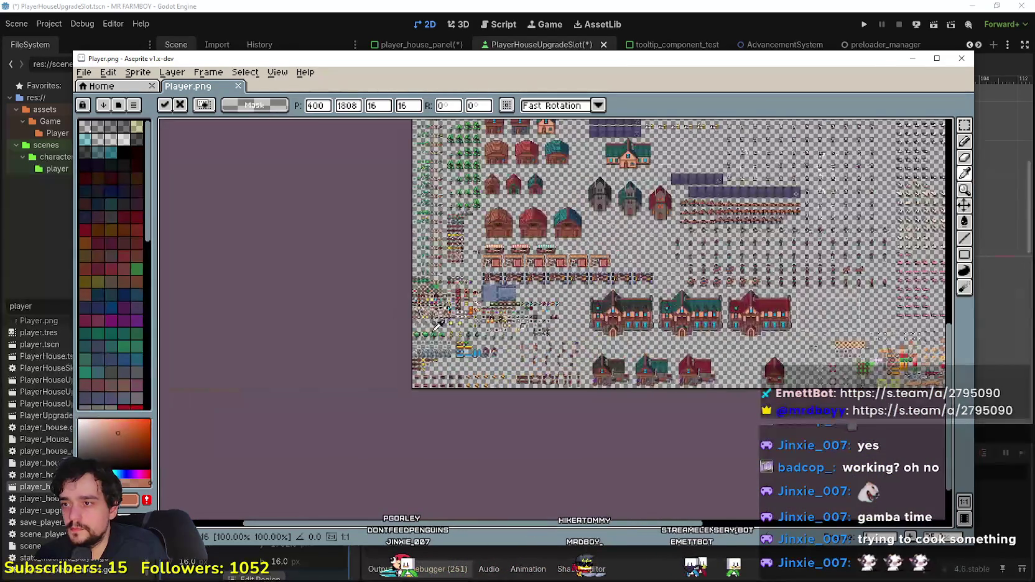
{"action": "scroll", "coordinate": [422, 322], "scroll_direction": "up", "scroll_amount": 4}
{"action": "scroll", "coordinate": [516, 283], "scroll_direction": "down", "scroll_amount": 1}
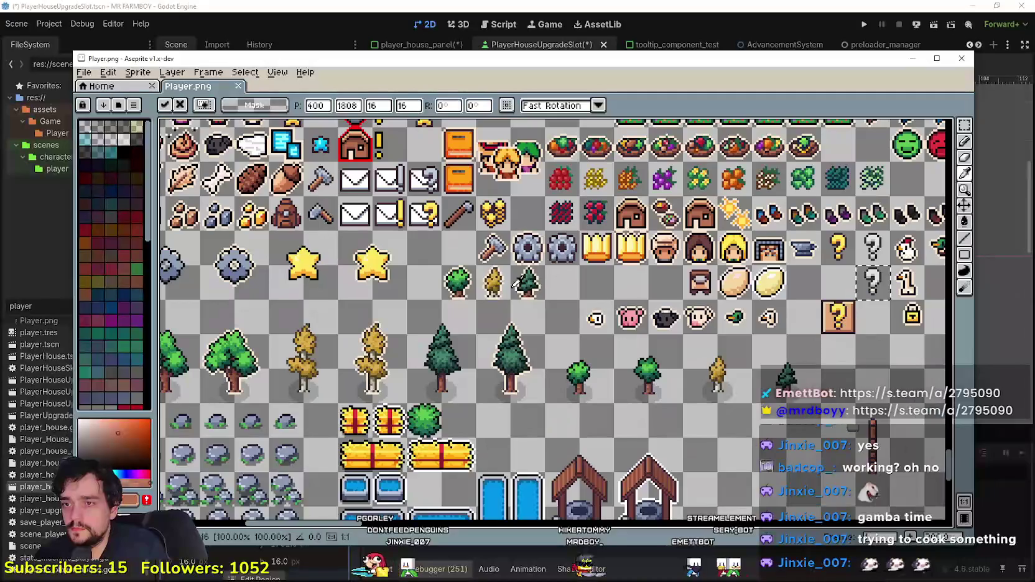
{"action": "scroll", "coordinate": [434, 254], "scroll_direction": "down", "scroll_amount": 2}
{"action": "scroll", "coordinate": [656, 251], "scroll_direction": "up", "scroll_amount": 2}
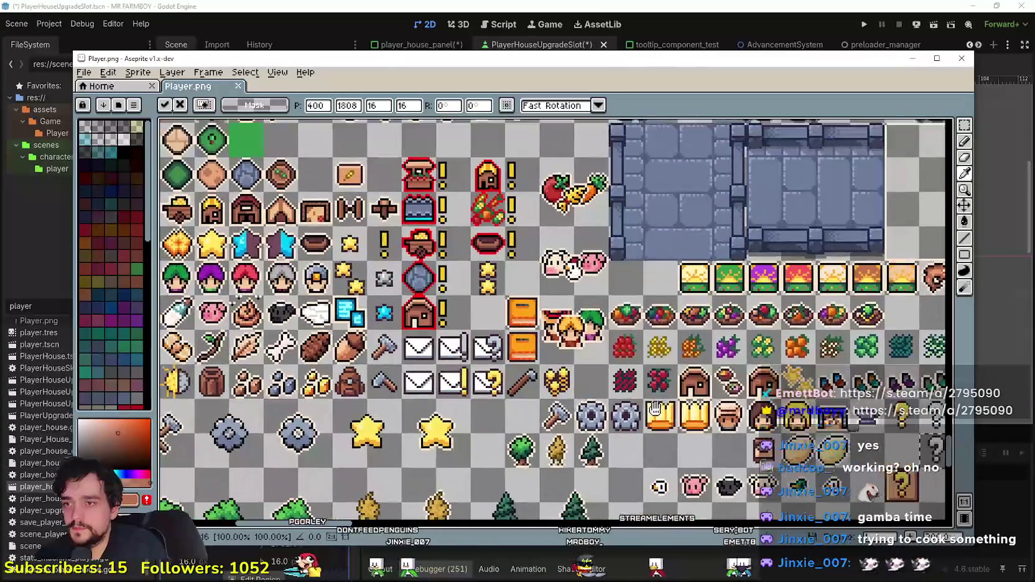
{"action": "scroll", "coordinate": [657, 250], "scroll_direction": "up", "scroll_amount": 2}
{"action": "scroll", "coordinate": [778, 249], "scroll_direction": "down", "scroll_amount": 1}
{"action": "scroll", "coordinate": [871, 243], "scroll_direction": "up", "scroll_amount": 1}
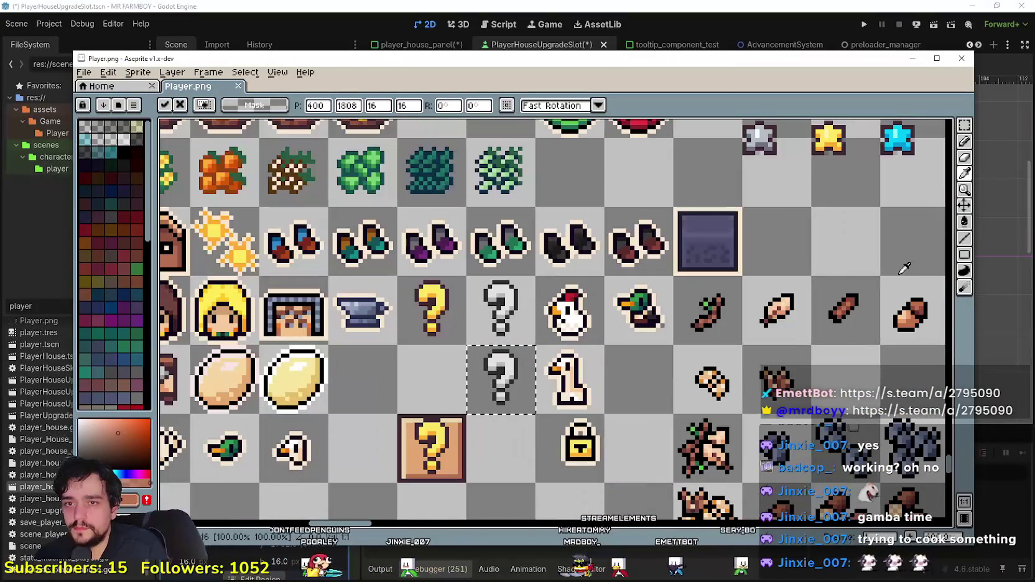
{"action": "left_click", "coordinate": [964, 221]}
{"action": "left_click", "coordinate": [522, 412]}
Step: Save Player.png and switch back to Godot
{"action": "scroll", "coordinate": [521, 411], "scroll_direction": "up", "scroll_amount": 1}
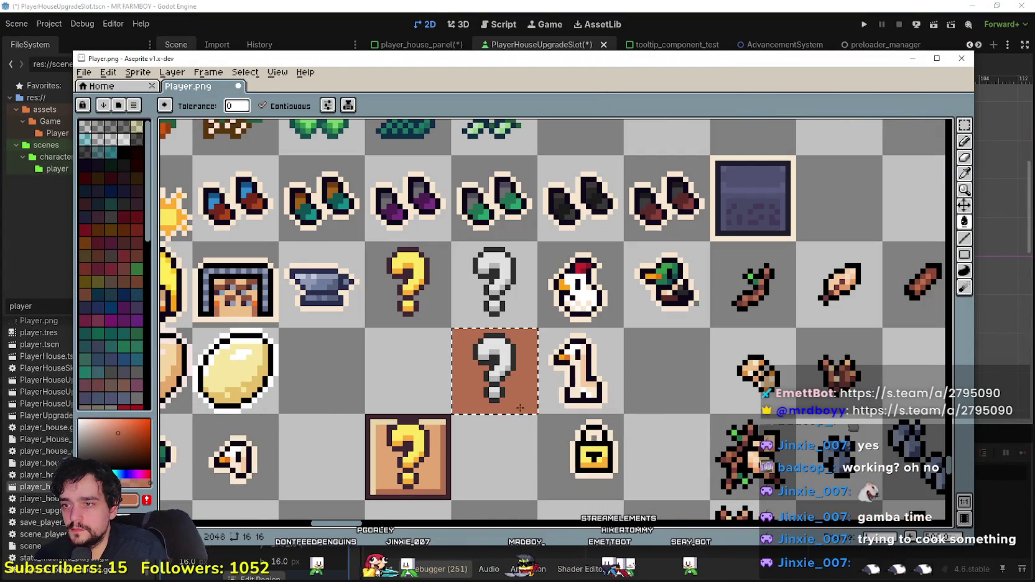
{"action": "key", "text": "ctrl+s"}
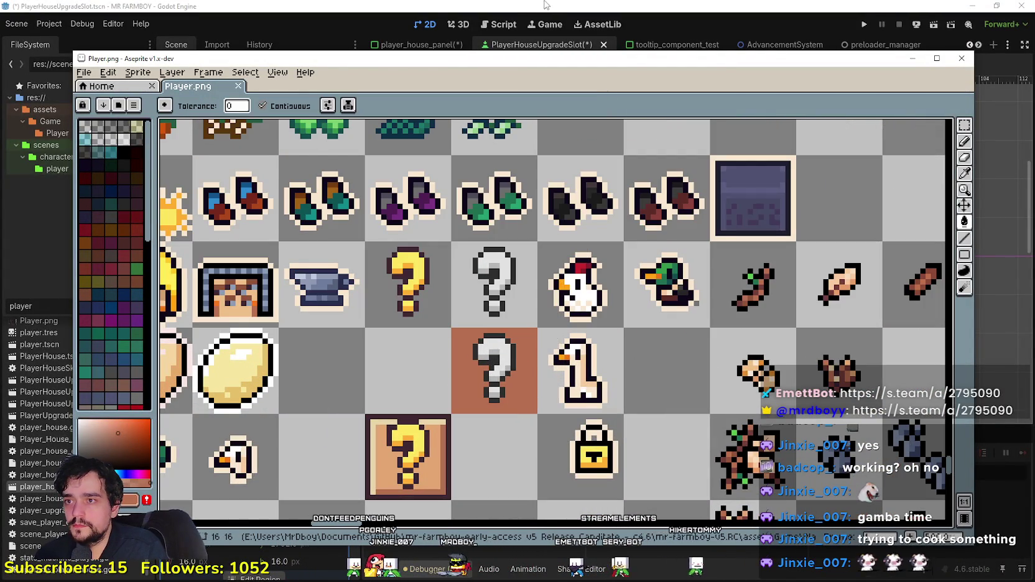
{"action": "key", "text": "alt+Tab"}
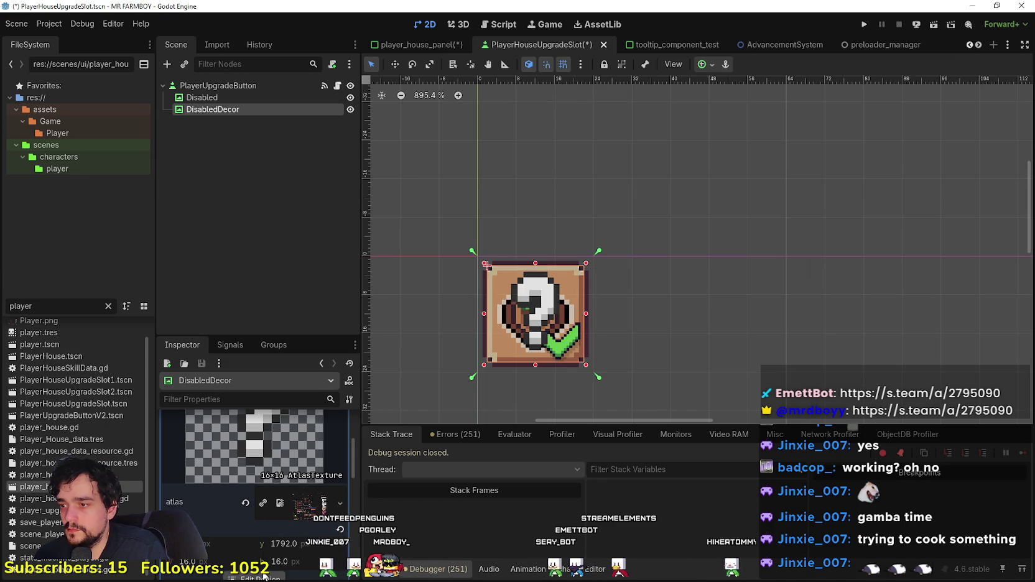
Step: Set DisabledDecor's region to the orange-backed 16x16 question-mark tile and save the scene
{"action": "scroll", "coordinate": [431, 326], "scroll_direction": "down", "scroll_amount": 8}
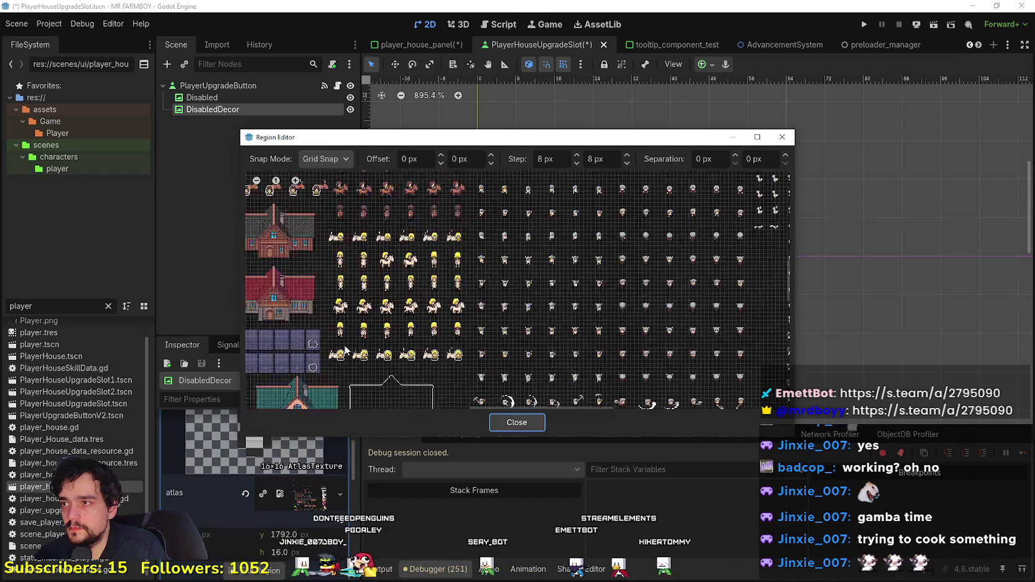
{"action": "scroll", "coordinate": [502, 341], "scroll_direction": "down", "scroll_amount": 5}
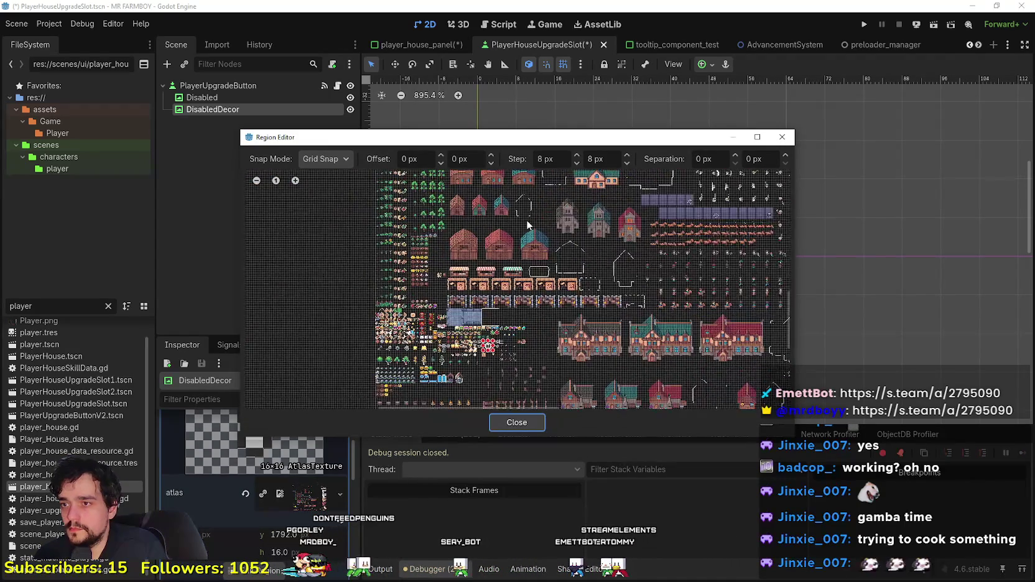
{"action": "scroll", "coordinate": [479, 331], "scroll_direction": "up", "scroll_amount": 8}
{"action": "left_click", "coordinate": [486, 352]}
{"action": "left_click_drag", "start_coordinate": [486, 351], "coordinate": [484, 343]}
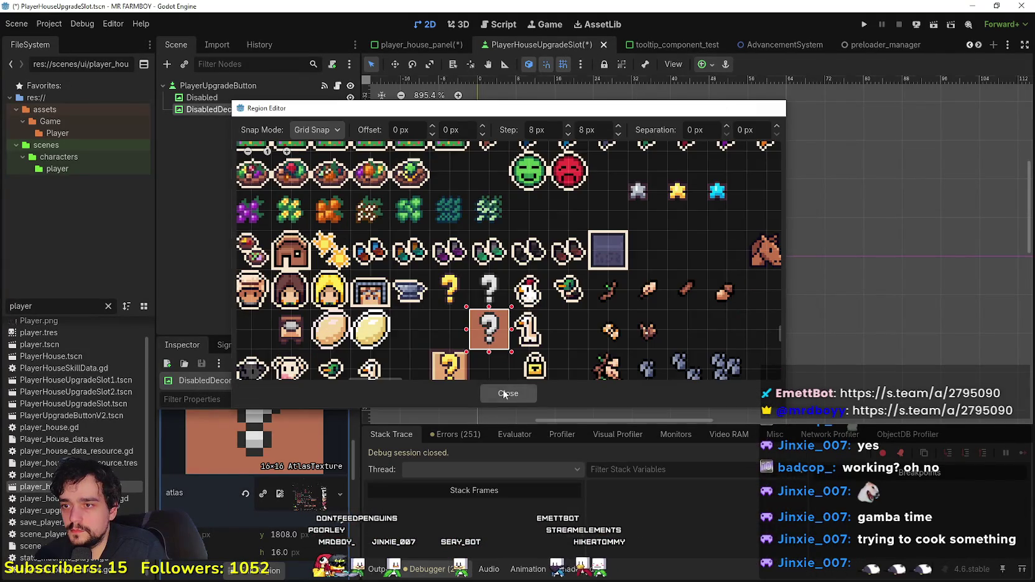
{"action": "left_click", "coordinate": [508, 393]}
{"action": "key", "text": "ctrl+s"}
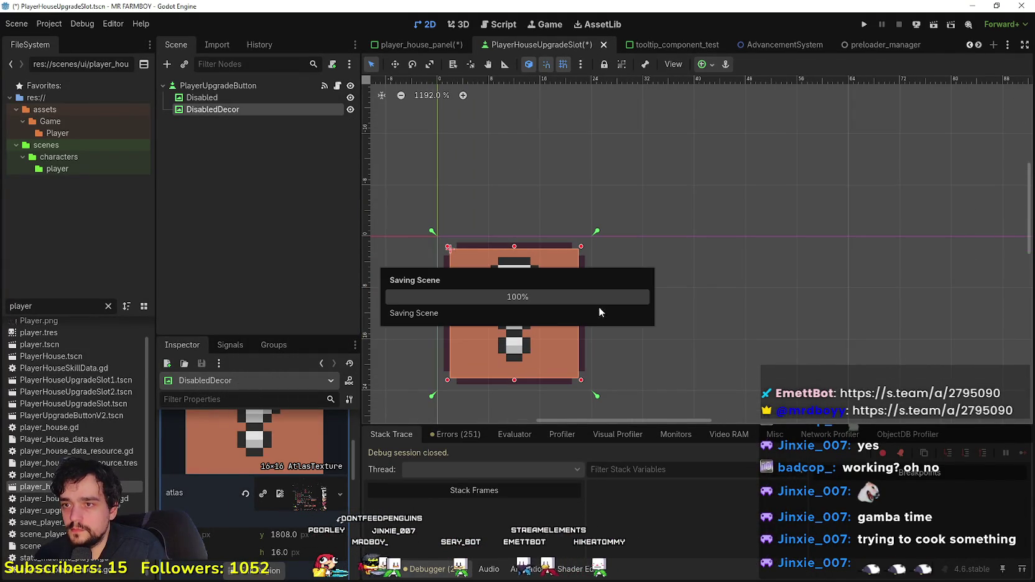
Step: Turn off grid snap and drag DisabledDecor's edges to fit over the slot
{"action": "scroll", "coordinate": [595, 301], "scroll_direction": "up", "scroll_amount": 3}
{"action": "scroll", "coordinate": [586, 294], "scroll_direction": "down", "scroll_amount": 2}
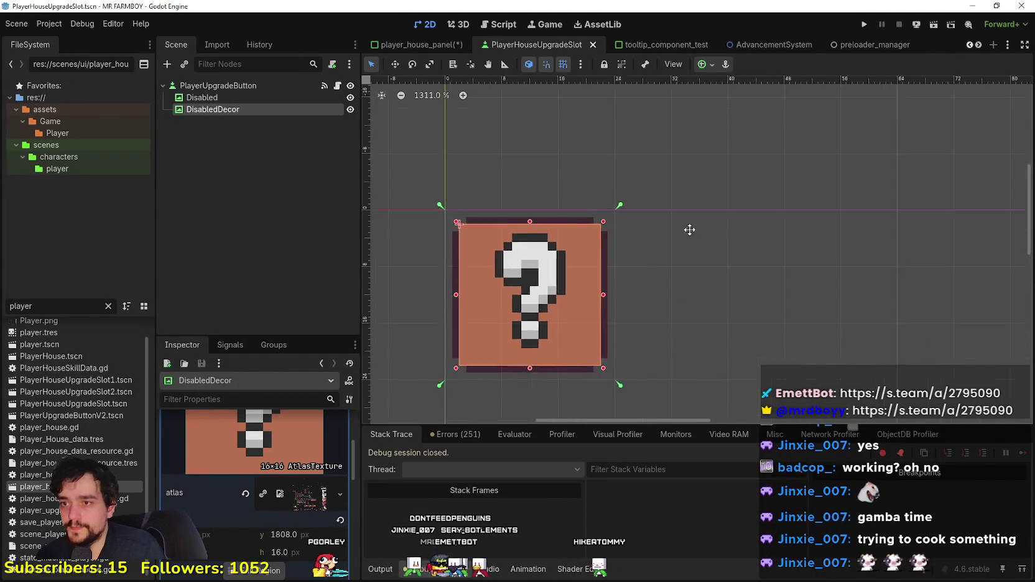
{"action": "scroll", "coordinate": [657, 229], "scroll_direction": "up", "scroll_amount": 3}
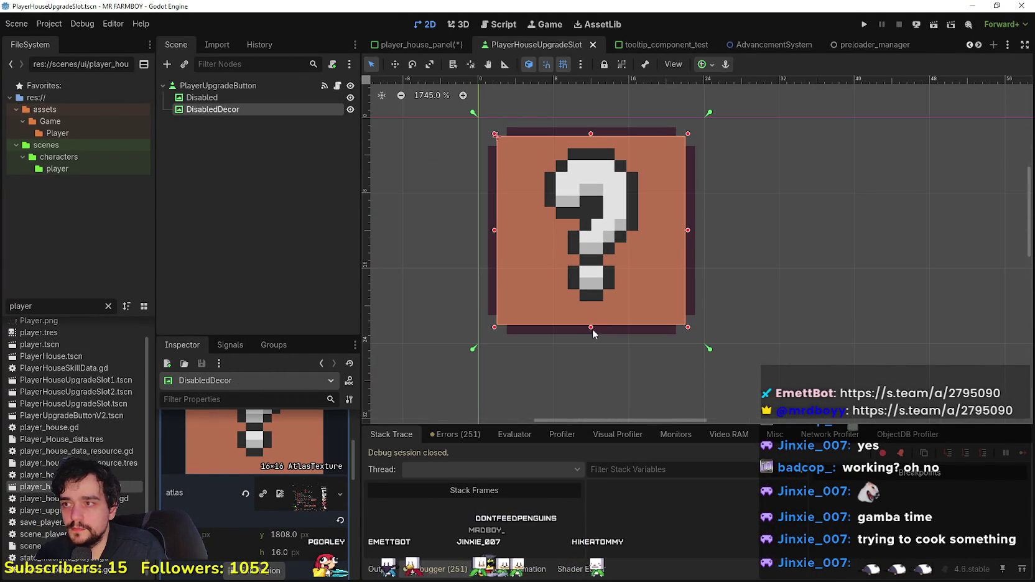
{"action": "left_click_drag", "start_coordinate": [591, 327], "coordinate": [590, 268]}
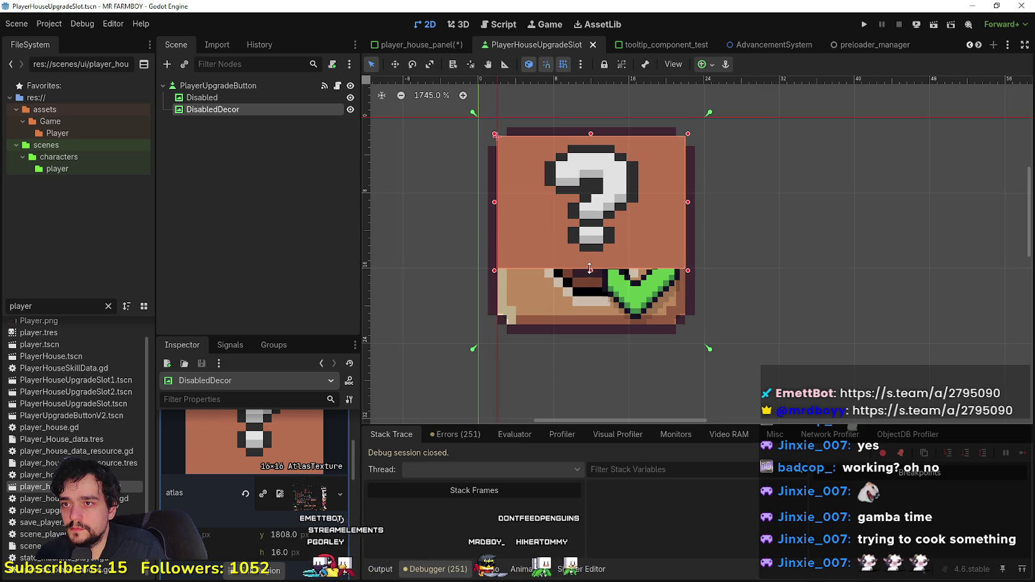
{"action": "left_click", "coordinate": [560, 66]}
{"action": "mouse_move", "coordinate": [592, 290]}
{"action": "left_mouse_down"}
{"action": "mouse_move", "coordinate": [598, 317]}
{"action": "mouse_move", "coordinate": [602, 308]}
{"action": "left_mouse_up"}
{"action": "left_click_drag", "start_coordinate": [686, 239], "coordinate": [673, 233]}
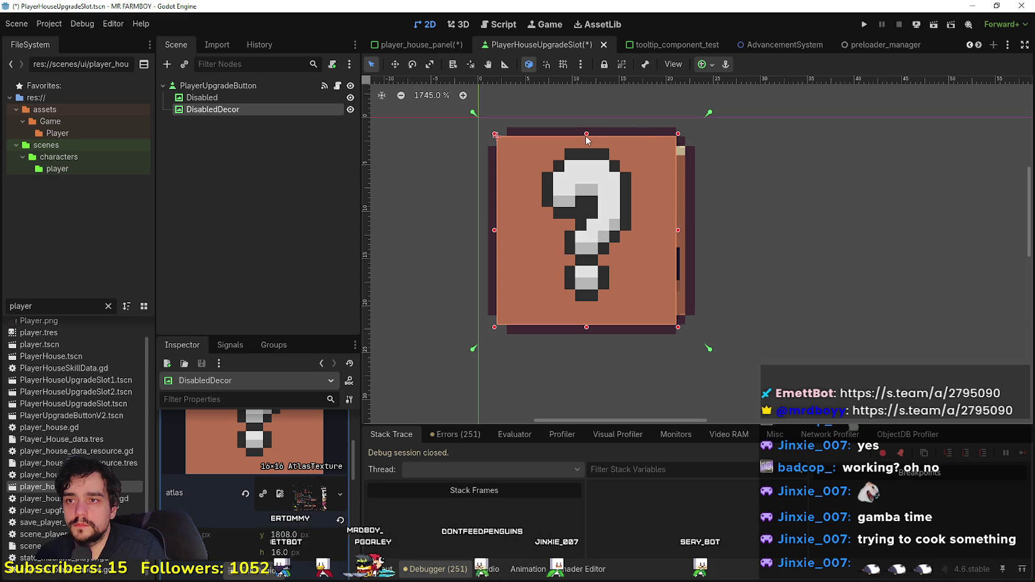
{"action": "left_click_drag", "start_coordinate": [588, 141], "coordinate": [589, 149]}
{"action": "left_click_drag", "start_coordinate": [497, 235], "coordinate": [507, 240]}
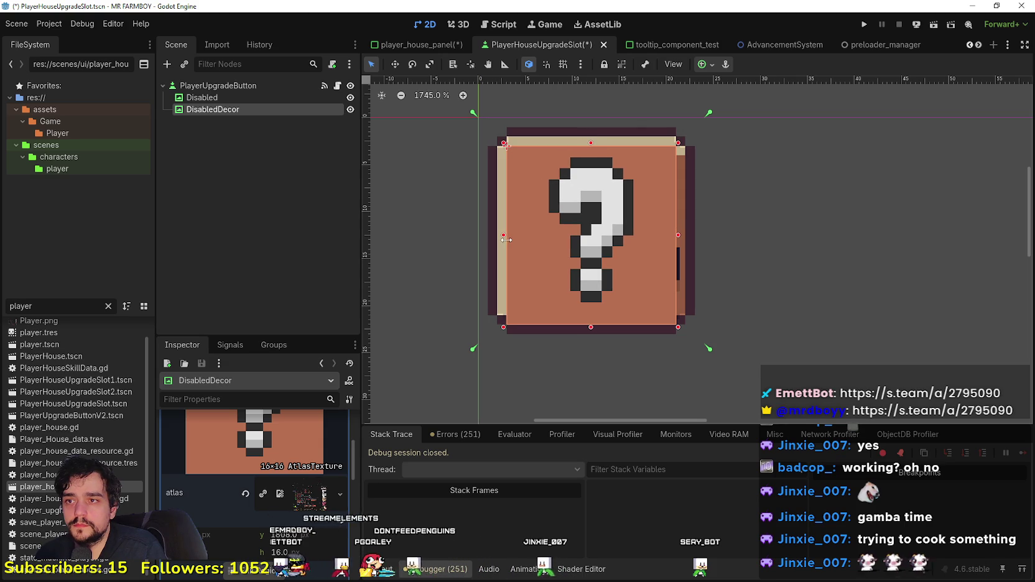
{"action": "left_click_drag", "start_coordinate": [591, 327], "coordinate": [591, 318]}
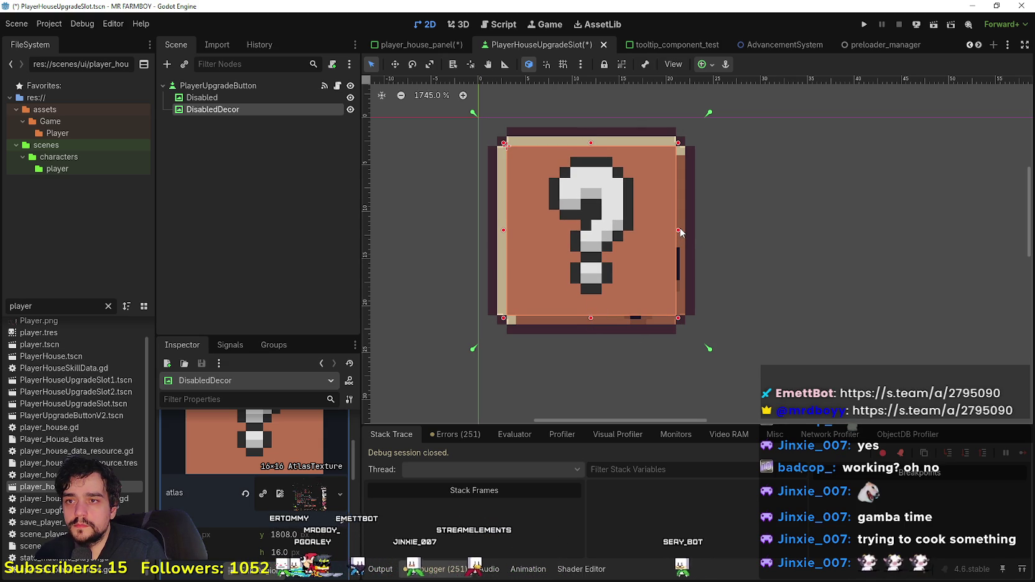
{"action": "left_click_drag", "start_coordinate": [680, 230], "coordinate": [690, 233]}
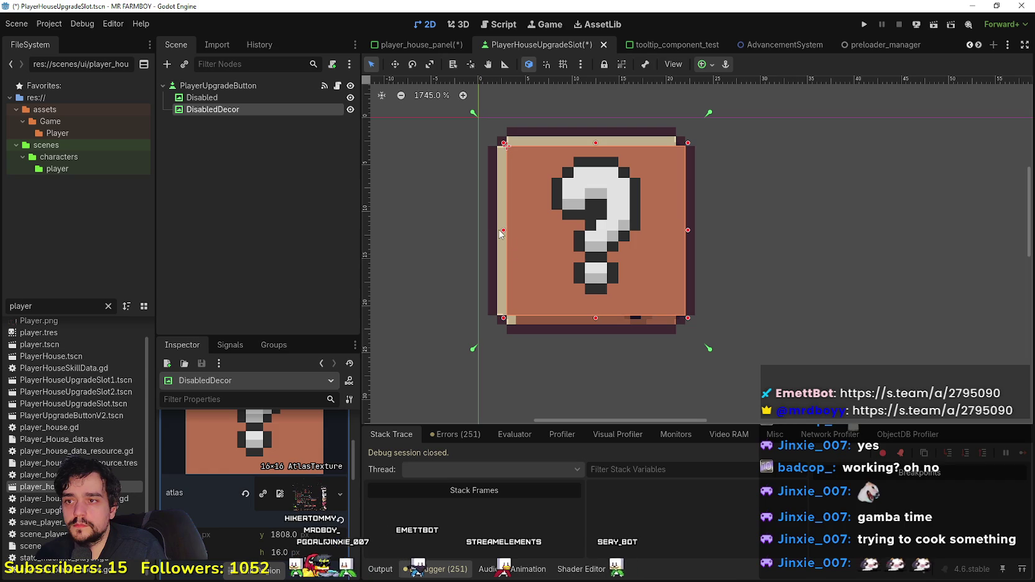
Step: Reselect DisabledDecor and extend its top and bottom edges to fully cover the slot
{"action": "left_click", "coordinate": [495, 228]}
{"action": "left_click", "coordinate": [509, 232]}
{"action": "scroll", "coordinate": [585, 227], "scroll_direction": "up", "scroll_amount": 3}
{"action": "scroll", "coordinate": [585, 226], "scroll_direction": "down", "scroll_amount": 4}
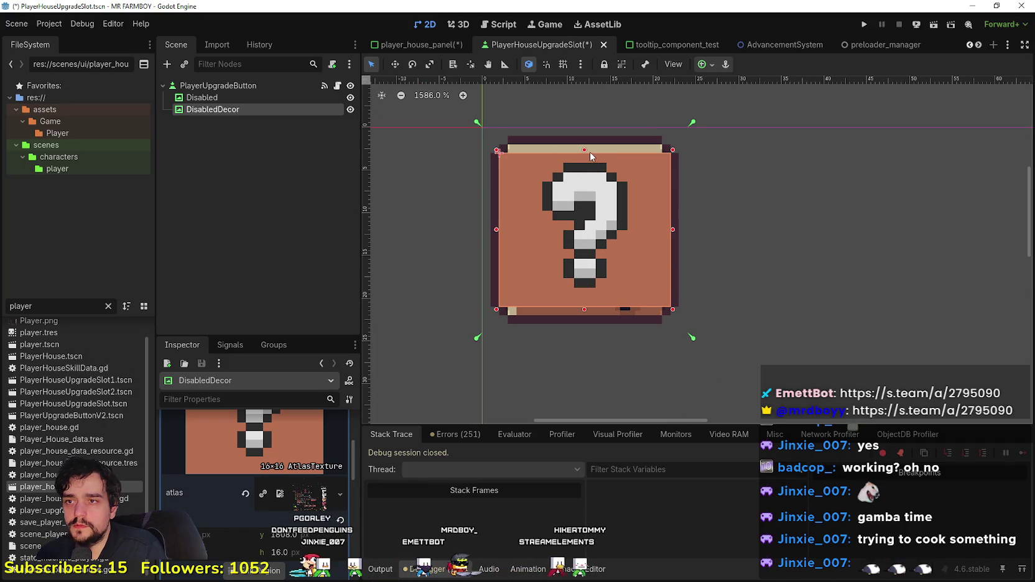
{"action": "left_click_drag", "start_coordinate": [585, 151], "coordinate": [583, 144]}
{"action": "left_click_drag", "start_coordinate": [585, 310], "coordinate": [582, 323]}
{"action": "scroll", "coordinate": [592, 322], "scroll_direction": "up", "scroll_amount": 3}
{"action": "scroll", "coordinate": [590, 282], "scroll_direction": "down", "scroll_amount": 6}
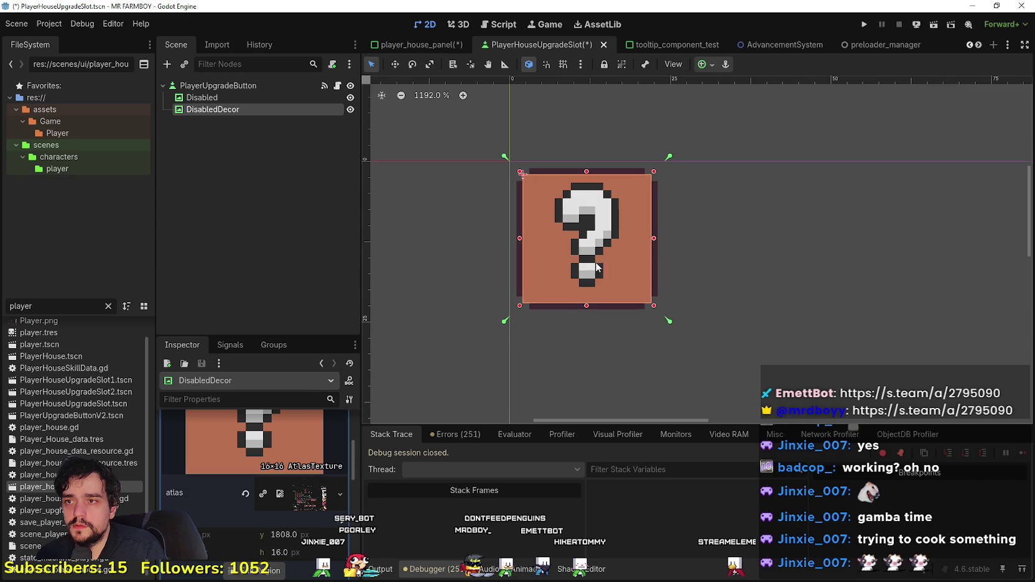
{"action": "scroll", "coordinate": [847, 245], "scroll_direction": "down", "scroll_amount": 3}
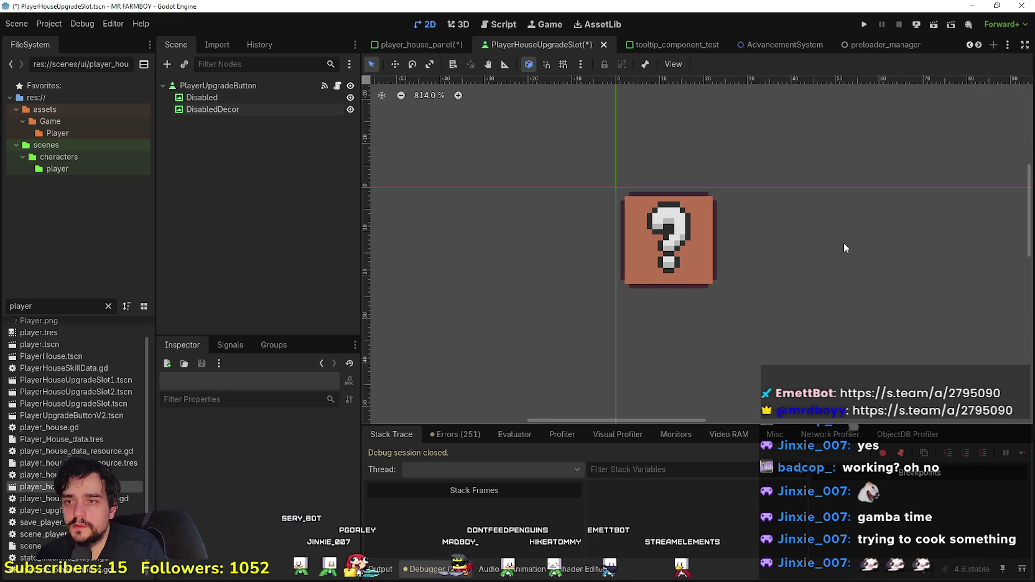
Step: In Aseprite, eyedrop the dark outline colour #3f2832 from the sprite sheet
{"action": "key", "text": "alt+Tab"}
{"action": "scroll", "coordinate": [716, 323], "scroll_direction": "down", "scroll_amount": 2}
{"action": "scroll", "coordinate": [672, 361], "scroll_direction": "up", "scroll_amount": 2}
{"action": "scroll", "coordinate": [633, 385], "scroll_direction": "down", "scroll_amount": 2}
{"action": "scroll", "coordinate": [636, 385], "scroll_direction": "down", "scroll_amount": 3}
{"action": "scroll", "coordinate": [685, 373], "scroll_direction": "up", "scroll_amount": 3}
{"action": "scroll", "coordinate": [715, 373], "scroll_direction": "down", "scroll_amount": 3}
{"action": "scroll", "coordinate": [748, 373], "scroll_direction": "up", "scroll_amount": 4}
{"action": "scroll", "coordinate": [748, 374], "scroll_direction": "right", "scroll_amount": 10}
{"action": "scroll", "coordinate": [496, 172], "scroll_direction": "up", "scroll_amount": 3}
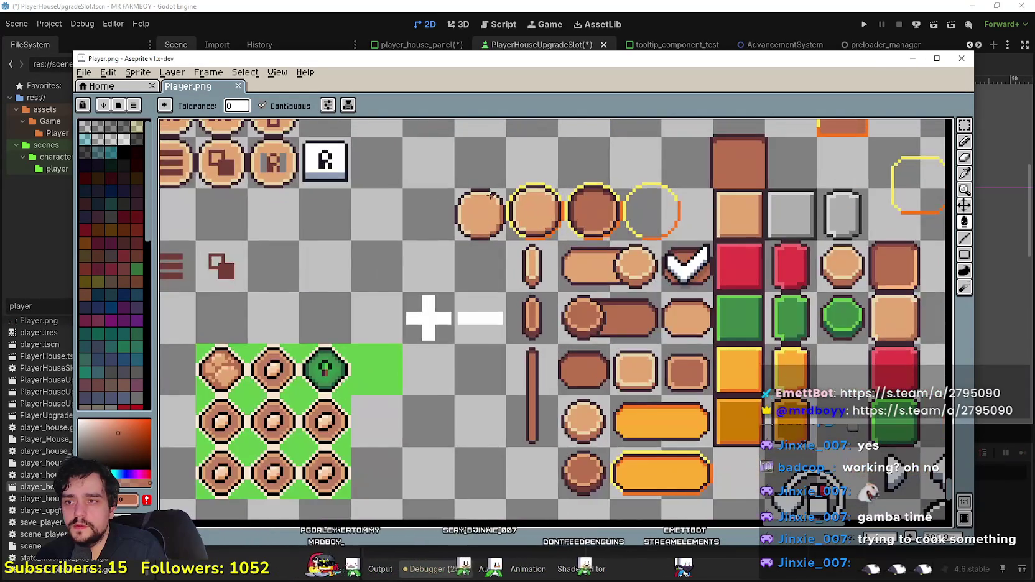
{"action": "scroll", "coordinate": [495, 172], "scroll_direction": "up", "scroll_amount": 3}
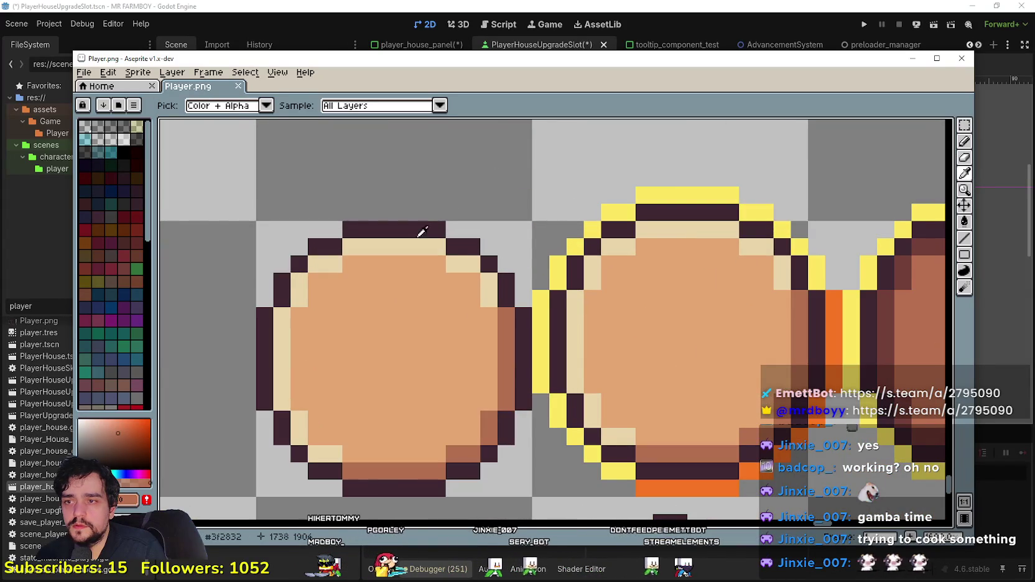
{"action": "left_click", "coordinate": [425, 229], "text": "alt"}
Step: Dot dark outline pixels onto the orange question-mark tile's corners with the Pencil
{"action": "scroll", "coordinate": [386, 298], "scroll_direction": "down", "scroll_amount": 5}
{"action": "scroll", "coordinate": [342, 292], "scroll_direction": "up", "scroll_amount": 4}
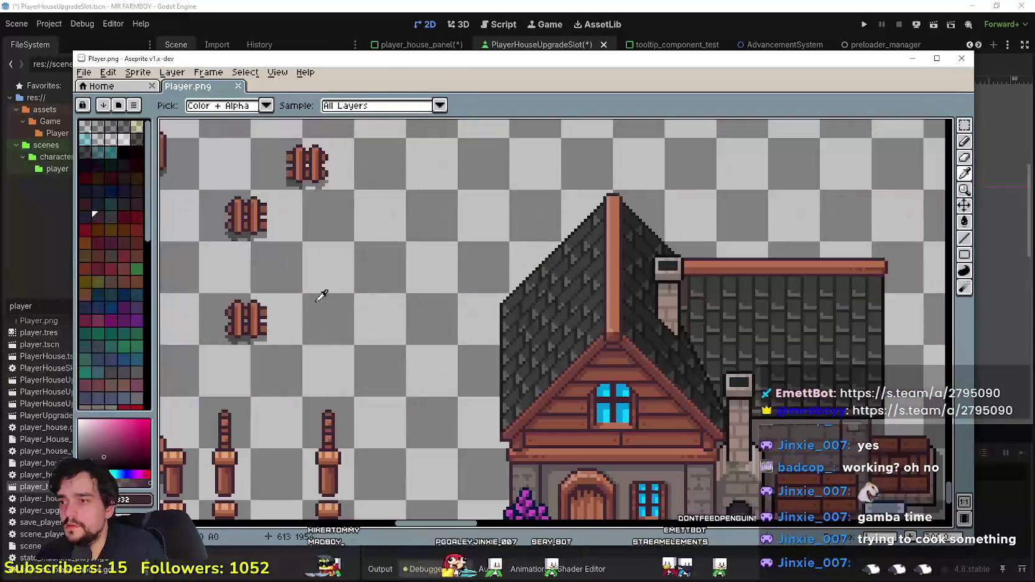
{"action": "scroll", "coordinate": [482, 278], "scroll_direction": "down", "scroll_amount": 3}
{"action": "scroll", "coordinate": [742, 332], "scroll_direction": "up", "scroll_amount": 2}
{"action": "scroll", "coordinate": [494, 275], "scroll_direction": "down", "scroll_amount": 1}
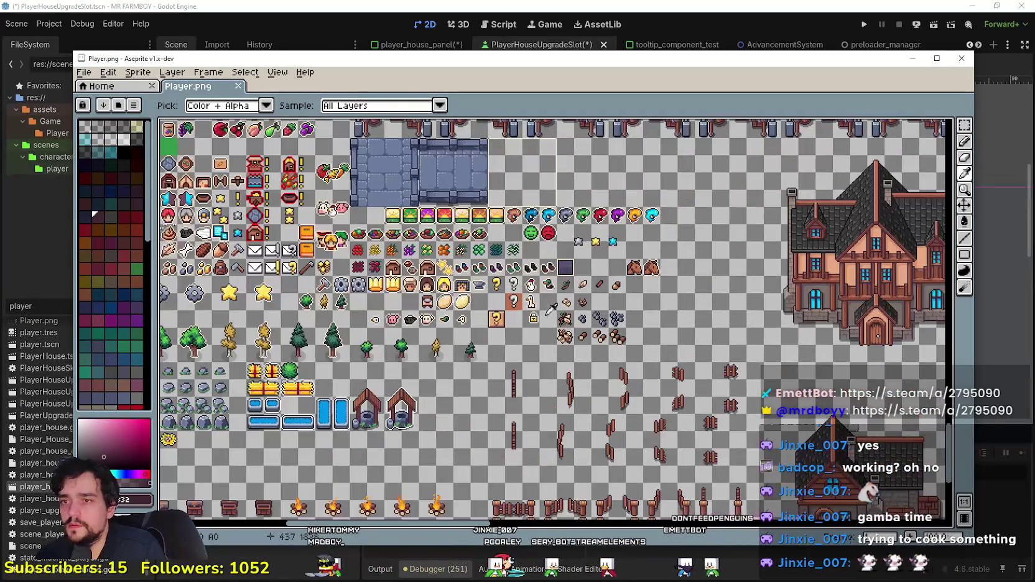
{"action": "scroll", "coordinate": [494, 276], "scroll_direction": "up", "scroll_amount": 5}
{"action": "scroll", "coordinate": [517, 297], "scroll_direction": "down", "scroll_amount": 1}
{"action": "scroll", "coordinate": [516, 296], "scroll_direction": "up", "scroll_amount": 1}
{"action": "left_click", "coordinate": [963, 142]}
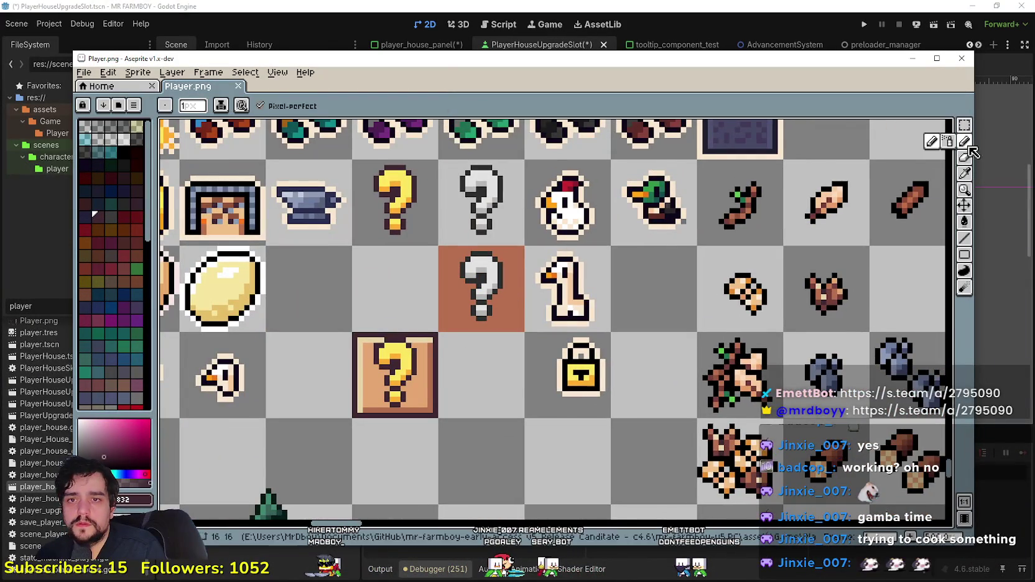
{"action": "scroll", "coordinate": [372, 274], "scroll_direction": "up", "scroll_amount": 2}
{"action": "left_click", "coordinate": [434, 249]}
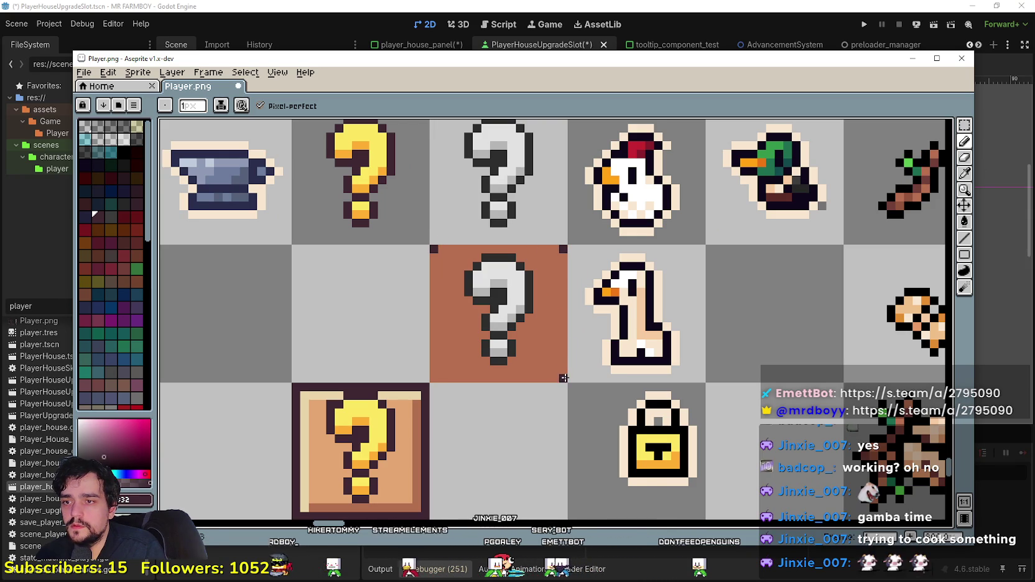
{"action": "scroll", "coordinate": [477, 378], "scroll_direction": "down", "scroll_amount": 2}
Step: Save the sprite sheet, then save the reimported scene in Godot
{"action": "key", "text": "ctrl+s"}
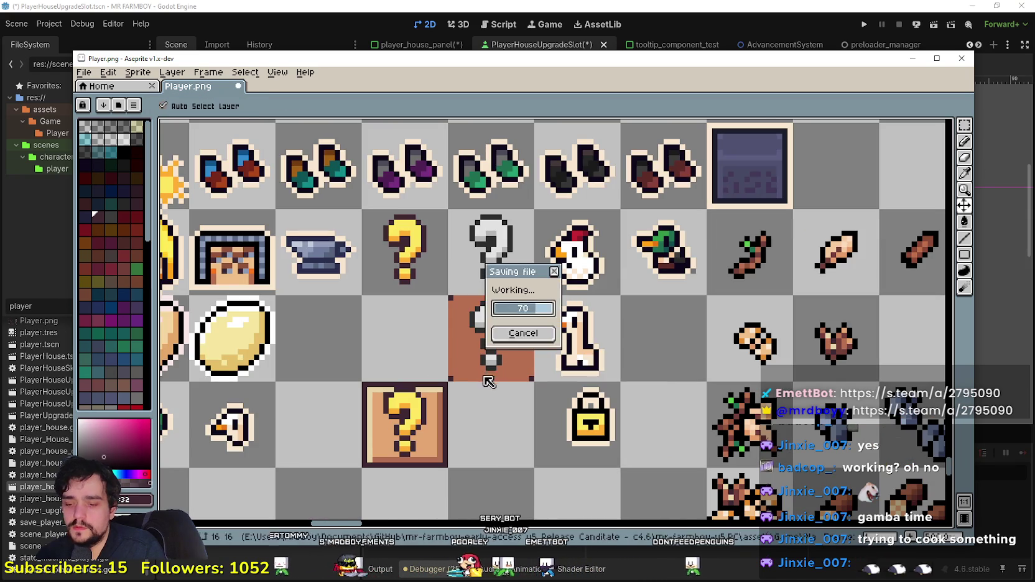
{"action": "key", "text": "alt+Tab"}
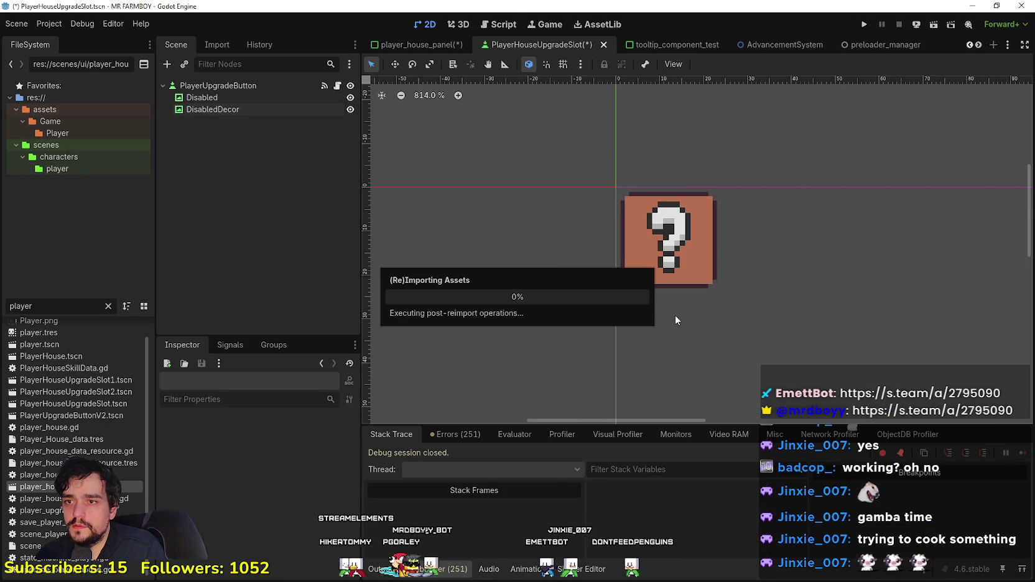
{"action": "scroll", "coordinate": [756, 193], "scroll_direction": "up", "scroll_amount": 1}
{"action": "key", "text": "ctrl+s"}
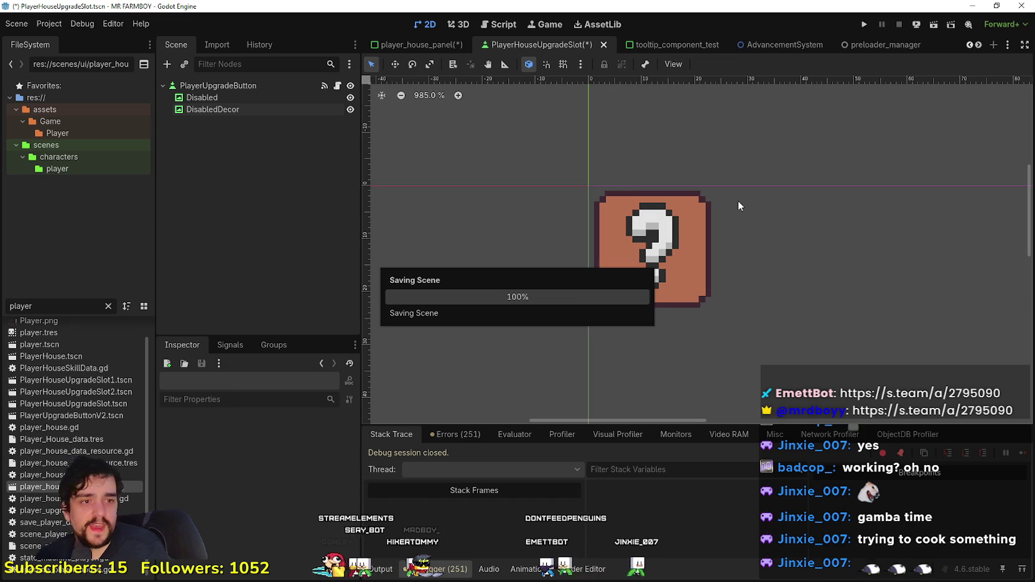
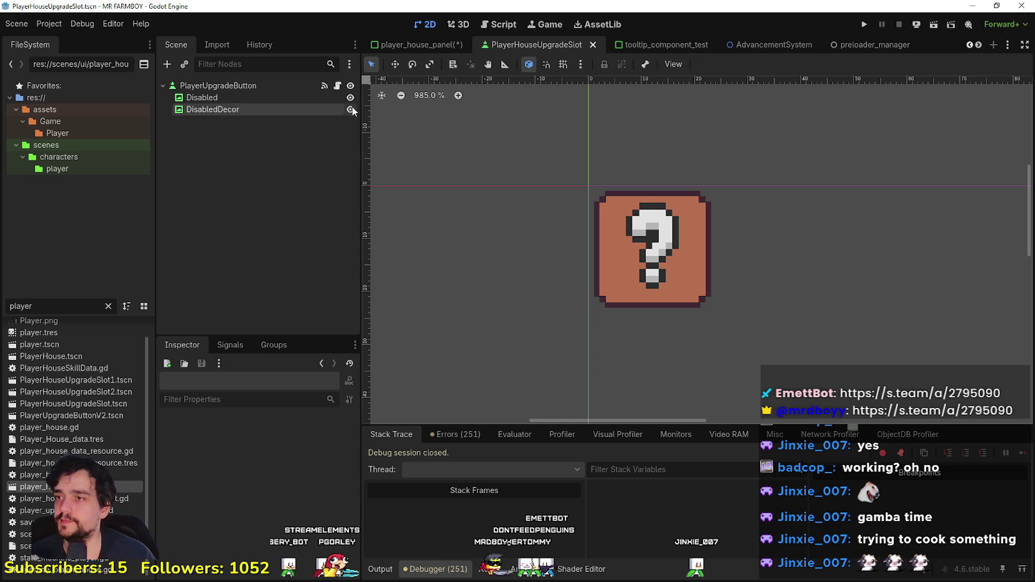
Step: Save the PlayerHouseUpgradeSlot scene and open player_house_upgrade_slot.gd at the decoration unlock code
{"action": "key", "text": "ctrl+s"}
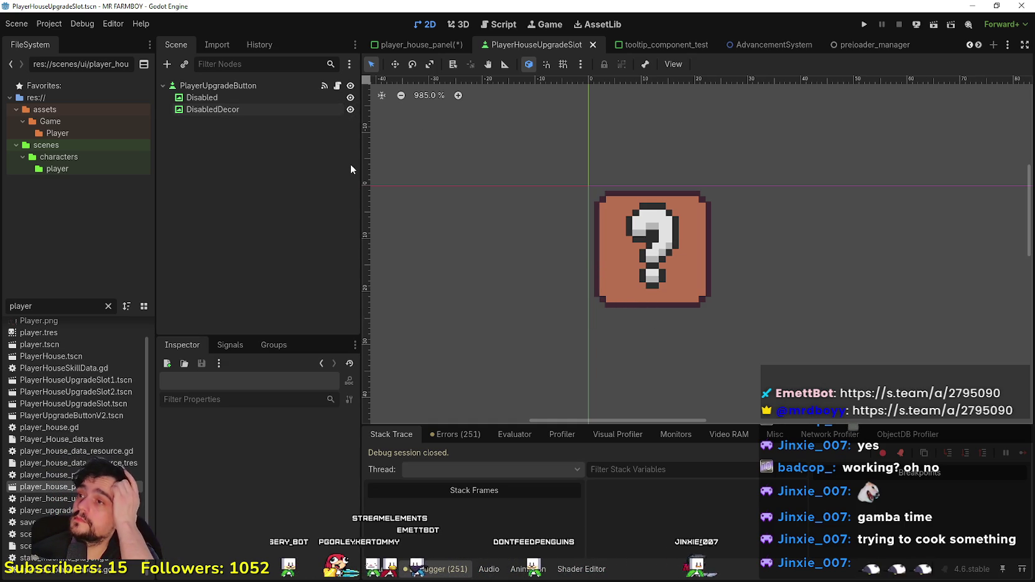
{"action": "left_click", "coordinate": [337, 85]}
{"action": "mouse_move", "coordinate": [799, 269]}
{"action": "left_mouse_down"}
{"action": "mouse_move", "coordinate": [735, 187]}
{"action": "mouse_move", "coordinate": [799, 263]}
{"action": "left_mouse_up"}
{"action": "left_click", "coordinate": [727, 245]}
Step: Review the missing-data check and the unlocked() call in the slot script
{"action": "scroll", "coordinate": [727, 243], "scroll_direction": "up", "scroll_amount": 13}
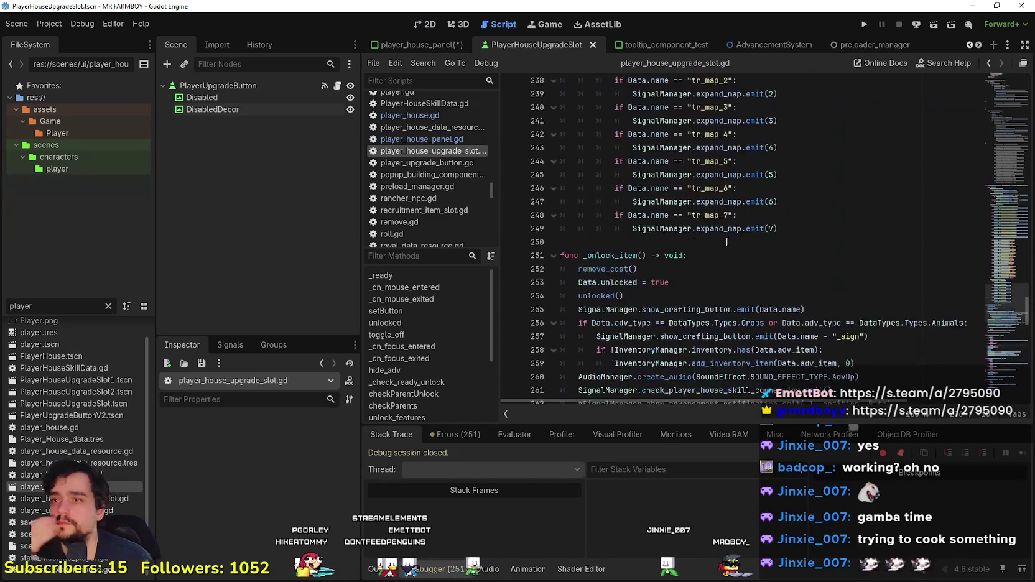
{"action": "scroll", "coordinate": [727, 243], "scroll_direction": "up", "scroll_amount": 20}
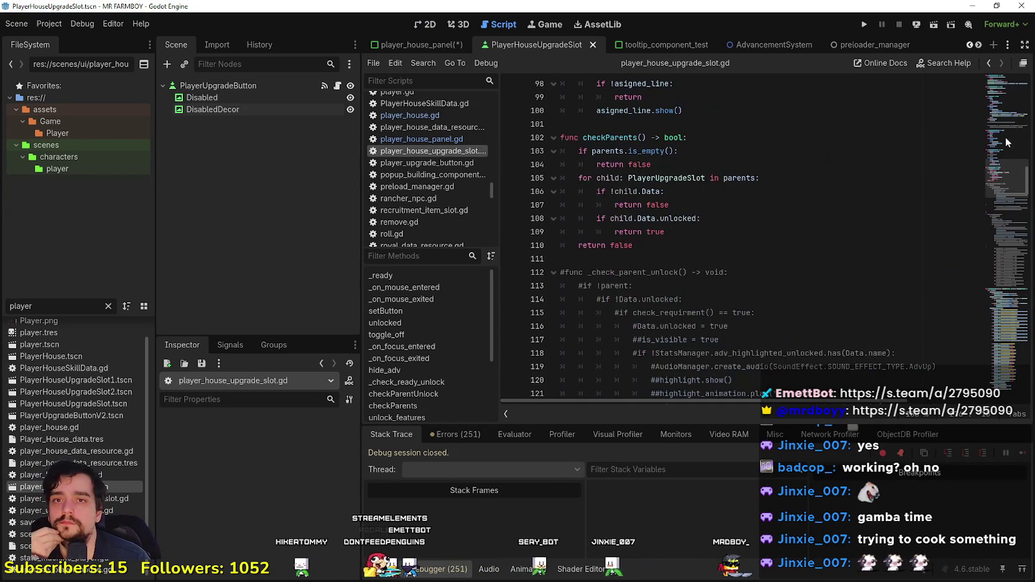
{"action": "scroll", "coordinate": [619, 301], "scroll_direction": "up", "scroll_amount": 3}
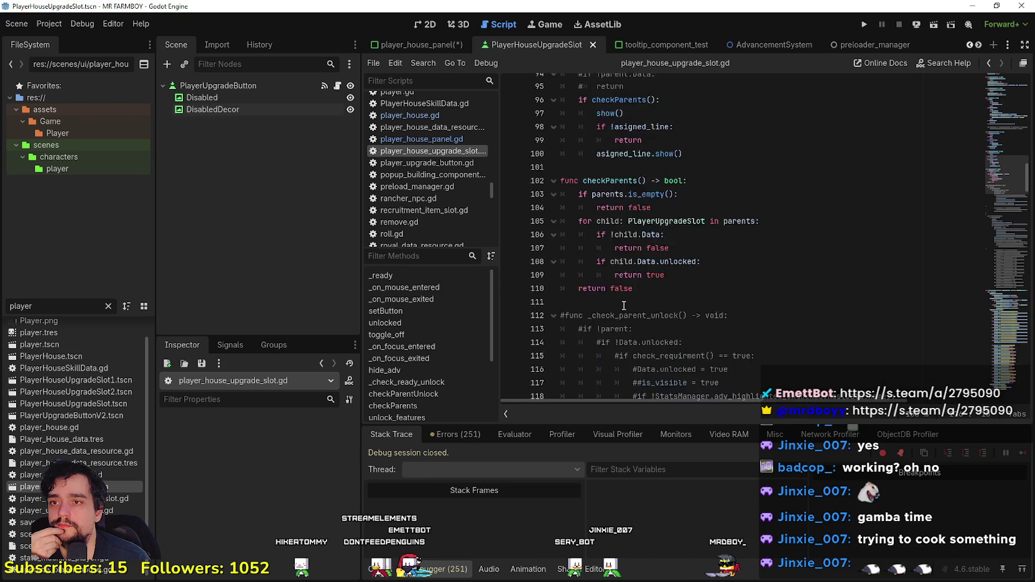
{"action": "scroll", "coordinate": [620, 301], "scroll_direction": "up", "scroll_amount": 5}
{"action": "left_click", "coordinate": [777, 244]}
{"action": "scroll", "coordinate": [775, 278], "scroll_direction": "down", "scroll_amount": 1}
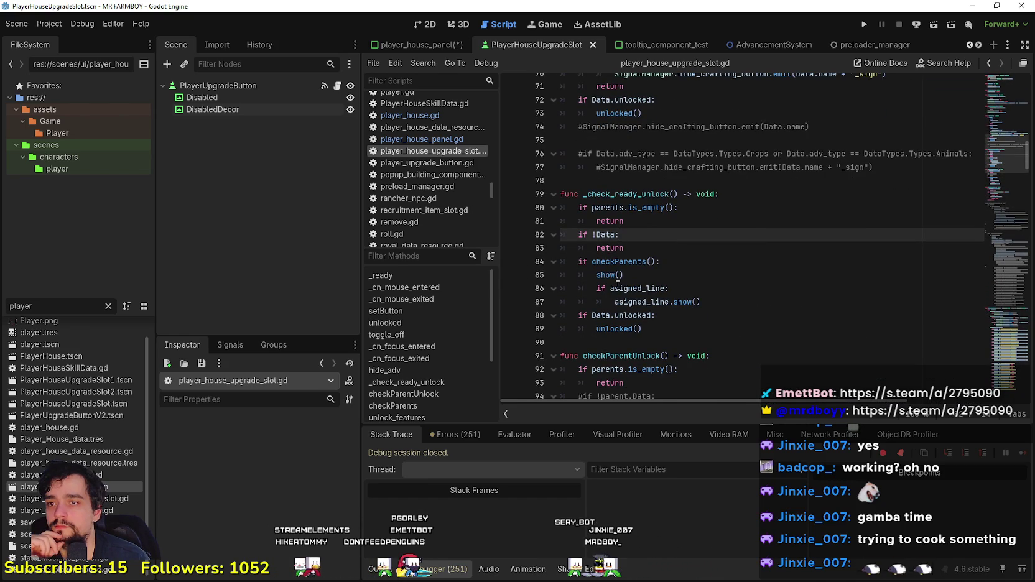
{"action": "key", "text": "Down"}
{"action": "key", "text": "Down"}
{"action": "key", "text": "Down"}
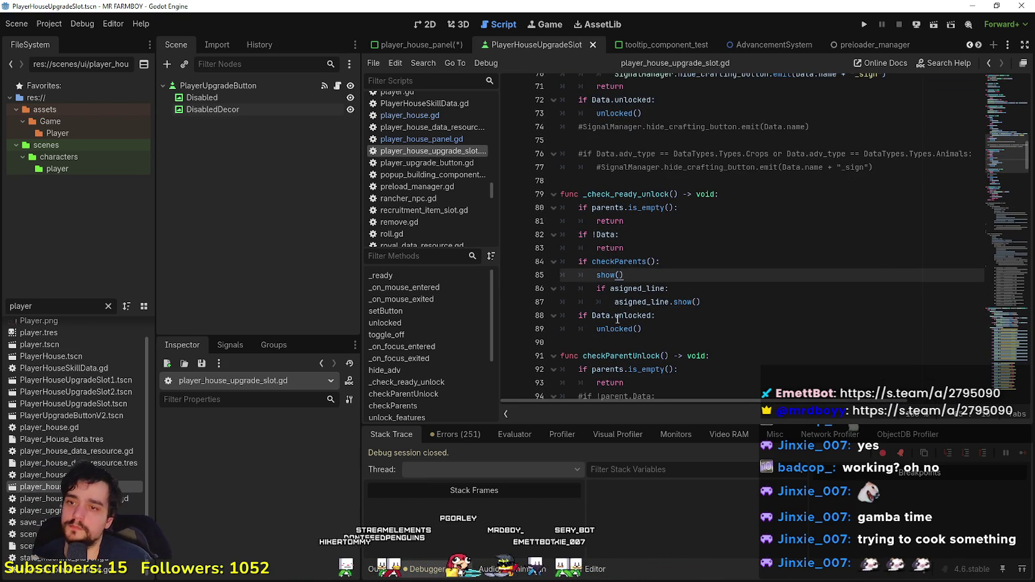
{"action": "scroll", "coordinate": [639, 297], "scroll_direction": "up", "scroll_amount": 3}
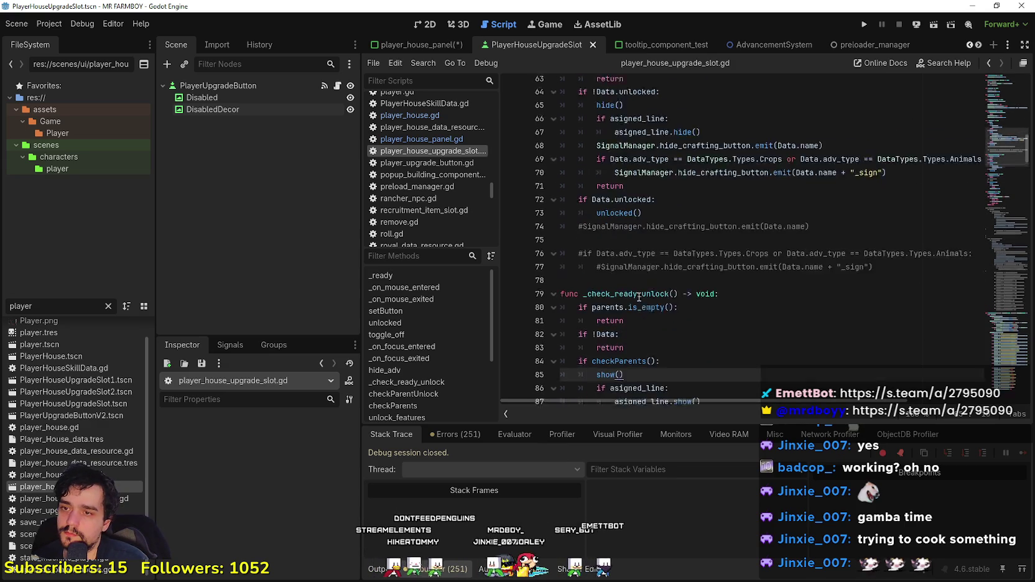
{"action": "scroll", "coordinate": [639, 297], "scroll_direction": "down", "scroll_amount": 4}
Step: Jump to the unlocked() definition and add a blank line after disabled_texture.show()
{"action": "right_click", "coordinate": [631, 290]}
{"action": "left_click", "coordinate": [683, 458]}
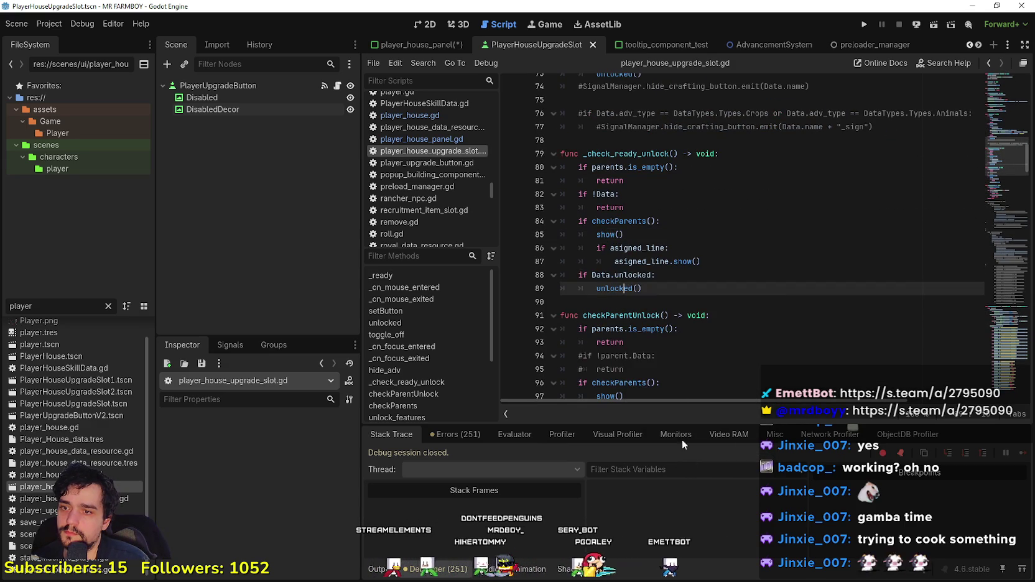
{"action": "left_click", "coordinate": [726, 259]}
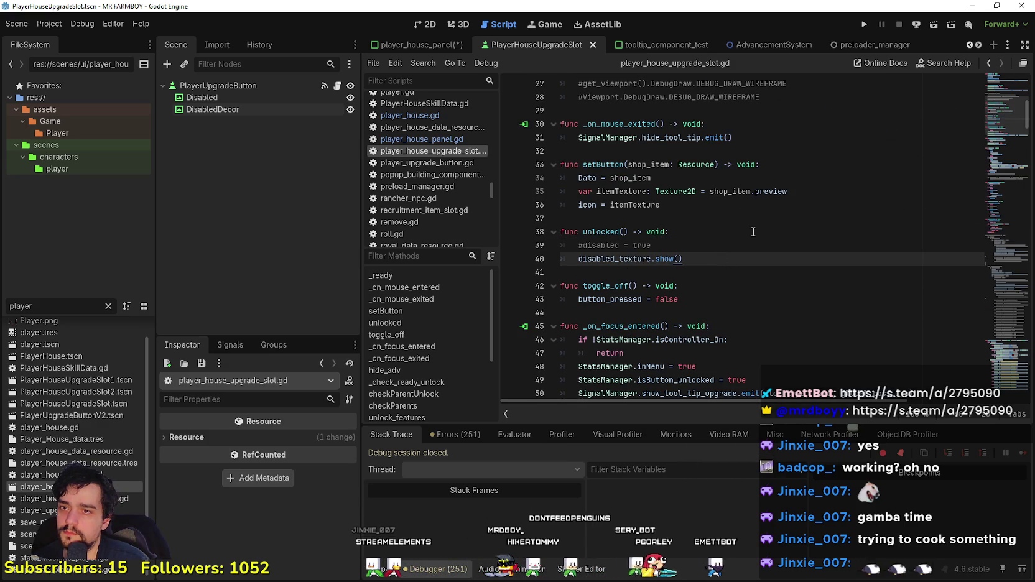
{"action": "key", "text": "Return"}
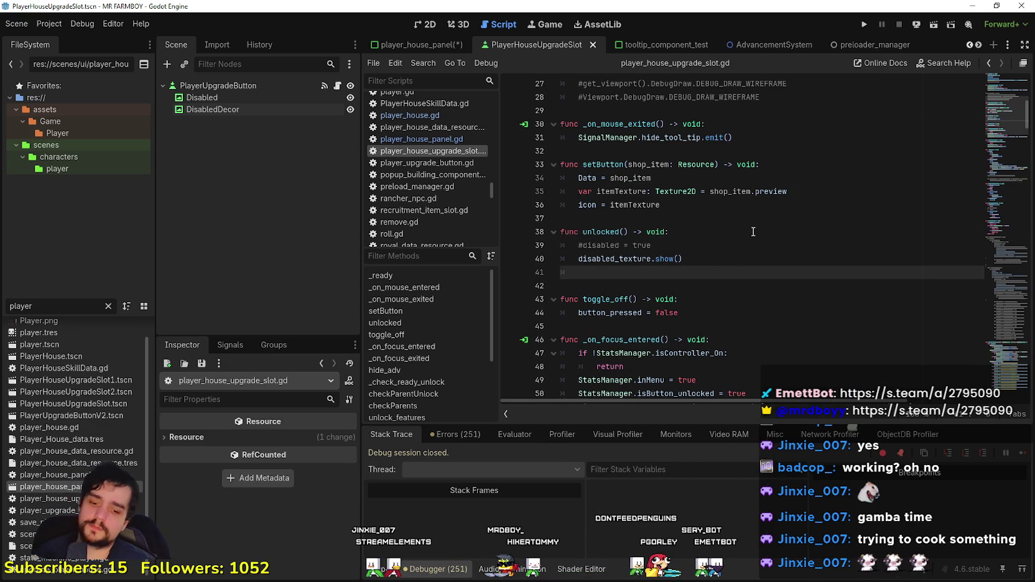
{"action": "left_click", "coordinate": [612, 258]}
{"action": "key", "text": "ctrl+f"}
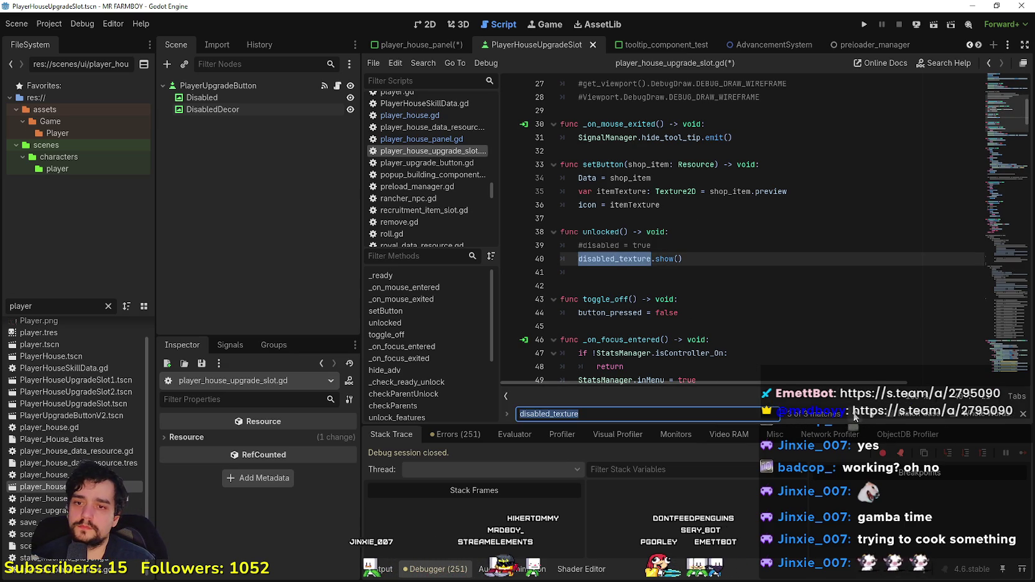
{"action": "left_click", "coordinate": [855, 416]}
{"action": "left_click", "coordinate": [679, 179]}
{"action": "left_click_drag", "start_coordinate": [233, 107], "coordinate": [616, 186]}
{"action": "double_click", "coordinate": [661, 166]}
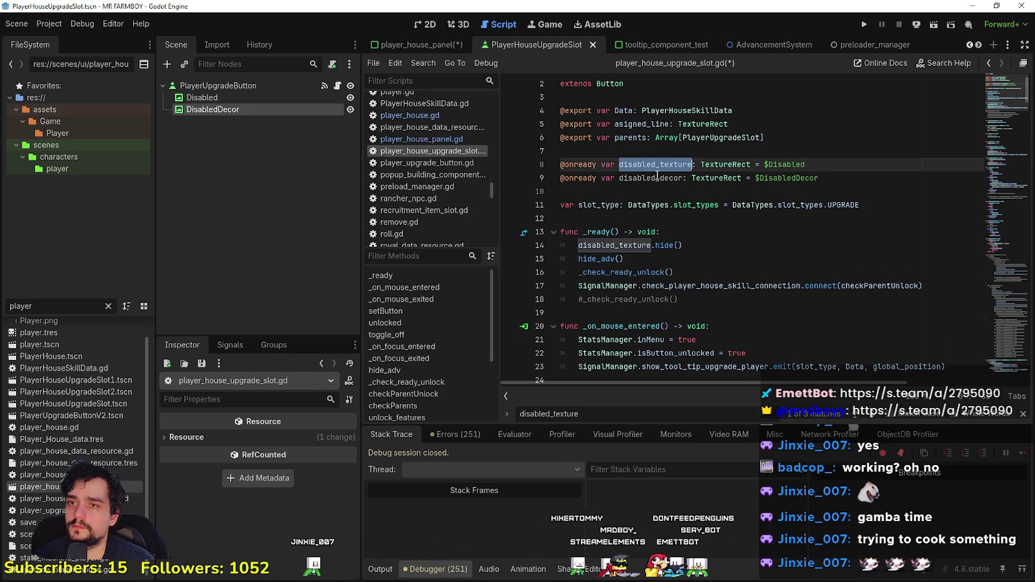
{"action": "double_click", "coordinate": [657, 178]}
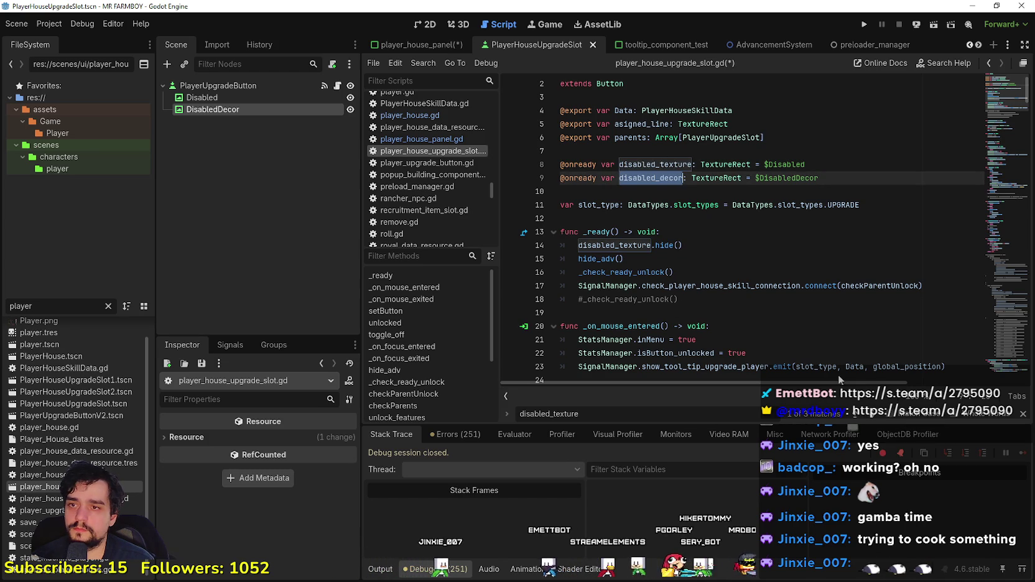
Step: Add disabled_decor.hide() in _ready() and save the script
{"action": "left_click", "coordinate": [700, 240]}
{"action": "key", "text": "Return"}
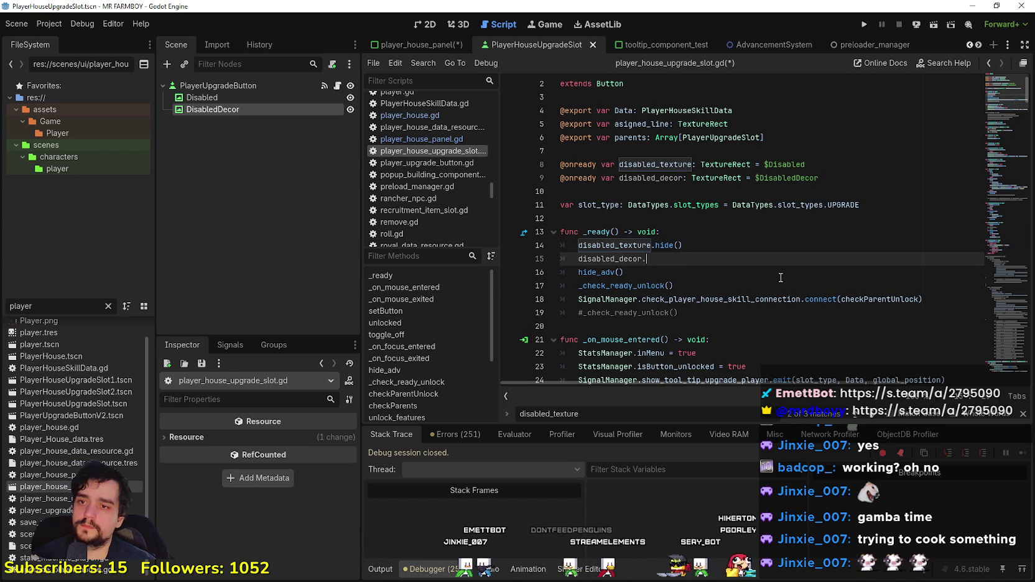
{"action": "type", "text": ".hide"}
{"action": "key", "text": "Return"}
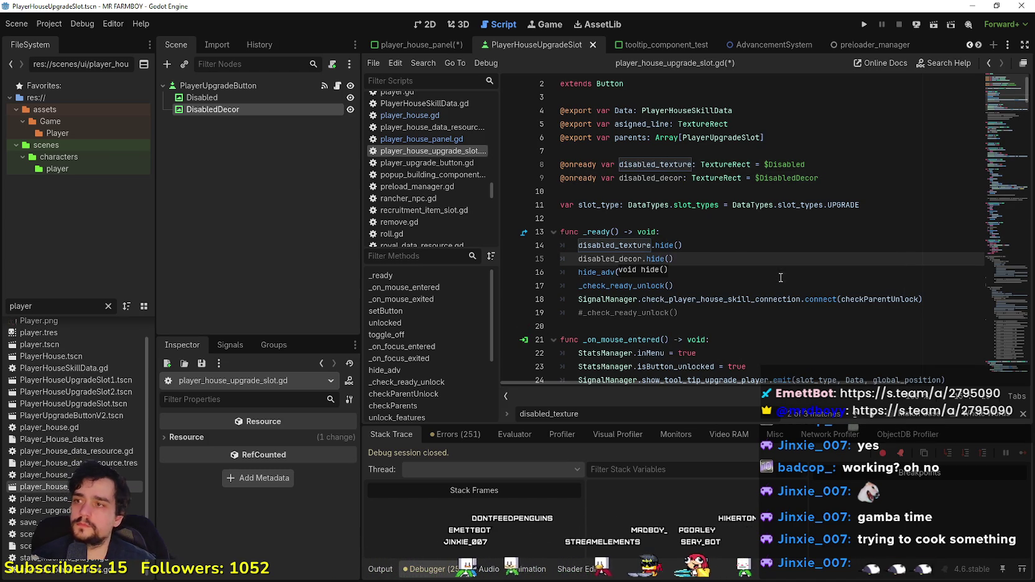
{"action": "left_click", "coordinate": [716, 245]}
{"action": "key", "text": "ctrl+s"}
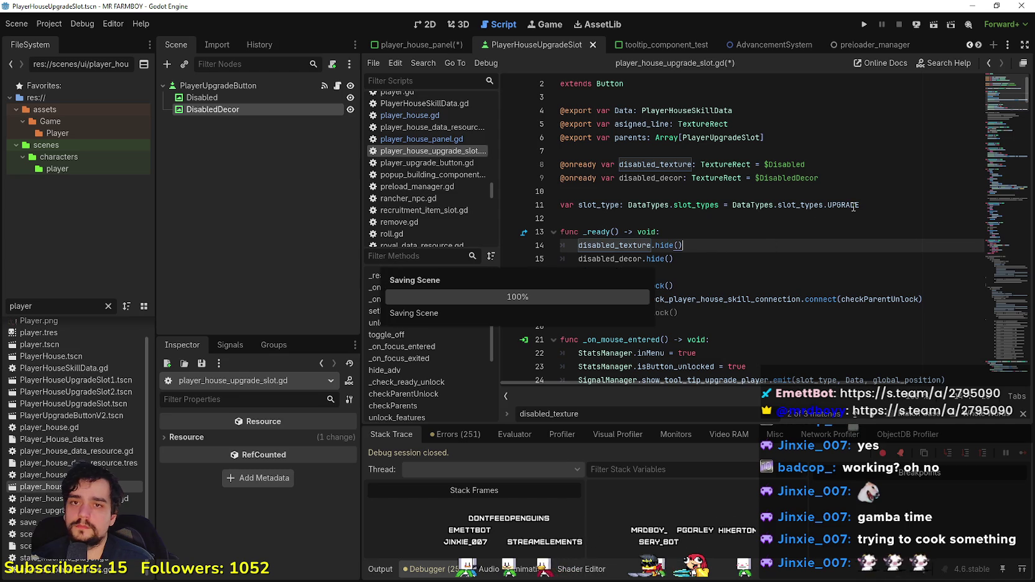
{"action": "left_click", "coordinate": [874, 420]}
{"action": "left_click", "coordinate": [875, 420]}
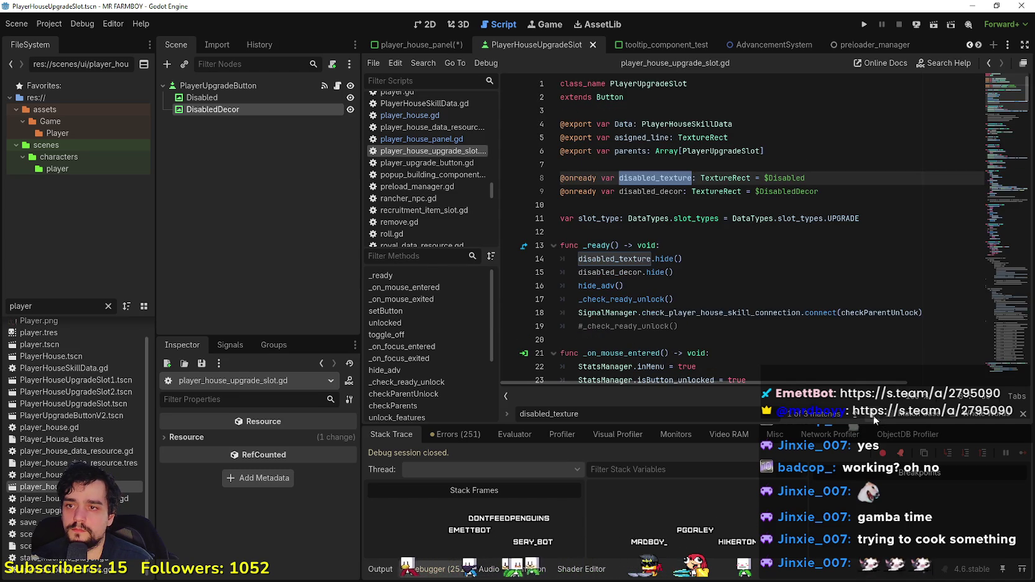
Step: Step through the remaining disabled_texture matches in toggle_off() and hide_adv()
{"action": "left_click", "coordinate": [874, 419]}
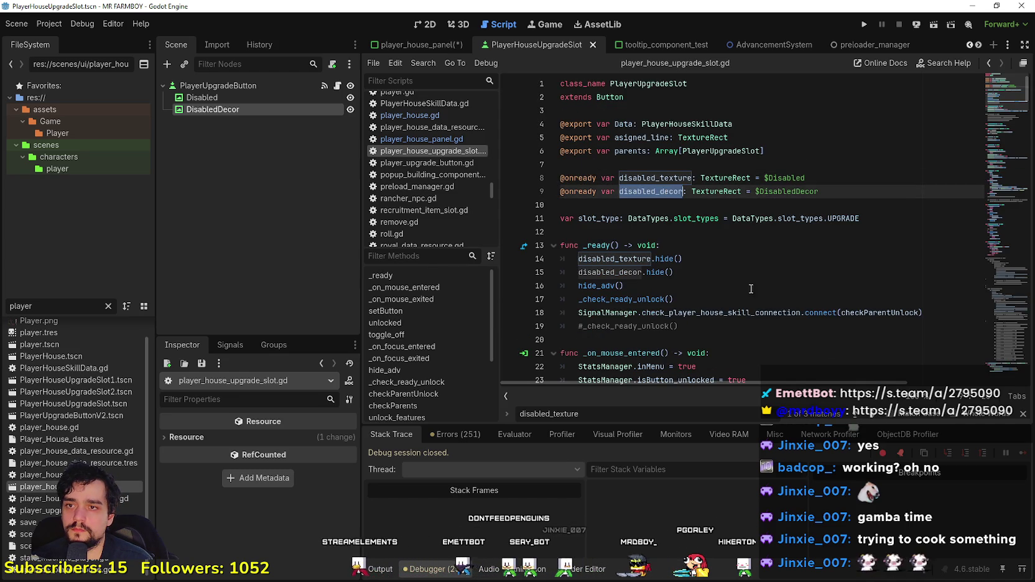
{"action": "left_click", "coordinate": [874, 419]}
{"action": "scroll", "coordinate": [672, 225], "scroll_direction": "down", "scroll_amount": 2}
{"action": "left_click", "coordinate": [659, 205]}
{"action": "scroll", "coordinate": [672, 225], "scroll_direction": "down", "scroll_amount": 1}
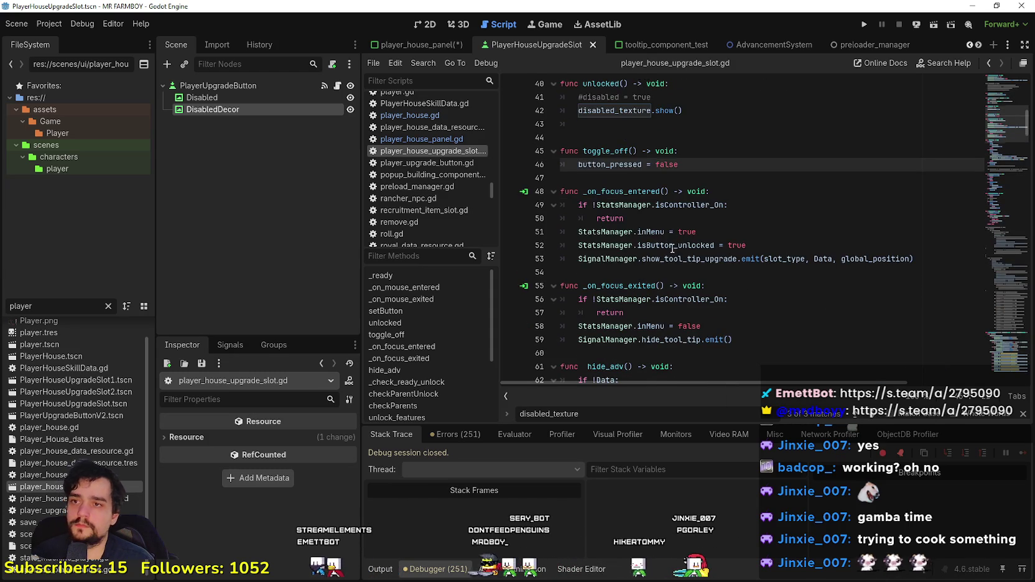
{"action": "scroll", "coordinate": [671, 225], "scroll_direction": "down", "scroll_amount": 4}
{"action": "left_click", "coordinate": [679, 231]}
{"action": "scroll", "coordinate": [689, 260], "scroll_direction": "down", "scroll_amount": 2}
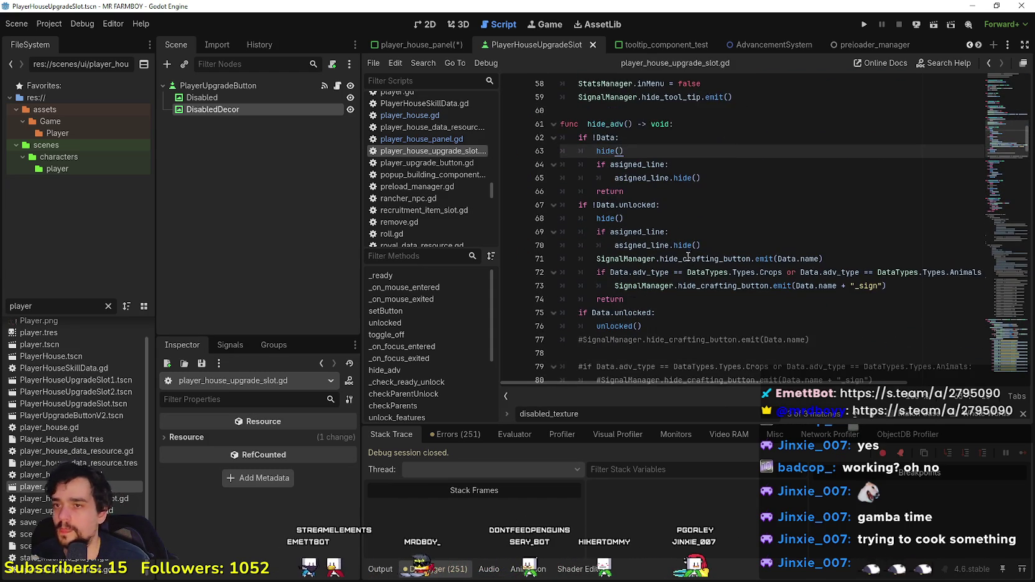
{"action": "scroll", "coordinate": [688, 253], "scroll_direction": "up", "scroll_amount": 19}
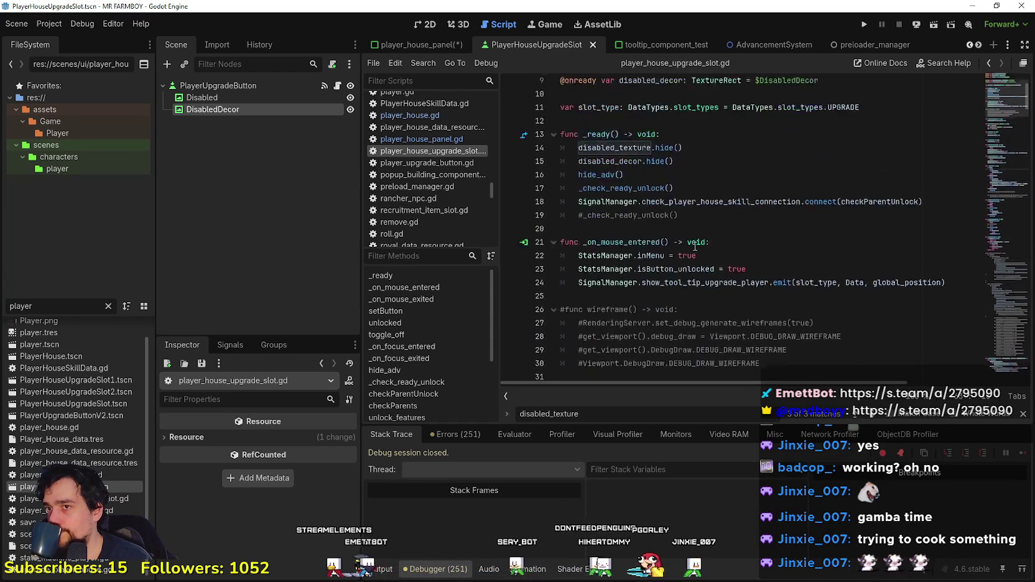
{"action": "left_click", "coordinate": [692, 259]}
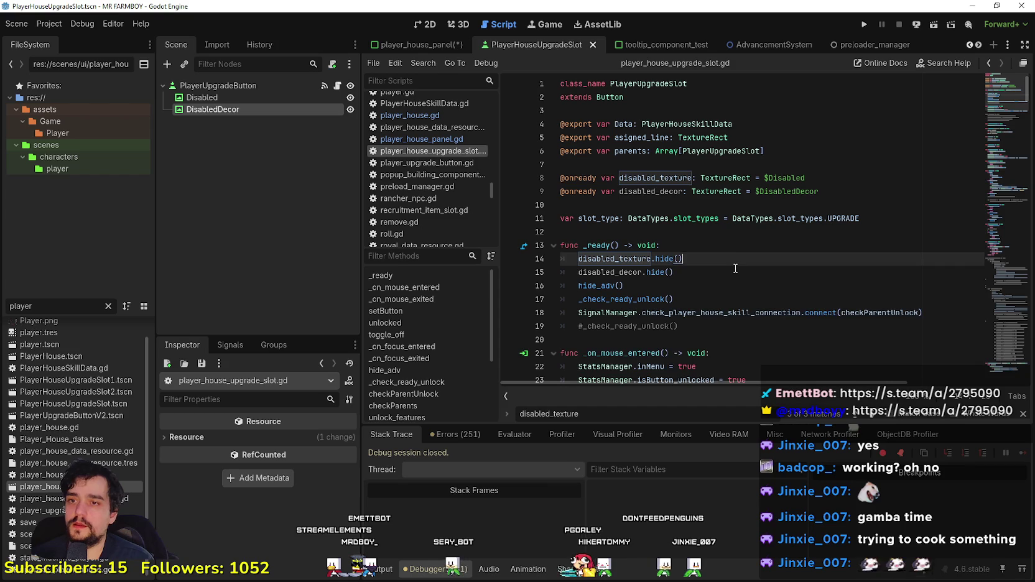
{"action": "key", "text": "Return"}
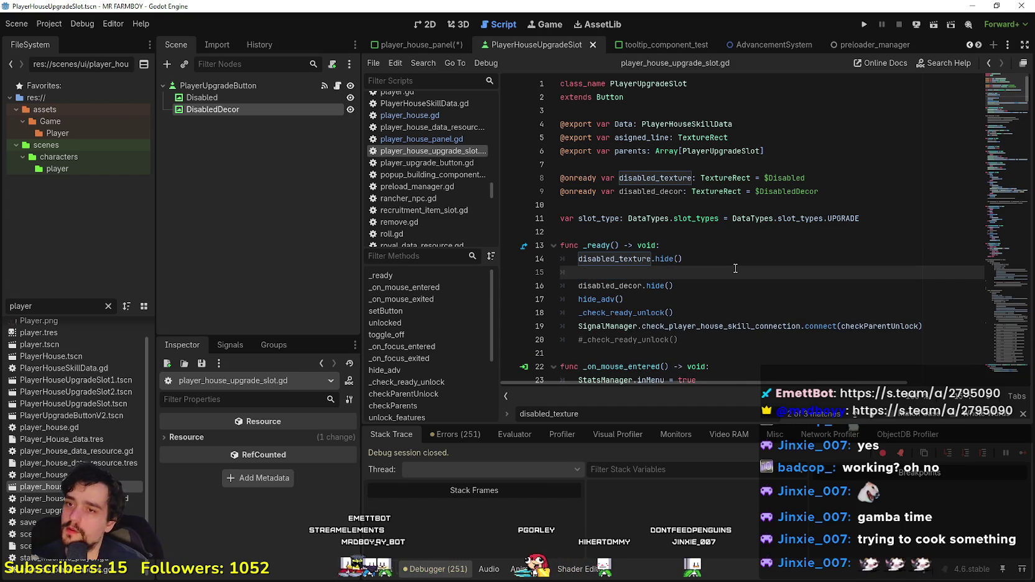
{"action": "key", "text": "BackSpace"}
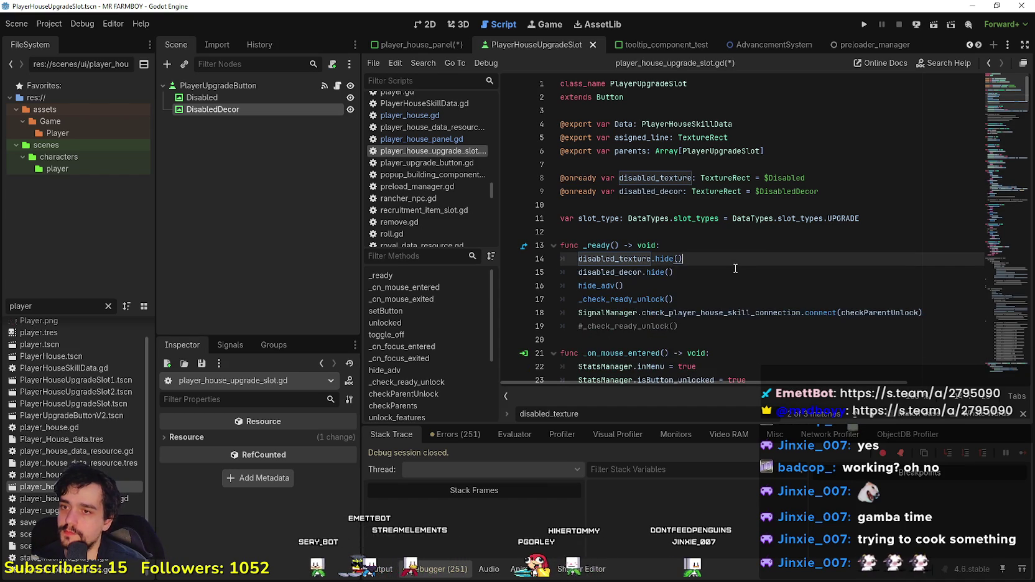
{"action": "scroll", "coordinate": [654, 204], "scroll_direction": "down", "scroll_amount": 4}
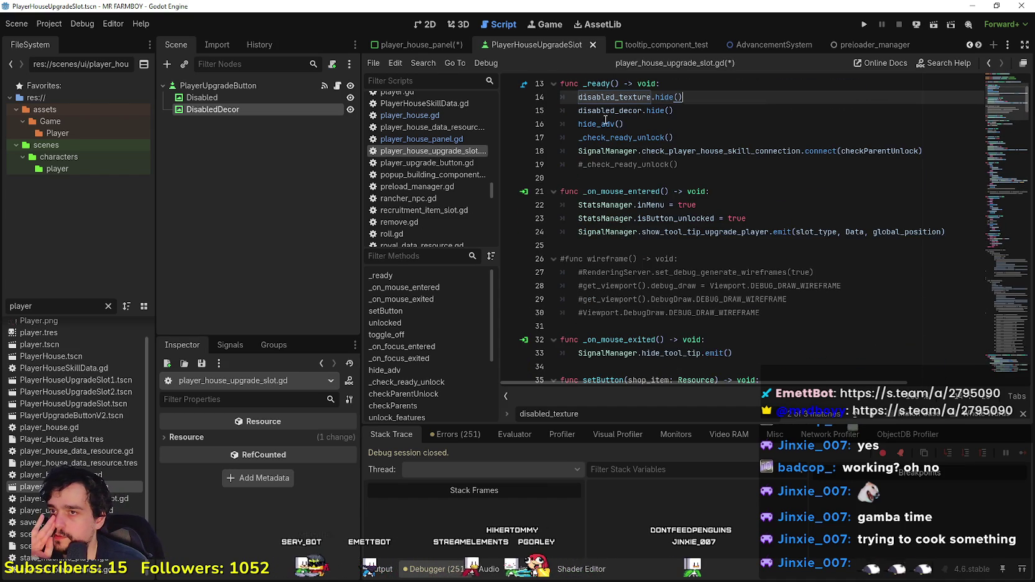
Step: Jump to the hide_adv() definition and review its missing-data and unlocked checks
{"action": "right_click", "coordinate": [606, 122]}
{"action": "left_click", "coordinate": [662, 290]}
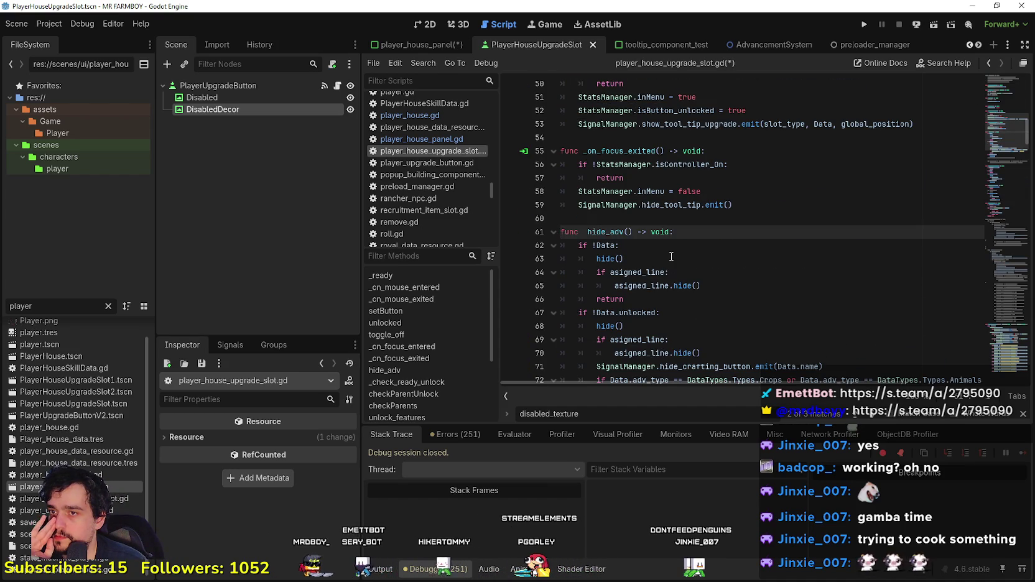
{"action": "left_click_drag", "start_coordinate": [712, 257], "coordinate": [563, 244]}
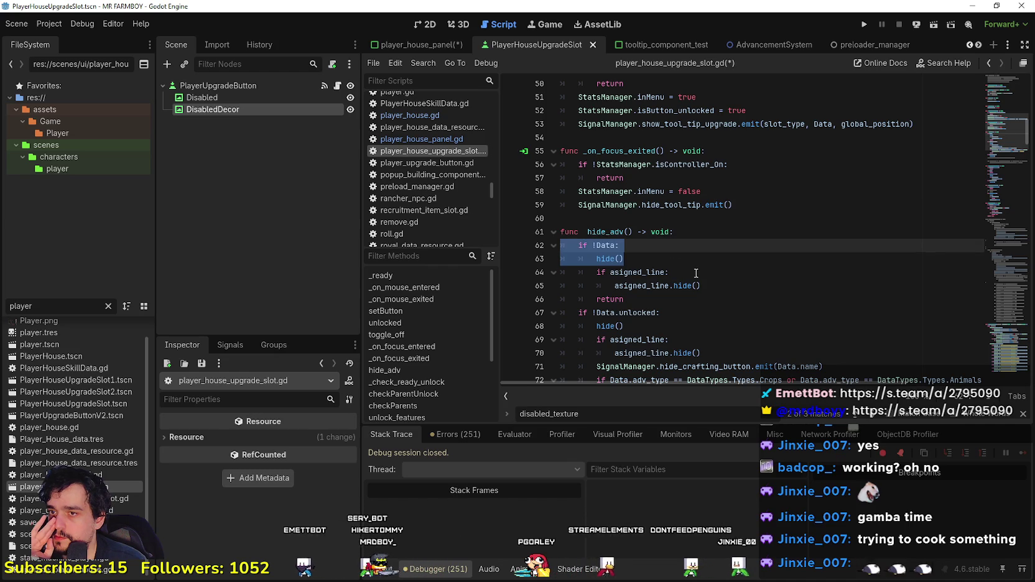
{"action": "mouse_move", "coordinate": [625, 326]}
{"action": "left_mouse_down"}
{"action": "mouse_move", "coordinate": [597, 312]}
{"action": "mouse_move", "coordinate": [562, 245]}
{"action": "left_mouse_up"}
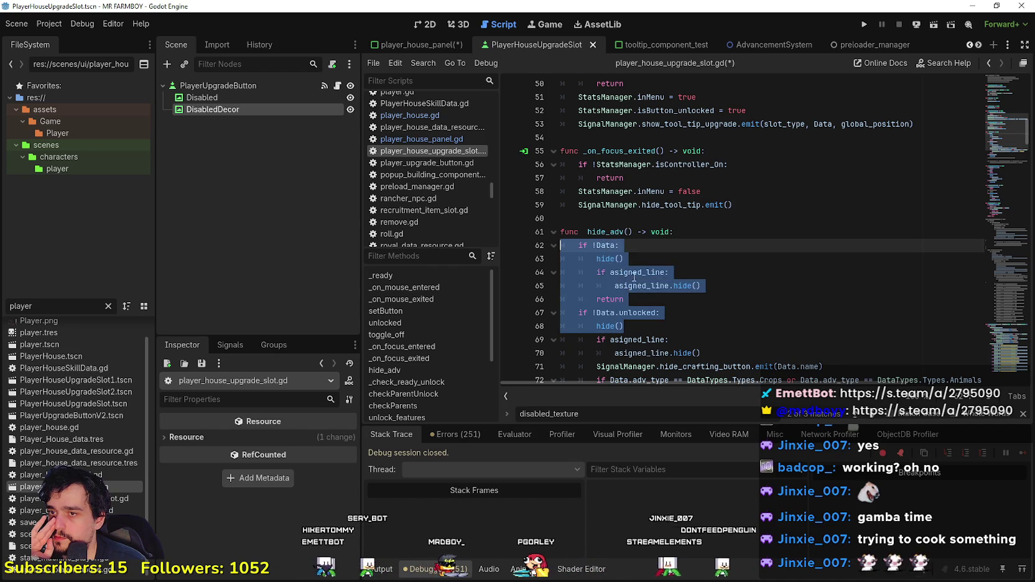
{"action": "scroll", "coordinate": [609, 268], "scroll_direction": "down", "scroll_amount": 3}
{"action": "left_click", "coordinate": [652, 245]}
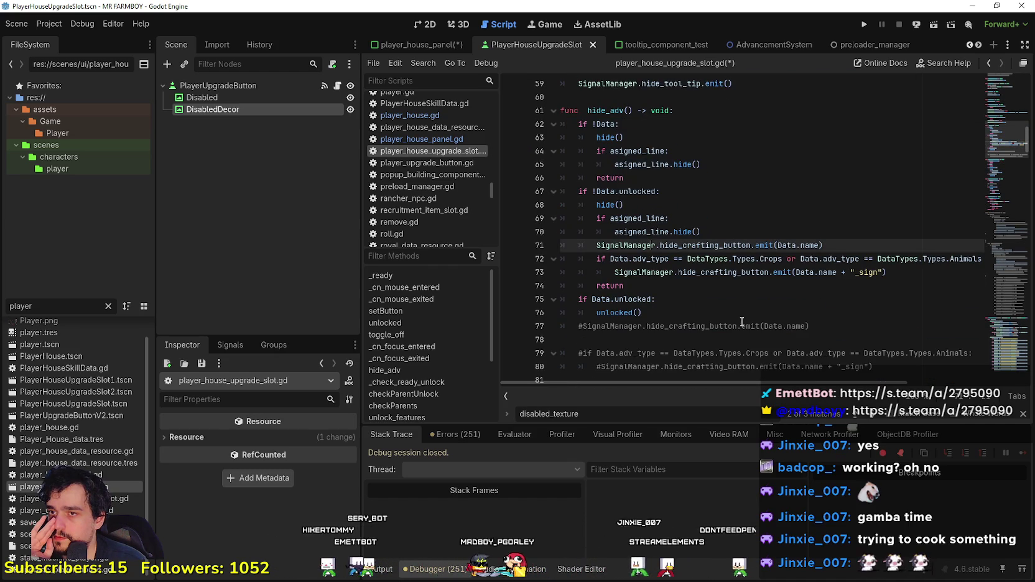
{"action": "left_click", "coordinate": [717, 290]}
{"action": "left_click", "coordinate": [669, 178]}
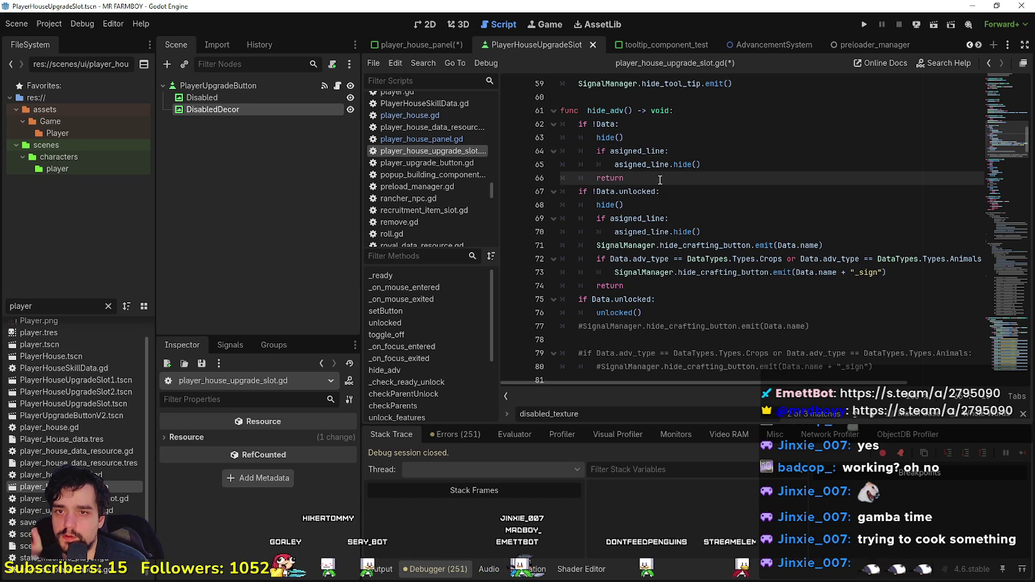
Step: In hide_adv, add 'if Data.adv_type == DataTypes.Types.Decorations: disabled_decor.show()' and save
{"action": "key", "text": "Return"}
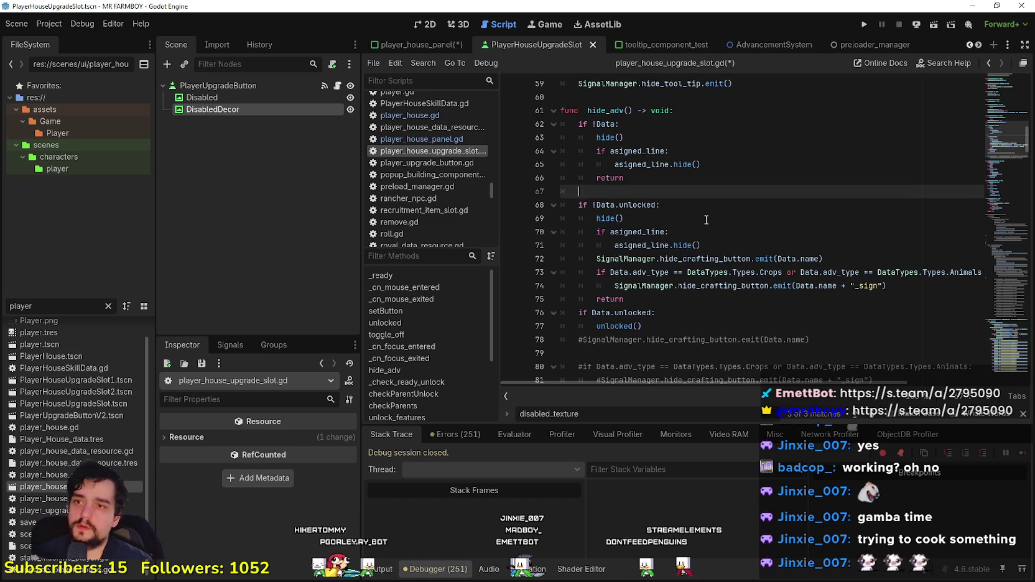
{"action": "type", "text": "if Data.adv_type =="}
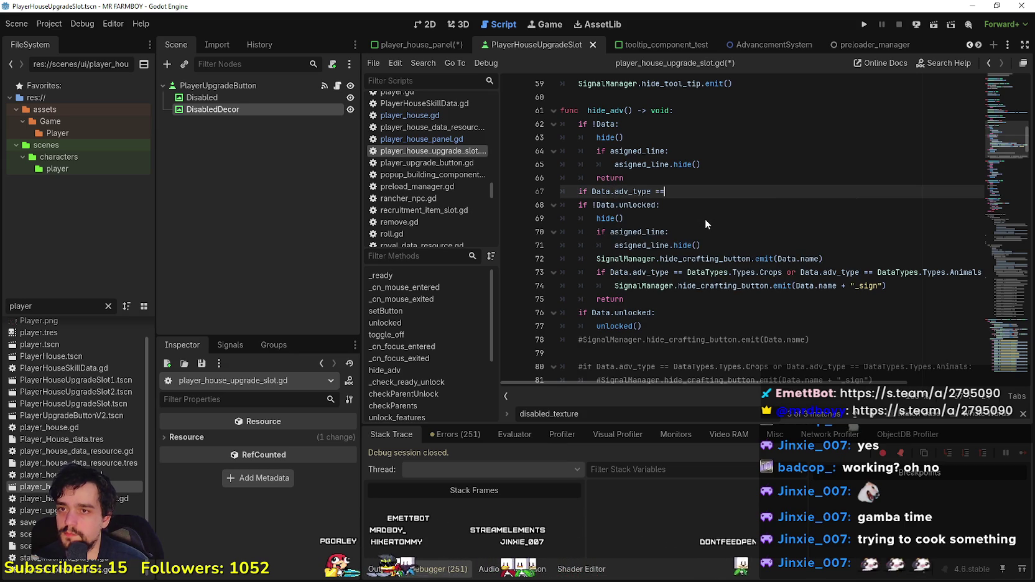
{"action": "type", "text": " Decorati"}
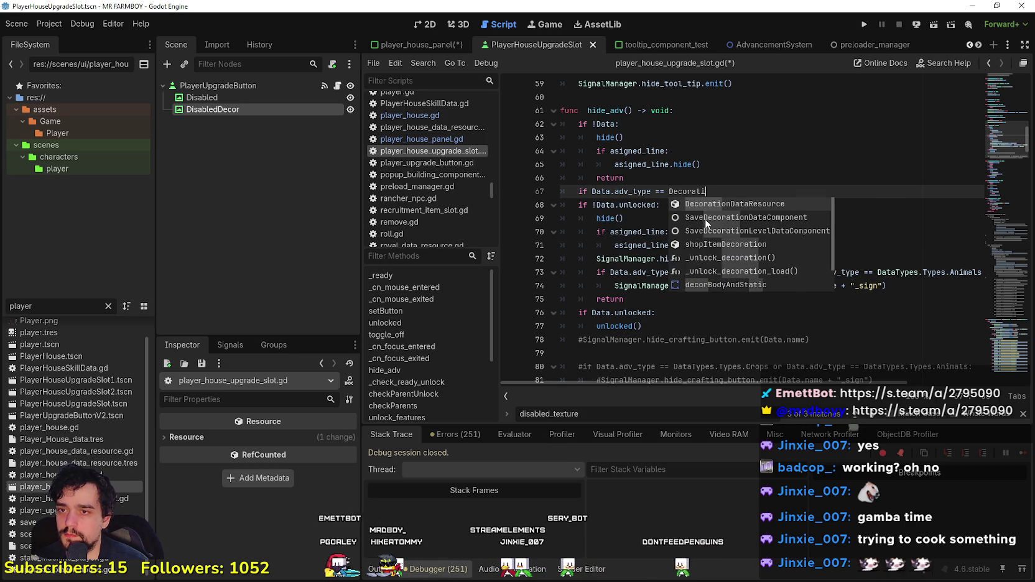
{"action": "type", "text": "op"}
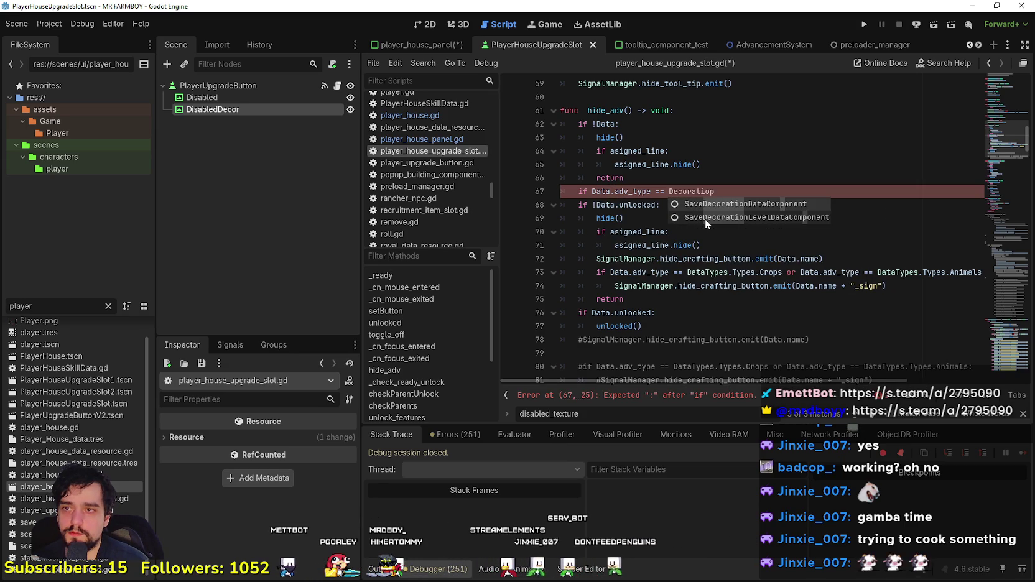
{"action": "key", "text": "BackSpace"}
{"action": "key", "text": "BackSpace"}
{"action": "key", "text": "BackSpace"}
{"action": "key", "text": "BackSpace"}
{"action": "key", "text": "BackSpace"}
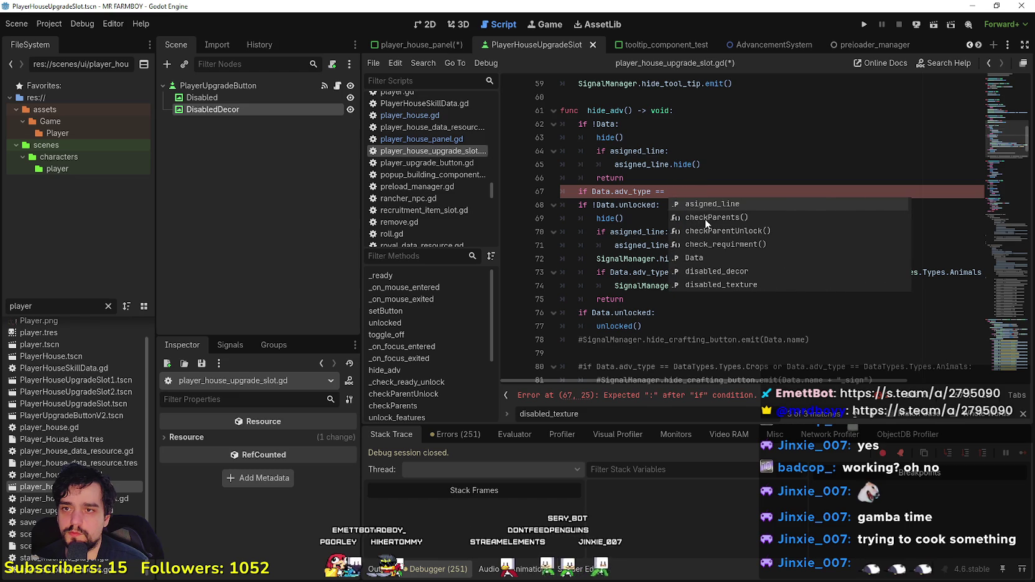
{"action": "type", "text": "DataTypes."}
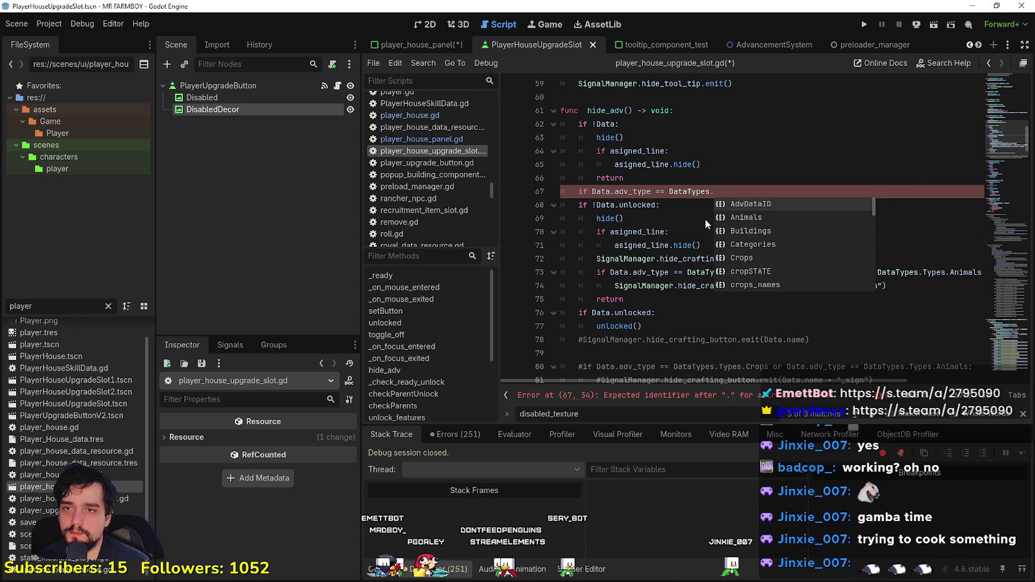
{"action": "key", "text": "Return"}
{"action": "type", "text": "."}
{"action": "key", "text": "BackSpace"}
{"action": "key", "text": "BackSpace"}
{"action": "key", "text": "BackSpace"}
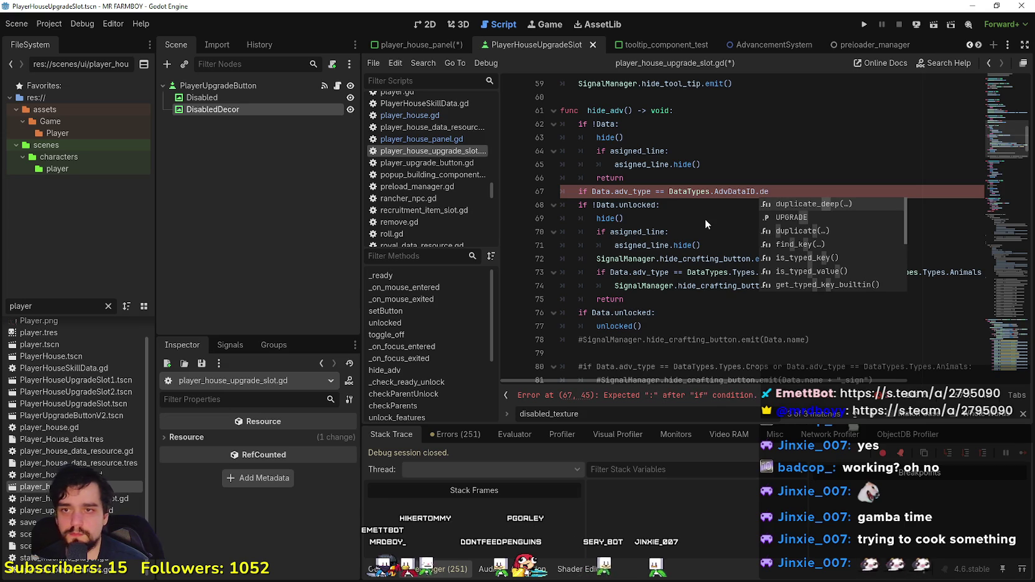
{"action": "type", "text": "Types"}
{"action": "type", "text": ".Deco"}
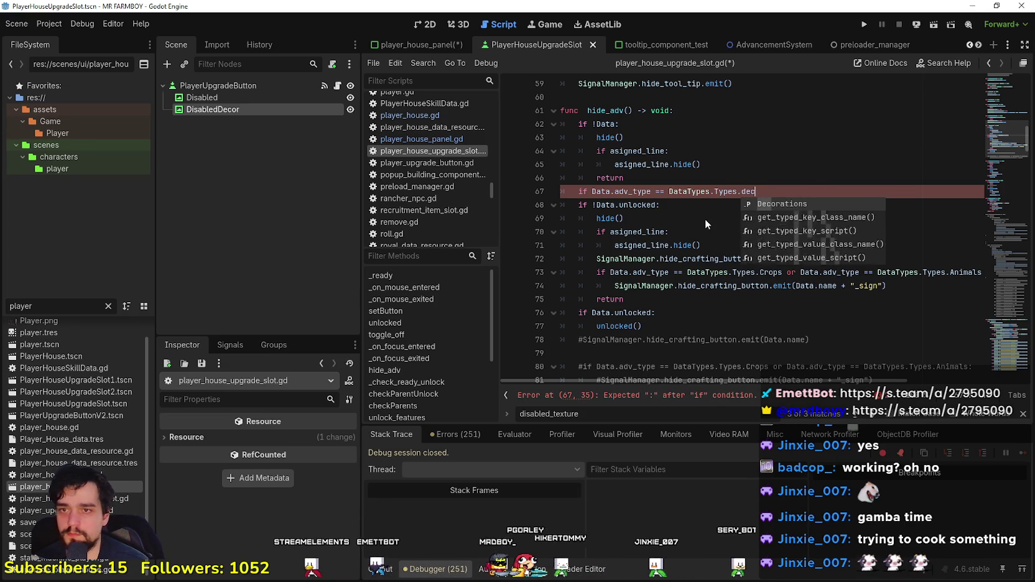
{"action": "key", "text": "Return"}
{"action": "type", "text": "="}
{"action": "key", "text": "BackSpace"}
{"action": "key", "text": "BackSpace"}
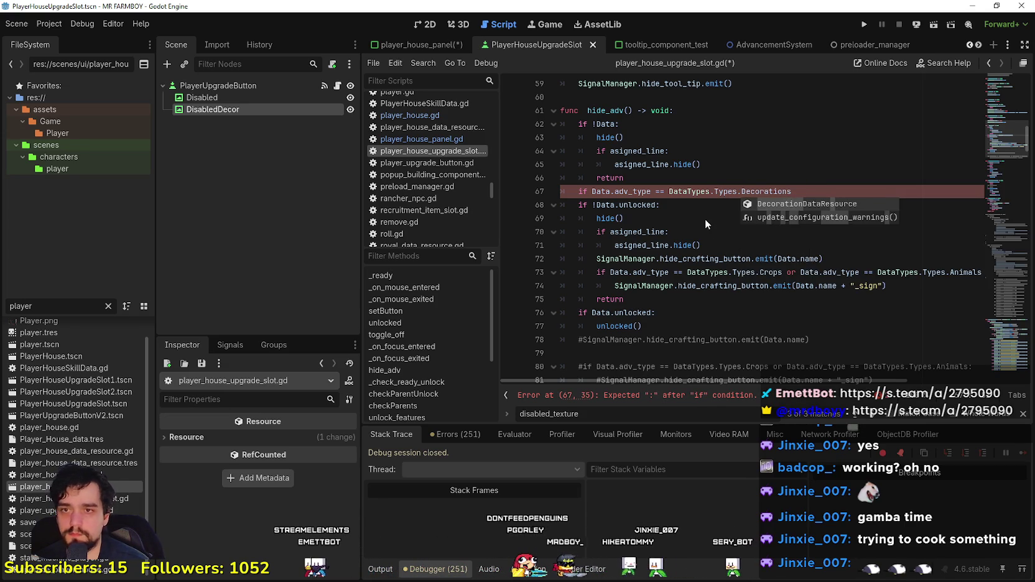
{"action": "type", "text": ":"}
{"action": "key", "text": "Return"}
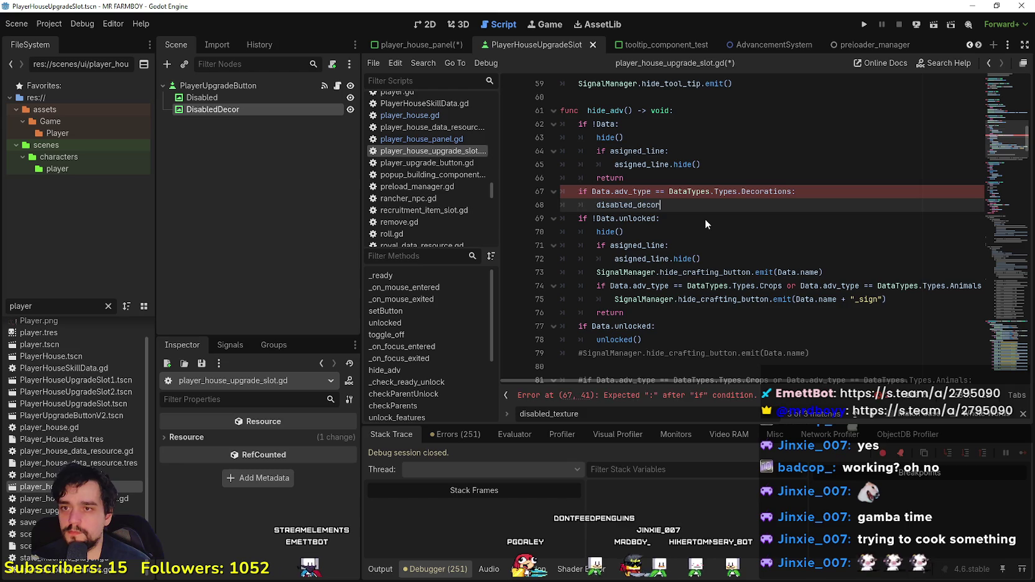
{"action": "type", "text": "disabled_decor.show("}
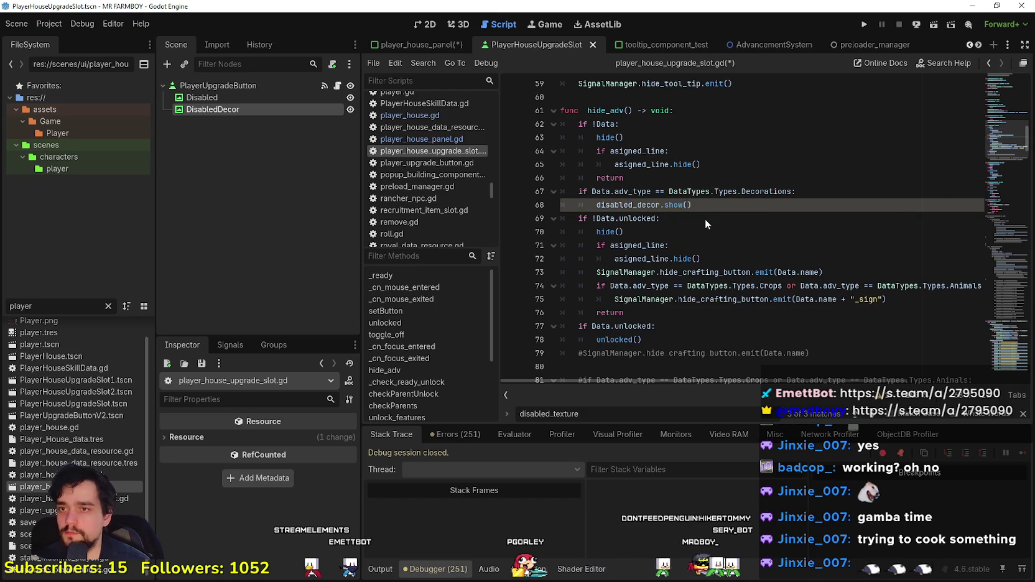
{"action": "type", "text": ")"}
{"action": "key", "text": "ctrl+s"}
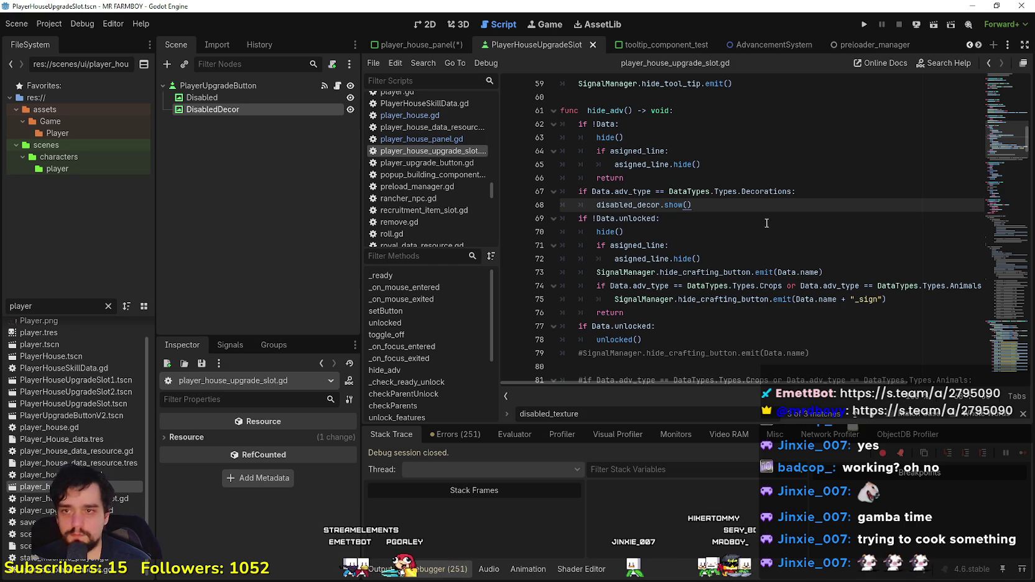
Step: Copy the two-line Decorations check and paste it on a new line under unlocked()
{"action": "double_click", "coordinate": [657, 204]}
{"action": "key", "text": "shift+End"}
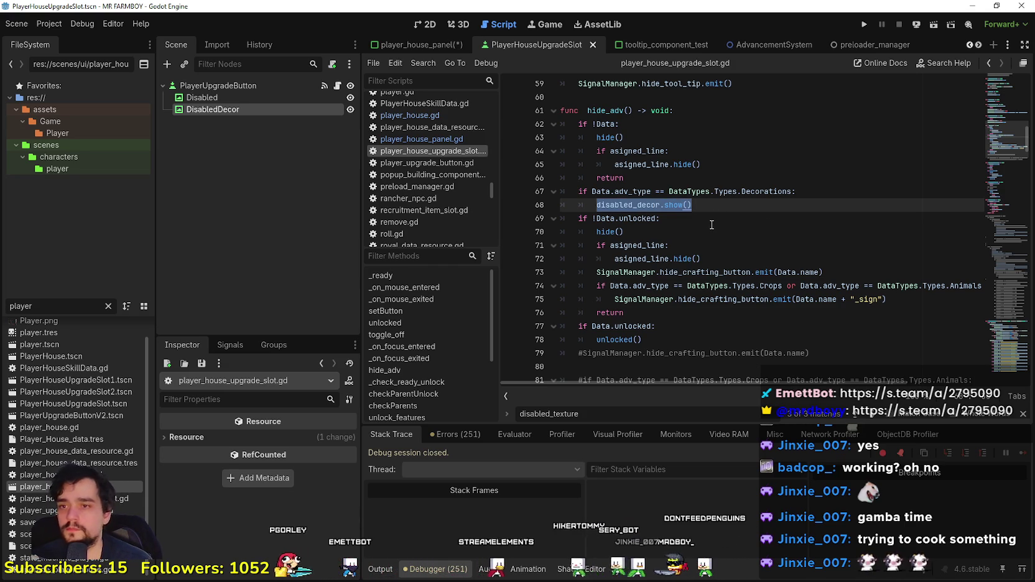
{"action": "left_click", "coordinate": [711, 205]}
{"action": "key", "text": "shift+Up"}
{"action": "key", "text": "shift+Home"}
{"action": "key", "text": "ctrl+c"}
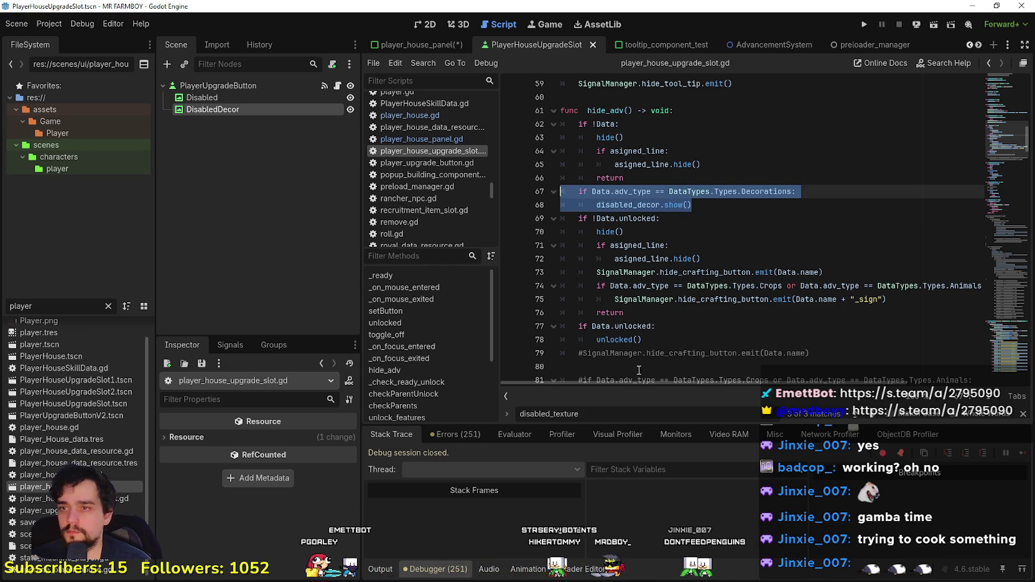
{"action": "left_click", "coordinate": [714, 343]}
{"action": "key", "text": "Return"}
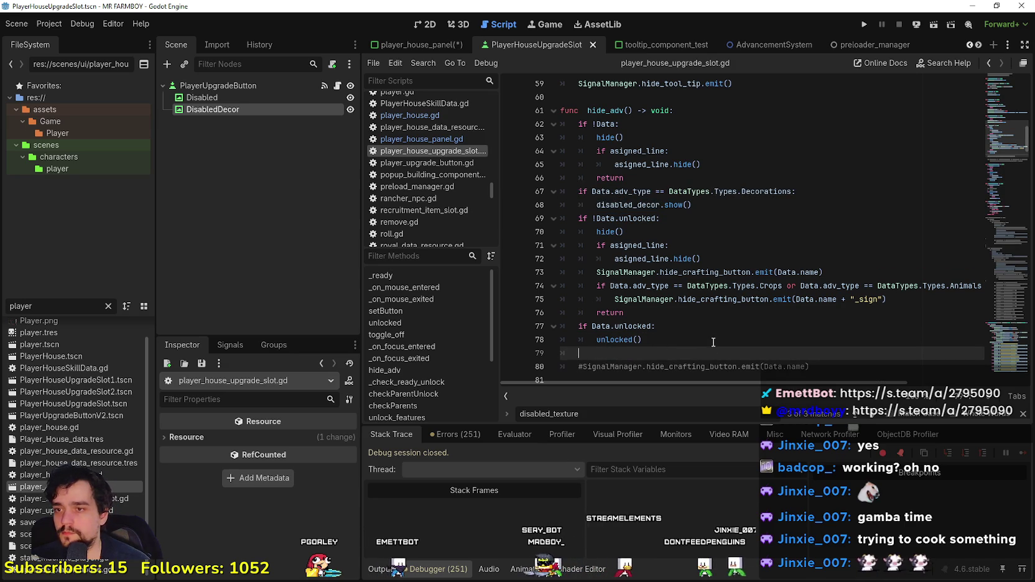
{"action": "key", "text": "ctrl+v"}
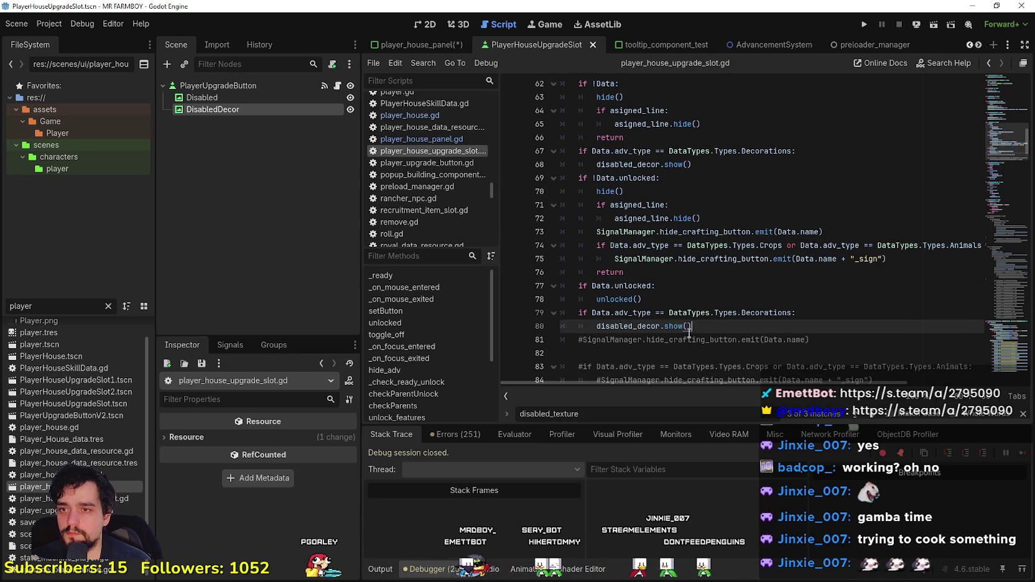
{"action": "key", "text": "shift+Up"}
{"action": "key", "text": "shift+Up"}
{"action": "key", "text": "Tab"}
{"action": "key", "text": "shift+Tab"}
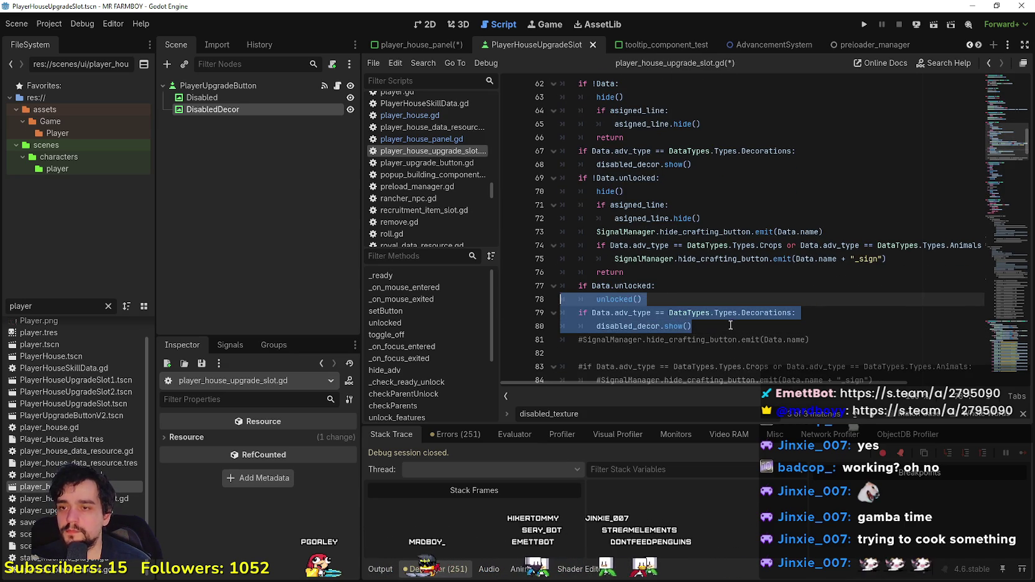
Step: Nest the pasted check inside the unlocked branch, change show() to hide(), and save
{"action": "left_click", "coordinate": [724, 325]}
{"action": "key", "text": "shift+Up"}
{"action": "key", "text": "Tab"}
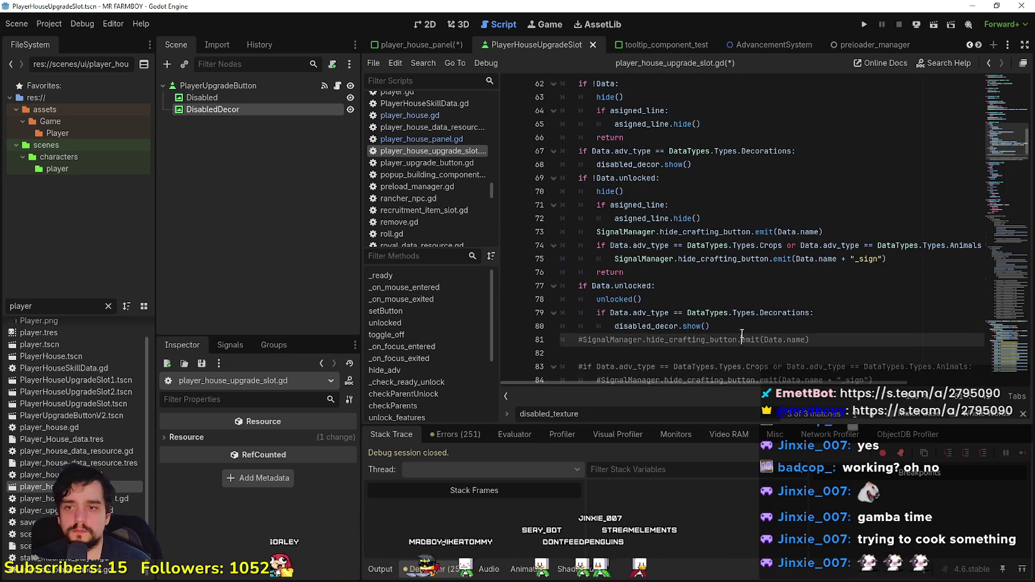
{"action": "double_click", "coordinate": [692, 325]}
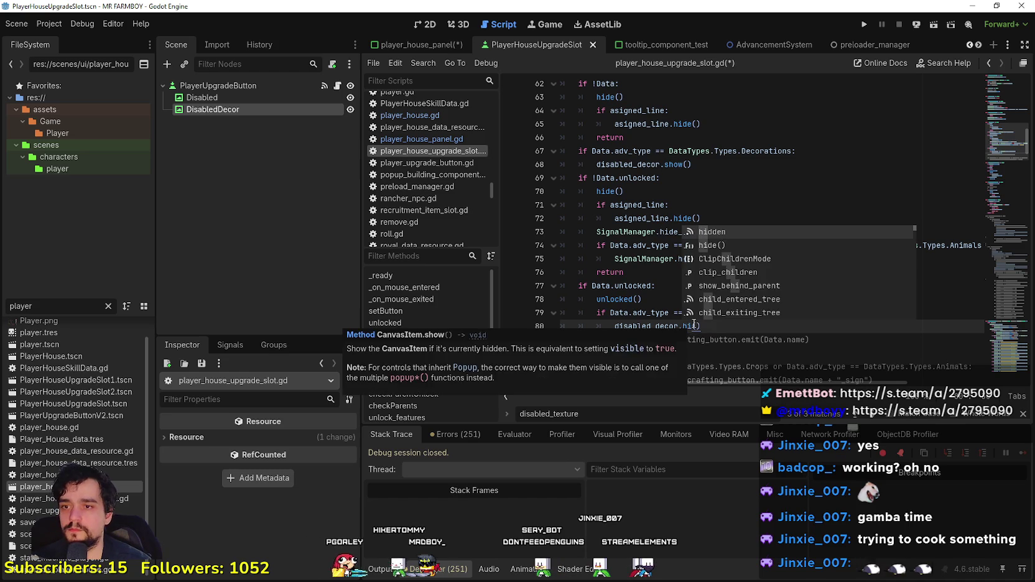
{"action": "key", "text": "Return"}
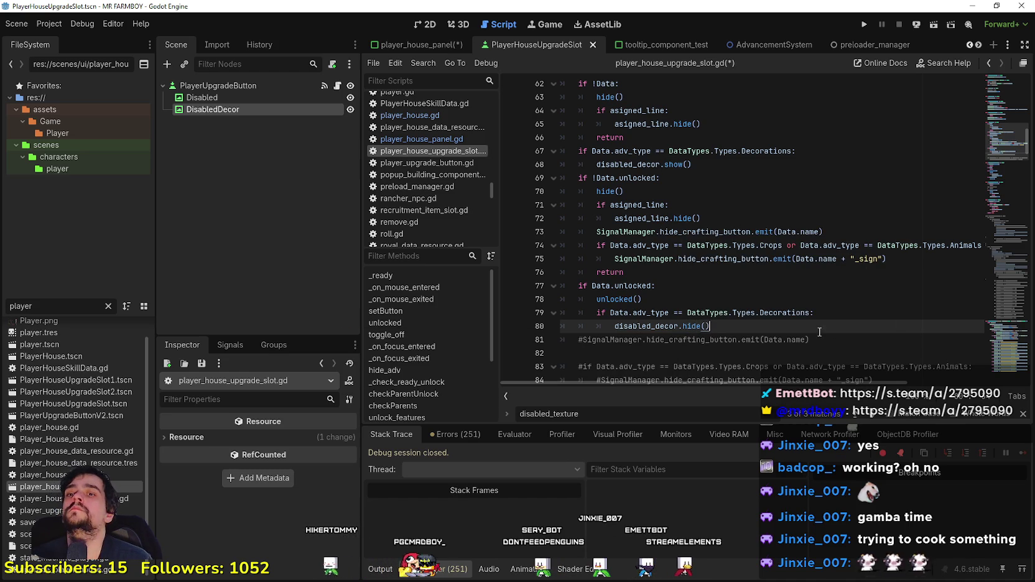
{"action": "key", "text": "shift+Up"}
{"action": "key", "text": "ctrl+c"}
{"action": "key", "text": "Tab"}
{"action": "key", "text": "shift+Tab"}
{"action": "key", "text": "Right"}
{"action": "key", "text": "ctrl+s"}
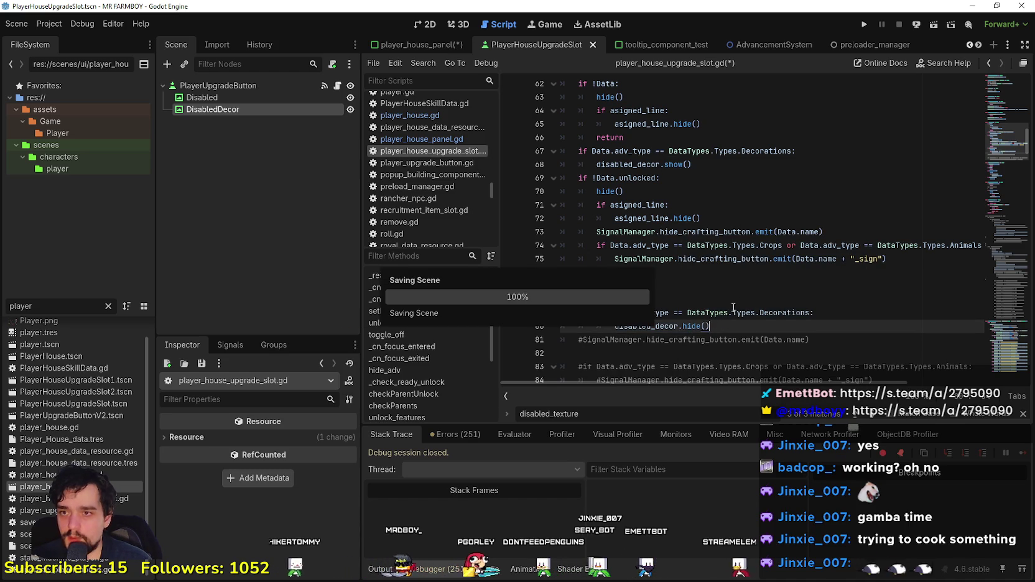
{"action": "scroll", "coordinate": [684, 250], "scroll_direction": "down", "scroll_amount": 1}
Step: Review the _unlock_decoration function and save the script
{"action": "left_click", "coordinate": [706, 272]}
{"action": "scroll", "coordinate": [709, 280], "scroll_direction": "down", "scroll_amount": 4}
{"action": "scroll", "coordinate": [709, 285], "scroll_direction": "down", "scroll_amount": 20}
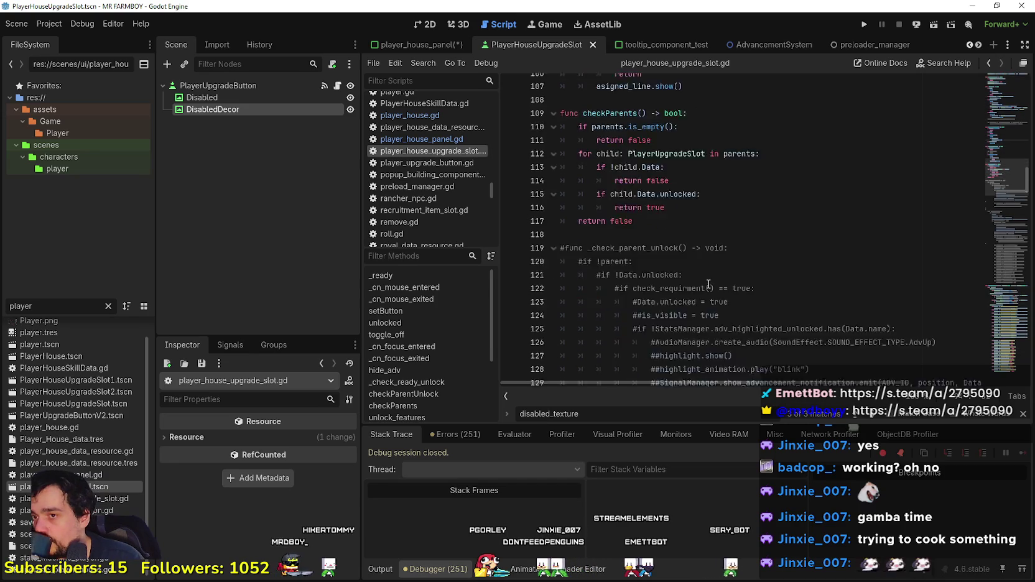
{"action": "scroll", "coordinate": [708, 278], "scroll_direction": "down", "scroll_amount": 20}
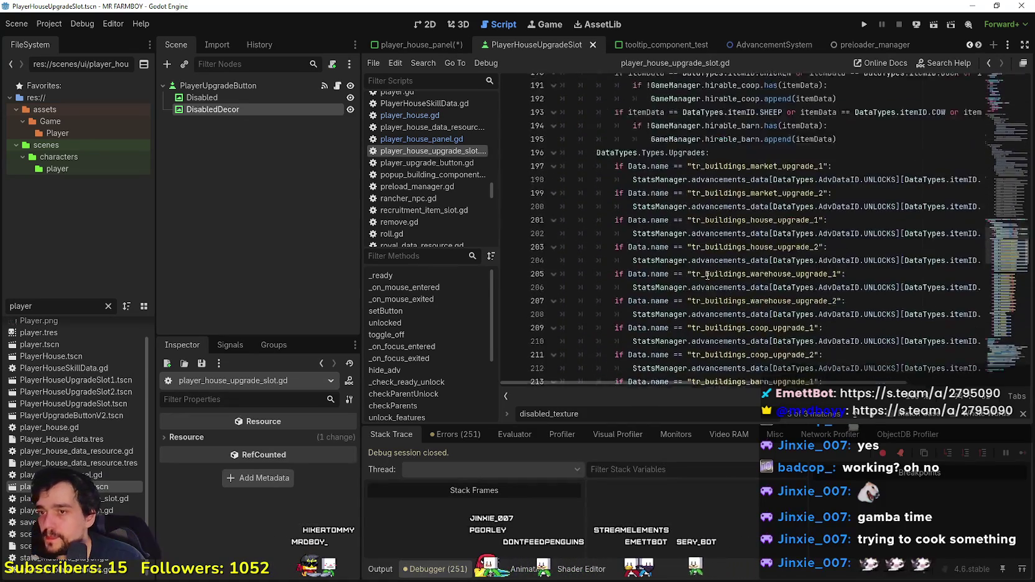
{"action": "scroll", "coordinate": [689, 255], "scroll_direction": "down", "scroll_amount": 2}
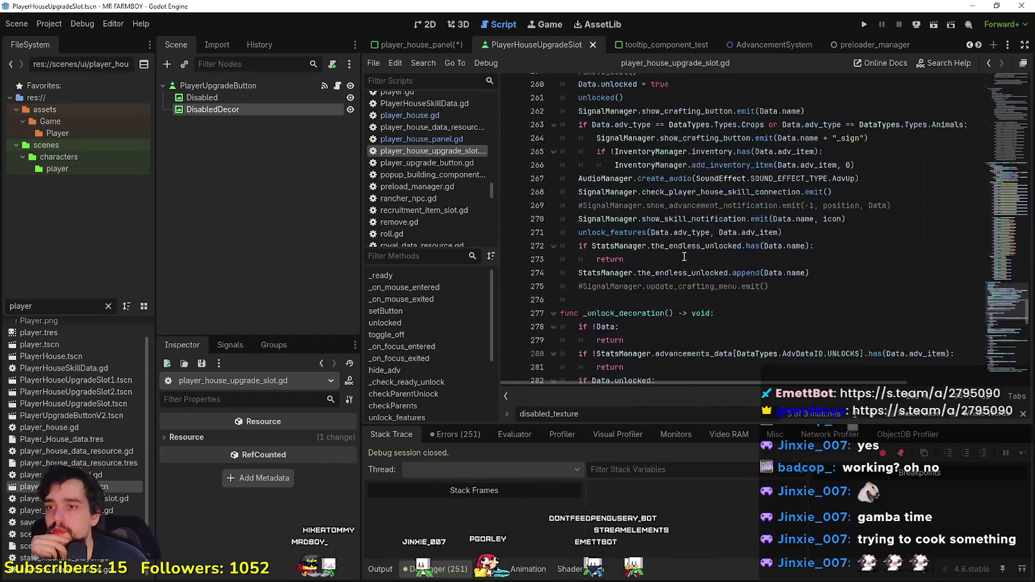
{"action": "left_click", "coordinate": [689, 231]}
{"action": "left_click", "coordinate": [651, 276]}
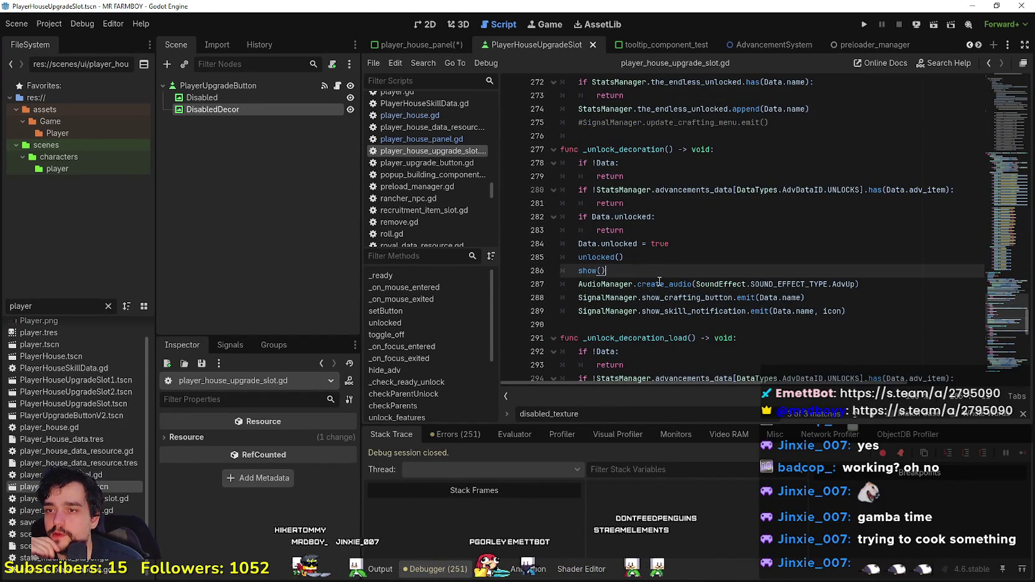
{"action": "scroll", "coordinate": [666, 274], "scroll_direction": "up", "scroll_amount": 5}
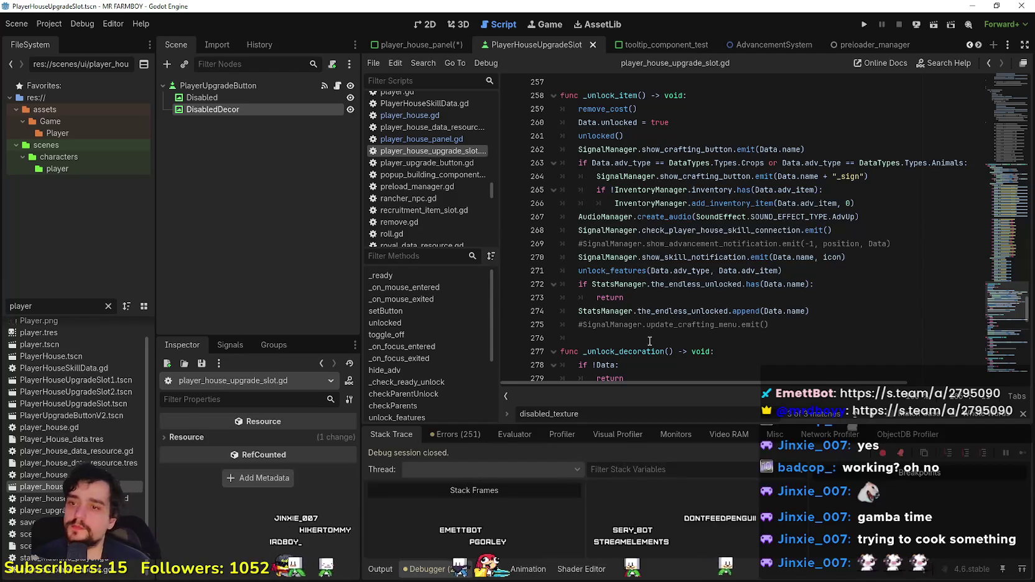
{"action": "left_click", "coordinate": [650, 344]}
{"action": "key", "text": "ctrl+s"}
Step: Paste the Decorations check after show() in _unlock_decoration and remove the redundant adv_type condition
{"action": "scroll", "coordinate": [674, 321], "scroll_direction": "down", "scroll_amount": 5}
{"action": "left_click", "coordinate": [641, 281]}
{"action": "left_click", "coordinate": [640, 277]}
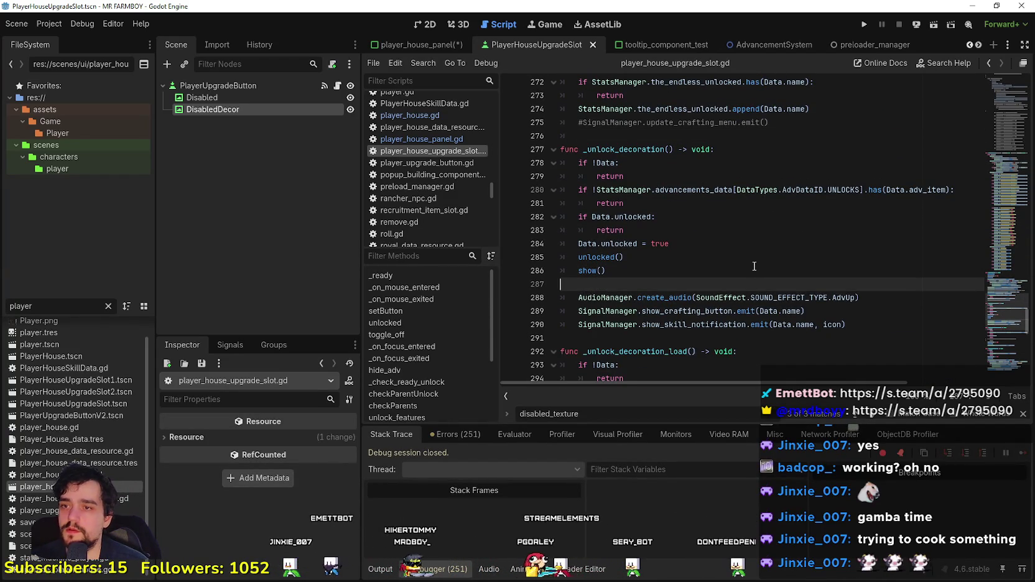
{"action": "key", "text": "ctrl+v"}
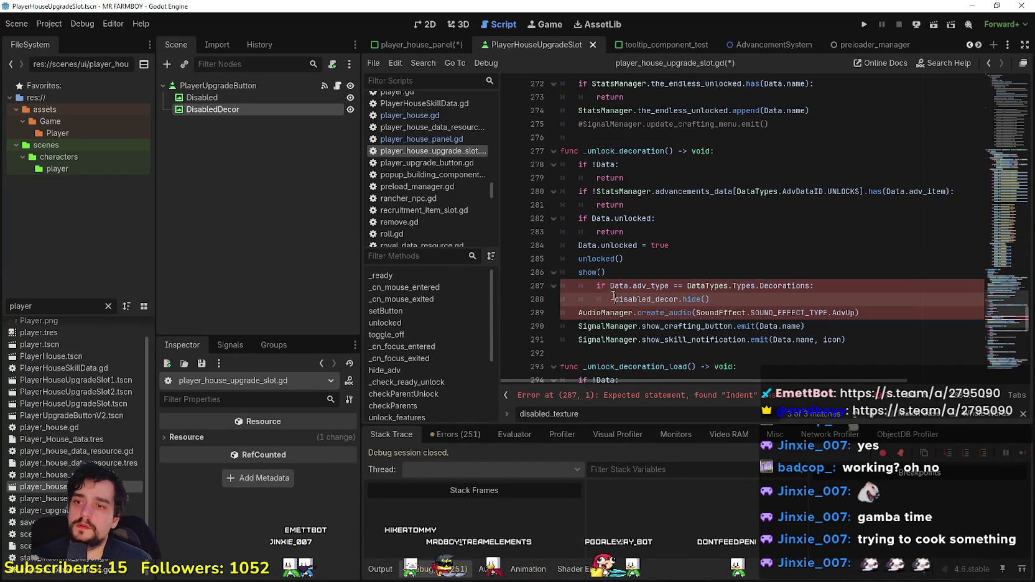
{"action": "left_click", "coordinate": [599, 289]}
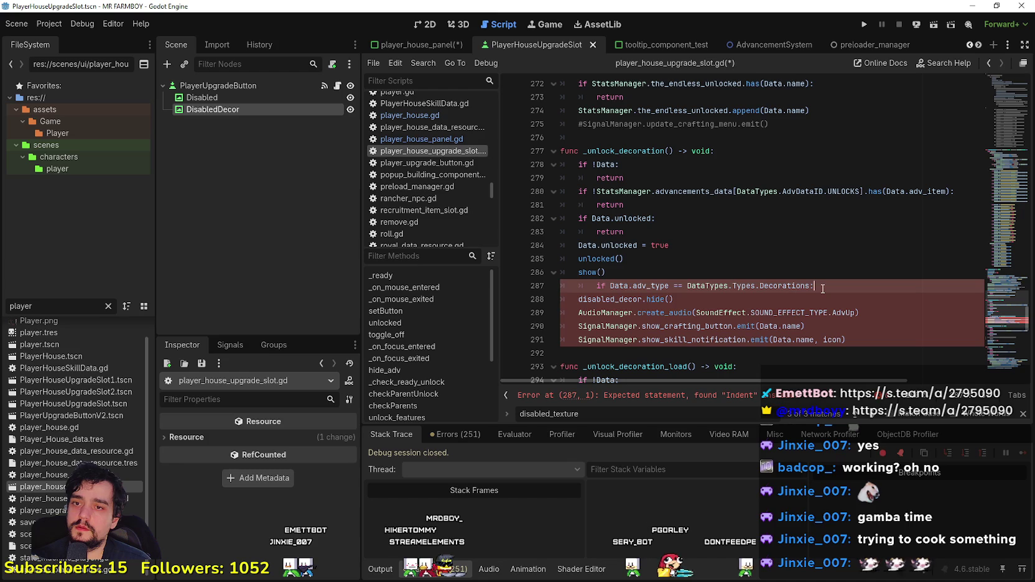
{"action": "key", "text": "BackSpace"}
{"action": "key", "text": "BackSpace"}
{"action": "left_click", "coordinate": [714, 281]}
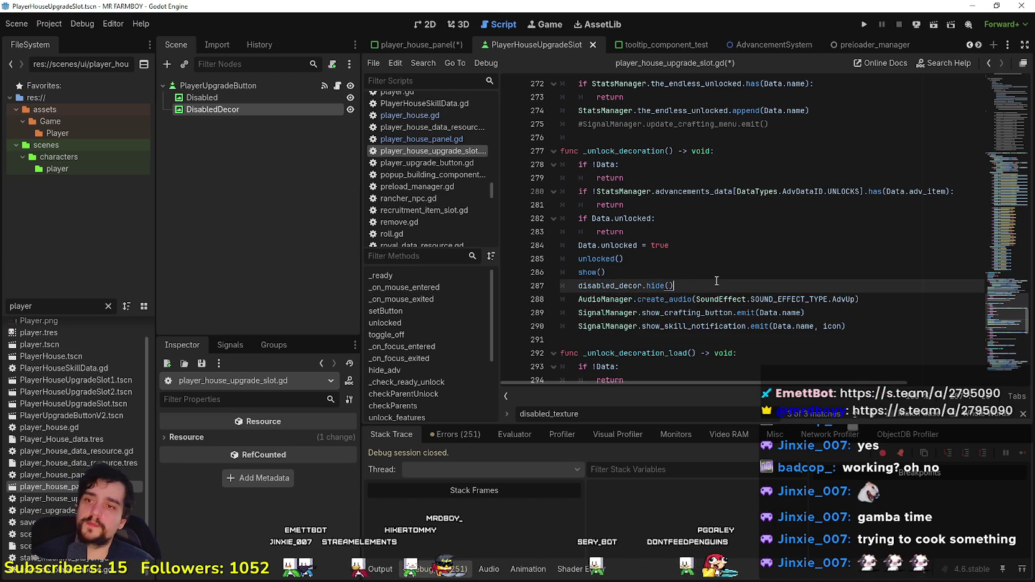
{"action": "key", "text": "ctrl+s"}
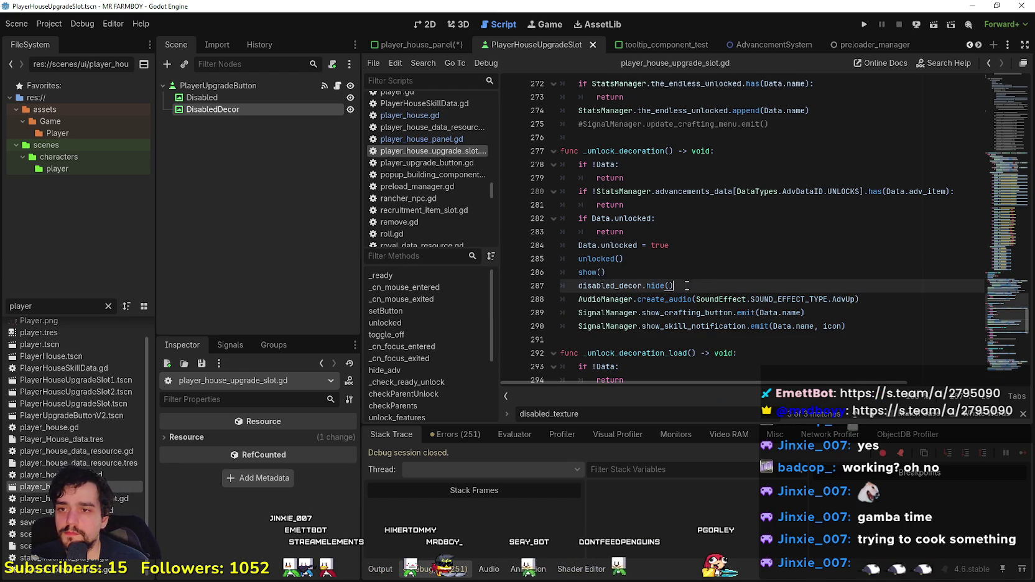
Step: Add disabled_decor.hide() after unlocked() in _unlock_decoration_load and save
{"action": "scroll", "coordinate": [678, 257], "scroll_direction": "up", "scroll_amount": 3}
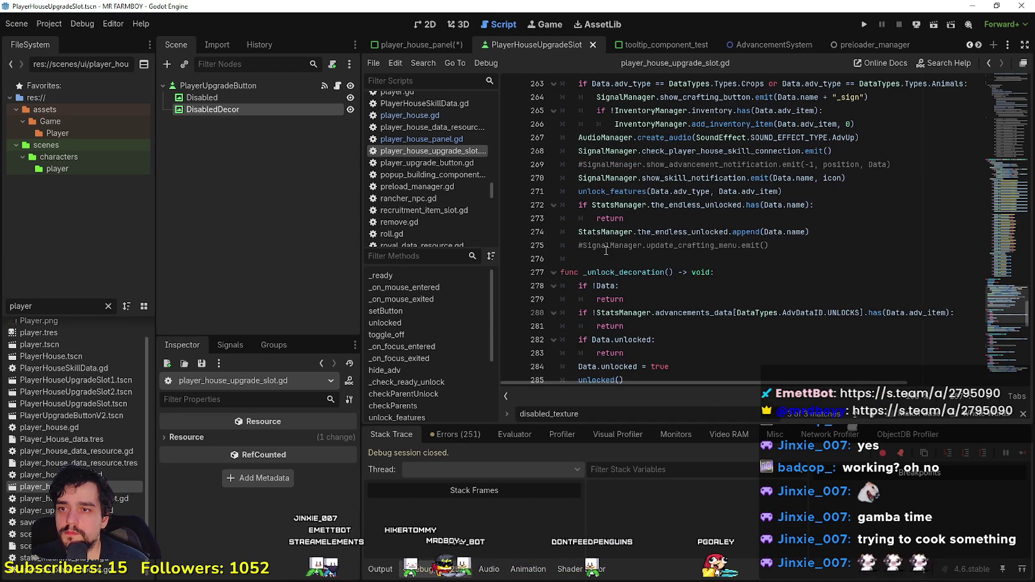
{"action": "scroll", "coordinate": [606, 251], "scroll_direction": "up", "scroll_amount": 3}
{"action": "scroll", "coordinate": [606, 242], "scroll_direction": "down", "scroll_amount": 12}
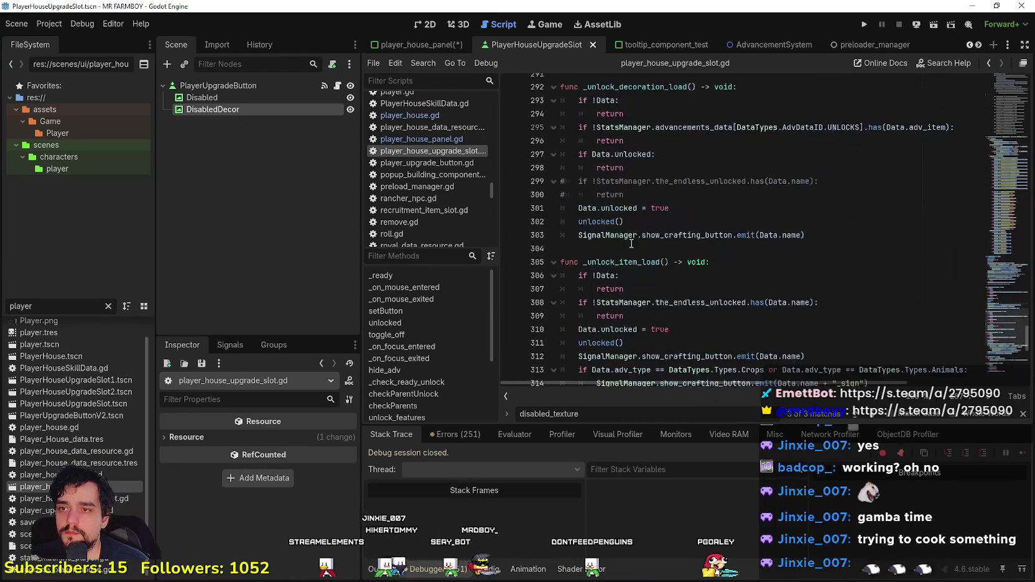
{"action": "left_click", "coordinate": [673, 182]}
{"action": "key", "text": "Return"}
{"action": "type", "text": "disabled_decor.hide()"}
{"action": "key", "text": "ctrl+s"}
{"action": "left_click", "coordinate": [678, 154]}
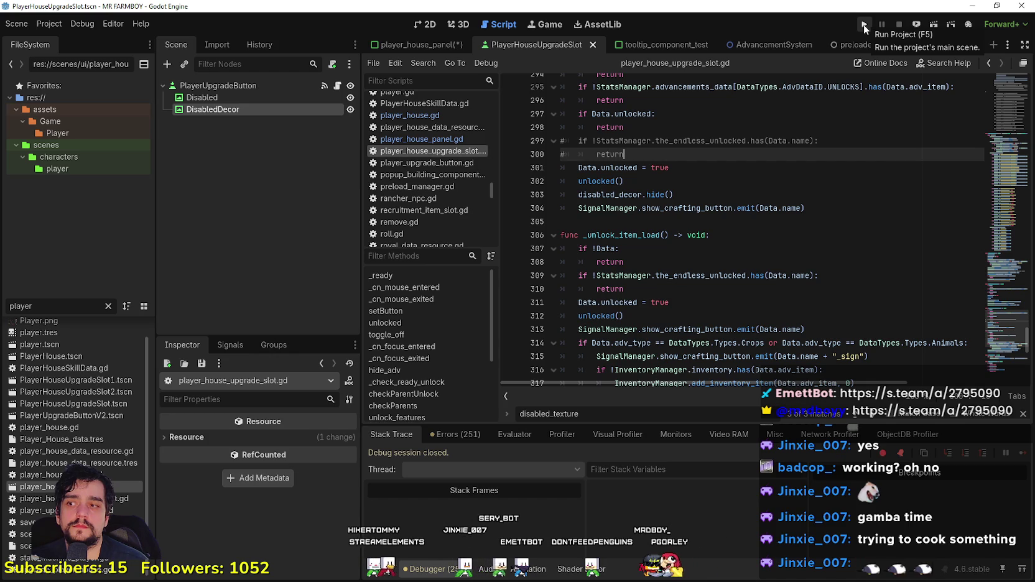
Step: Select the DisabledDecor node and expand its Control > Mouse properties in the Inspector
{"action": "left_click", "coordinate": [201, 98]}
{"action": "left_click", "coordinate": [213, 110]}
{"action": "scroll", "coordinate": [245, 534], "scroll_direction": "down", "scroll_amount": 5}
{"action": "scroll", "coordinate": [244, 534], "scroll_direction": "down", "scroll_amount": 6}
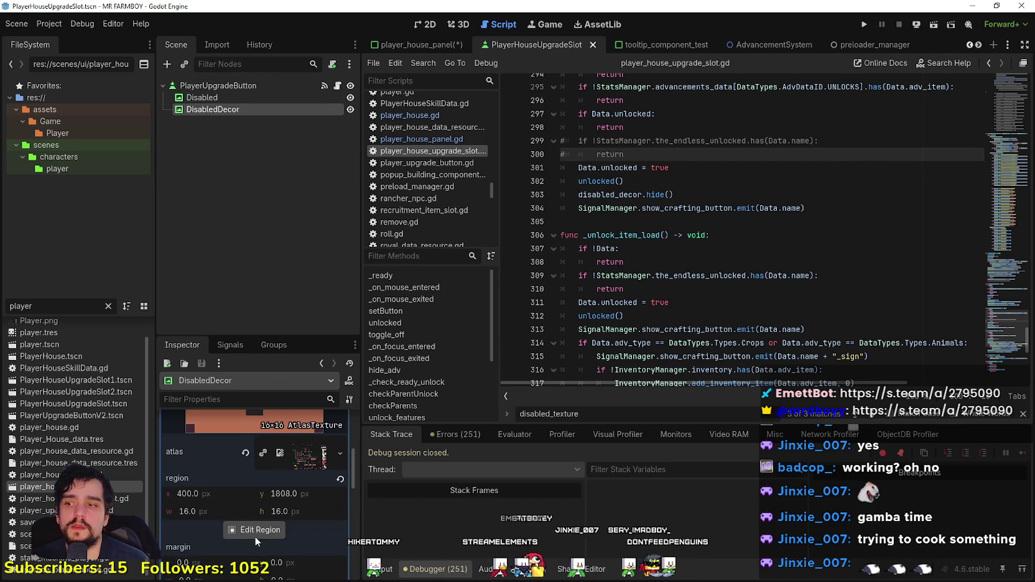
{"action": "scroll", "coordinate": [264, 532], "scroll_direction": "down", "scroll_amount": 3}
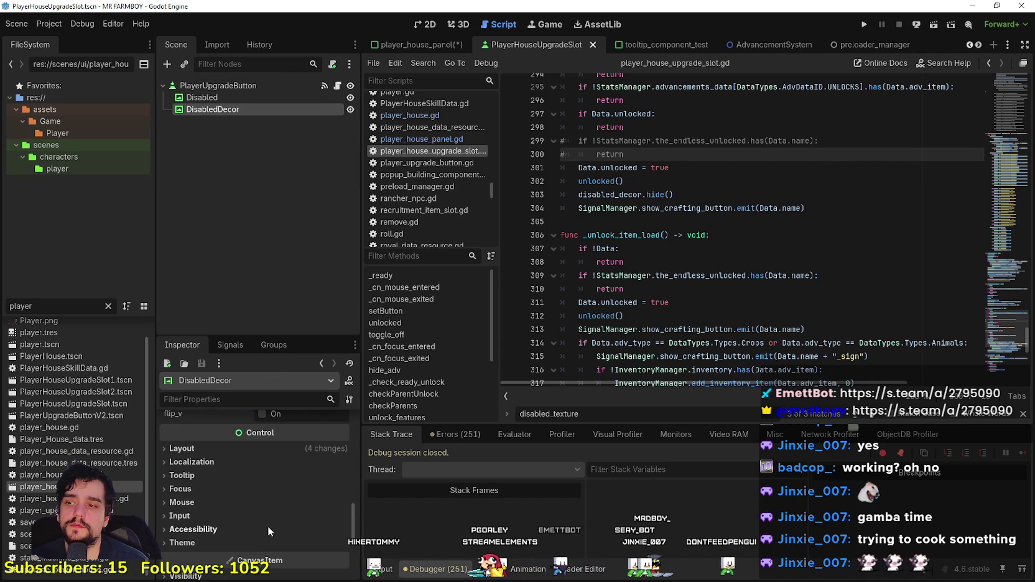
{"action": "left_click", "coordinate": [215, 484]}
{"action": "scroll", "coordinate": [224, 517], "scroll_direction": "down", "scroll_amount": 1}
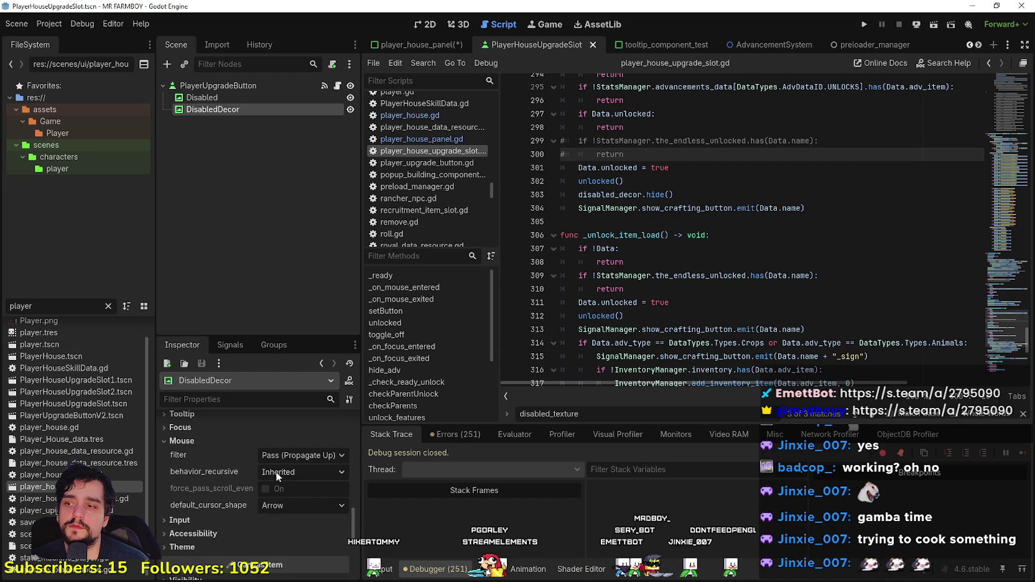
Step: Change the DisabledDecor mouse filter from Pass to Stop and save the scene
{"action": "left_click", "coordinate": [279, 455]}
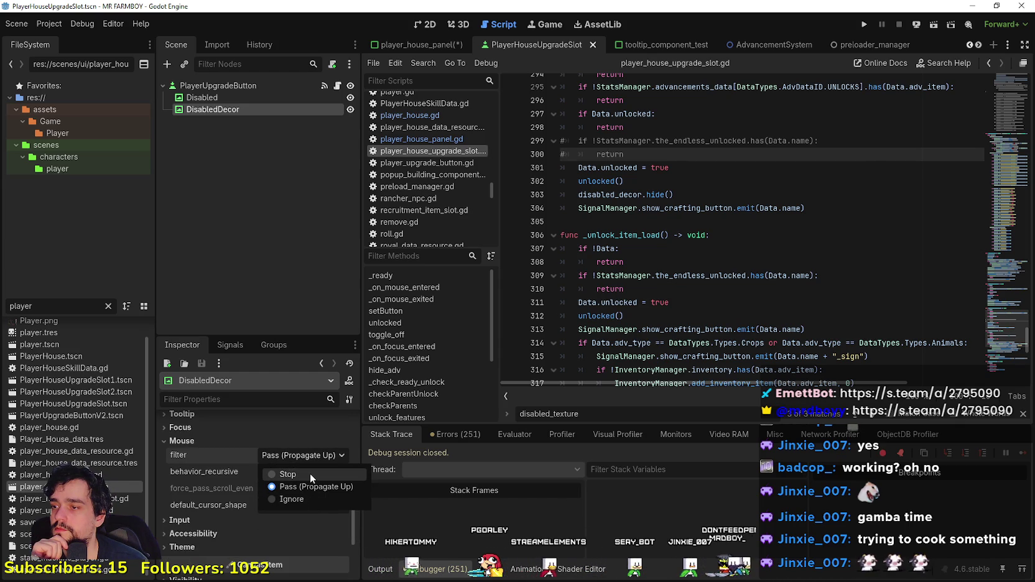
{"action": "left_click", "coordinate": [297, 456]}
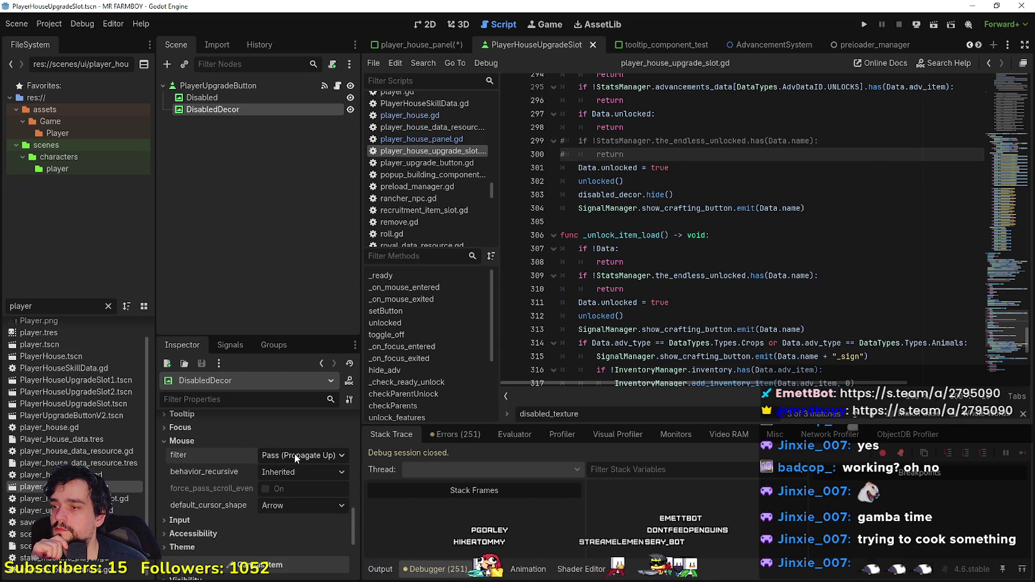
{"action": "left_click", "coordinate": [296, 456]}
{"action": "left_click", "coordinate": [286, 474]}
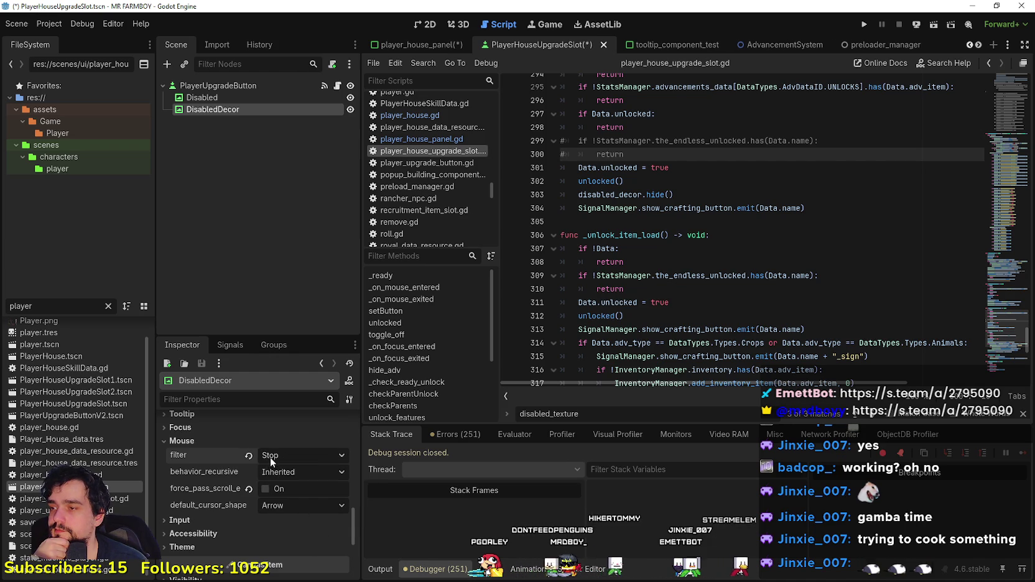
{"action": "scroll", "coordinate": [270, 458], "scroll_direction": "up", "scroll_amount": 2}
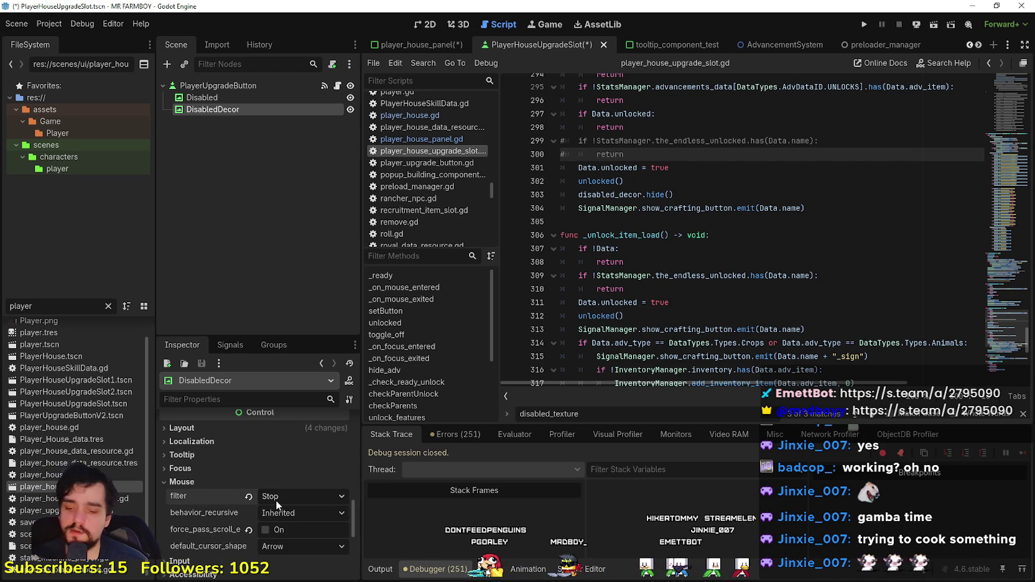
{"action": "key", "text": "ctrl+s"}
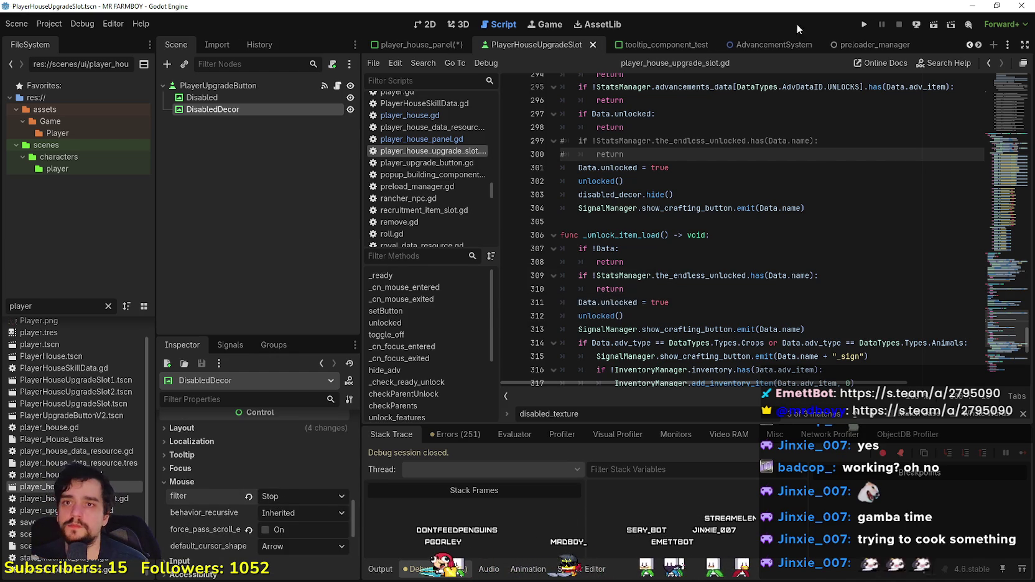
{"action": "scroll", "coordinate": [249, 526], "scroll_direction": "down", "scroll_amount": 7}
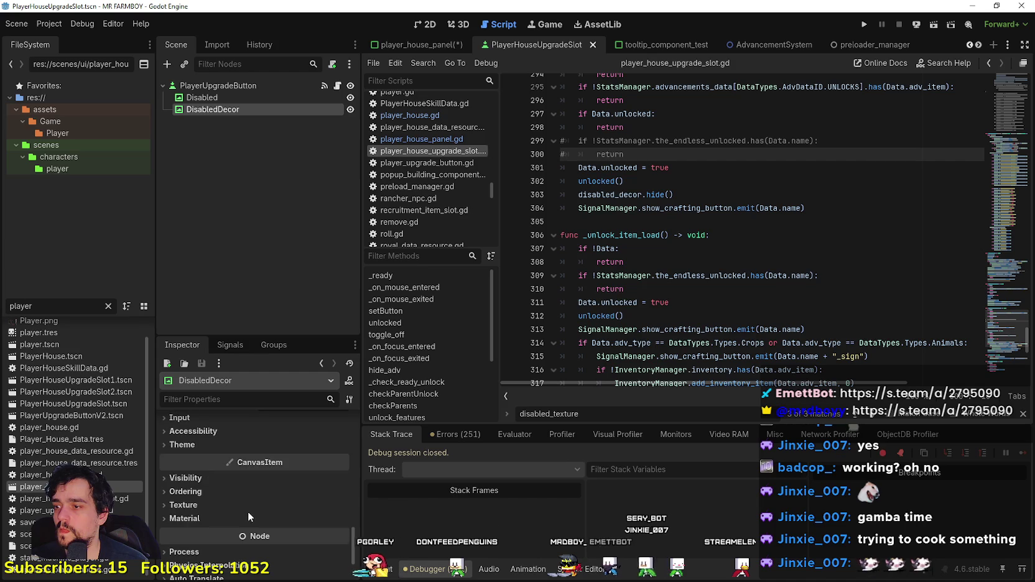
Step: Scroll down and back up through the slot script
{"action": "scroll", "coordinate": [730, 198], "scroll_direction": "down", "scroll_amount": 6}
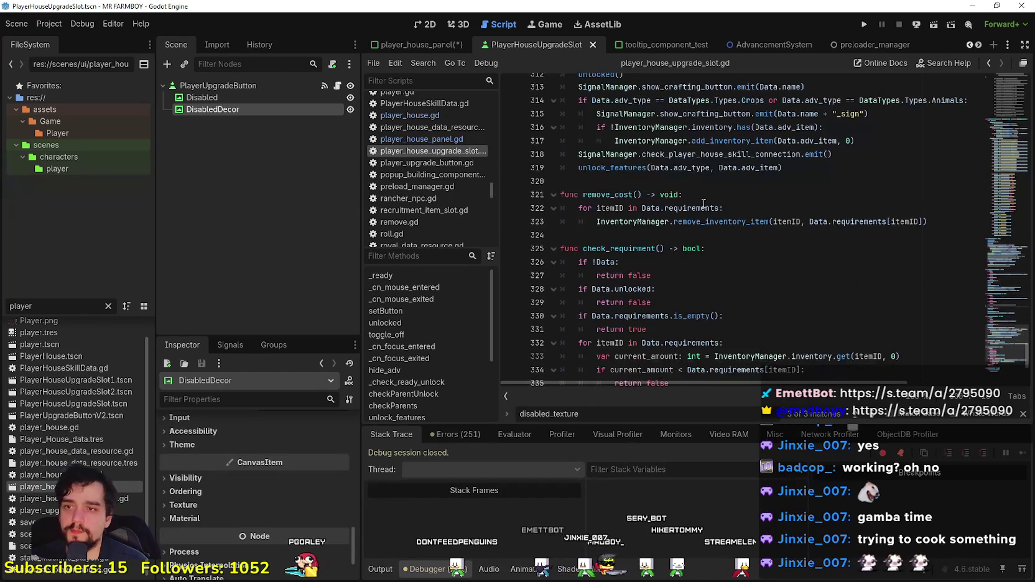
{"action": "scroll", "coordinate": [649, 249], "scroll_direction": "down", "scroll_amount": 5}
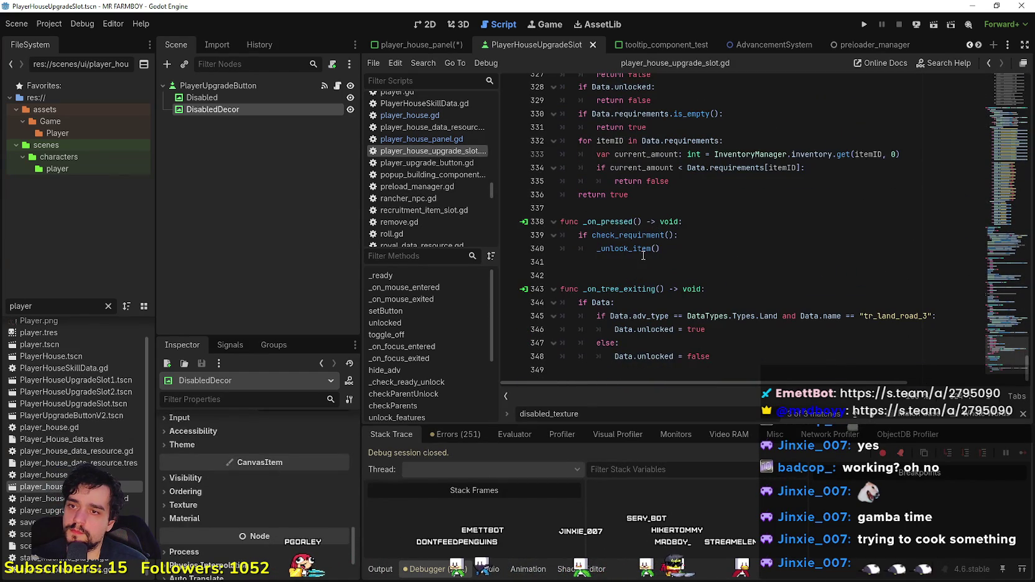
{"action": "scroll", "coordinate": [644, 262], "scroll_direction": "up", "scroll_amount": 12}
{"action": "scroll", "coordinate": [648, 274], "scroll_direction": "up", "scroll_amount": 18}
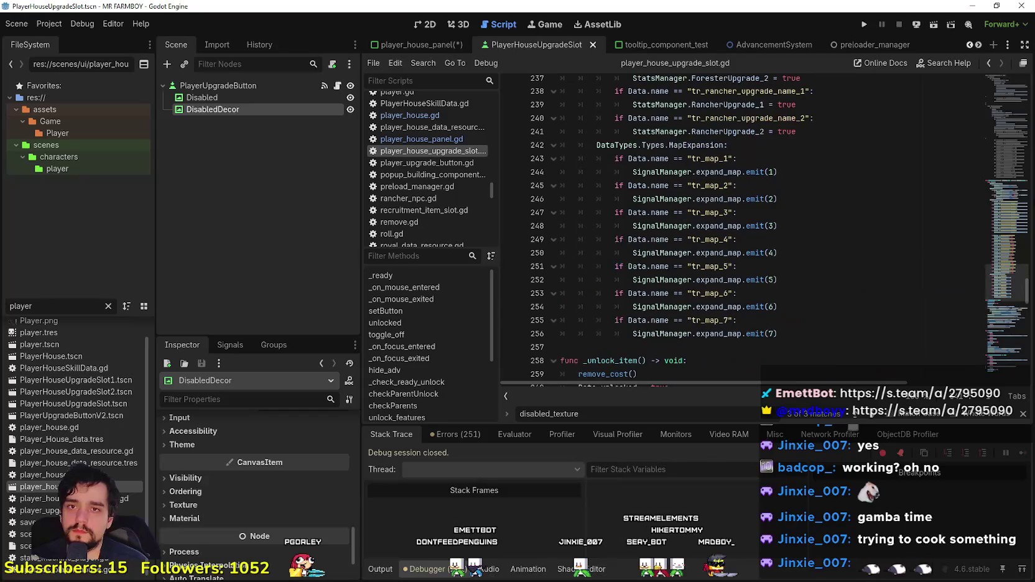
{"action": "scroll", "coordinate": [1005, 196], "scroll_direction": "up", "scroll_amount": 15}
{"action": "scroll", "coordinate": [997, 132], "scroll_direction": "up", "scroll_amount": 20}
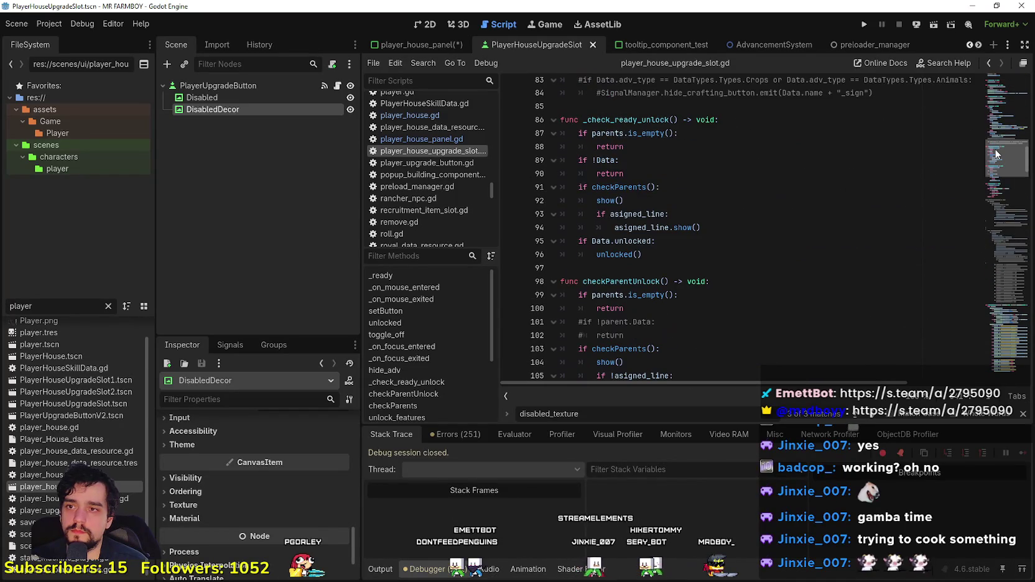
{"action": "scroll", "coordinate": [996, 138], "scroll_direction": "up", "scroll_amount": 8}
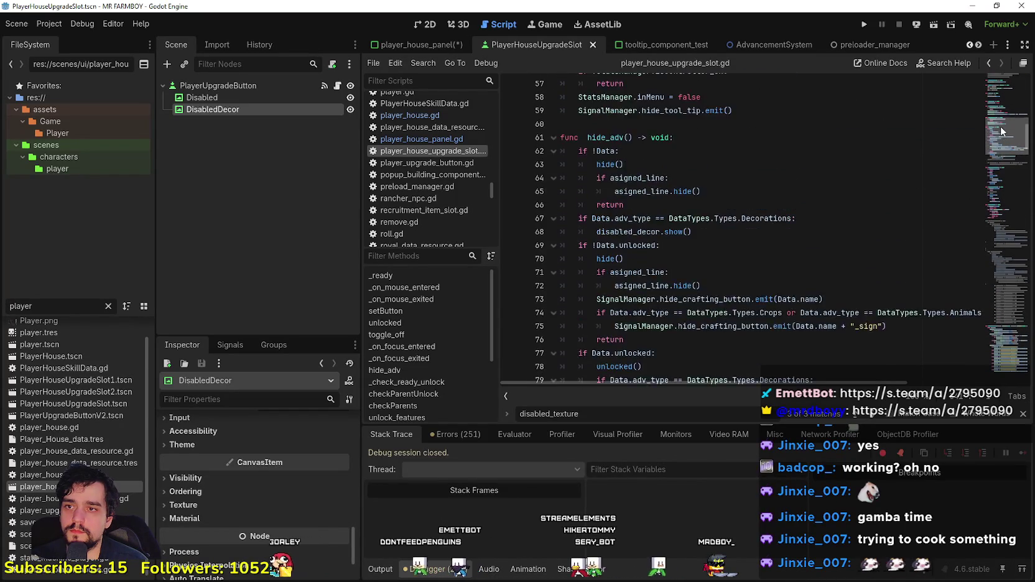
{"action": "scroll", "coordinate": [224, 483], "scroll_direction": "up", "scroll_amount": 1}
{"action": "scroll", "coordinate": [224, 483], "scroll_direction": "up", "scroll_amount": 2}
Step: Change DisabledDecor's Mouse filter from Stop back to Pass (Propagate Up)
{"action": "left_click", "coordinate": [295, 435]}
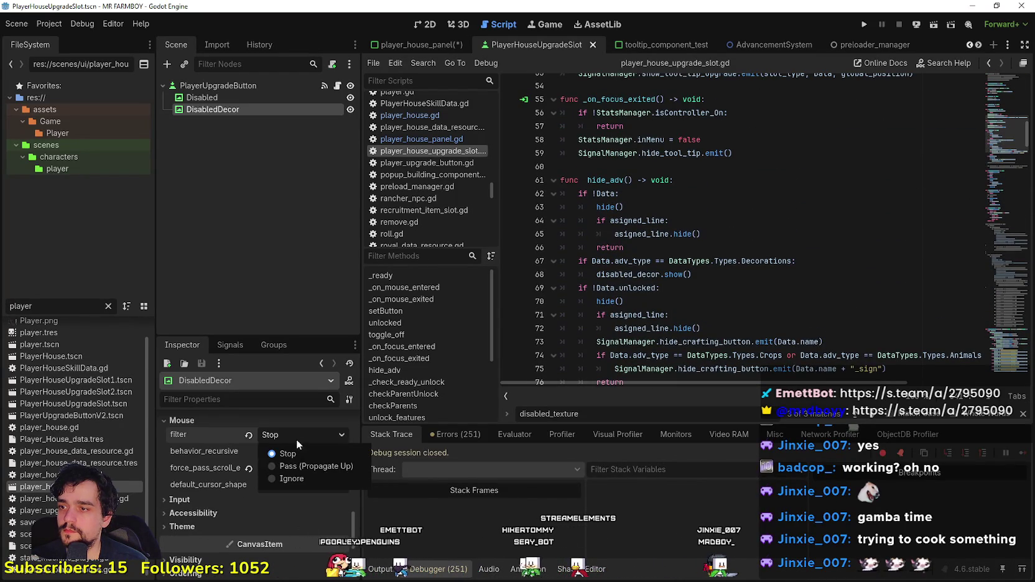
{"action": "left_click", "coordinate": [305, 471]}
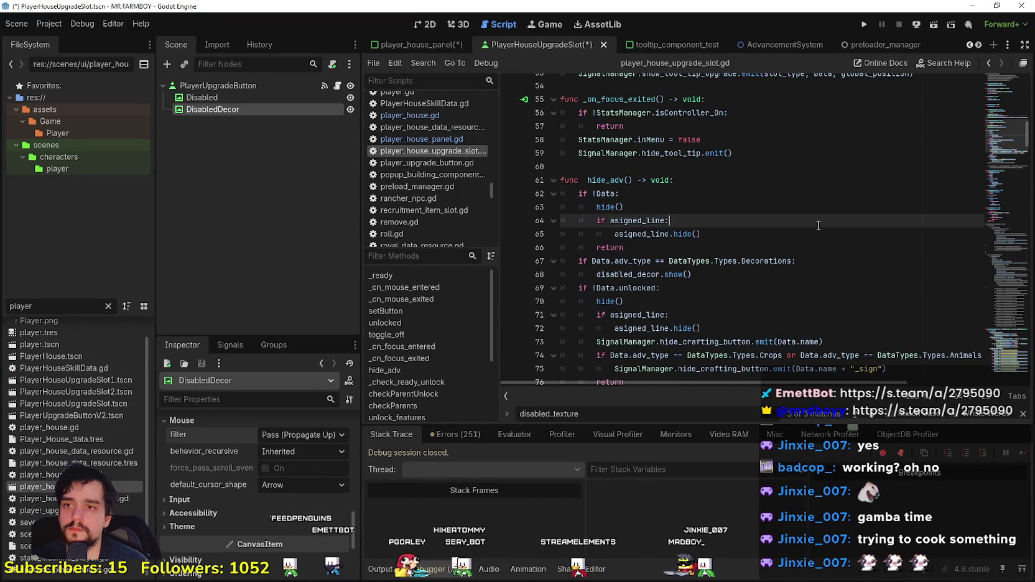
{"action": "scroll", "coordinate": [795, 238], "scroll_direction": "up", "scroll_amount": 4}
{"action": "scroll", "coordinate": [795, 238], "scroll_direction": "up", "scroll_amount": 7}
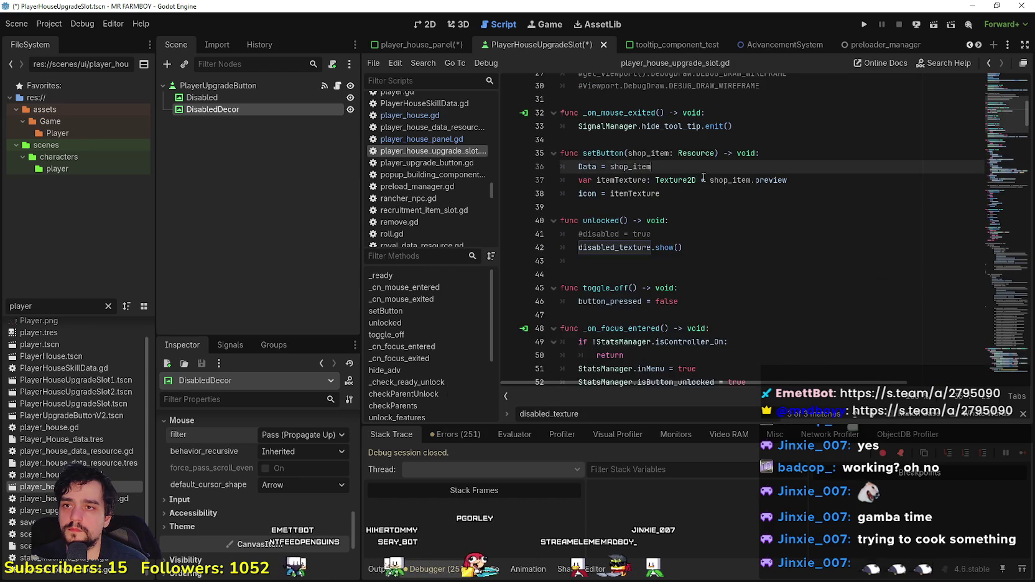
Step: Open a new empty line at the start of _on_mouse_entered in the slot script
{"action": "left_click", "coordinate": [743, 220]}
{"action": "scroll", "coordinate": [803, 289], "scroll_direction": "up", "scroll_amount": 2}
{"action": "left_click", "coordinate": [774, 157]}
{"action": "scroll", "coordinate": [775, 187], "scroll_direction": "up", "scroll_amount": 2}
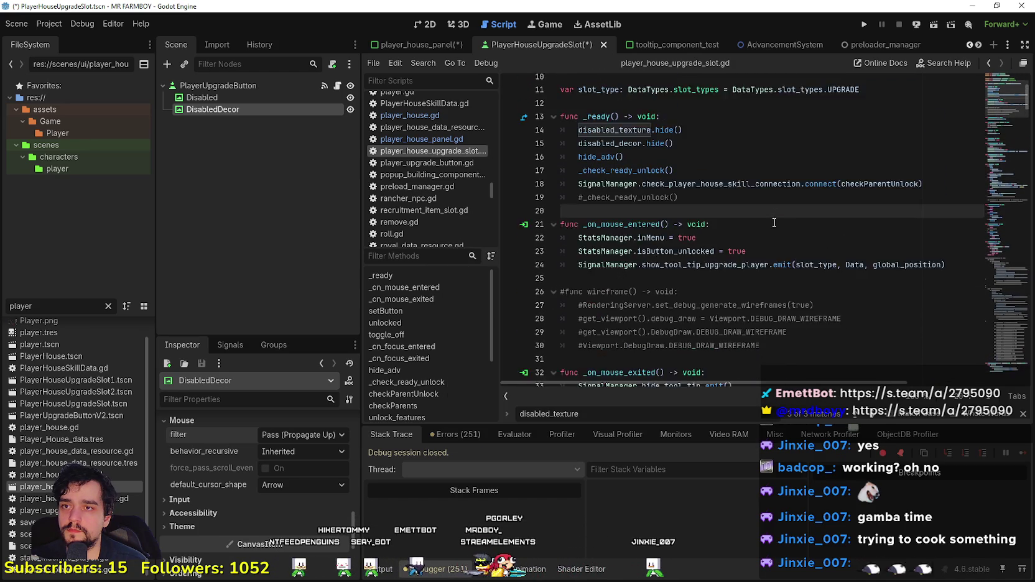
{"action": "scroll", "coordinate": [768, 243], "scroll_direction": "down", "scroll_amount": 4}
{"action": "left_click", "coordinate": [761, 197]}
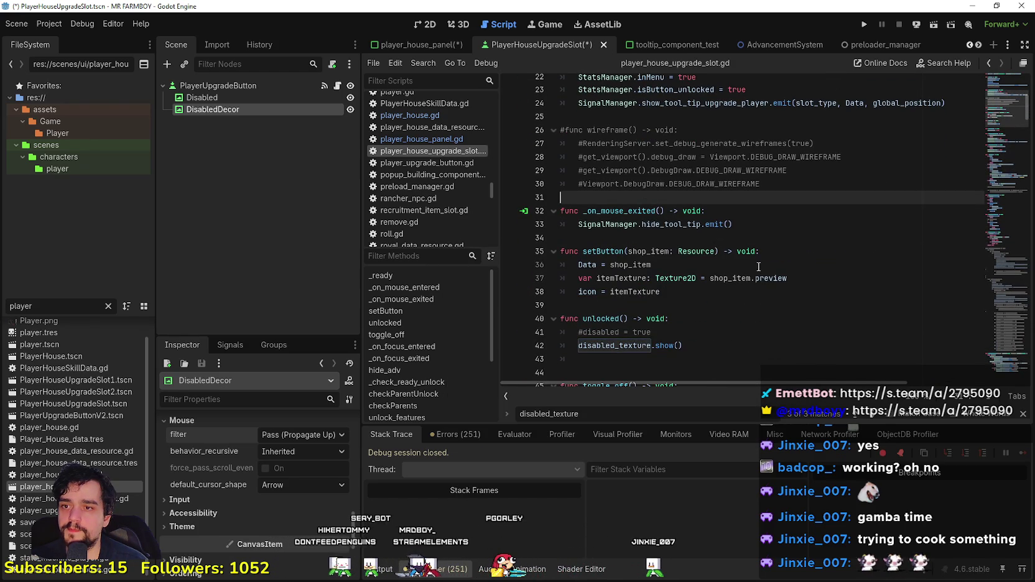
{"action": "scroll", "coordinate": [745, 279], "scroll_direction": "up", "scroll_amount": 2}
{"action": "left_click", "coordinate": [737, 103]}
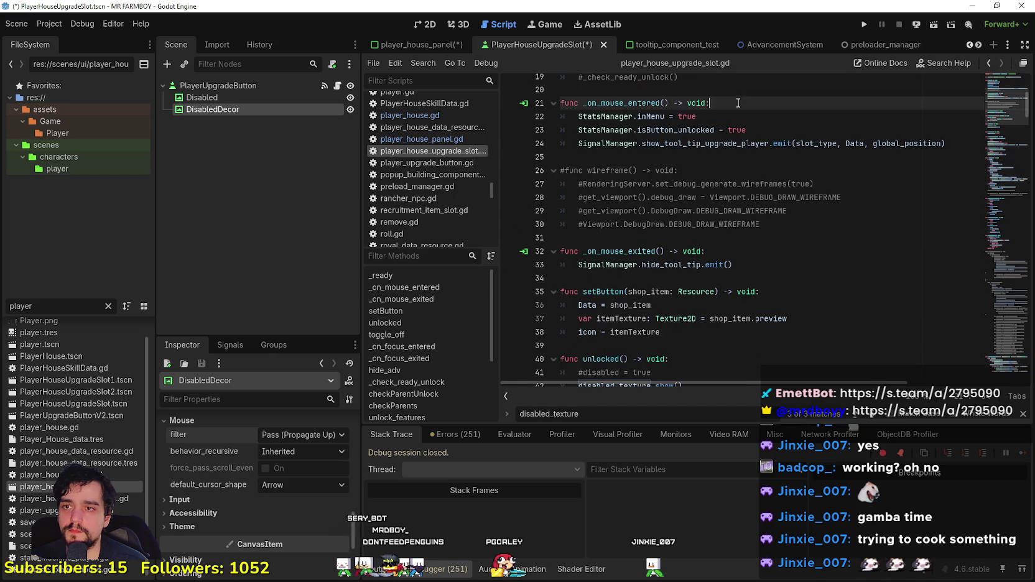
{"action": "left_click", "coordinate": [772, 127]}
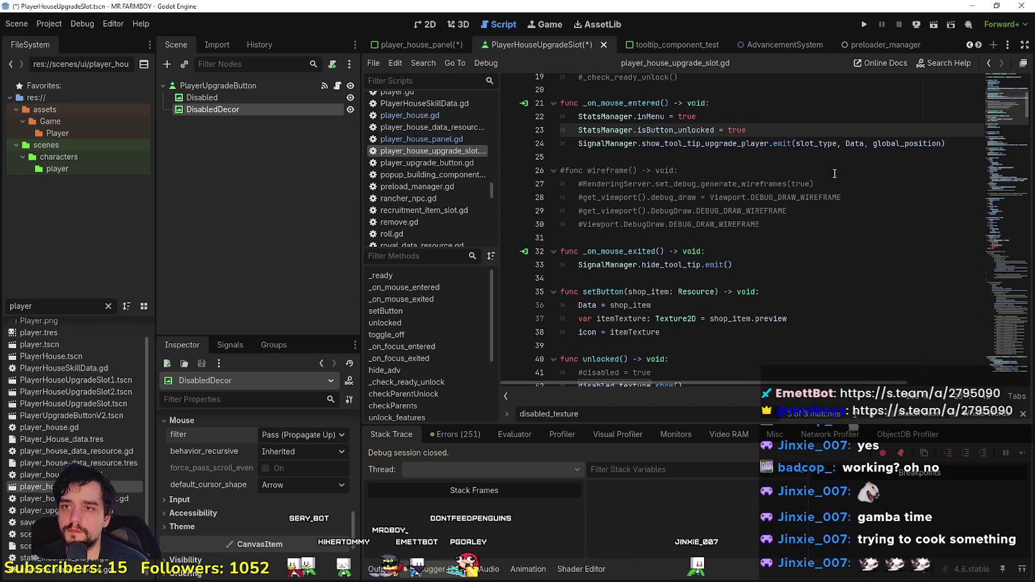
{"action": "left_click", "coordinate": [751, 103]}
{"action": "key", "text": "Return"}
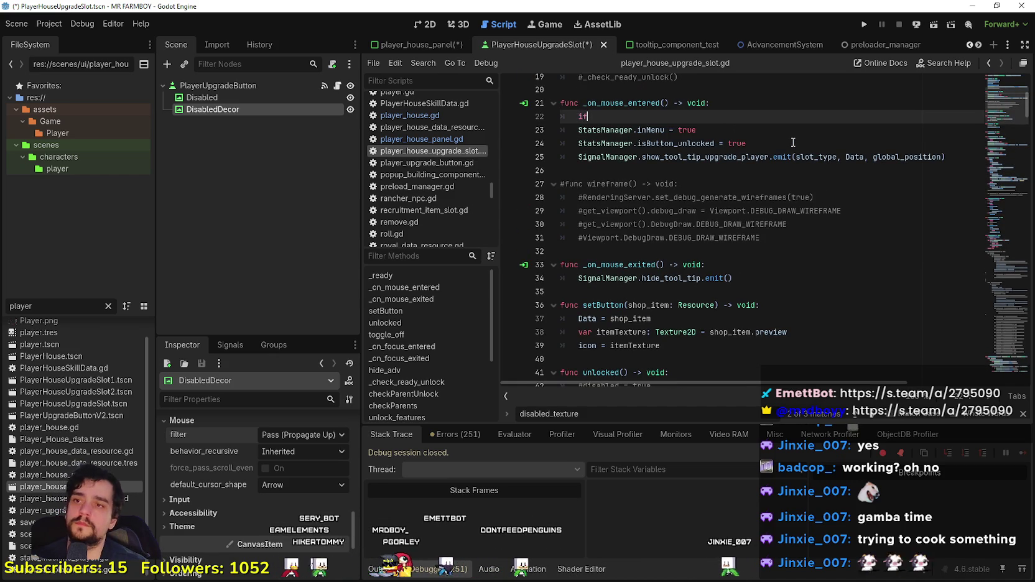
Step: Review hide_adv, _unlock_item and _unlock_decoration, then switch to the YouTube Music window
{"action": "scroll", "coordinate": [827, 133], "scroll_direction": "down", "scroll_amount": 8}
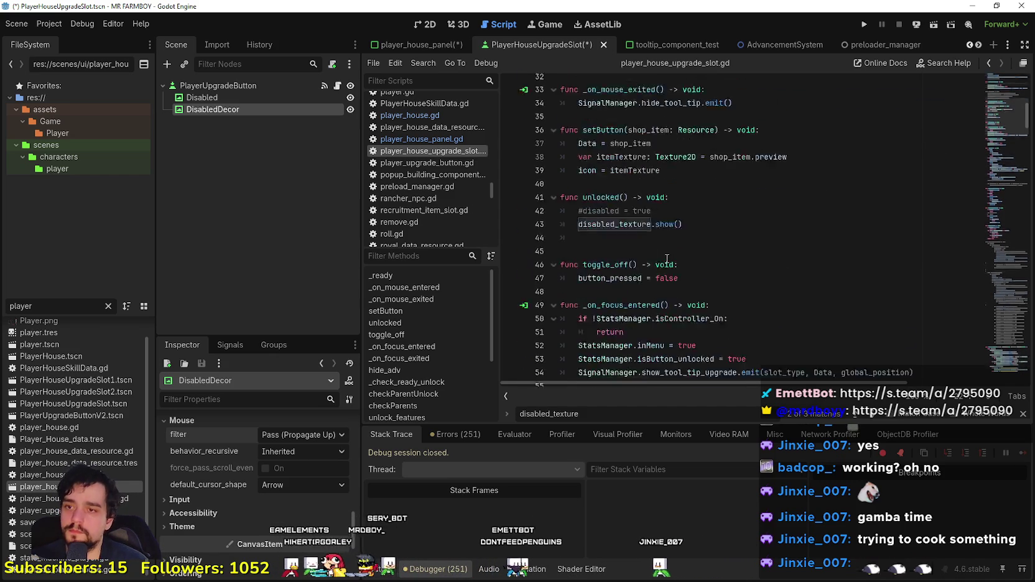
{"action": "scroll", "coordinate": [752, 233], "scroll_direction": "down", "scroll_amount": 7}
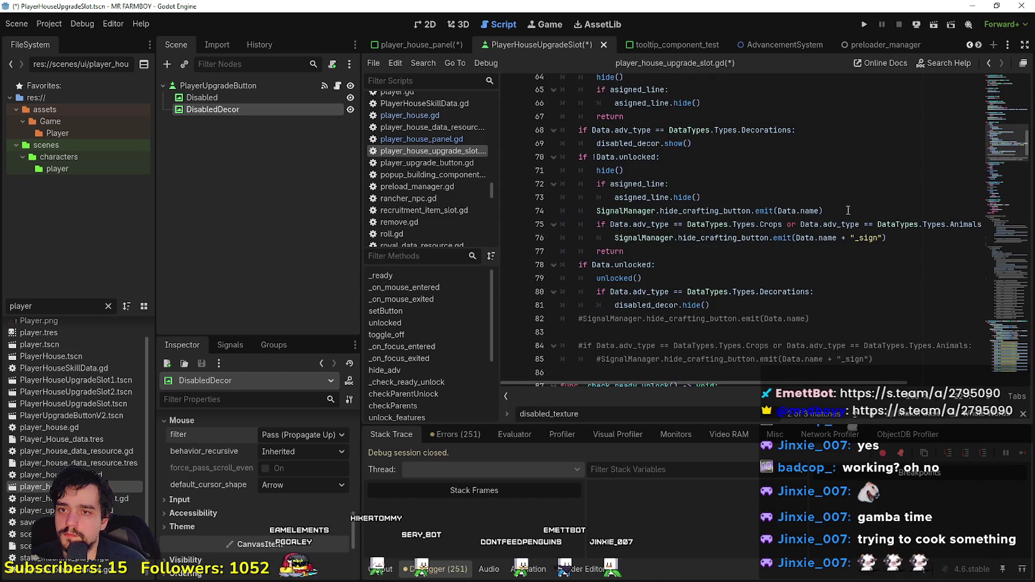
{"action": "scroll", "coordinate": [1003, 109], "scroll_direction": "up", "scroll_amount": 15}
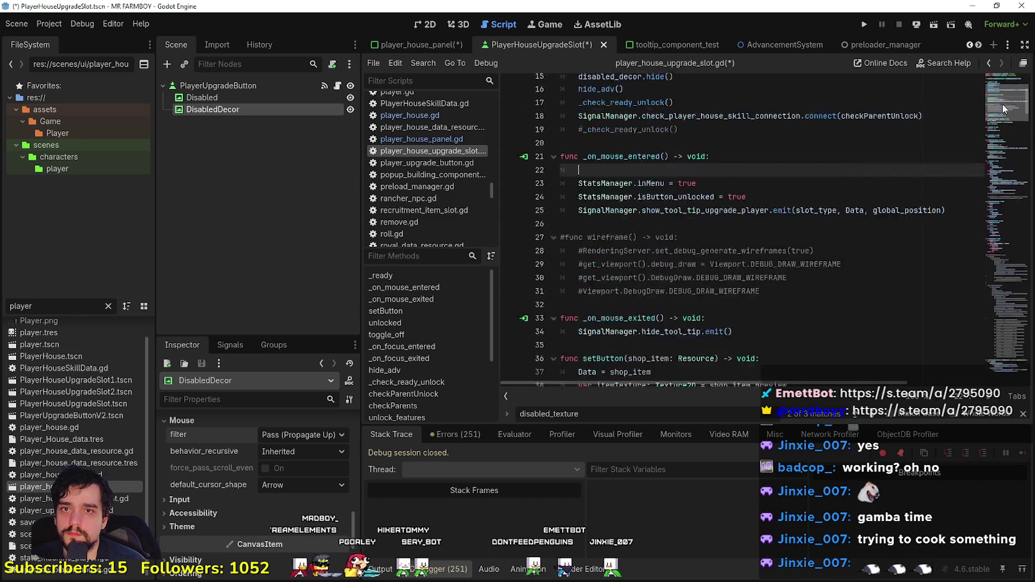
{"action": "scroll", "coordinate": [1003, 107], "scroll_direction": "up", "scroll_amount": 4}
{"action": "scroll", "coordinate": [697, 252], "scroll_direction": "down", "scroll_amount": 12}
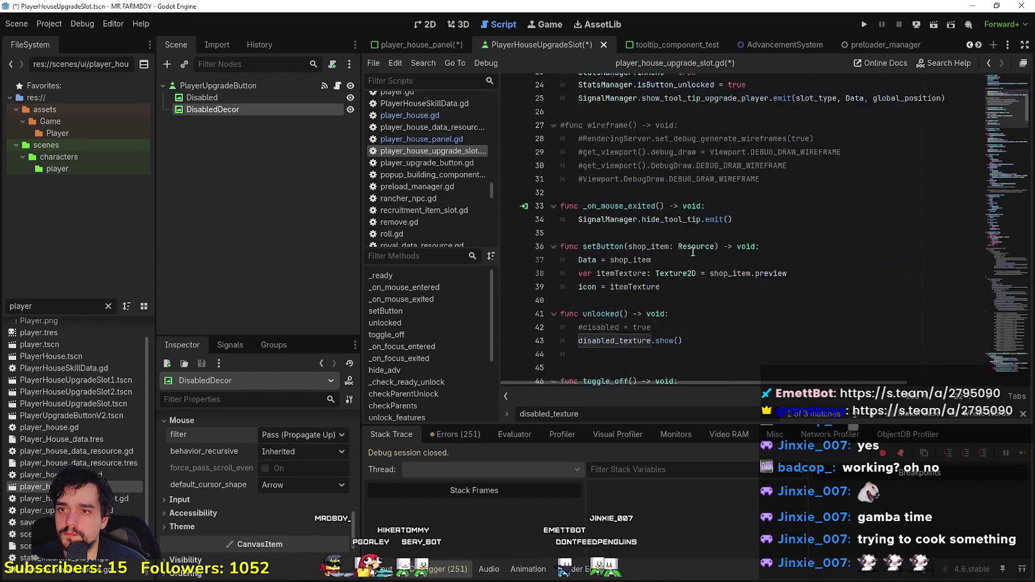
{"action": "scroll", "coordinate": [878, 267], "scroll_direction": "down", "scroll_amount": 7}
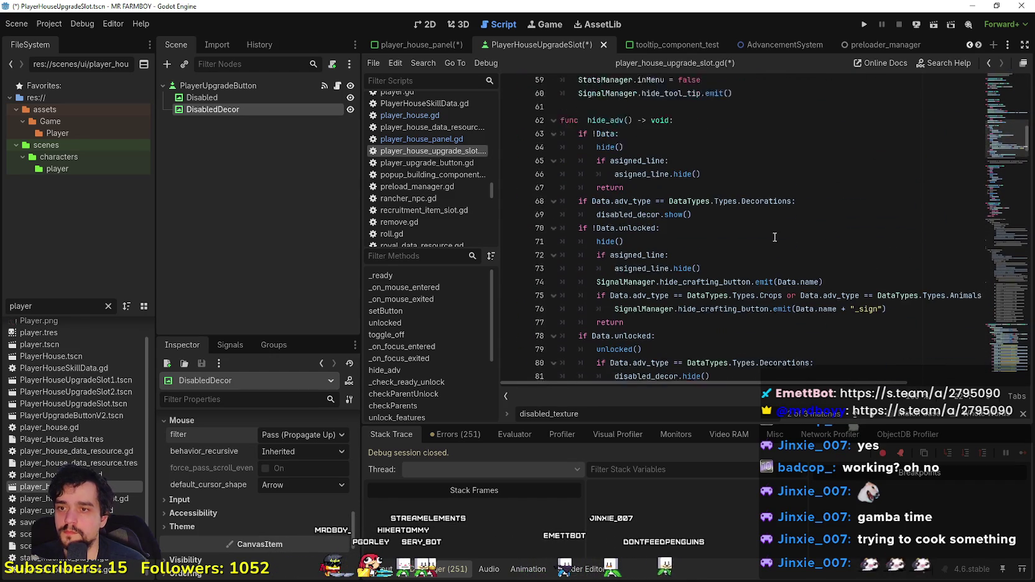
{"action": "scroll", "coordinate": [834, 256], "scroll_direction": "down", "scroll_amount": 12}
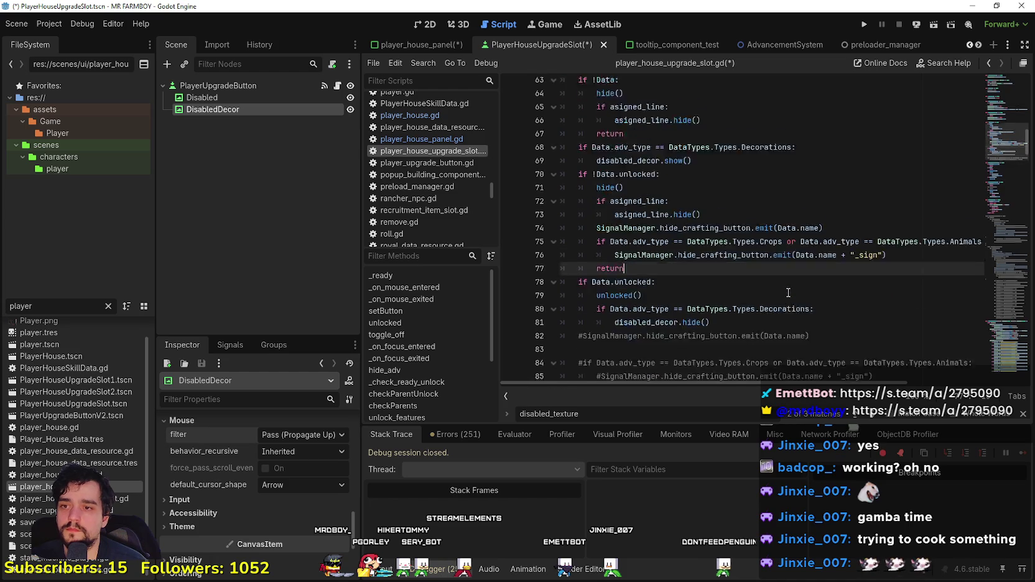
{"action": "scroll", "coordinate": [1000, 174], "scroll_direction": "down", "scroll_amount": 9}
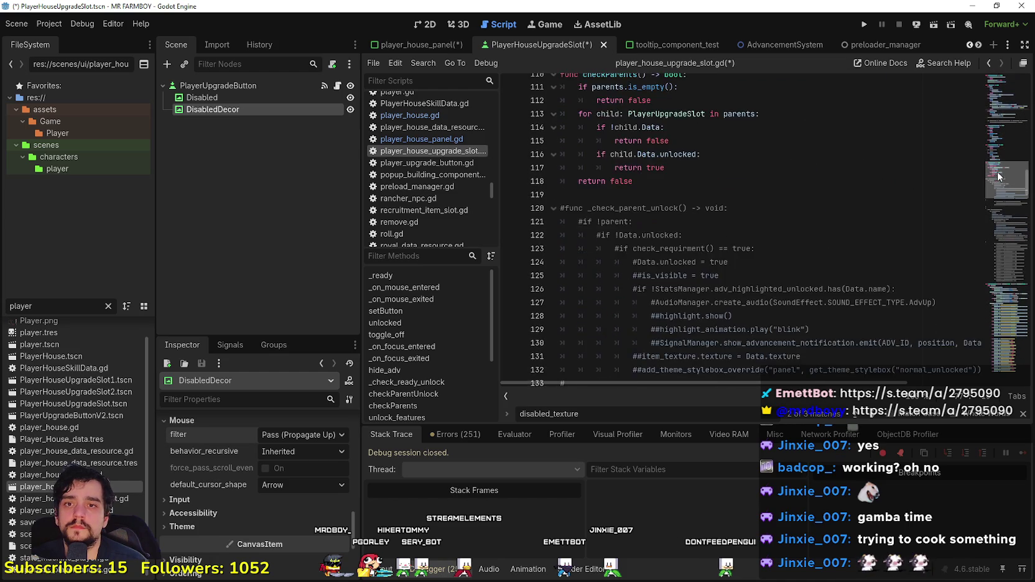
{"action": "mouse_move", "coordinate": [1000, 184]}
{"action": "left_mouse_down"}
{"action": "mouse_move", "coordinate": [990, 221]}
{"action": "mouse_move", "coordinate": [1000, 298]}
{"action": "left_mouse_up"}
{"action": "scroll", "coordinate": [736, 235], "scroll_direction": "down", "scroll_amount": 1}
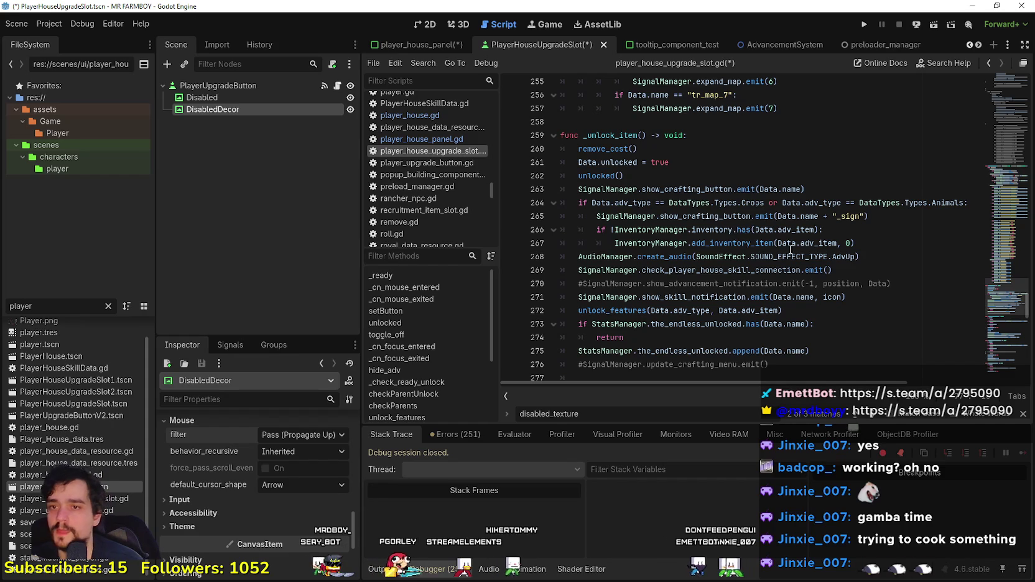
{"action": "scroll", "coordinate": [794, 249], "scroll_direction": "down", "scroll_amount": 7}
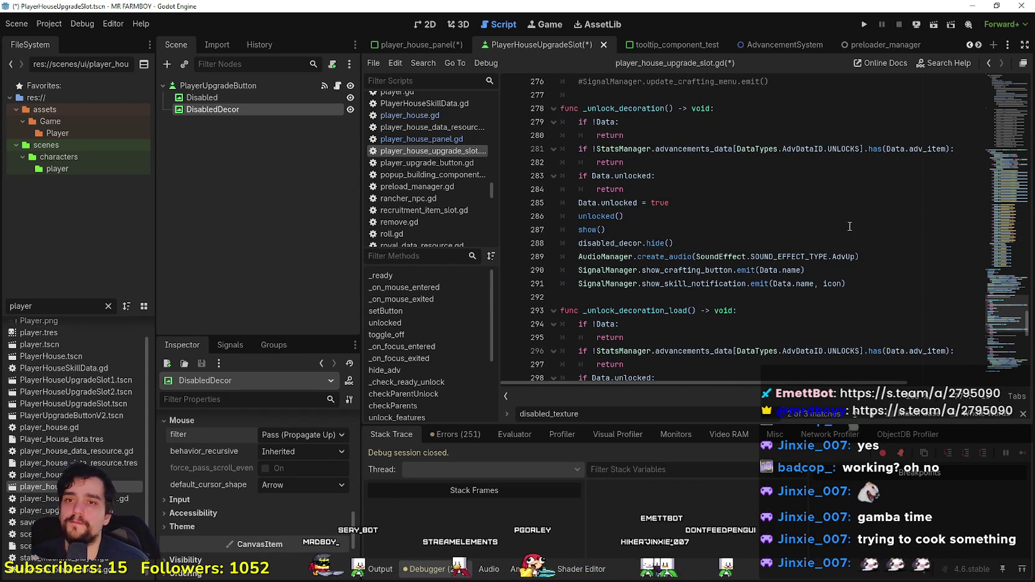
{"action": "scroll", "coordinate": [750, 266], "scroll_direction": "down", "scroll_amount": 5}
{"action": "left_click_drag", "start_coordinate": [1000, 338], "coordinate": [999, 75]}
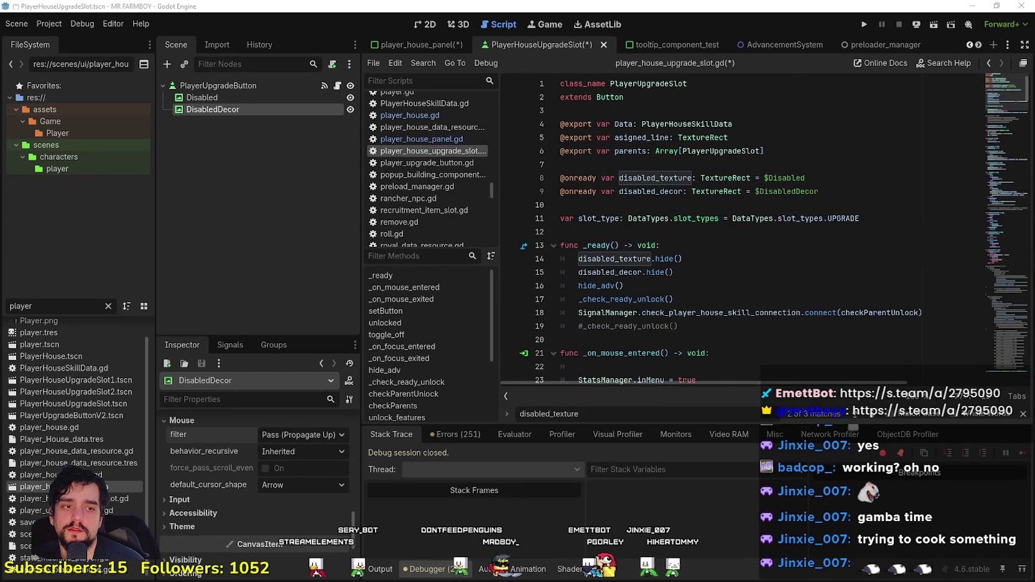
{"action": "key", "text": "alt+Tab"}
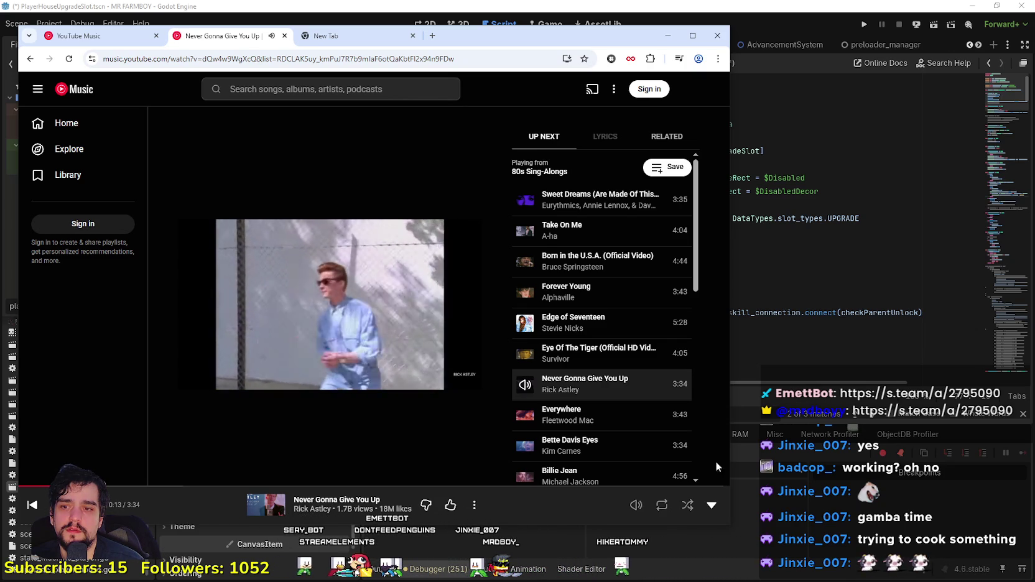
Step: Widen the YouTube Music window, close the empty New Tab, and minimize the browser
{"action": "mouse_move", "coordinate": [730, 525]}
{"action": "left_mouse_down"}
{"action": "mouse_move", "coordinate": [785, 507]}
{"action": "mouse_move", "coordinate": [910, 499]}
{"action": "left_mouse_up"}
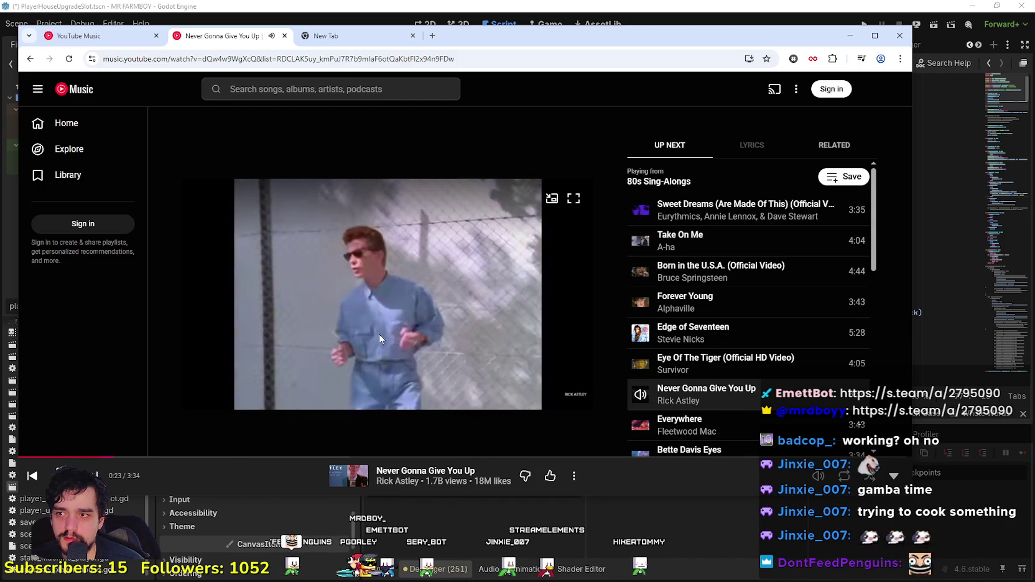
{"action": "scroll", "coordinate": [740, 323], "scroll_direction": "down", "scroll_amount": 2}
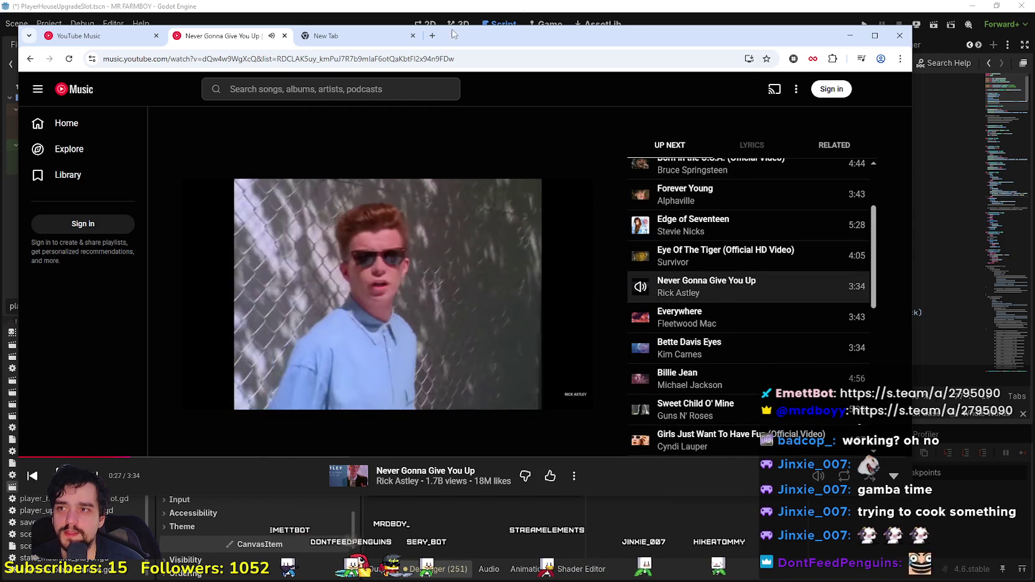
{"action": "left_click", "coordinate": [412, 35]}
{"action": "left_click", "coordinate": [850, 36]}
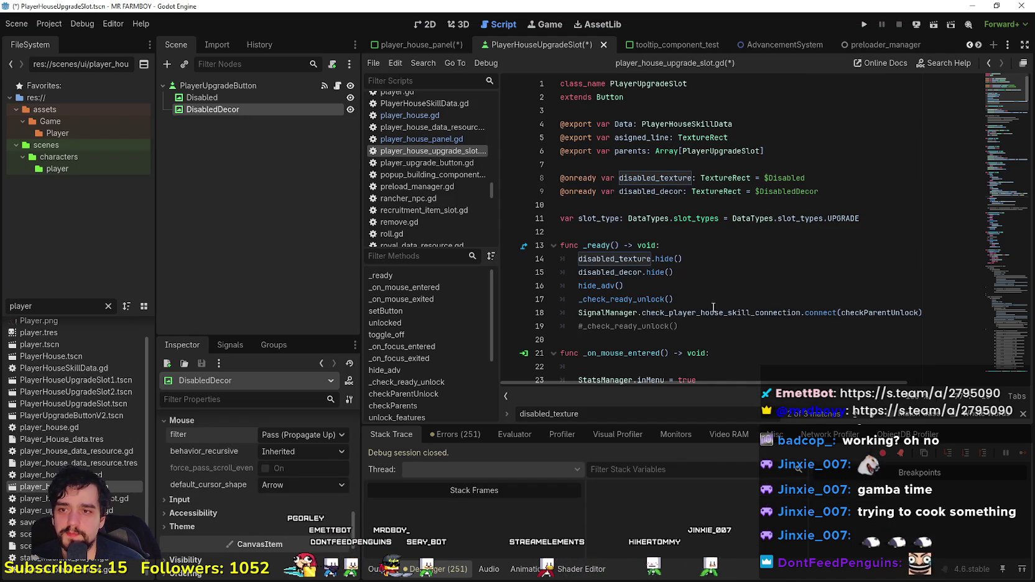
{"action": "scroll", "coordinate": [691, 264], "scroll_direction": "down", "scroll_amount": 2}
{"action": "left_click", "coordinate": [698, 245]}
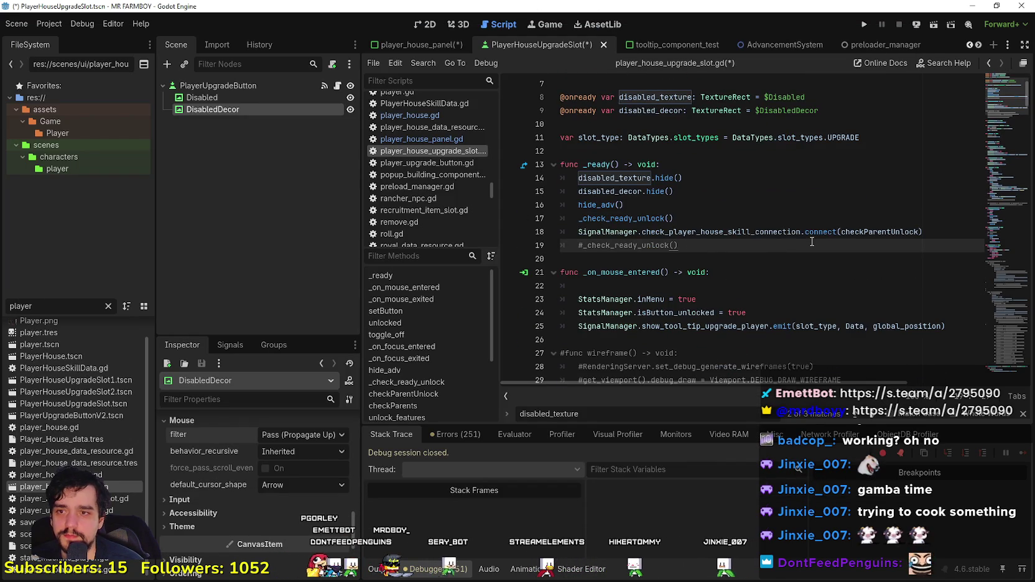
{"action": "scroll", "coordinate": [812, 248], "scroll_direction": "down", "scroll_amount": 2}
{"action": "mouse_move", "coordinate": [989, 90]}
{"action": "left_mouse_down"}
{"action": "mouse_move", "coordinate": [988, 78]}
{"action": "mouse_move", "coordinate": [1000, 154]}
{"action": "mouse_move", "coordinate": [996, 139]}
{"action": "left_mouse_up"}
{"action": "left_click_drag", "start_coordinate": [736, 243], "coordinate": [574, 225]}
{"action": "key", "text": "ctrl+c"}
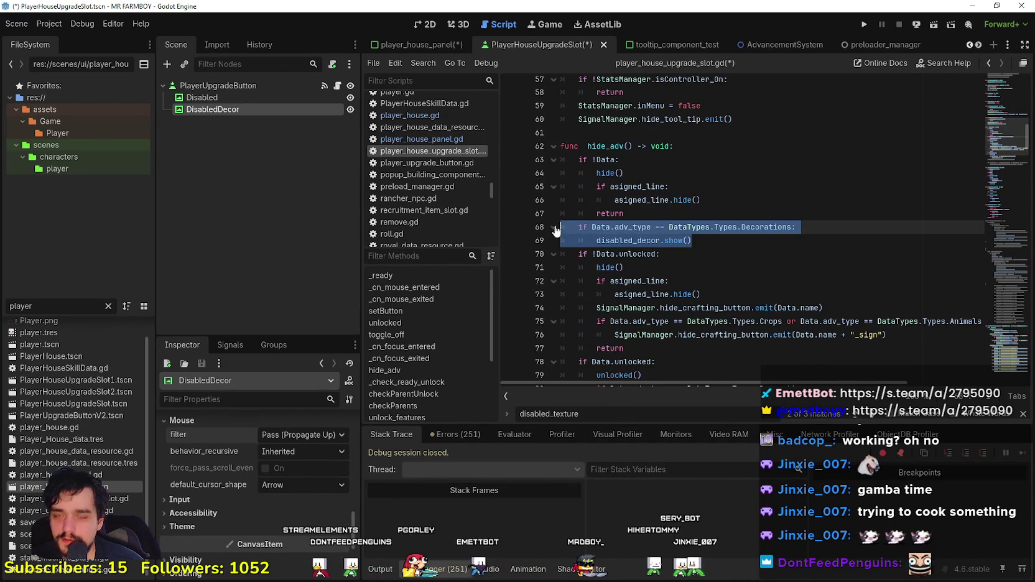
{"action": "left_click", "coordinate": [1001, 128]}
{"action": "key", "text": "alt+Tab"}
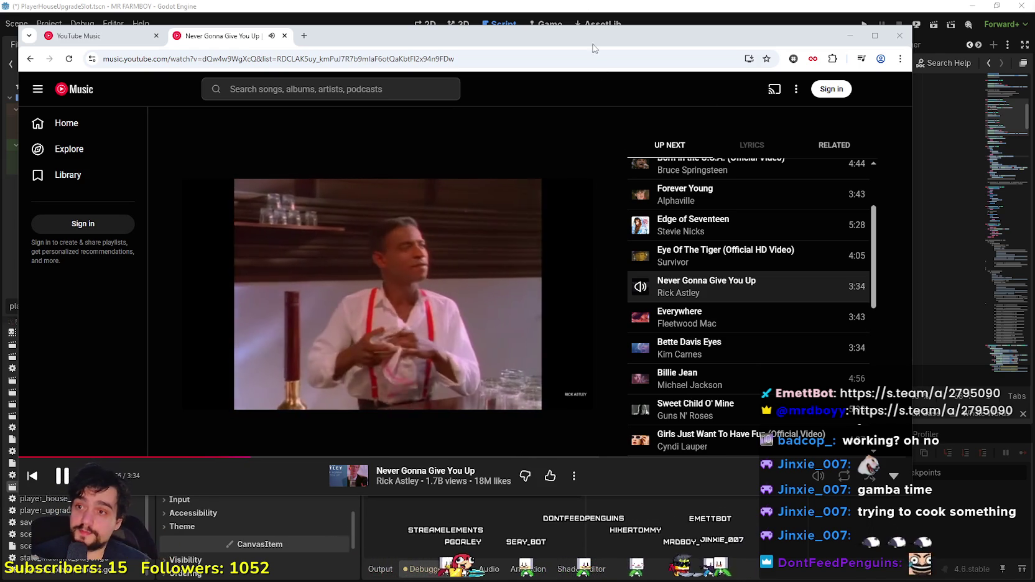
{"action": "left_click", "coordinate": [585, 6]}
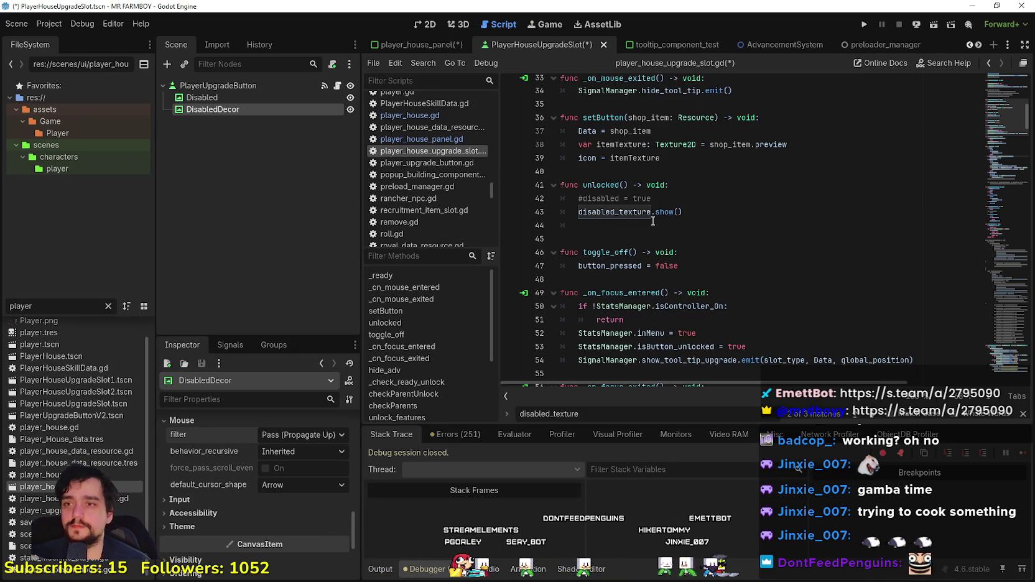
{"action": "scroll", "coordinate": [1028, 245], "scroll_direction": "up", "scroll_amount": 5}
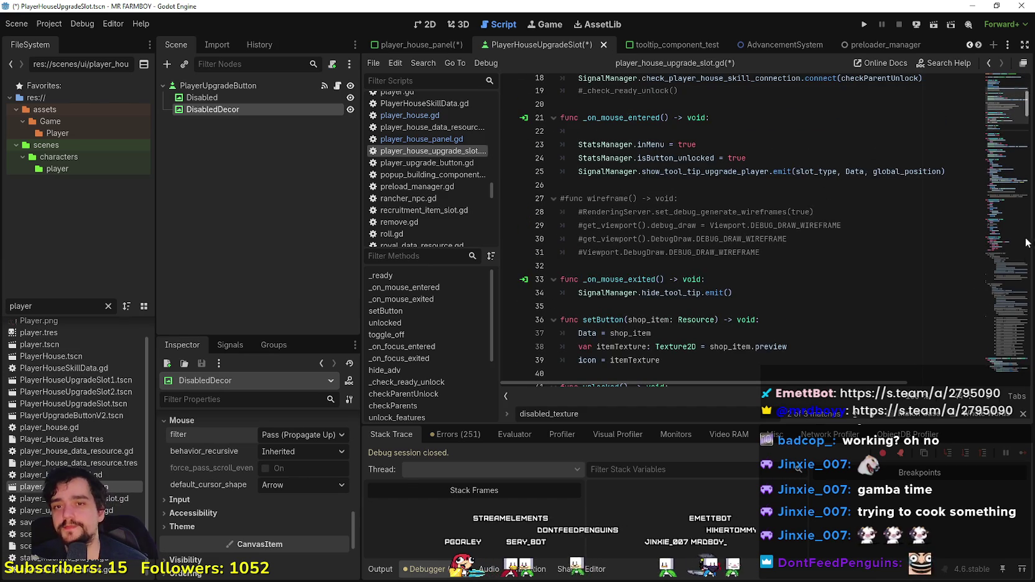
{"action": "left_click", "coordinate": [999, 89]}
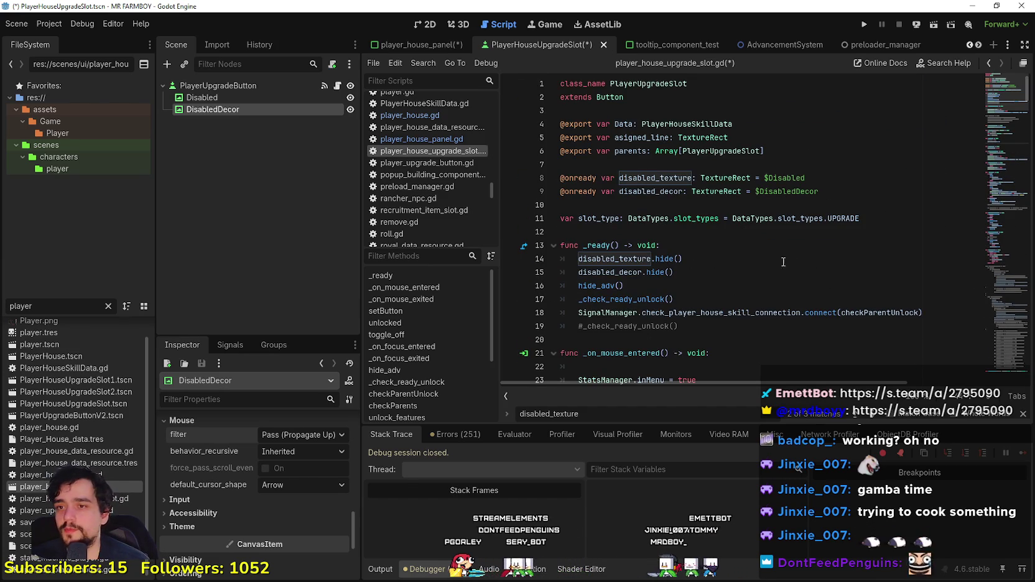
{"action": "left_click", "coordinate": [716, 260]}
{"action": "scroll", "coordinate": [717, 259], "scroll_direction": "down", "scroll_amount": 3}
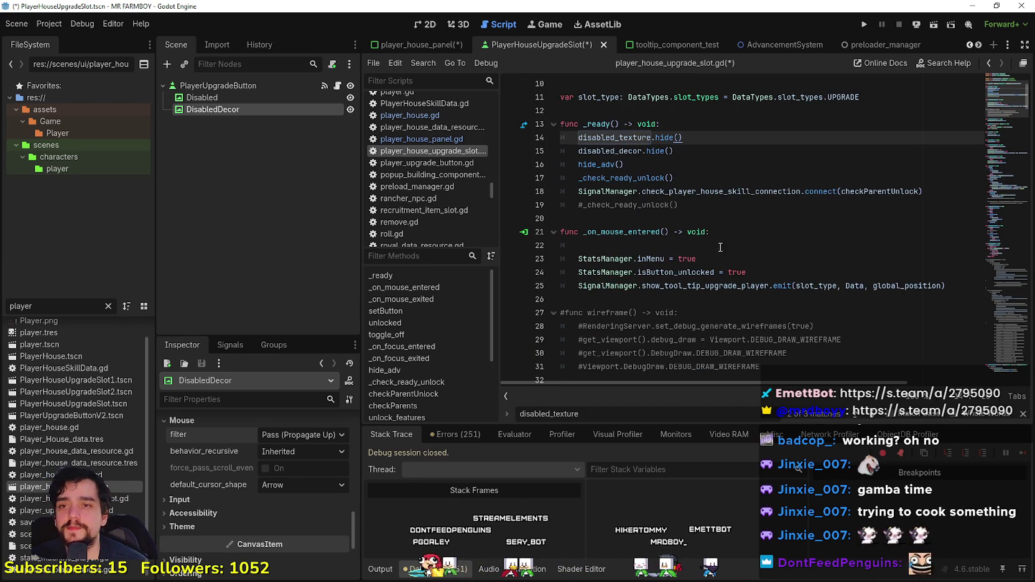
{"action": "left_click", "coordinate": [724, 214]}
Step: Paste the Decorations check into _on_mouse_entered, deleting the pasted disabled_decor.show() line
{"action": "left_click", "coordinate": [635, 259]}
{"action": "left_click", "coordinate": [578, 231]}
{"action": "left_click", "coordinate": [547, 247]}
{"action": "key", "text": "ctrl+v"}
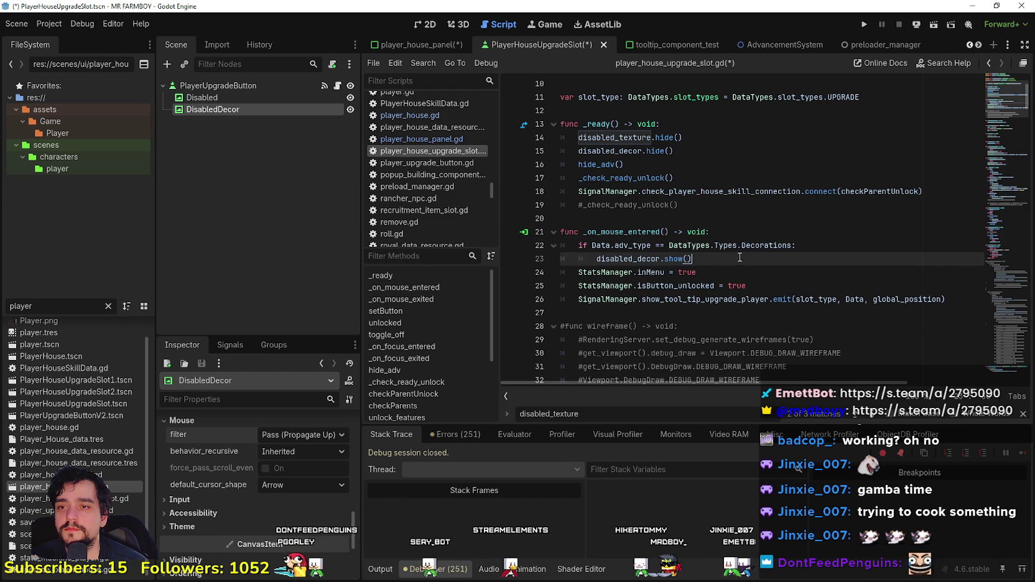
{"action": "left_click", "coordinate": [609, 244]}
{"action": "left_click", "coordinate": [713, 257]}
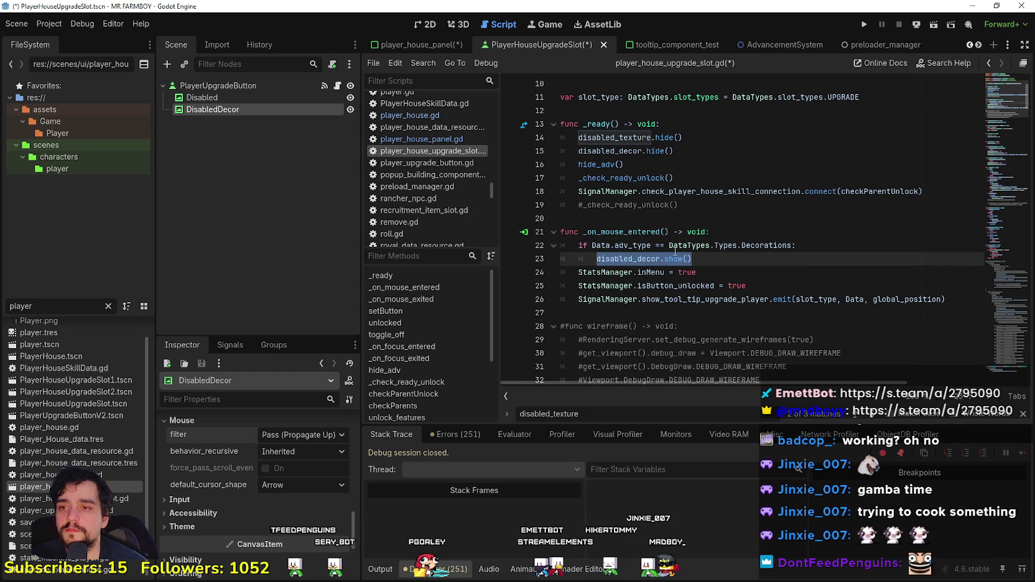
{"action": "key", "text": "BackSpace"}
{"action": "key", "text": "BackSpace"}
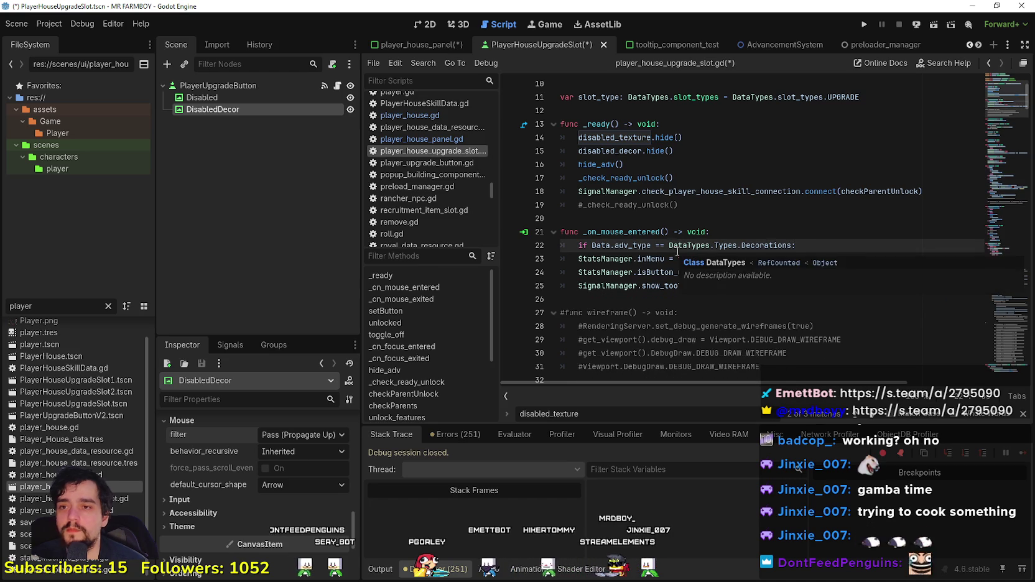
Step: Extend the condition with 'and !Data.unlocked', add a return under it, and save
{"action": "left_click", "coordinate": [593, 245]}
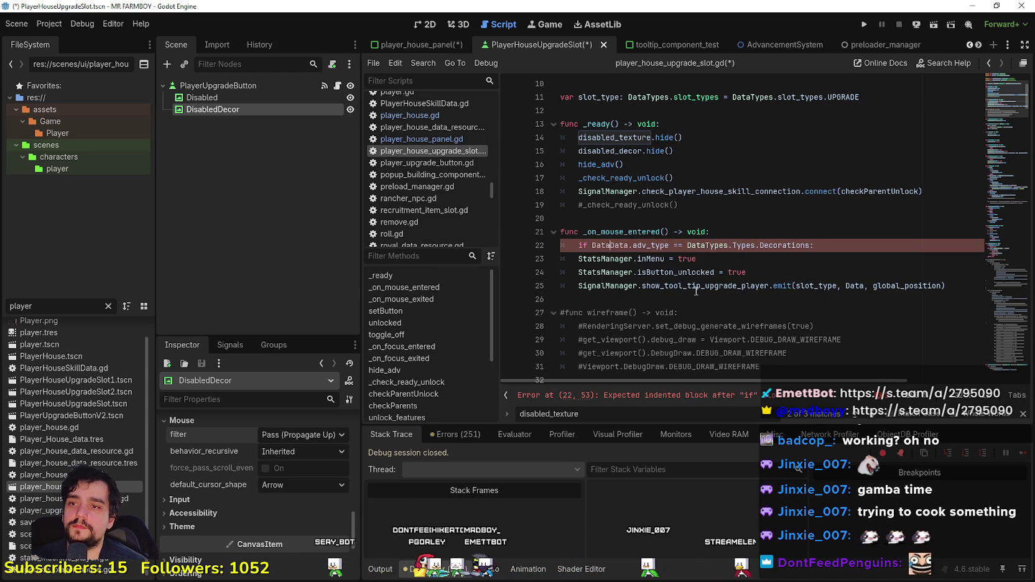
{"action": "type", "text": ".a"}
{"action": "type", "text": "d"}
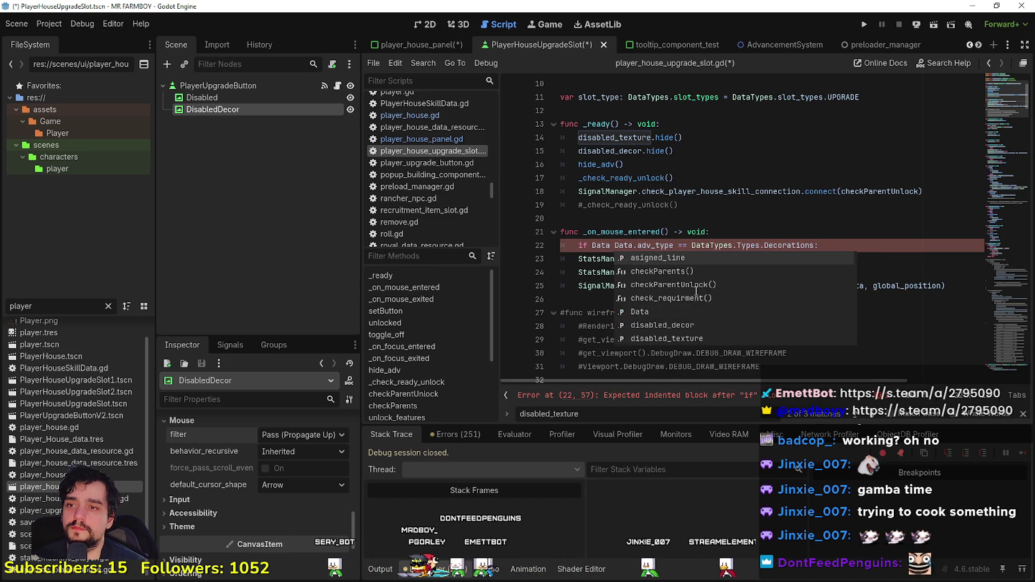
{"action": "left_click", "coordinate": [833, 245]}
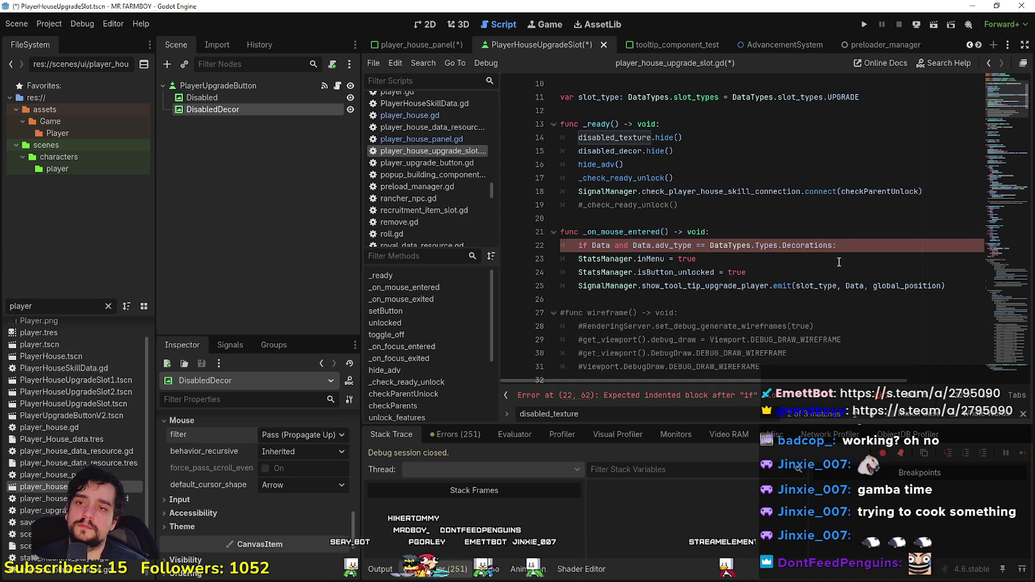
{"action": "type", "text": "and D"}
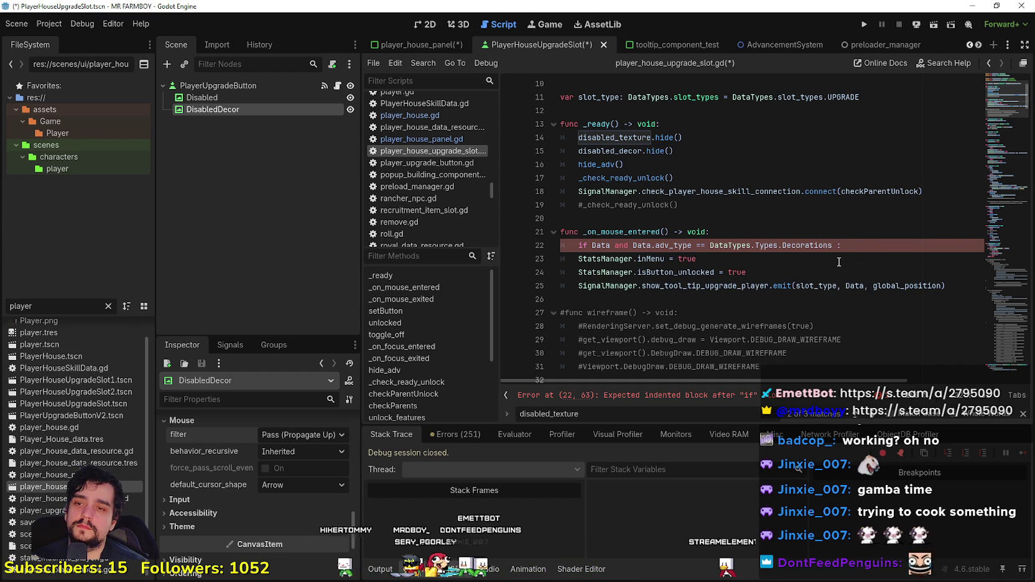
{"action": "type", "text": "ata.i"}
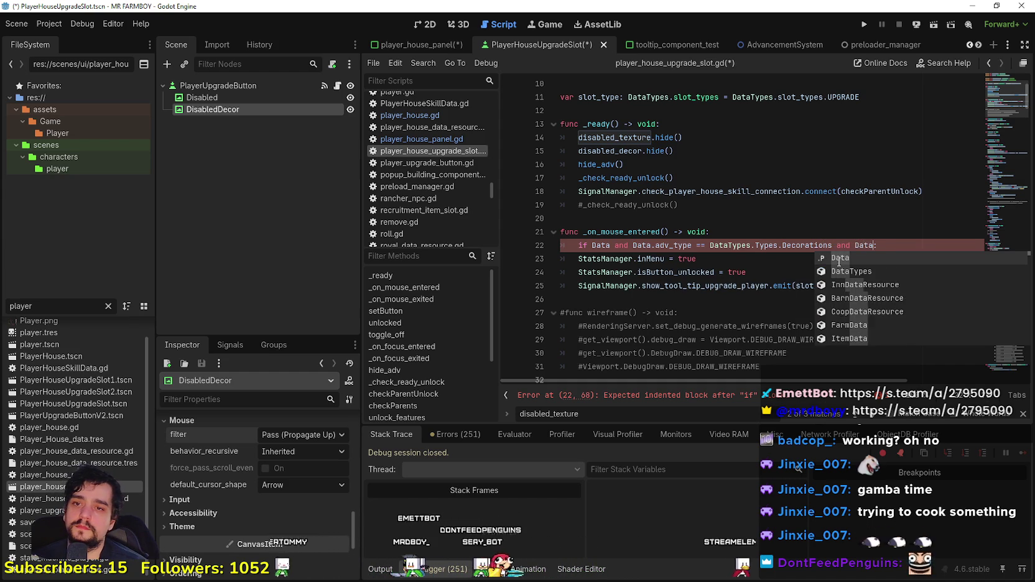
{"action": "key", "text": "BackSpace"}
{"action": "type", "text": "unlocked"}
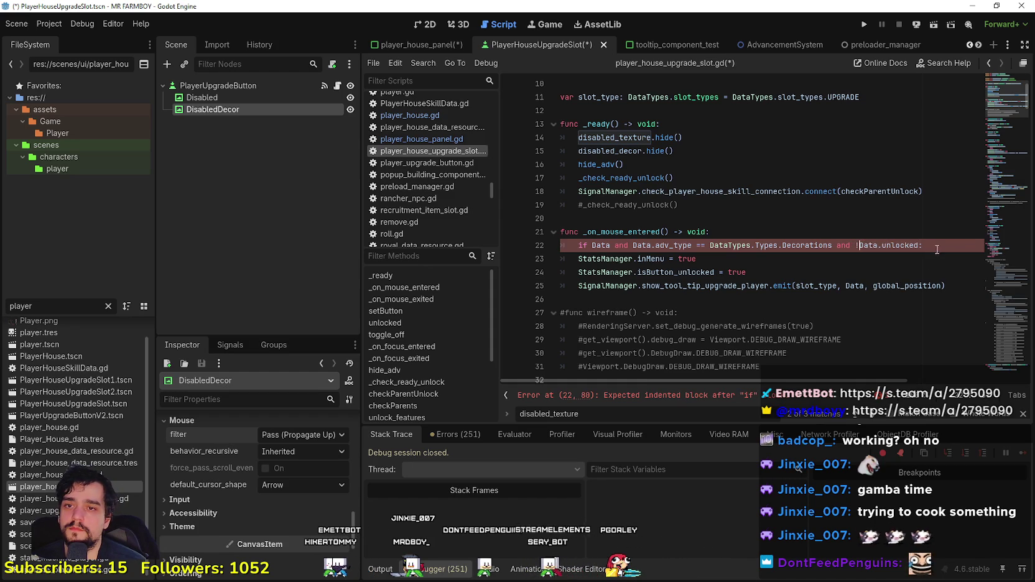
{"action": "key", "text": "Return"}
{"action": "type", "text": "return"}
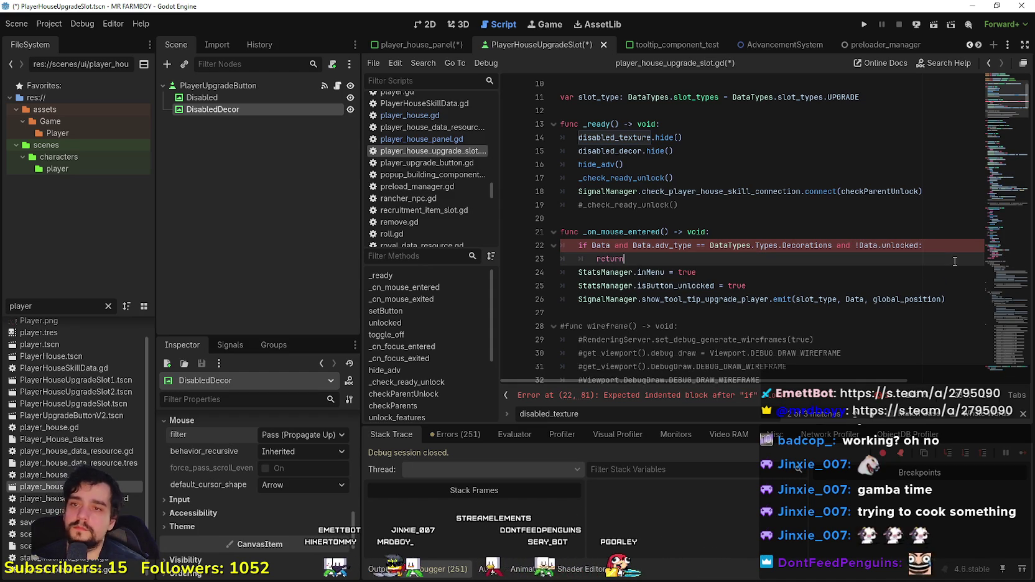
{"action": "left_click_drag", "start_coordinate": [562, 246], "coordinate": [624, 259]}
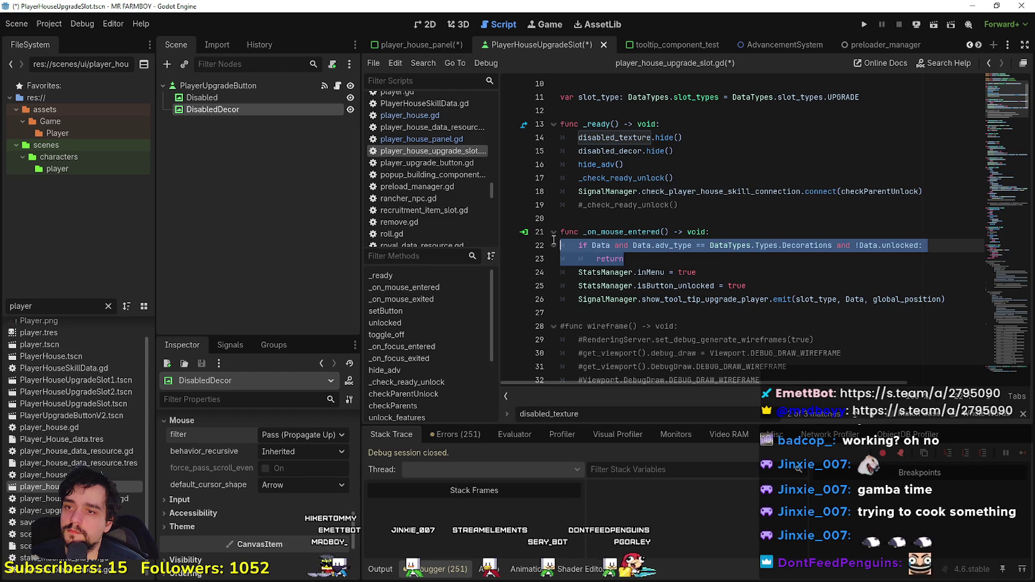
{"action": "left_click", "coordinate": [628, 258]}
{"action": "key", "text": "ctrl+s"}
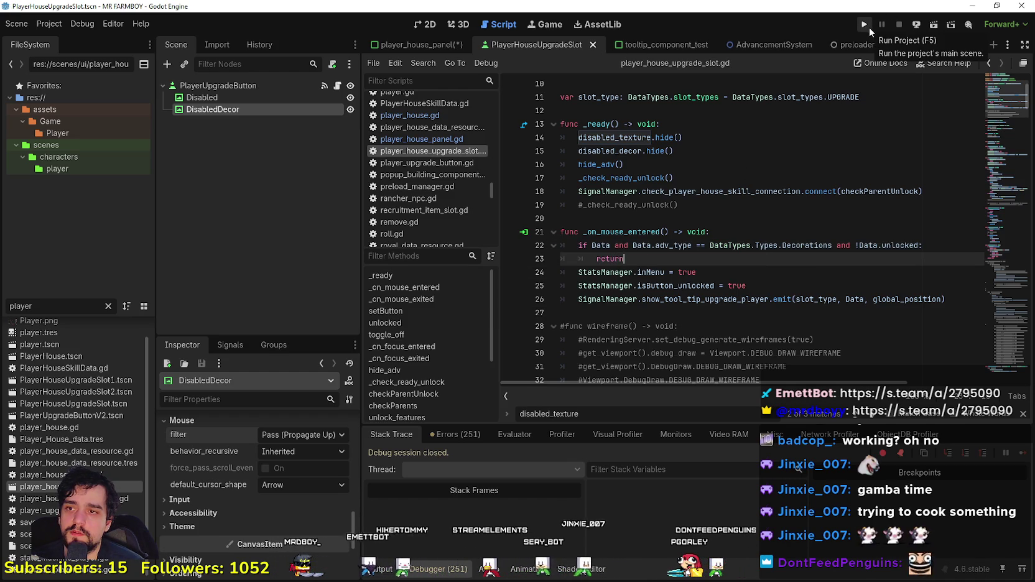
{"action": "left_click", "coordinate": [750, 151]}
{"action": "scroll", "coordinate": [752, 243], "scroll_direction": "up", "scroll_amount": 3}
{"action": "scroll", "coordinate": [752, 243], "scroll_direction": "down", "scroll_amount": 3}
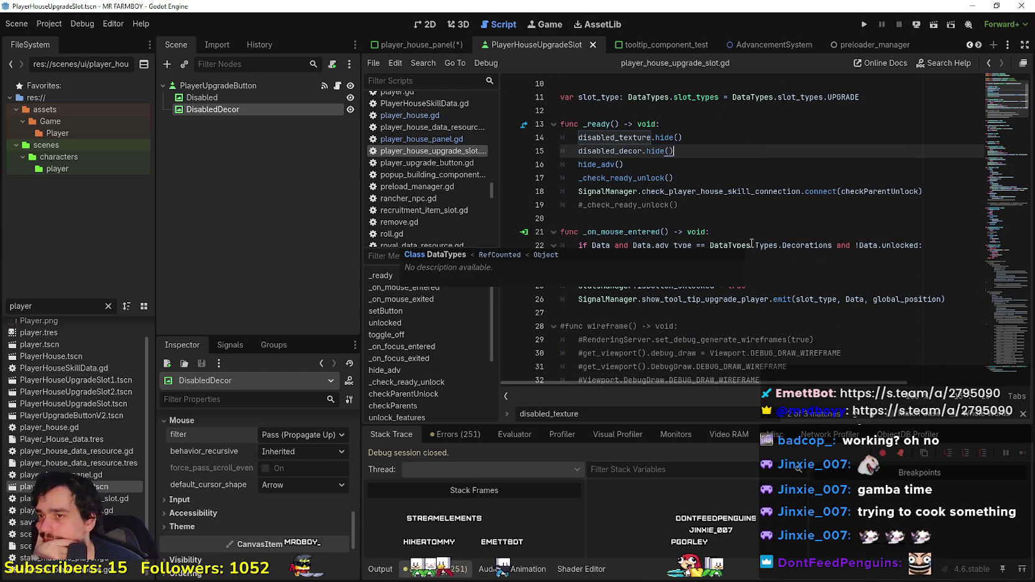
{"action": "left_click", "coordinate": [695, 200]}
{"action": "scroll", "coordinate": [693, 206], "scroll_direction": "down", "scroll_amount": 2}
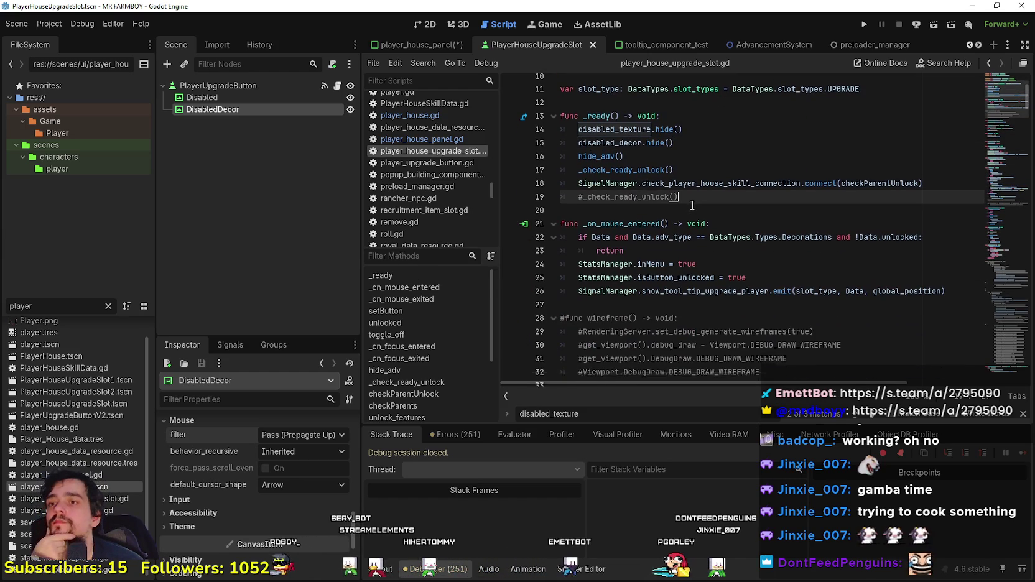
{"action": "scroll", "coordinate": [693, 205], "scroll_direction": "down", "scroll_amount": 7}
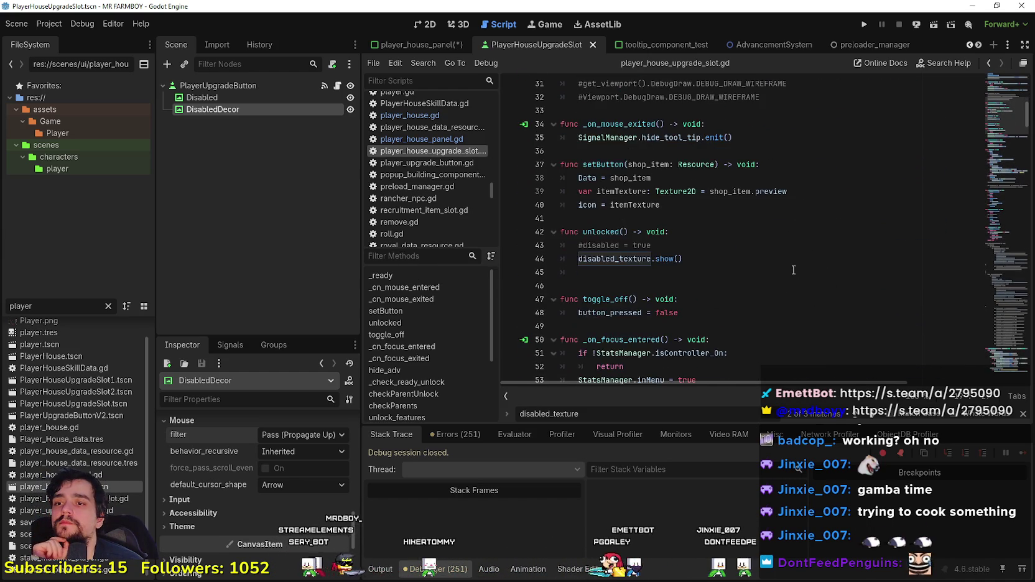
{"action": "scroll", "coordinate": [792, 267], "scroll_direction": "down", "scroll_amount": 6}
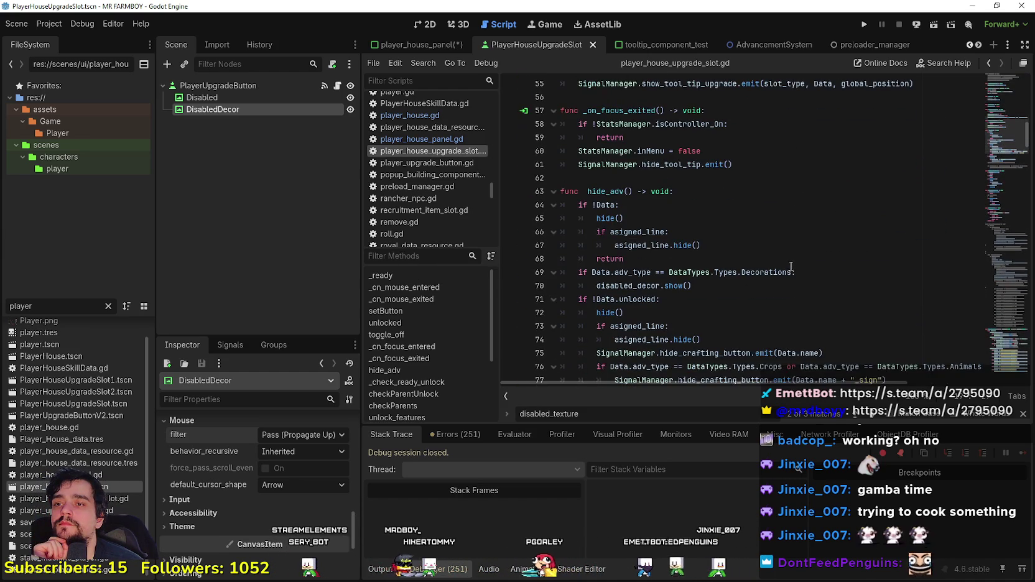
{"action": "double_click", "coordinate": [615, 191]}
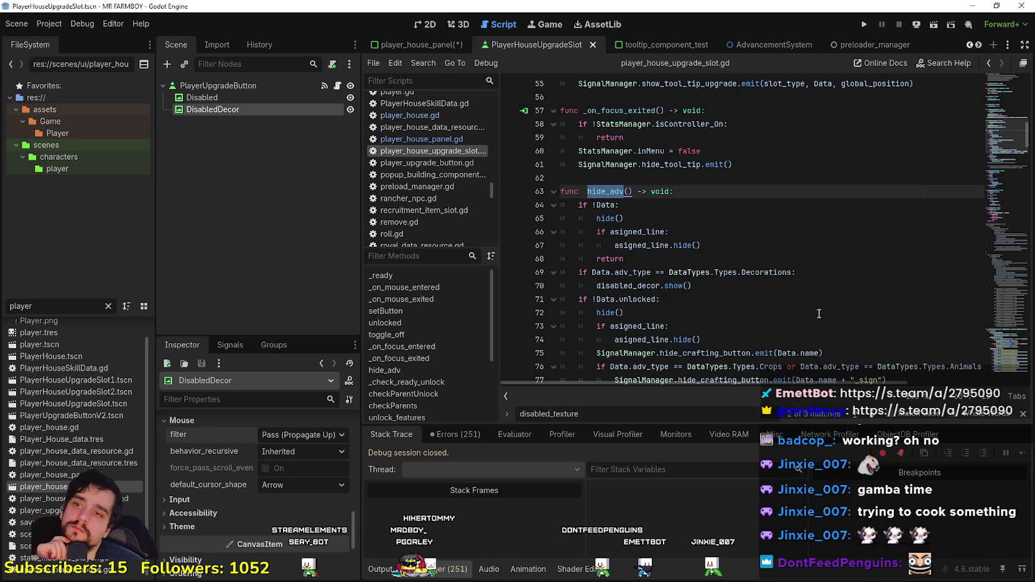
{"action": "scroll", "coordinate": [811, 302], "scroll_direction": "down", "scroll_amount": 2}
{"action": "left_click_drag", "start_coordinate": [623, 232], "coordinate": [530, 215]}
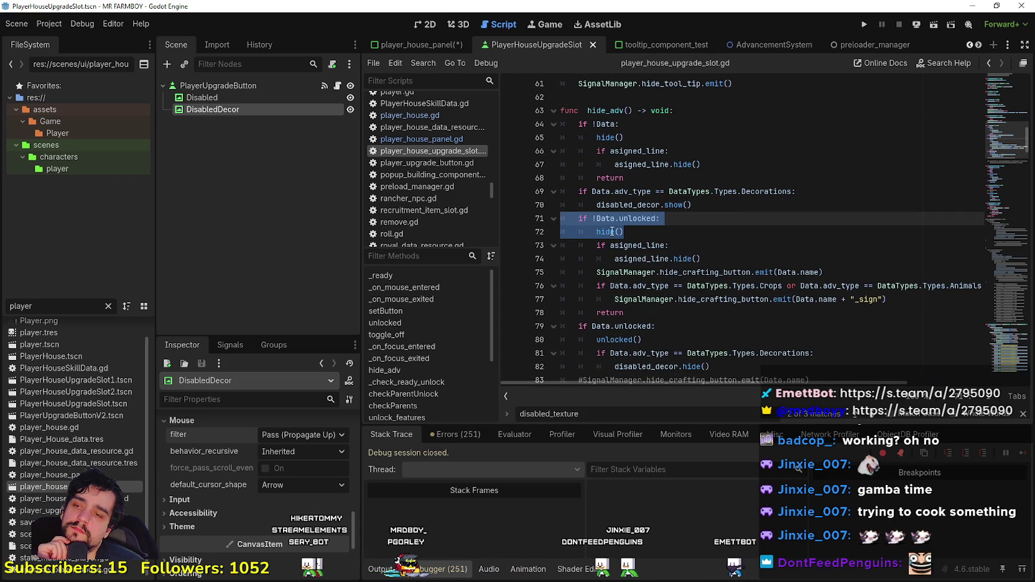
{"action": "scroll", "coordinate": [720, 251], "scroll_direction": "down", "scroll_amount": 1}
{"action": "scroll", "coordinate": [720, 250], "scroll_direction": "down", "scroll_amount": 1}
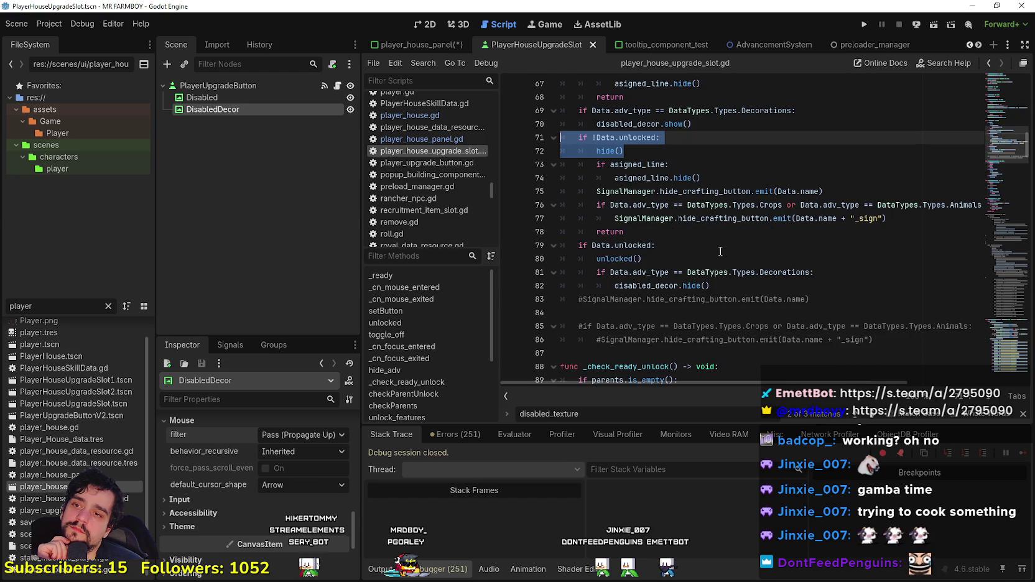
{"action": "left_click_drag", "start_coordinate": [692, 124], "coordinate": [517, 109]}
{"action": "key", "text": "ctrl+c"}
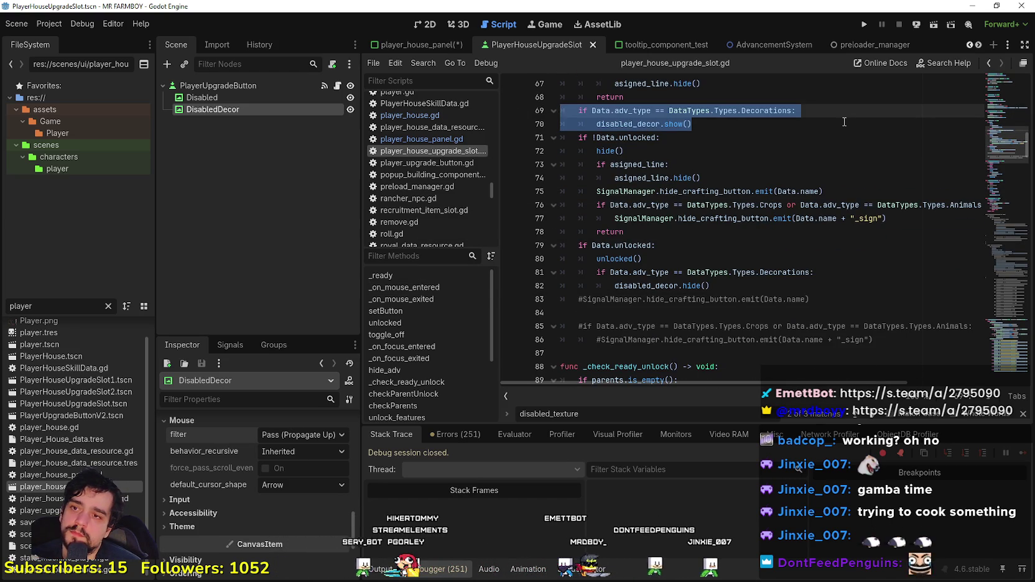
Step: Cut the Decorations show block and paste it on a new line 77 after the return
{"action": "key", "text": "BackSpace"}
{"action": "key", "text": "BackSpace"}
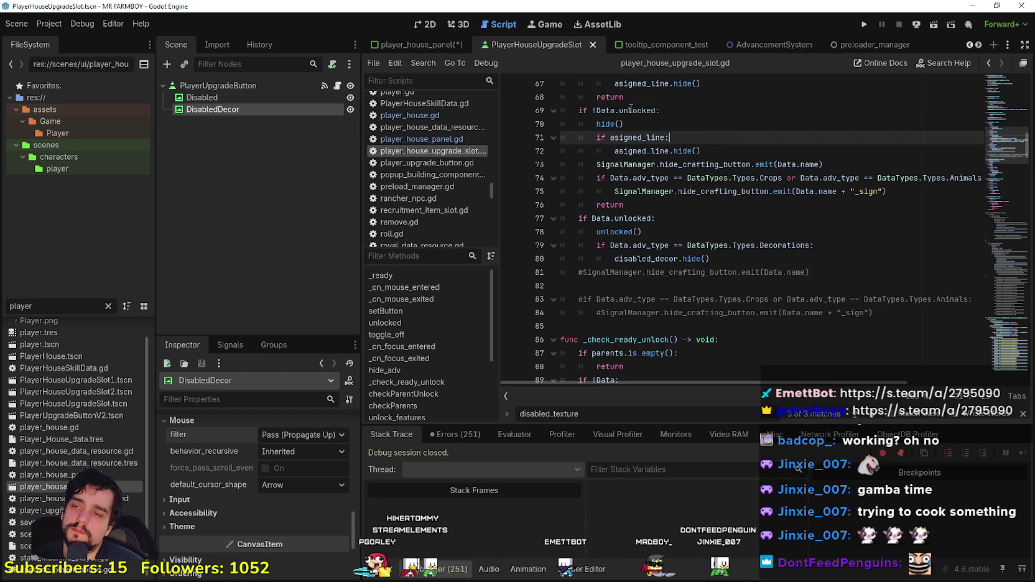
{"action": "double_click", "coordinate": [608, 111]}
{"action": "left_click", "coordinate": [652, 218]}
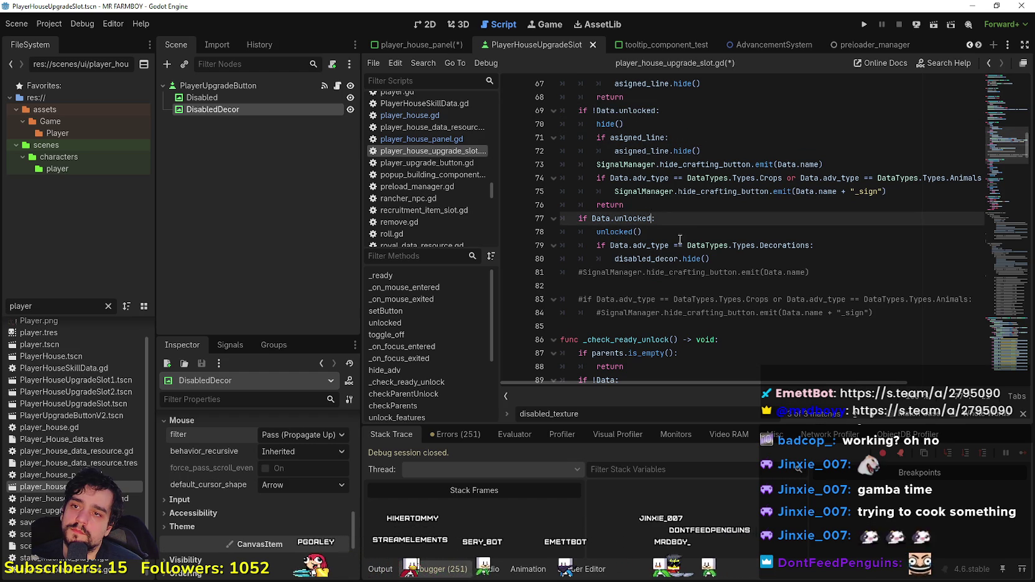
{"action": "left_click", "coordinate": [653, 200]}
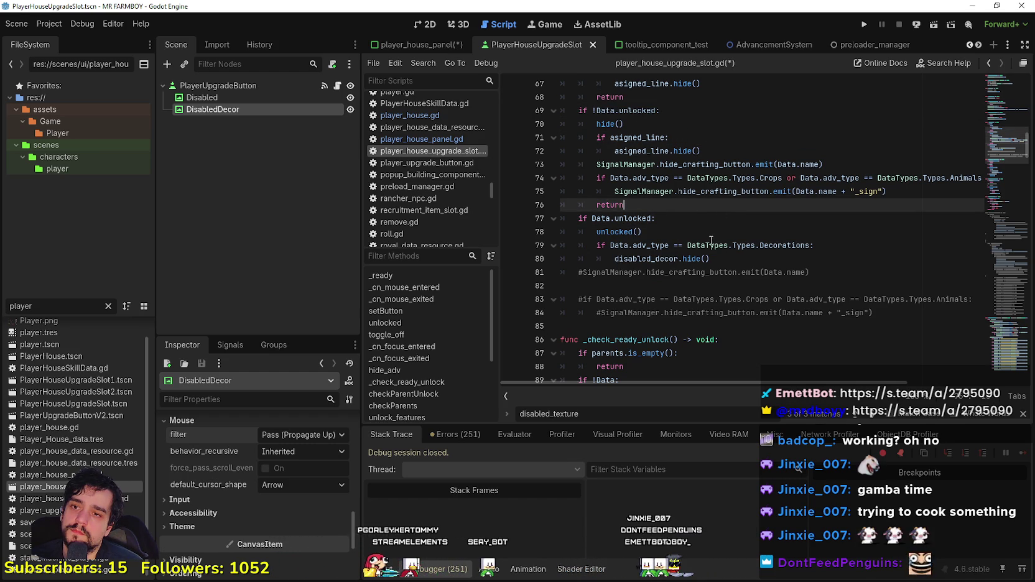
{"action": "left_click", "coordinate": [662, 259]}
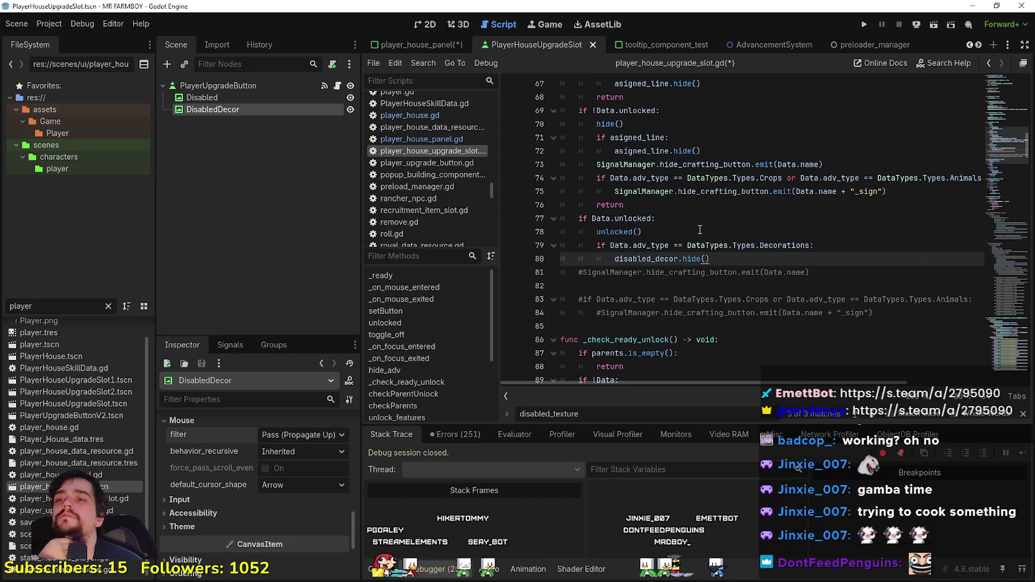
{"action": "left_click", "coordinate": [669, 205]}
{"action": "key", "text": "Return"}
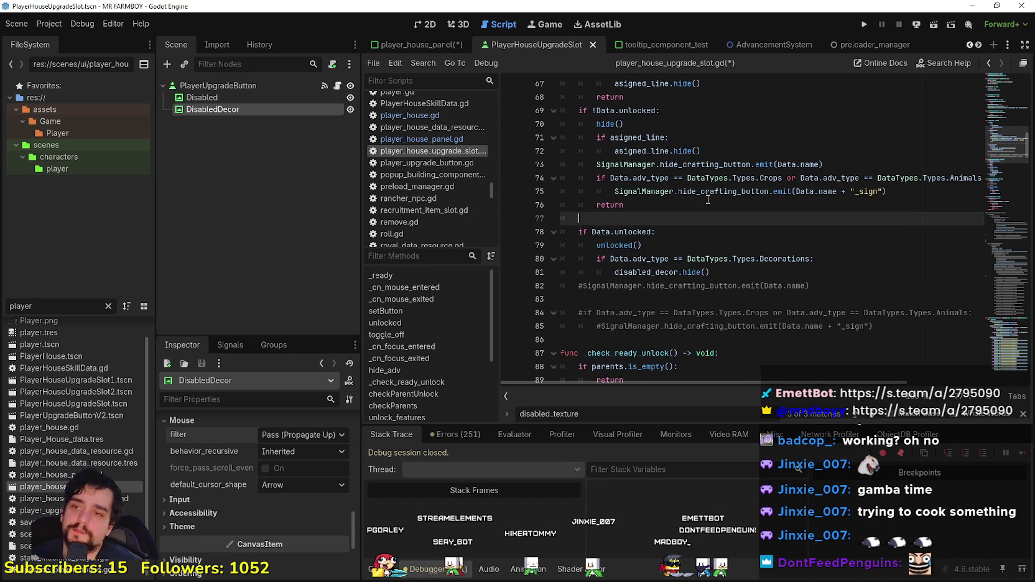
{"action": "key", "text": "ctrl+v"}
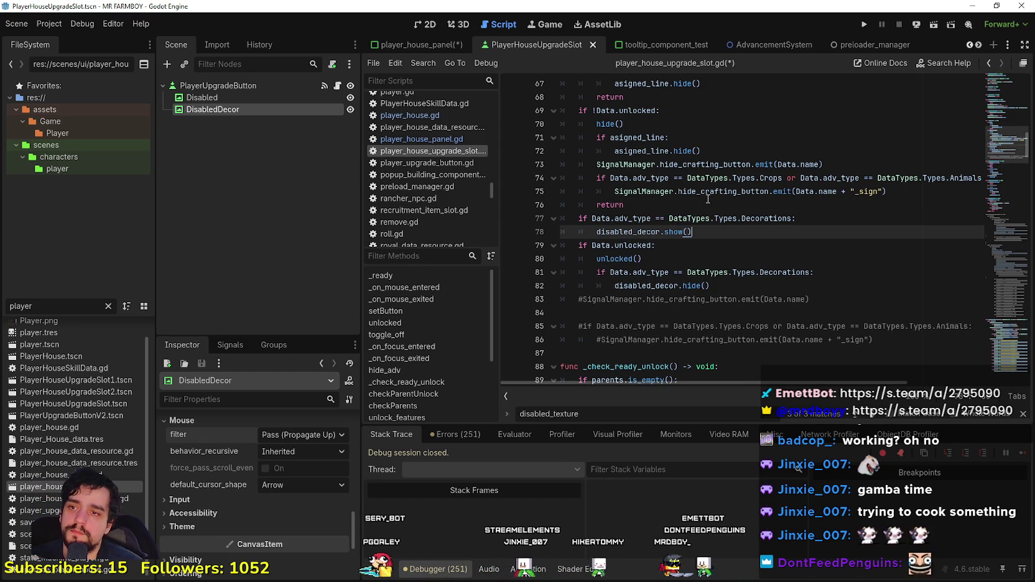
Step: Remove the re-pasted Decorations show block and its leftover empty line, then save the slot script
{"action": "double_click", "coordinate": [755, 221]}
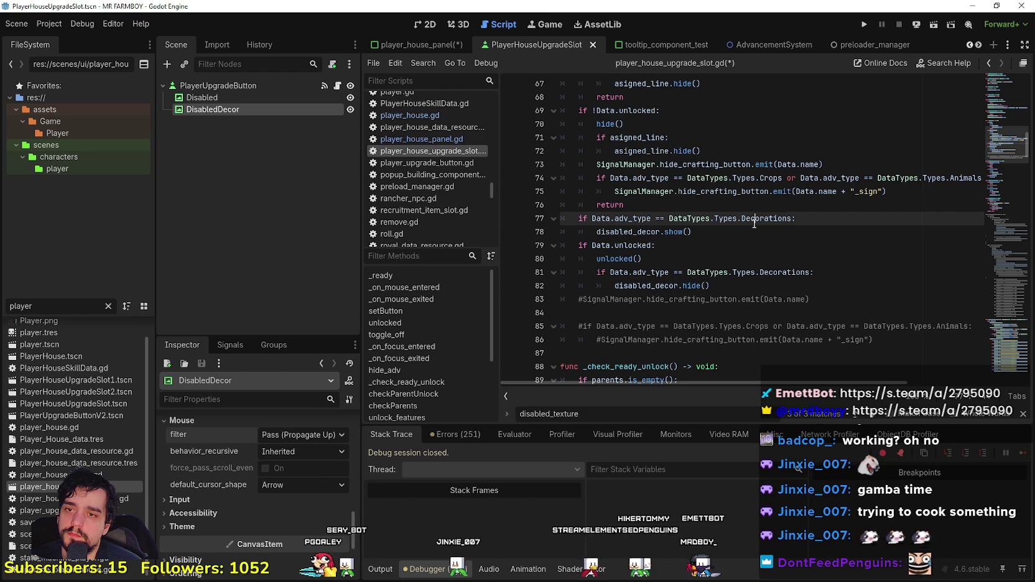
{"action": "mouse_move", "coordinate": [692, 231]}
{"action": "left_mouse_down"}
{"action": "mouse_move", "coordinate": [562, 231]}
{"action": "mouse_move", "coordinate": [562, 218]}
{"action": "left_mouse_up"}
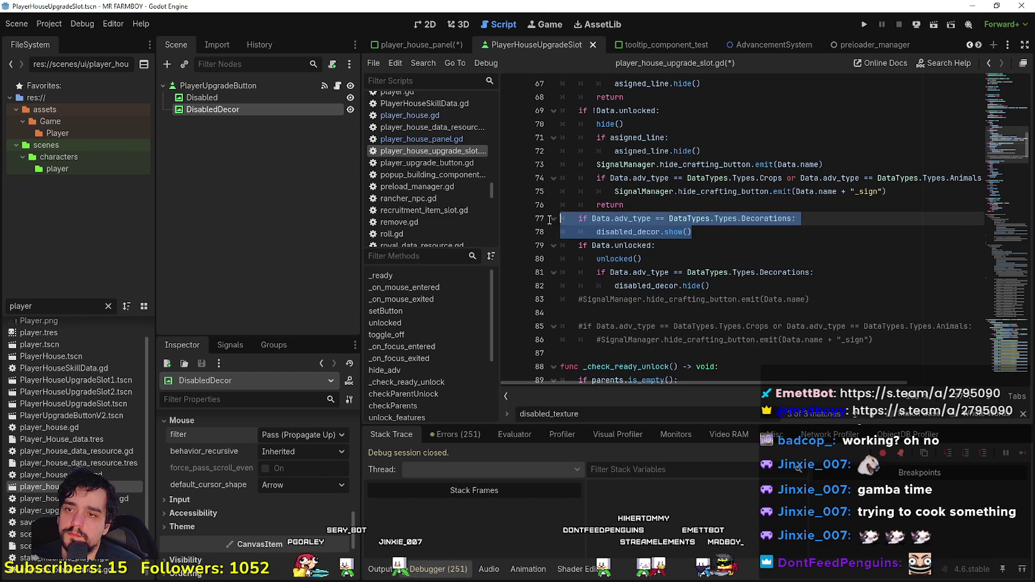
{"action": "scroll", "coordinate": [600, 229], "scroll_direction": "up", "scroll_amount": 1}
{"action": "scroll", "coordinate": [610, 212], "scroll_direction": "up", "scroll_amount": 2}
{"action": "scroll", "coordinate": [616, 199], "scroll_direction": "down", "scroll_amount": 2}
{"action": "key", "text": "Delete"}
{"action": "key", "text": "BackSpace"}
{"action": "scroll", "coordinate": [752, 241], "scroll_direction": "up", "scroll_amount": 4}
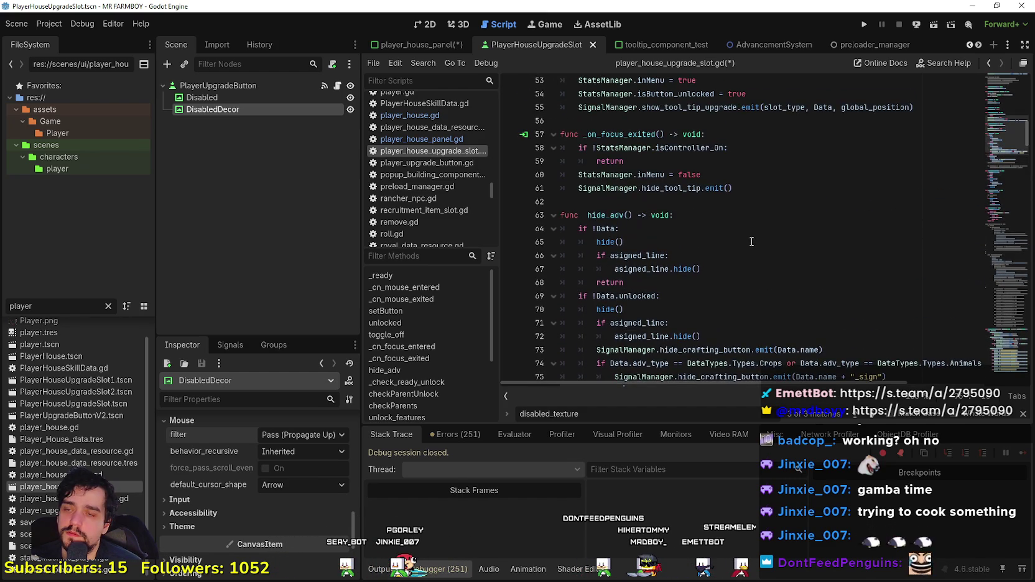
{"action": "left_click", "coordinate": [735, 213]}
{"action": "left_click", "coordinate": [735, 205]}
{"action": "scroll", "coordinate": [735, 206], "scroll_direction": "up", "scroll_amount": 3}
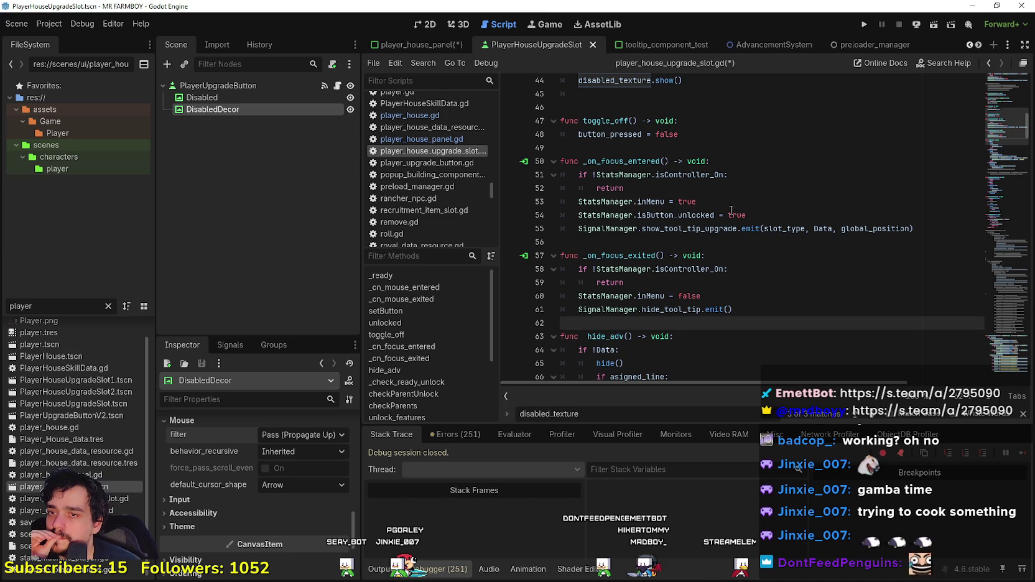
{"action": "scroll", "coordinate": [732, 210], "scroll_direction": "down", "scroll_amount": 4}
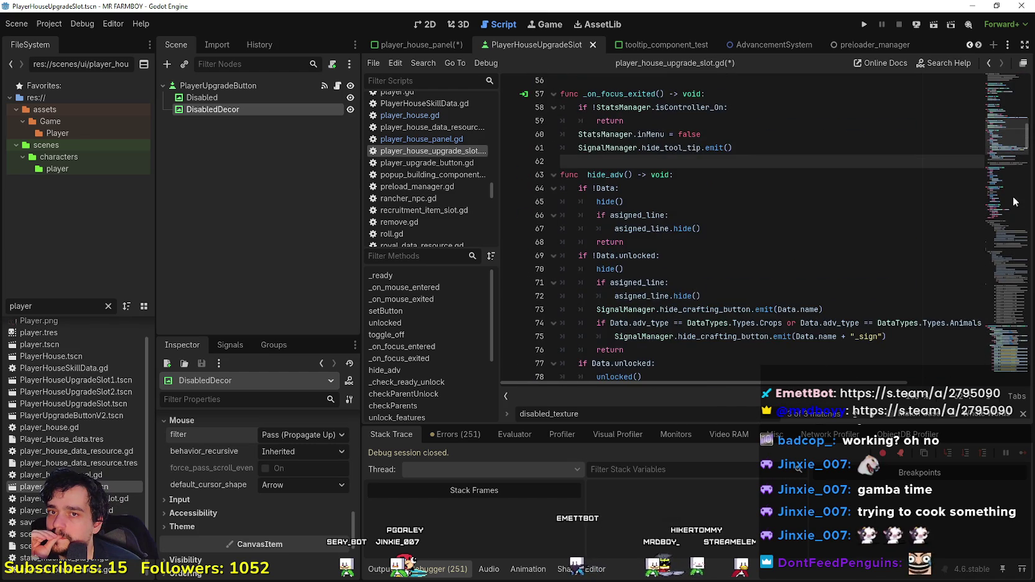
{"action": "left_click_drag", "start_coordinate": [1012, 132], "coordinate": [1002, 78]}
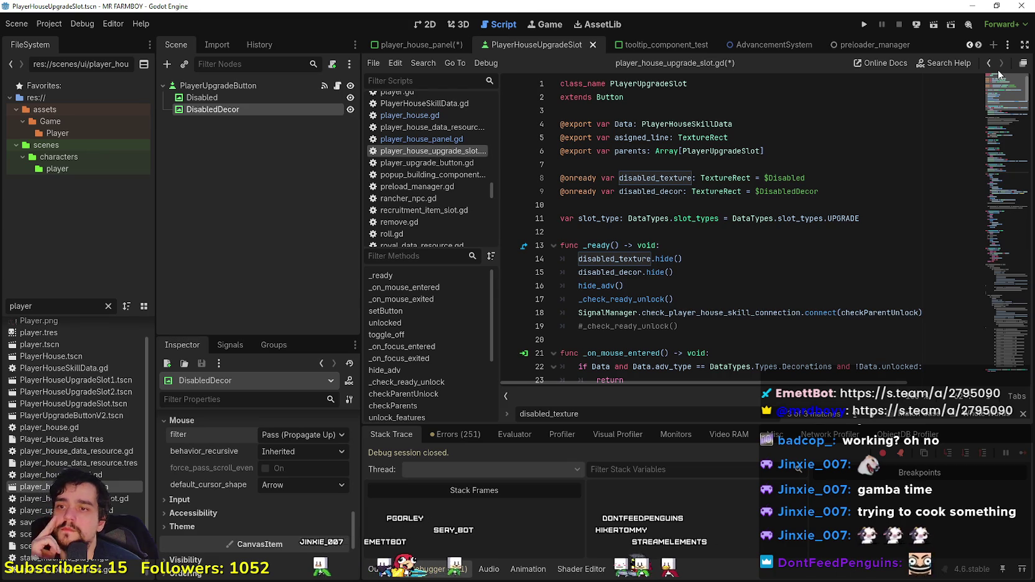
{"action": "left_click", "coordinate": [694, 229]}
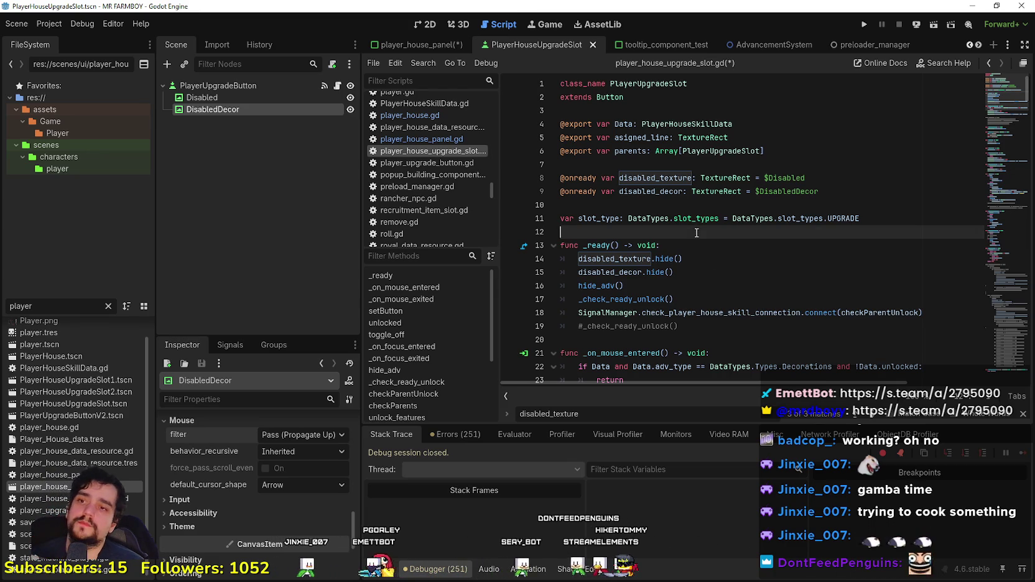
{"action": "key", "text": "ctrl+s"}
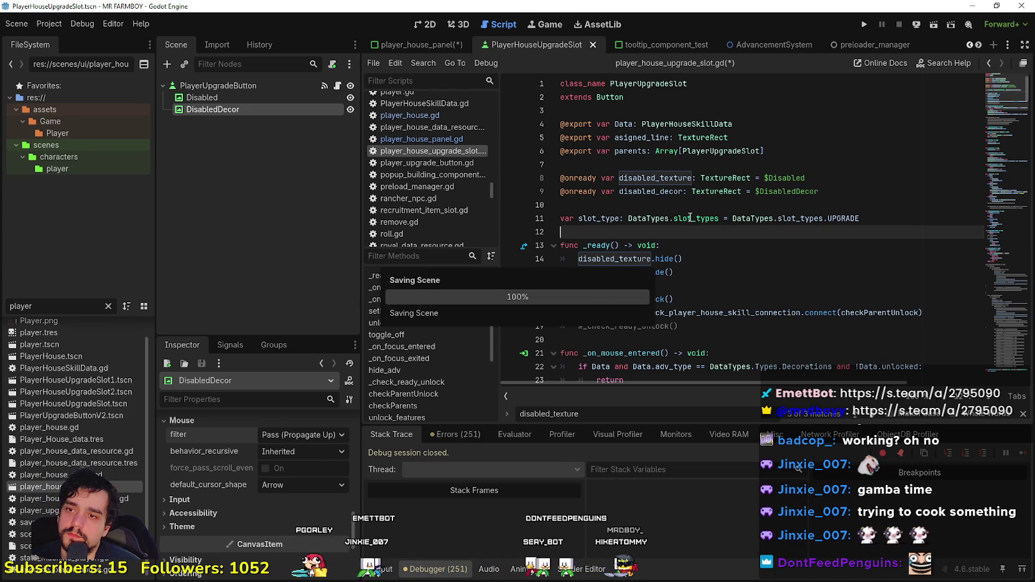
Step: Review the hide_adv() and _check_ready_unlock() calls in the slot script's _ready
{"action": "left_click", "coordinate": [686, 319]}
{"action": "left_click", "coordinate": [695, 329]}
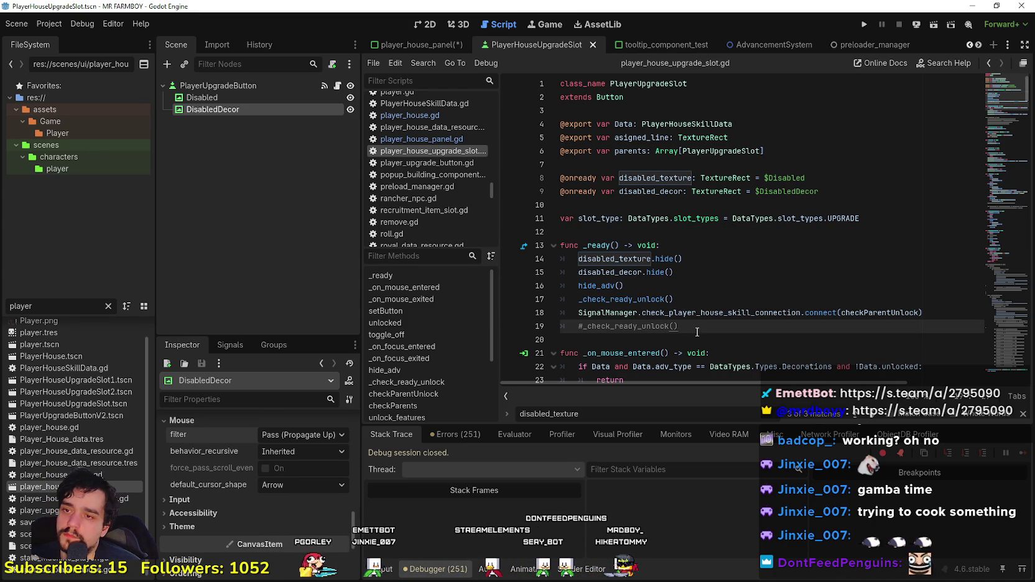
{"action": "scroll", "coordinate": [697, 333], "scroll_direction": "down", "scroll_amount": 3}
{"action": "left_click", "coordinate": [675, 163]}
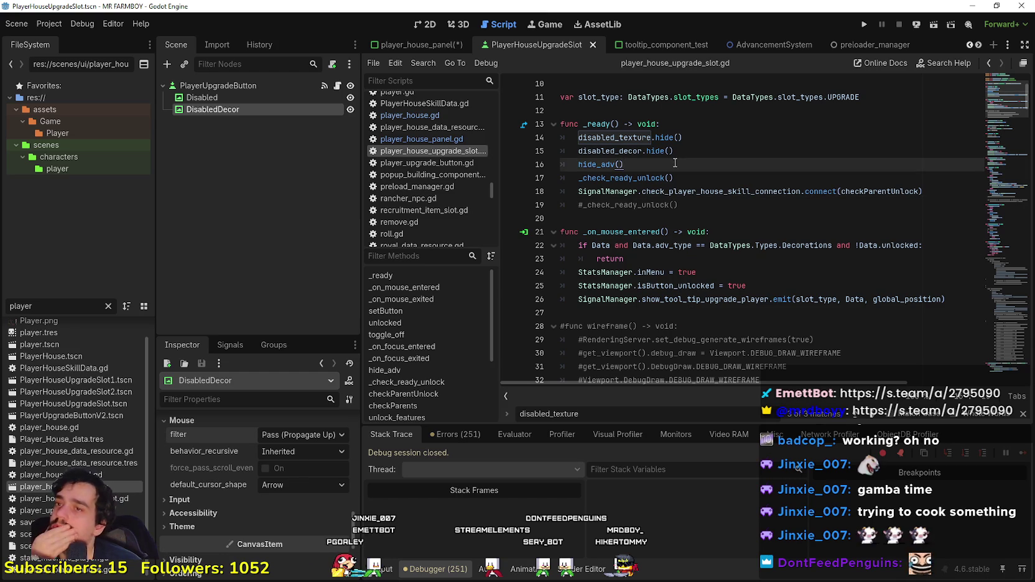
{"action": "scroll", "coordinate": [673, 171], "scroll_direction": "up", "scroll_amount": 2}
{"action": "scroll", "coordinate": [685, 211], "scroll_direction": "down", "scroll_amount": 4}
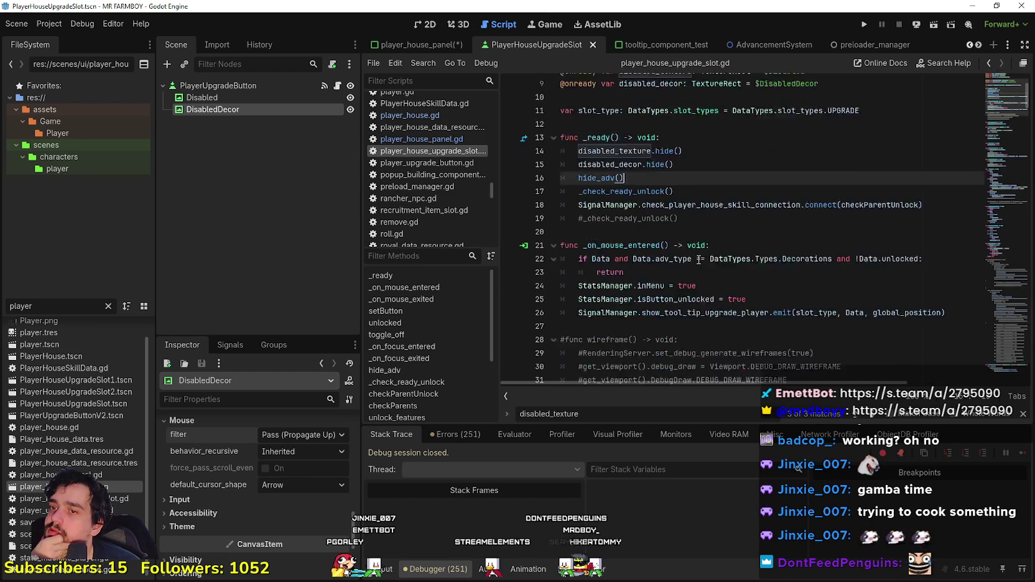
{"action": "scroll", "coordinate": [697, 258], "scroll_direction": "up", "scroll_amount": 3}
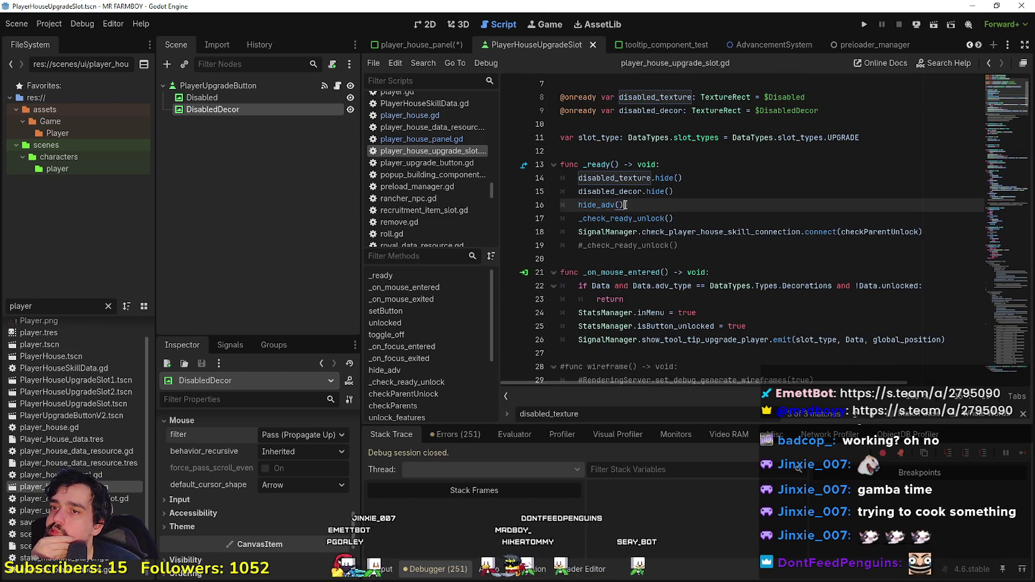
{"action": "key", "text": "shift+Home"}
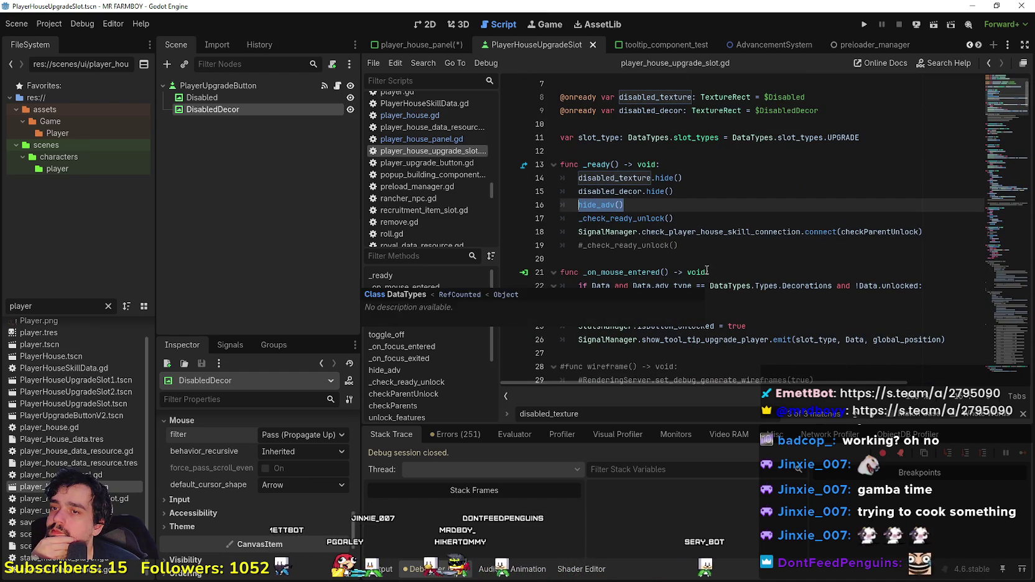
{"action": "key", "text": "End"}
{"action": "left_click", "coordinate": [705, 216]}
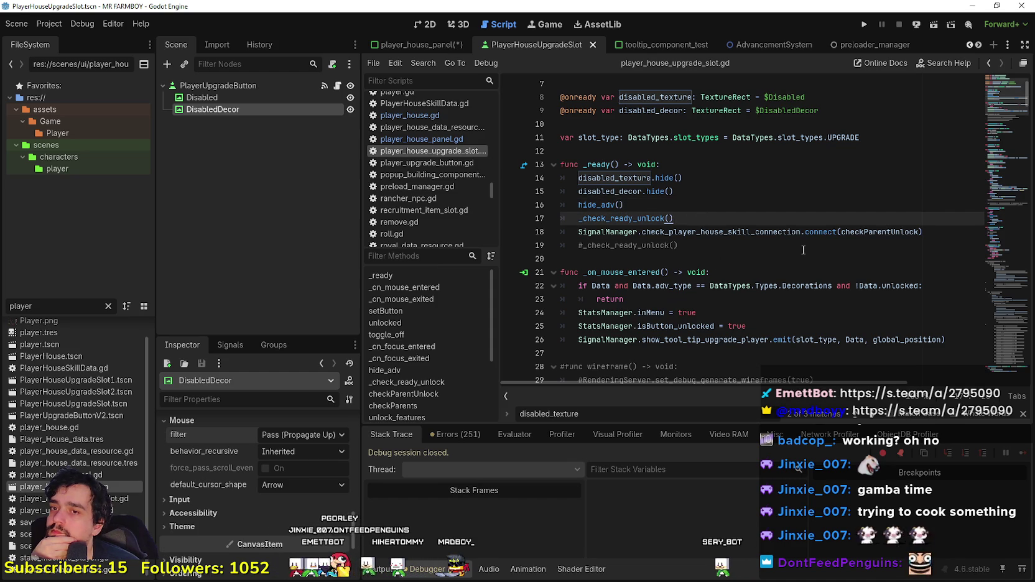
{"action": "left_click", "coordinate": [754, 237]}
{"action": "left_click", "coordinate": [729, 255]}
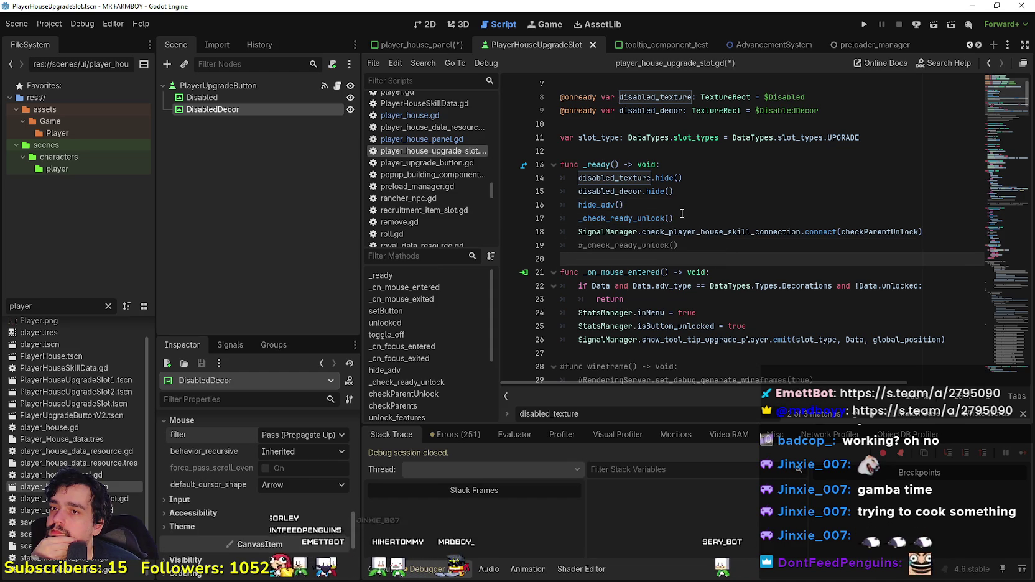
{"action": "left_click", "coordinate": [682, 216]}
{"action": "left_click", "coordinate": [703, 237]}
{"action": "left_click", "coordinate": [714, 248]}
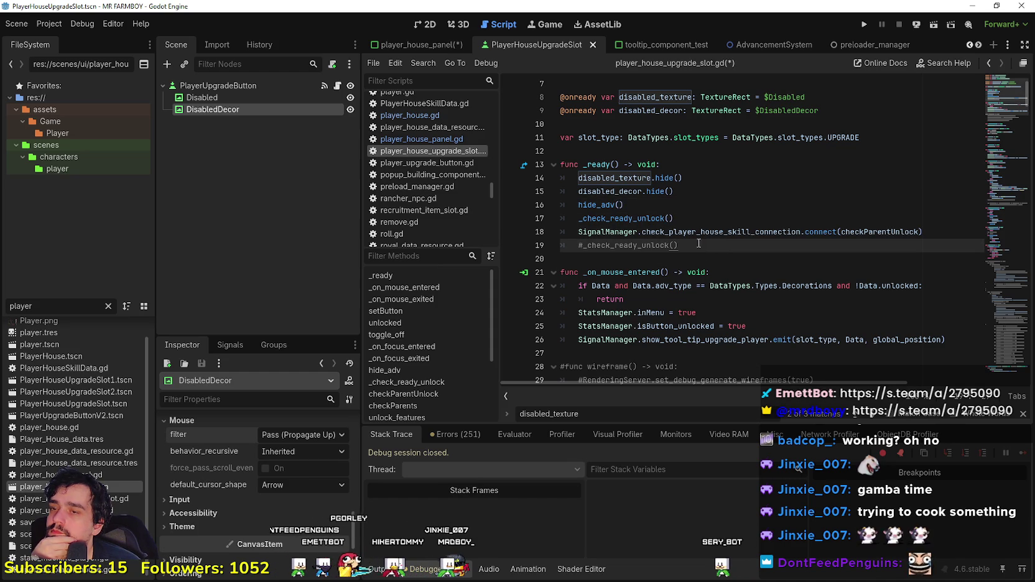
Step: Open player_house_panel.gd from the script list
{"action": "left_click_drag", "start_coordinate": [580, 205], "coordinate": [625, 206]}
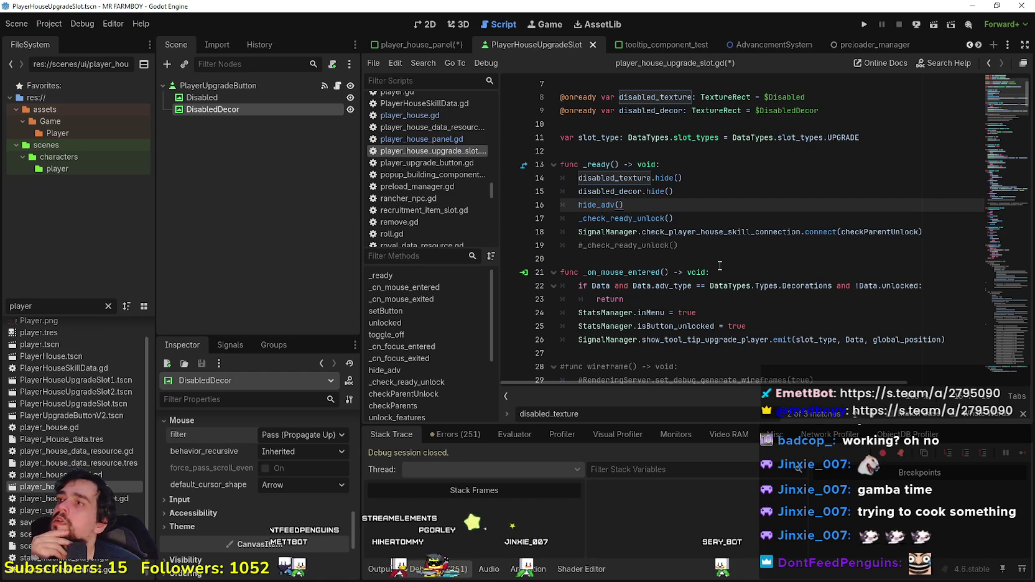
{"action": "scroll", "coordinate": [683, 247], "scroll_direction": "down", "scroll_amount": 2}
{"action": "left_click", "coordinate": [604, 167]}
{"action": "left_click", "coordinate": [607, 179]}
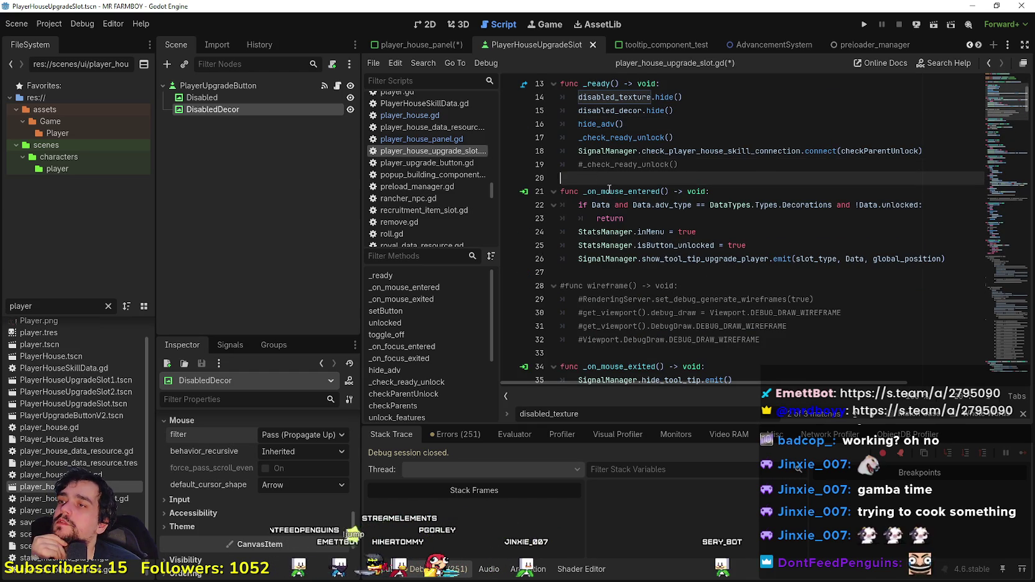
{"action": "left_click", "coordinate": [420, 139]}
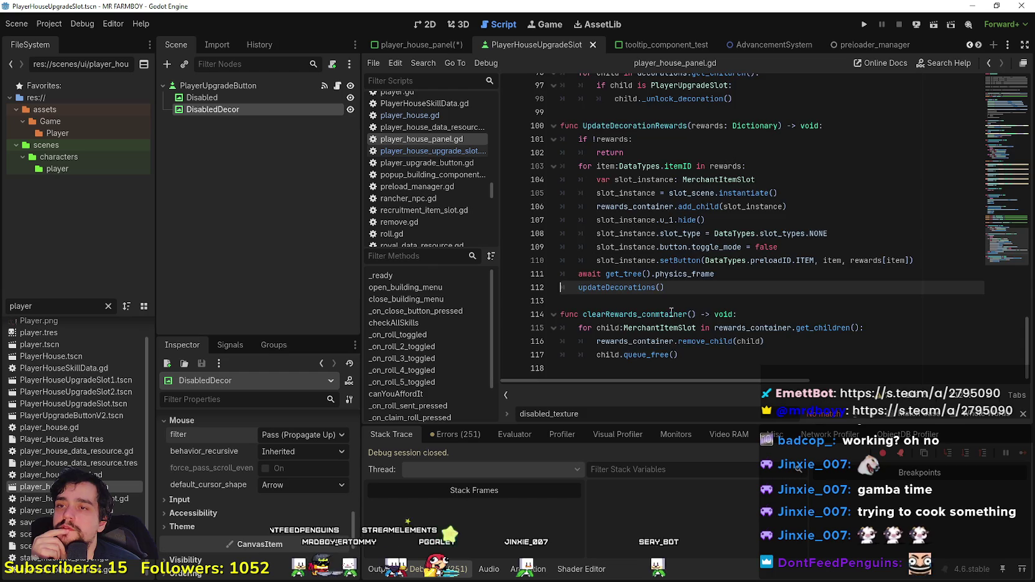
Step: Add a new 'func showDecorations() -> void:' below updateDecorations
{"action": "scroll", "coordinate": [672, 300], "scroll_direction": "up", "scroll_amount": 4}
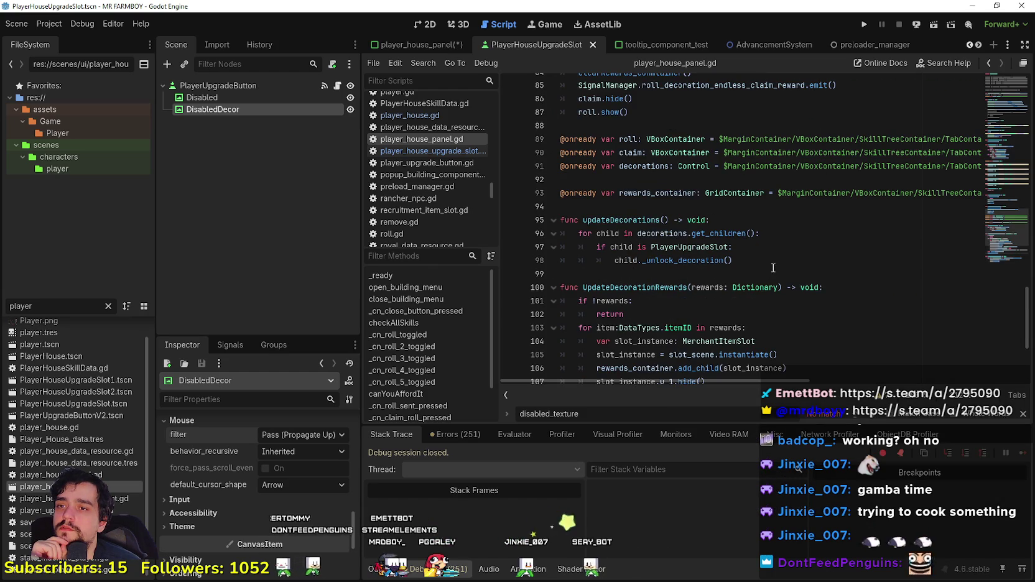
{"action": "left_click_drag", "start_coordinate": [774, 271], "coordinate": [542, 231]}
{"action": "left_click", "coordinate": [653, 288]}
{"action": "left_click", "coordinate": [656, 274]}
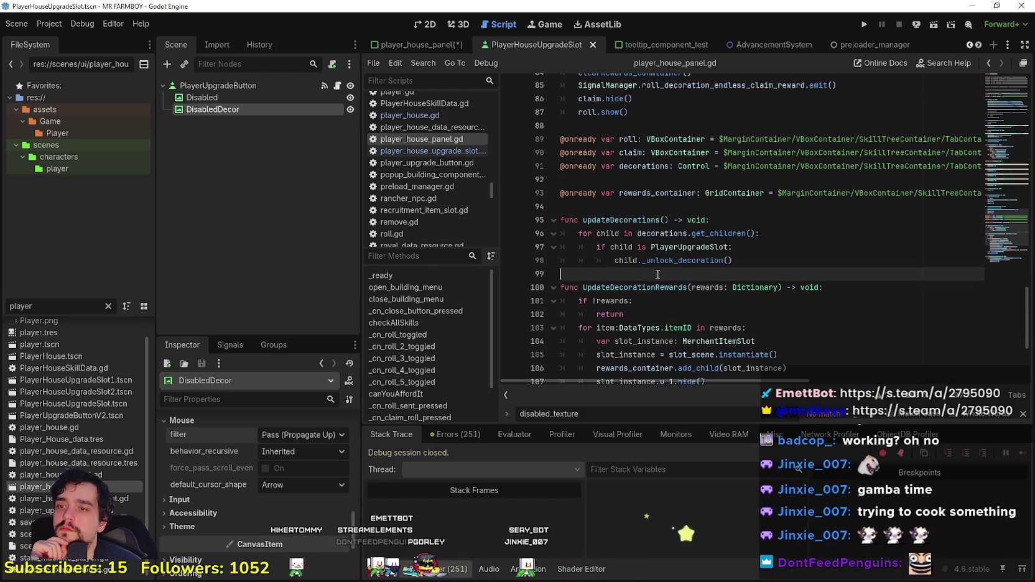
{"action": "key", "text": "Return"}
{"action": "type", "text": "func showDec"}
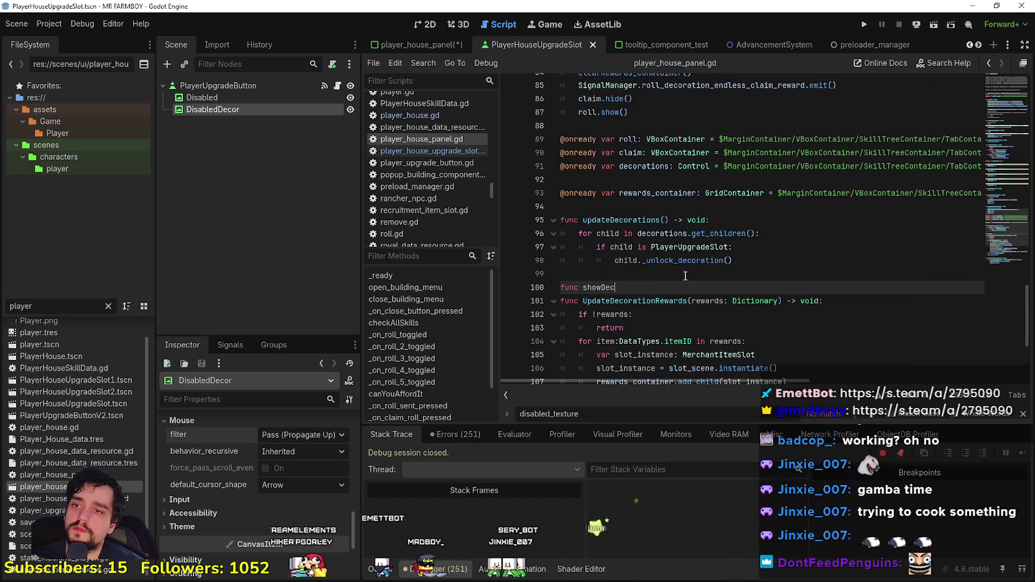
{"action": "type", "text": "orations() -> void"}
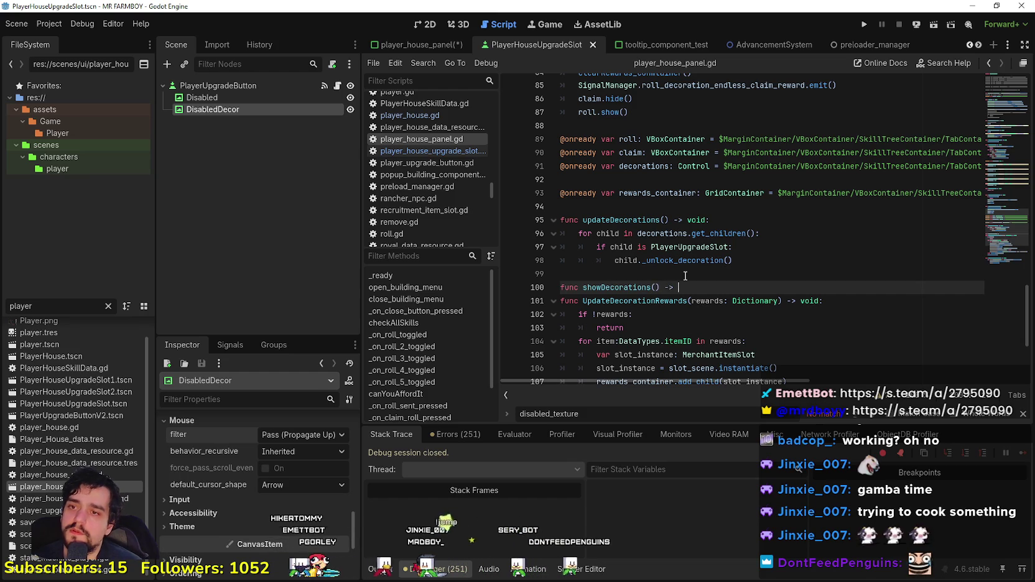
{"action": "type", "text": ":"}
{"action": "key", "text": "Return"}
Step: Paste the updateDecorations loop into showDecorations, replacing _unlock_decoration() with show()
{"action": "mouse_move", "coordinate": [579, 301]}
{"action": "left_mouse_down"}
{"action": "mouse_move", "coordinate": [598, 260]}
{"action": "mouse_move", "coordinate": [560, 236]}
{"action": "left_mouse_up"}
{"action": "left_click", "coordinate": [560, 235]}
{"action": "left_click_drag", "start_coordinate": [750, 268], "coordinate": [552, 235]}
{"action": "key", "text": "ctrl+c"}
{"action": "left_click", "coordinate": [605, 298]}
{"action": "key", "text": "ctrl+v"}
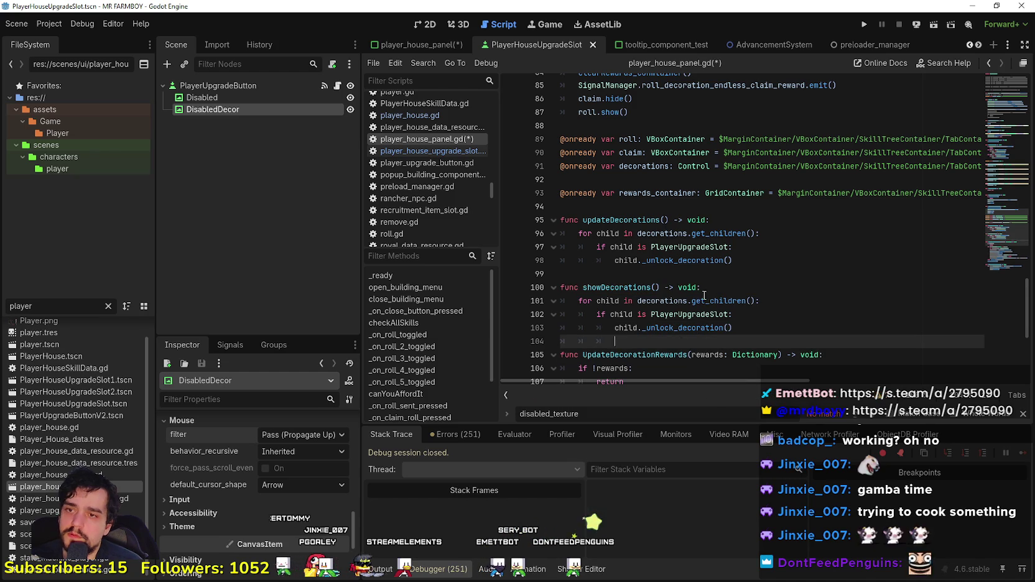
{"action": "triple_click", "coordinate": [655, 328]}
{"action": "key", "text": "End"}
{"action": "type", "text": "show"}
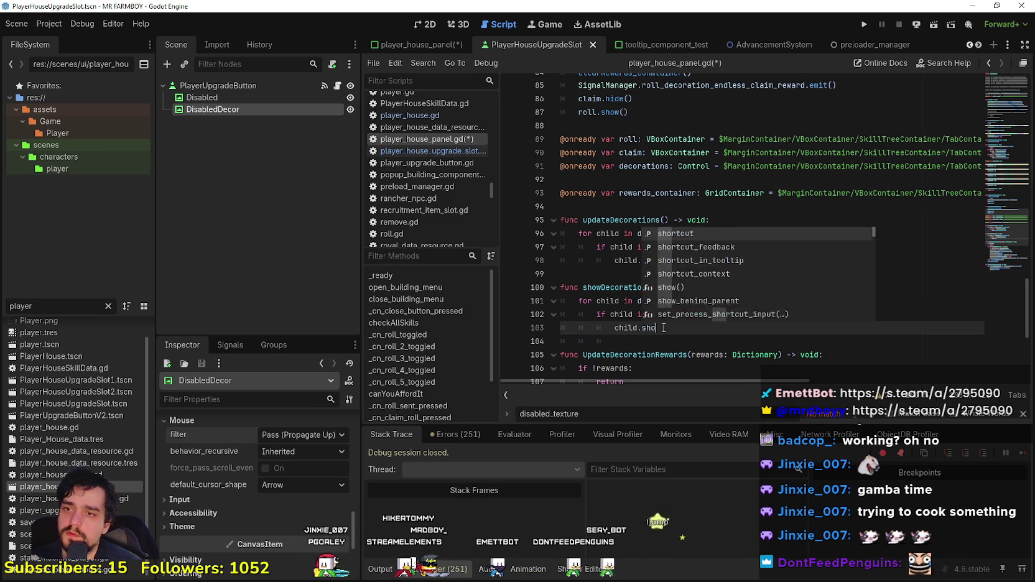
{"action": "key", "text": "Return"}
{"action": "key", "text": "Down"}
{"action": "key", "text": "shift+Home"}
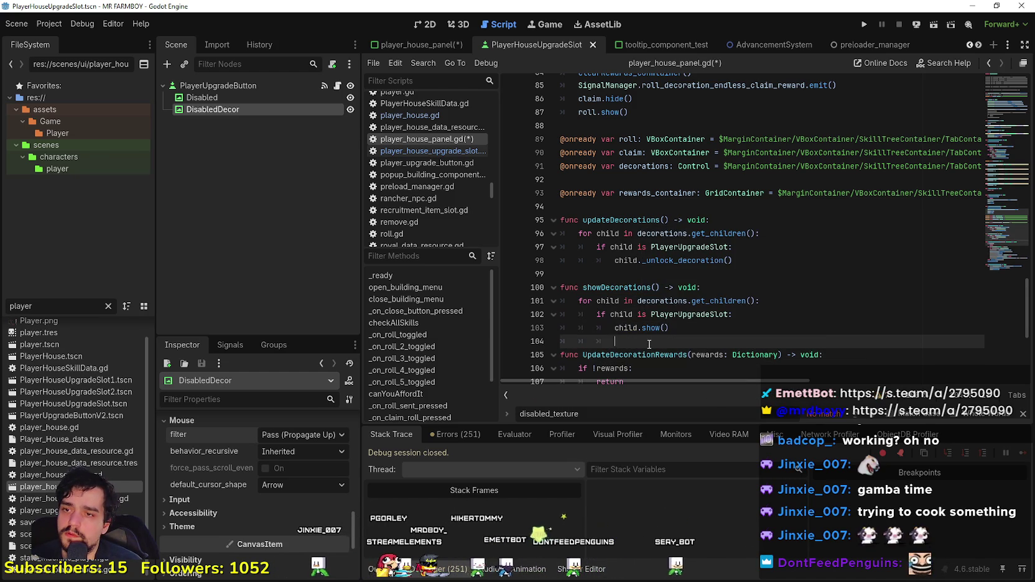
{"action": "mouse_move", "coordinate": [633, 301]}
{"action": "left_mouse_down"}
{"action": "mouse_move", "coordinate": [622, 301]}
{"action": "mouse_move", "coordinate": [641, 286]}
{"action": "mouse_move", "coordinate": [583, 287]}
{"action": "left_mouse_up"}
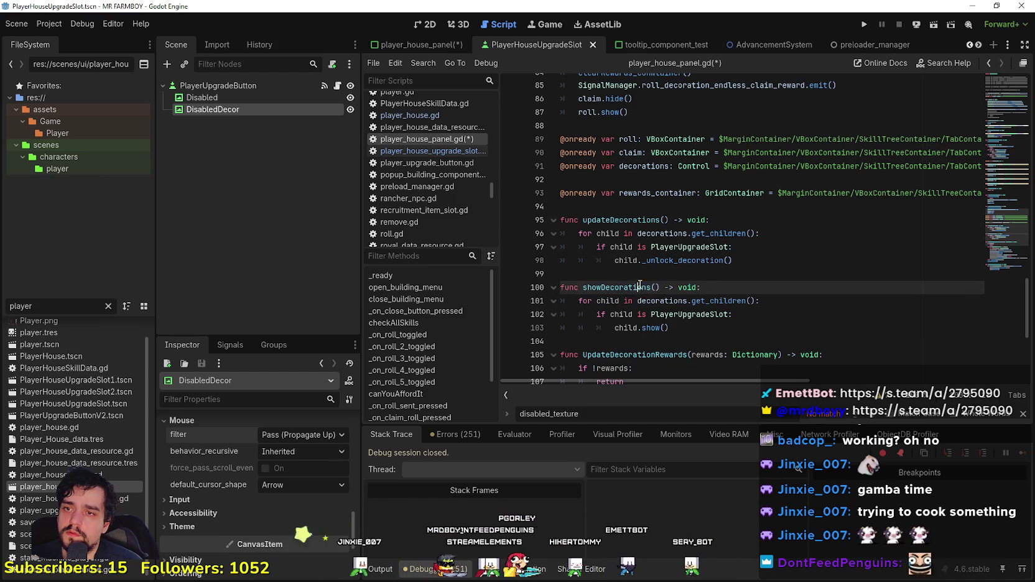
Step: Add a showDecorations() call to _ready, save, and run the project with F5
{"action": "scroll", "coordinate": [731, 215], "scroll_direction": "up", "scroll_amount": 1}
{"action": "scroll", "coordinate": [731, 215], "scroll_direction": "up", "scroll_amount": 15}
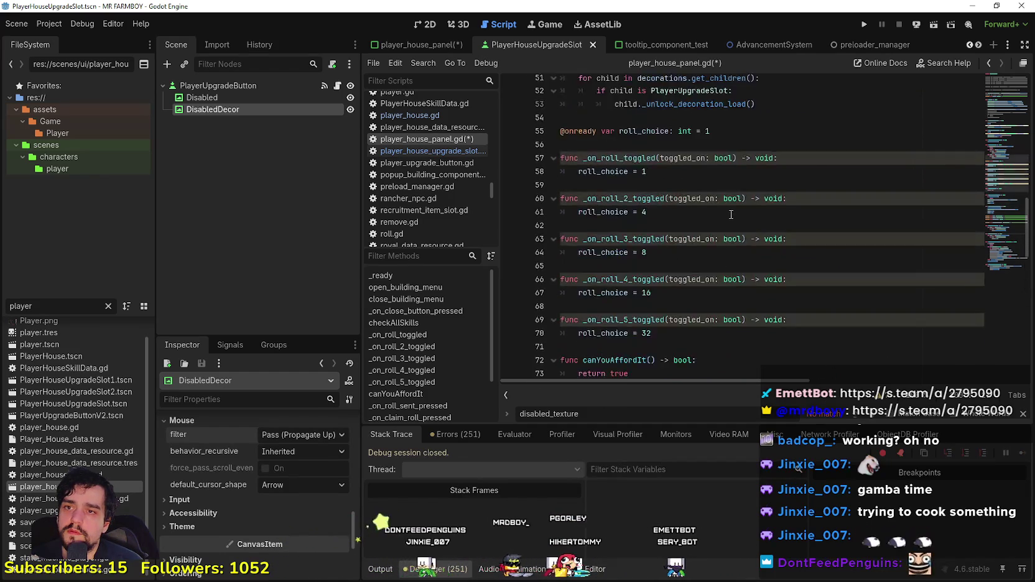
{"action": "scroll", "coordinate": [726, 210], "scroll_direction": "up", "scroll_amount": 8}
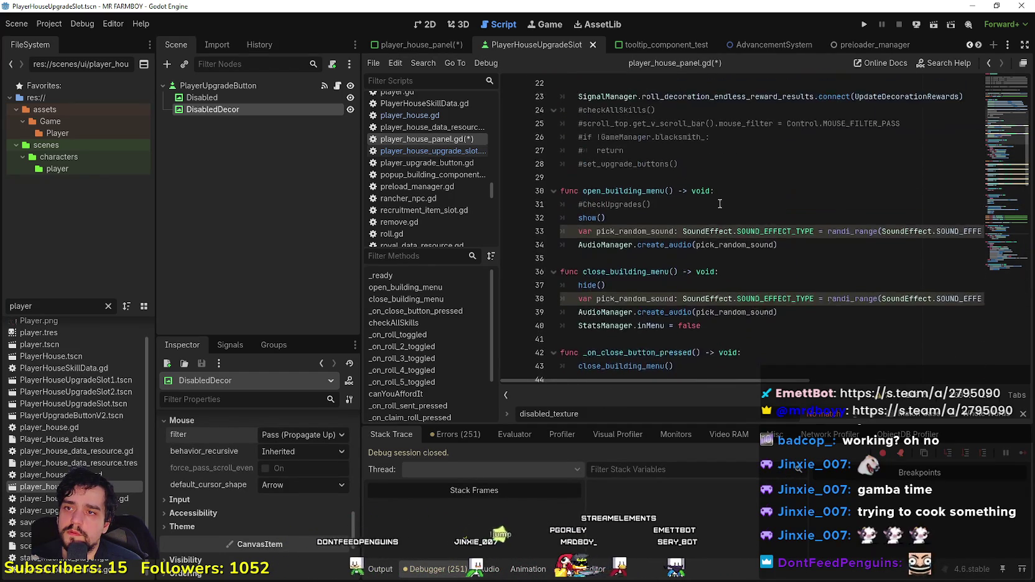
{"action": "left_click", "coordinate": [713, 287]}
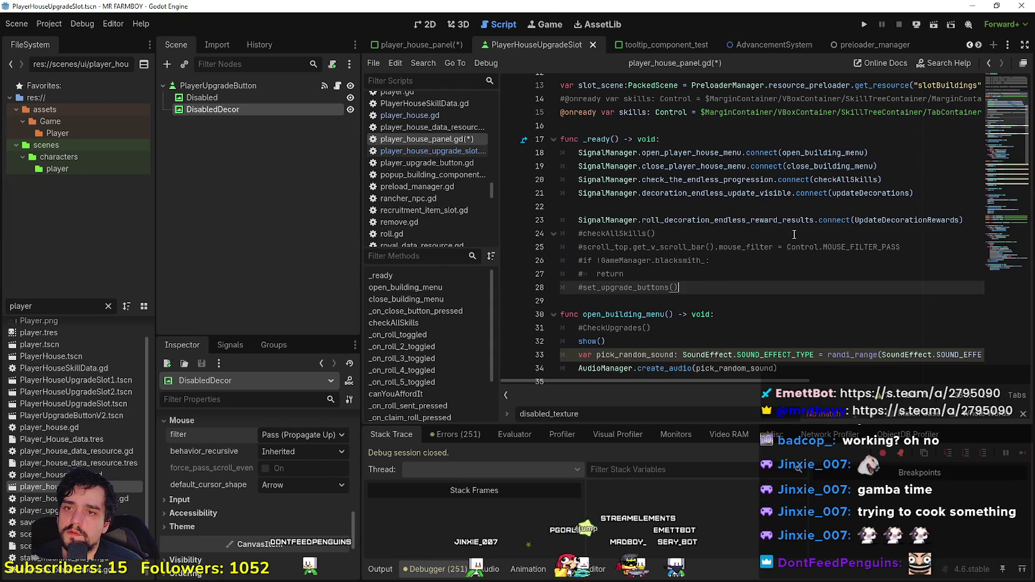
{"action": "left_click", "coordinate": [974, 222]}
{"action": "key", "text": "Return"}
{"action": "key", "text": "ctrl+s"}
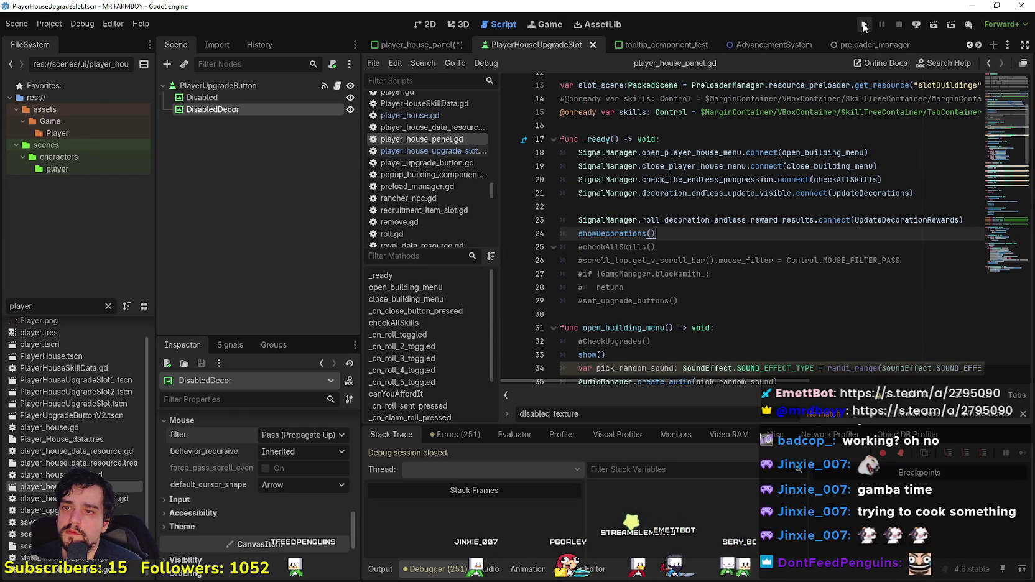
{"action": "key", "text": "F5"}
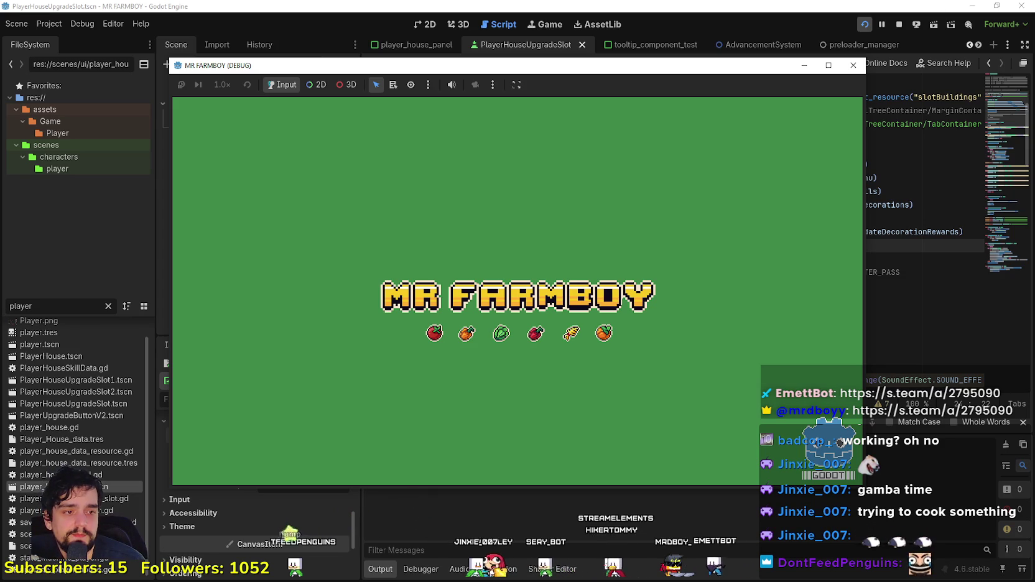
Step: Minimize the browser to reveal the running game, then open its Select Save Game list
{"action": "key", "text": "alt+Tab"}
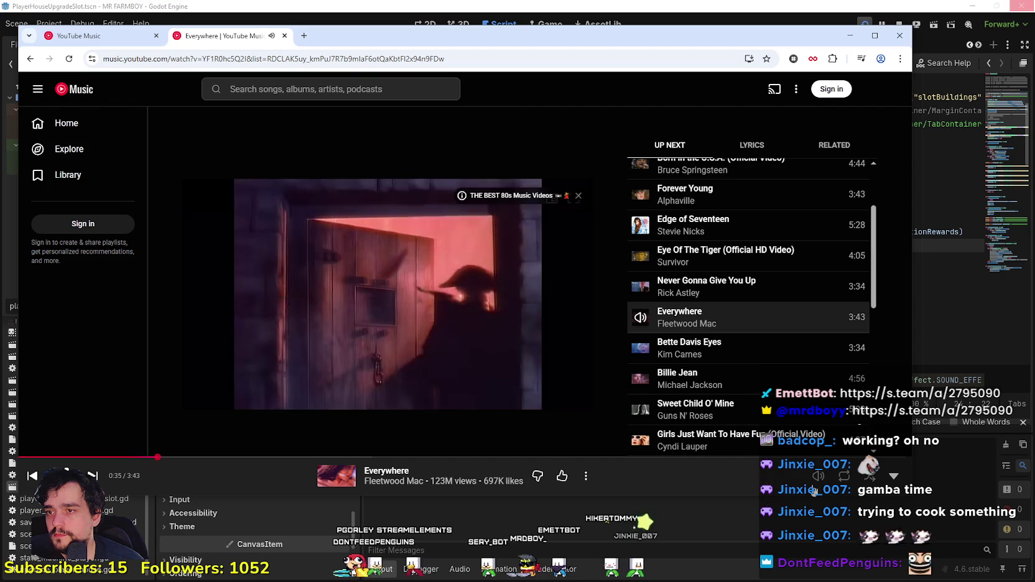
{"action": "key", "text": "alt+Tab"}
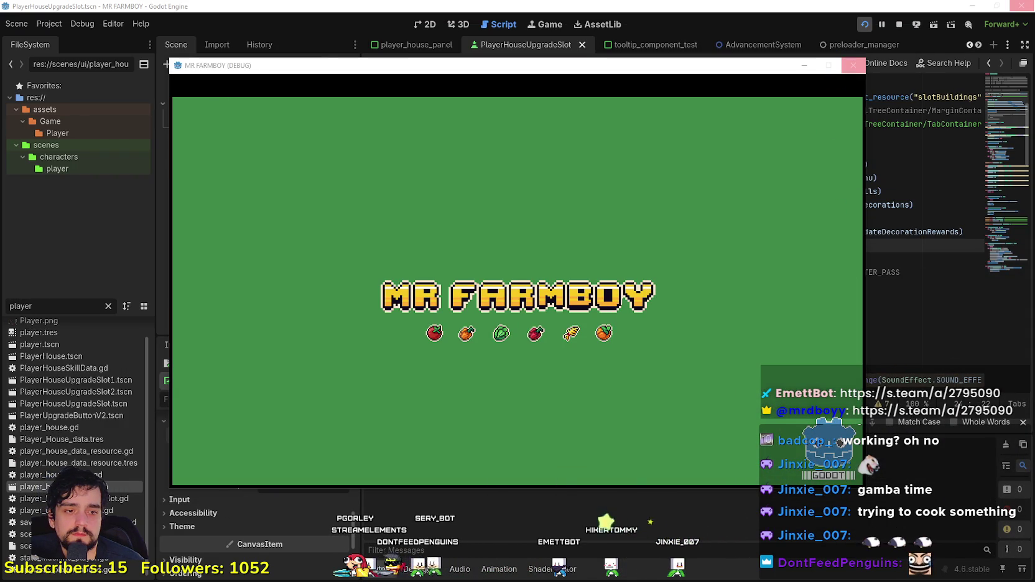
{"action": "key", "text": "alt+Tab"}
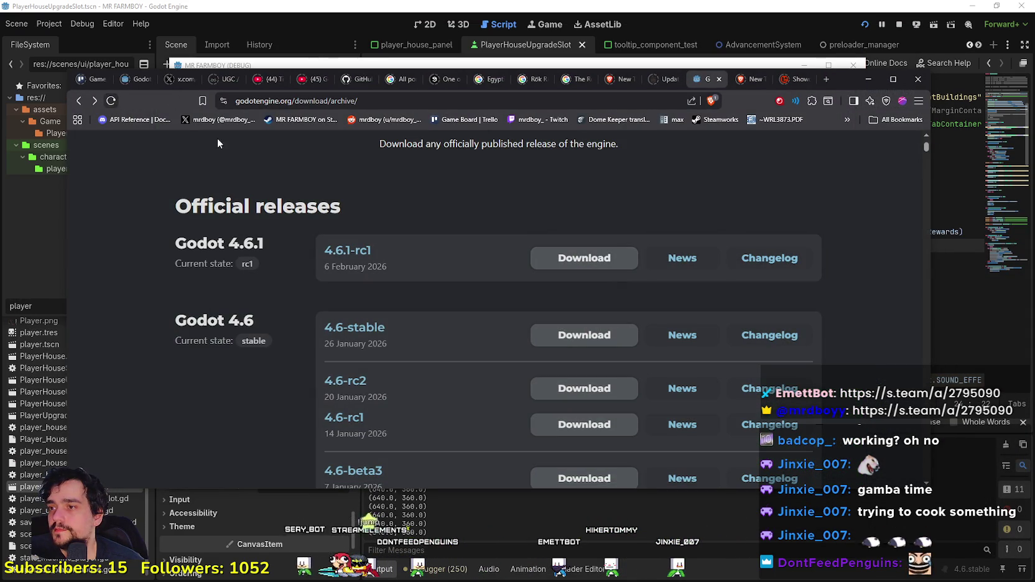
{"action": "left_click", "coordinate": [869, 79]}
{"action": "left_click", "coordinate": [518, 320]}
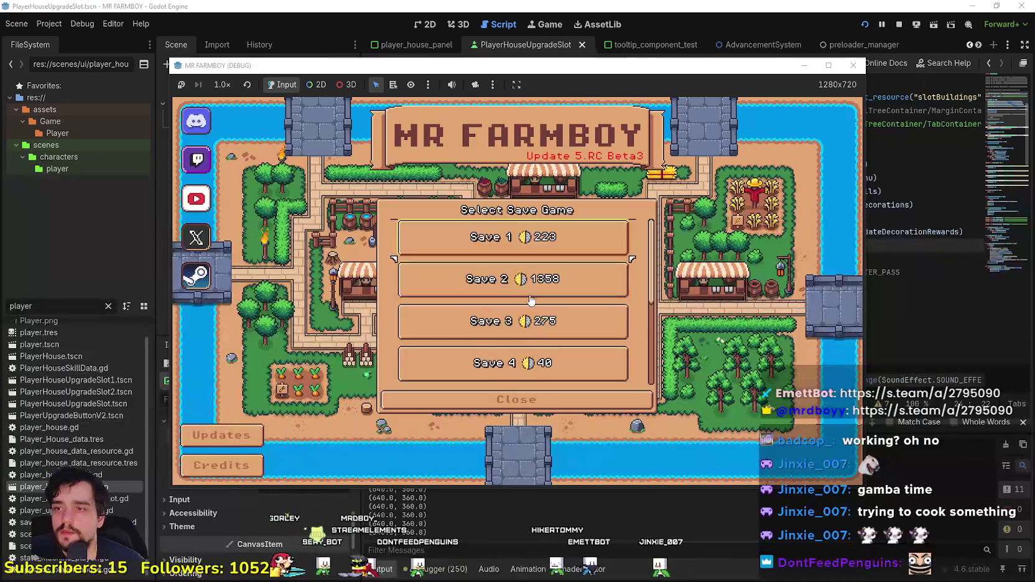
Step: Load the save, walk the farmer right and down to the house, and open its Player House panel
{"action": "left_click", "coordinate": [470, 290]}
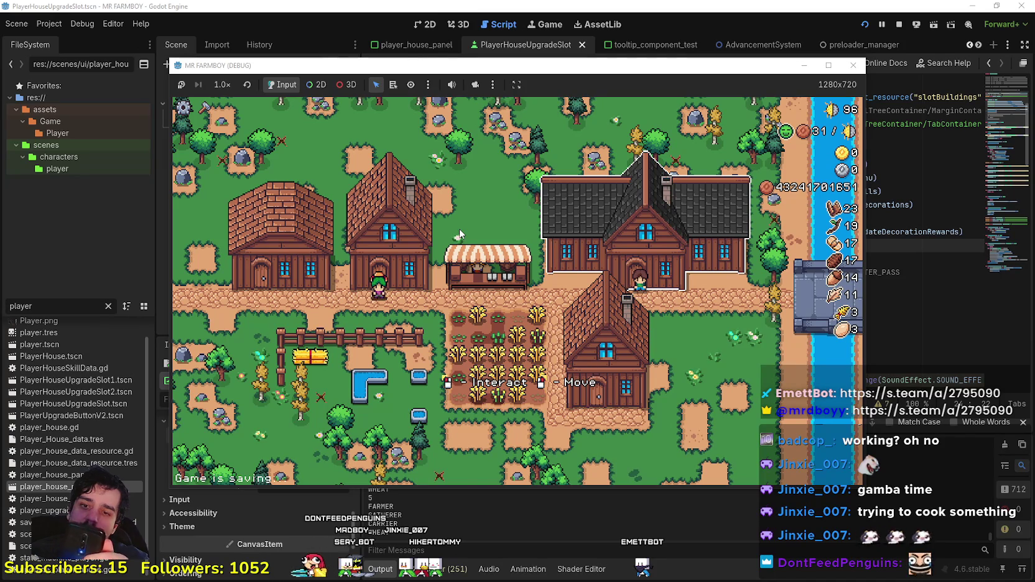
{"action": "key", "text": "d"}
{"action": "key", "text": "d"}
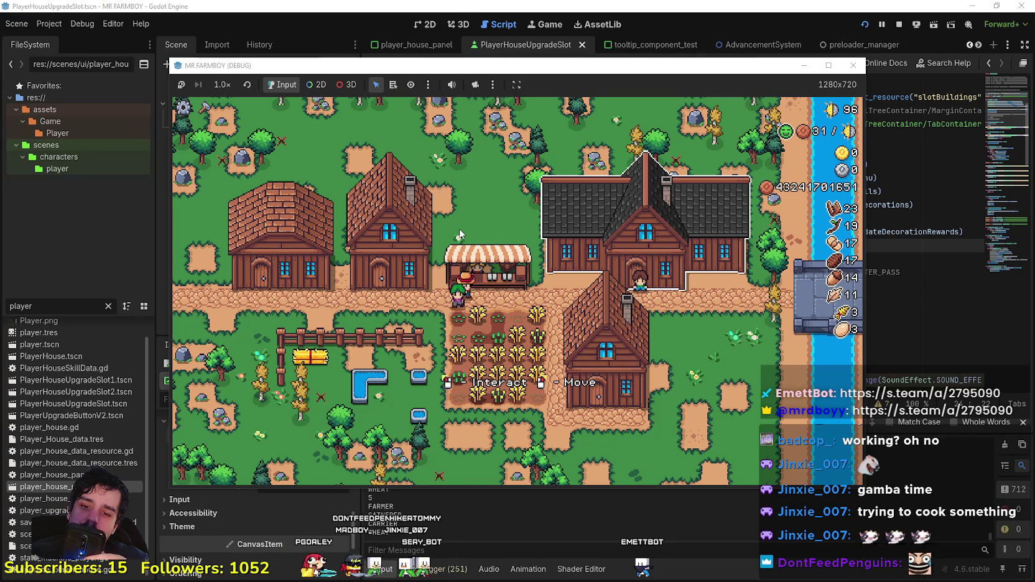
{"action": "key", "text": "s"}
{"action": "key", "text": "d"}
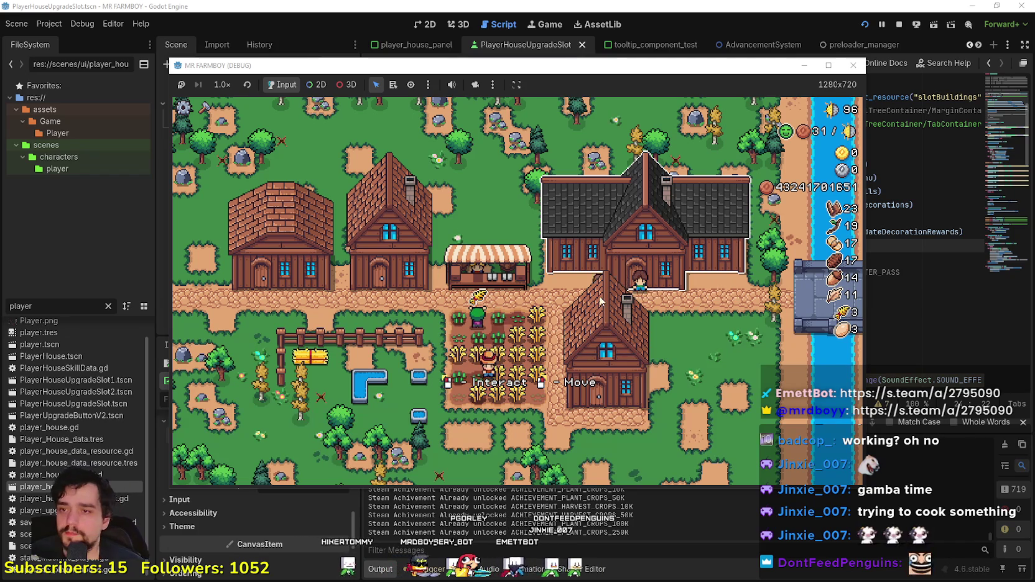
{"action": "left_click", "coordinate": [460, 231]}
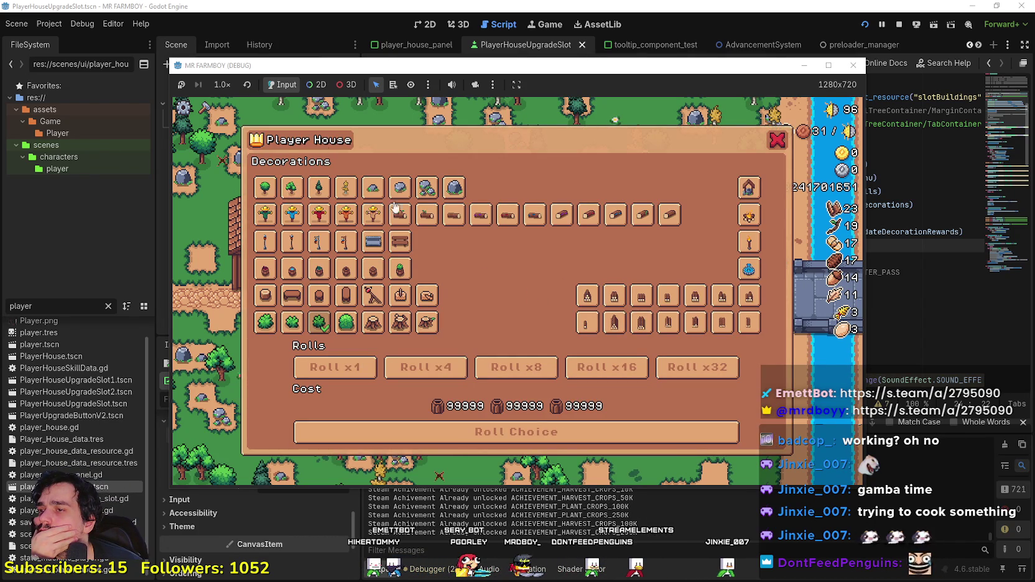
Step: Move the game window right over the editor and check the Bush III 'Advancement is unlocked' tooltip
{"action": "mouse_move", "coordinate": [257, 60]}
{"action": "left_mouse_down"}
{"action": "mouse_move", "coordinate": [575, 54]}
{"action": "mouse_move", "coordinate": [279, 57]}
{"action": "mouse_move", "coordinate": [367, 98]}
{"action": "left_mouse_up"}
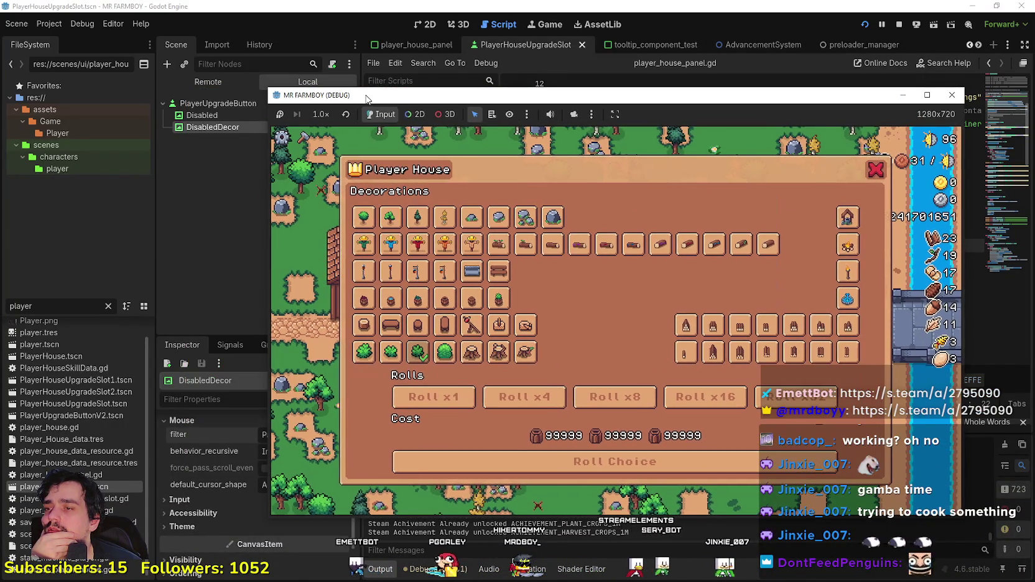
{"action": "mouse_move", "coordinate": [410, 358]}
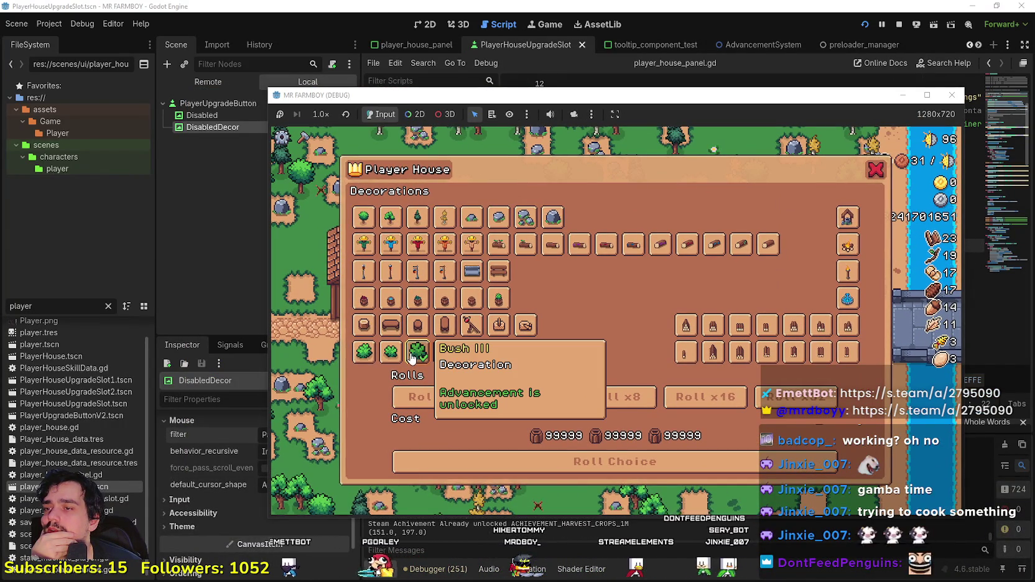
Step: Jump from the showDecorations call to its definition, adding and undoing a blank line there
{"action": "left_click", "coordinate": [801, 11]}
{"action": "left_click", "coordinate": [726, 327]}
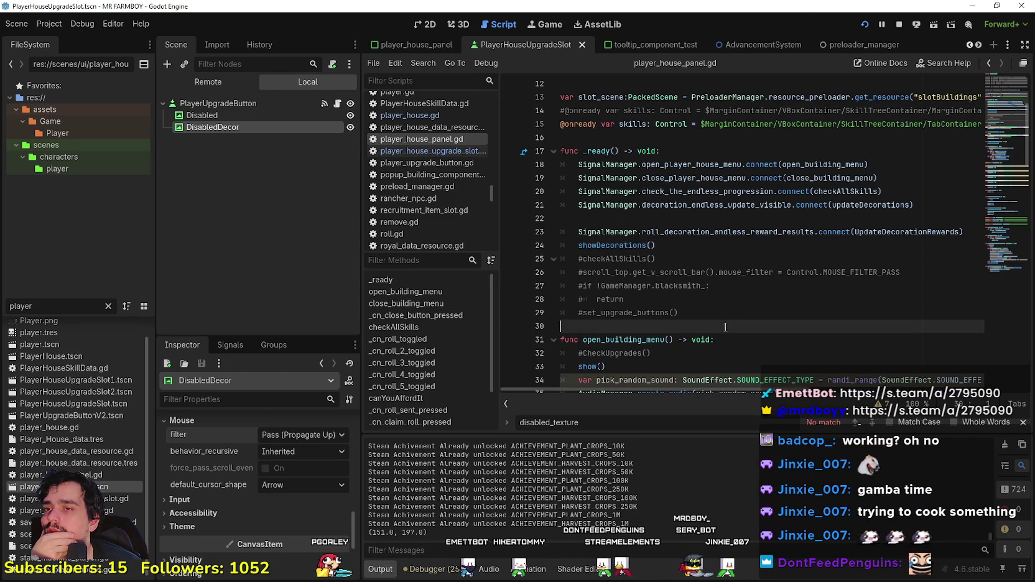
{"action": "right_click", "coordinate": [594, 249]}
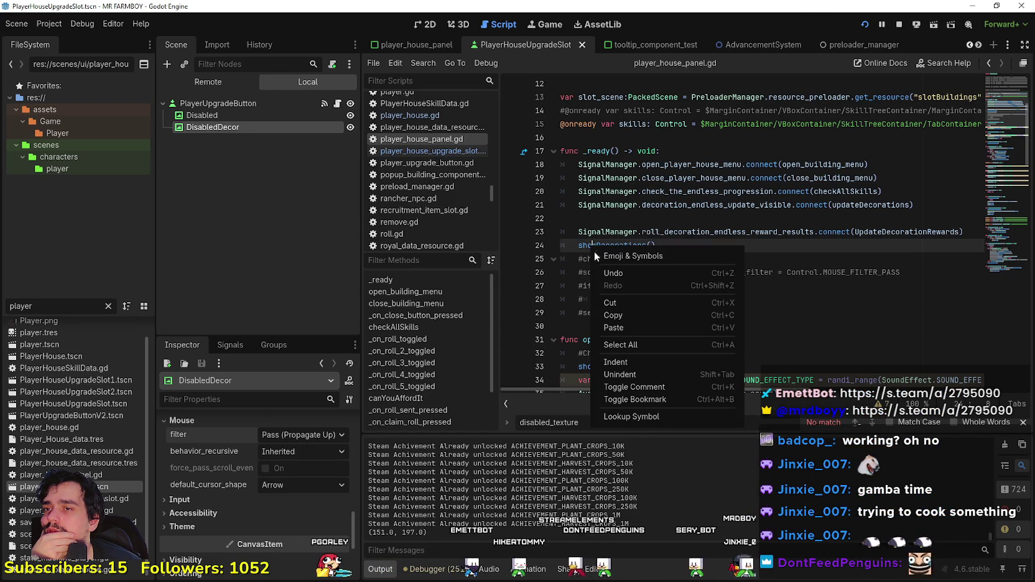
{"action": "left_click", "coordinate": [631, 422]}
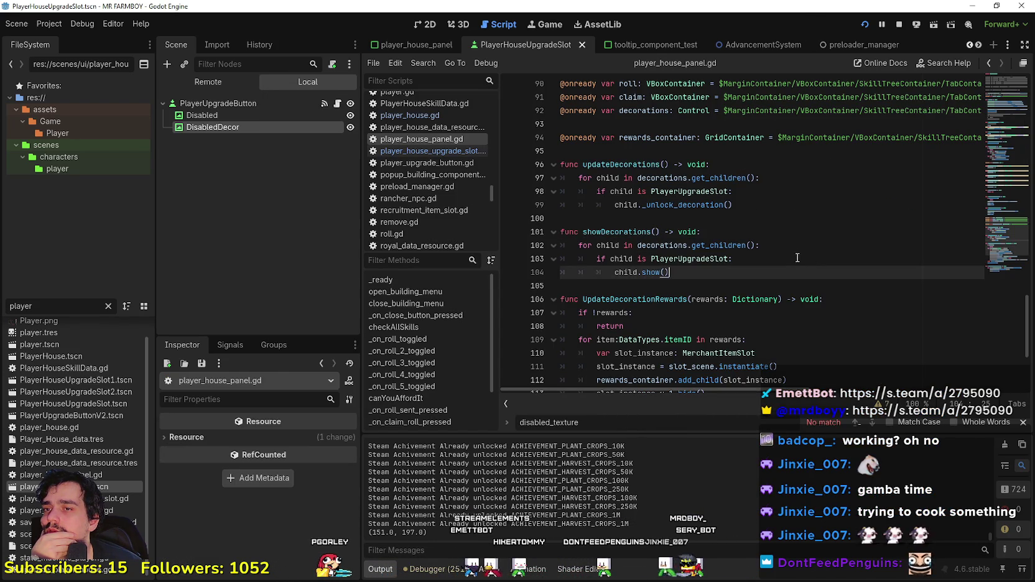
{"action": "left_click", "coordinate": [771, 259]}
{"action": "key", "text": "Return"}
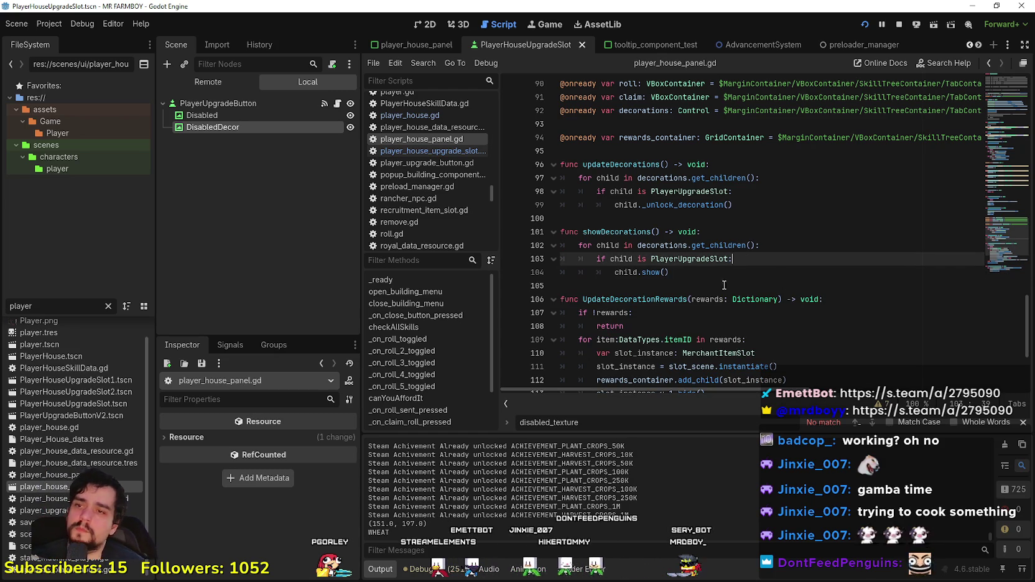
{"action": "key", "text": "ctrl+z"}
Step: Open player_house_upgrade_slot.gd and select the disabled_texture.hide() lines in _ready
{"action": "left_click", "coordinate": [452, 153]}
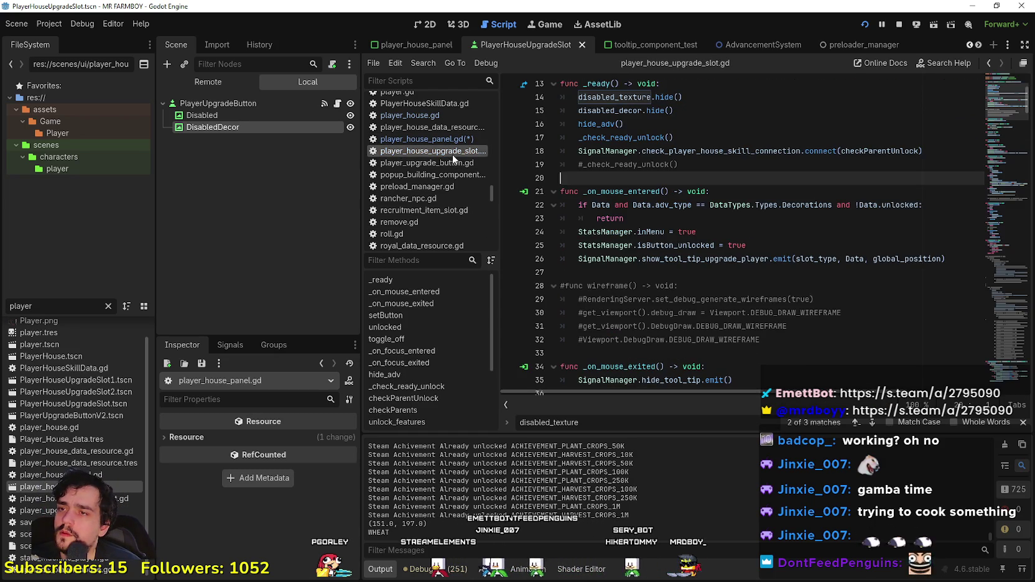
{"action": "scroll", "coordinate": [691, 218], "scroll_direction": "up", "scroll_amount": 3}
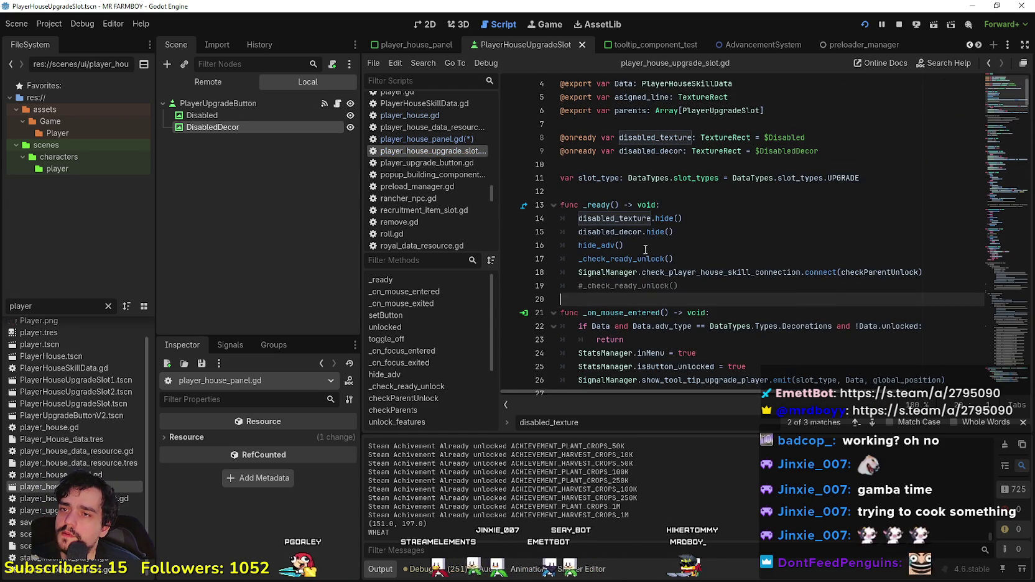
{"action": "left_click", "coordinate": [704, 229]}
{"action": "key", "text": "Up"}
{"action": "key", "text": "shift+Home"}
{"action": "key", "text": "shift+Home"}
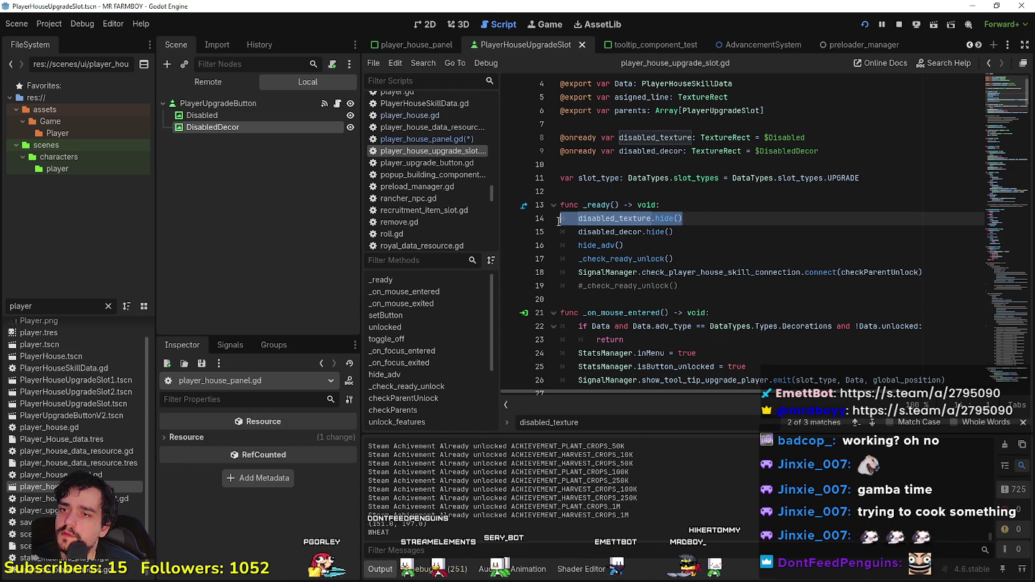
Step: Browse the script, then search it for disabled_decor taken from line 15
{"action": "scroll", "coordinate": [655, 265], "scroll_direction": "down", "scroll_amount": 2}
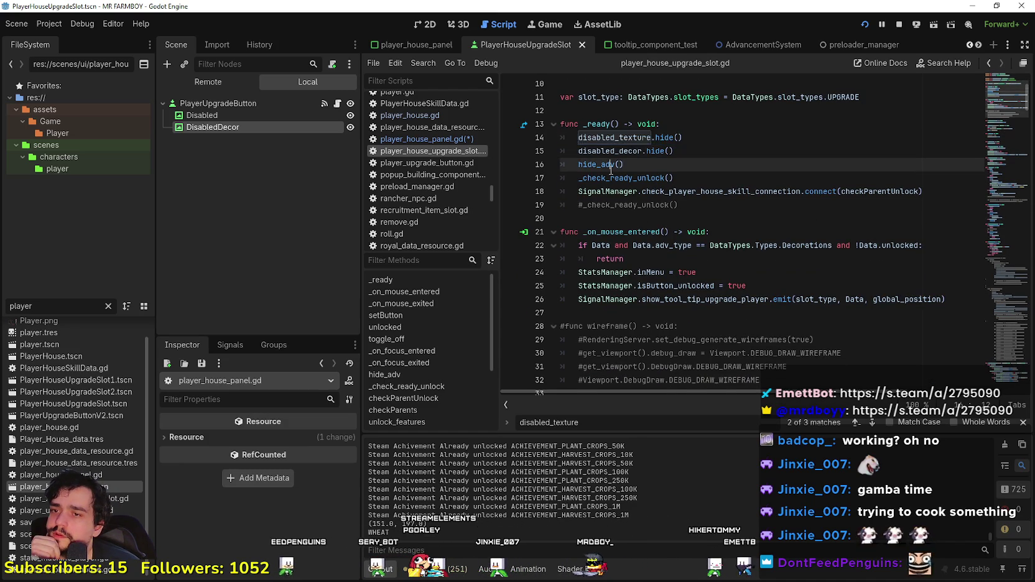
{"action": "scroll", "coordinate": [638, 271], "scroll_direction": "down", "scroll_amount": 2}
{"action": "scroll", "coordinate": [674, 357], "scroll_direction": "down", "scroll_amount": 10}
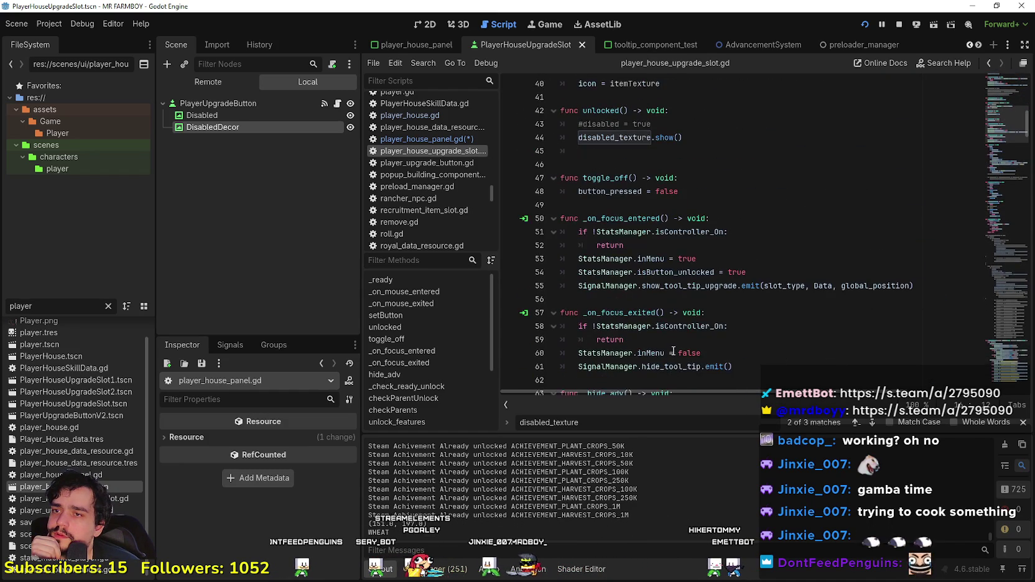
{"action": "scroll", "coordinate": [748, 288], "scroll_direction": "down", "scroll_amount": 3}
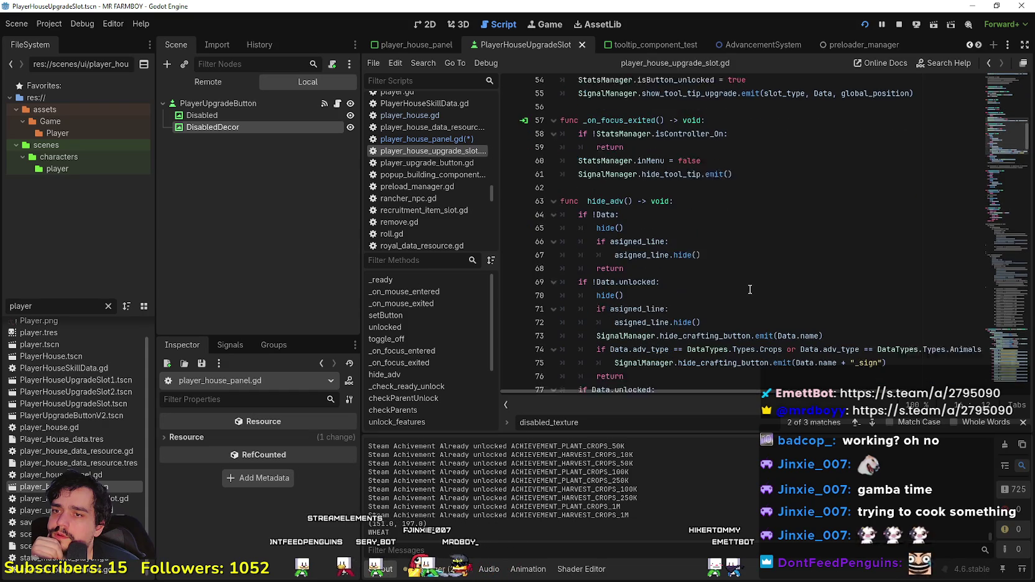
{"action": "scroll", "coordinate": [735, 284], "scroll_direction": "down", "scroll_amount": 2}
{"action": "scroll", "coordinate": [710, 281], "scroll_direction": "up", "scroll_amount": 2}
{"action": "scroll", "coordinate": [701, 277], "scroll_direction": "down", "scroll_amount": 1}
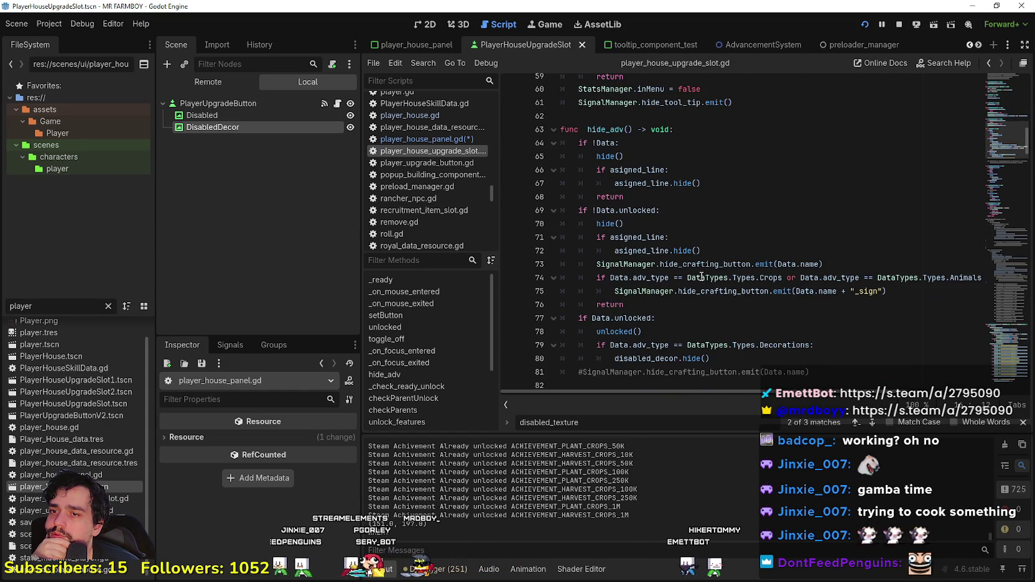
{"action": "scroll", "coordinate": [701, 277], "scroll_direction": "up", "scroll_amount": 13}
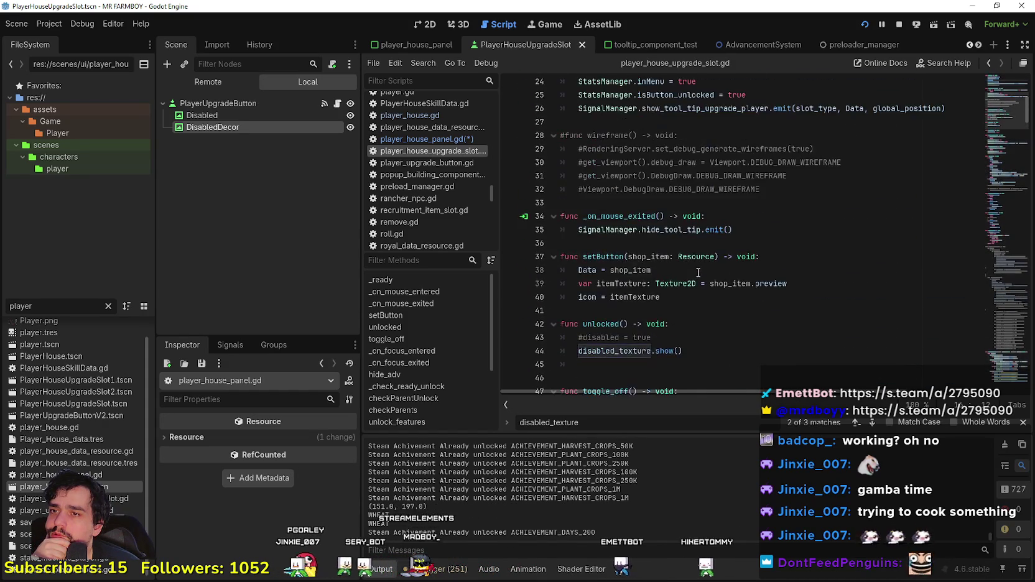
{"action": "scroll", "coordinate": [698, 274], "scroll_direction": "down", "scroll_amount": 2}
{"action": "scroll", "coordinate": [635, 233], "scroll_direction": "up", "scroll_amount": 6}
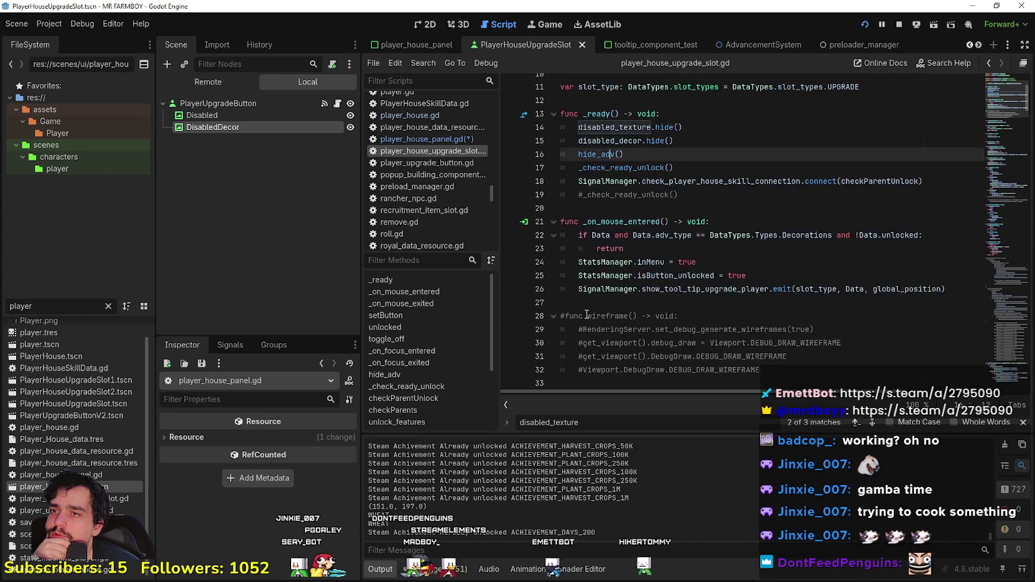
{"action": "left_click_drag", "start_coordinate": [686, 171], "coordinate": [524, 169]}
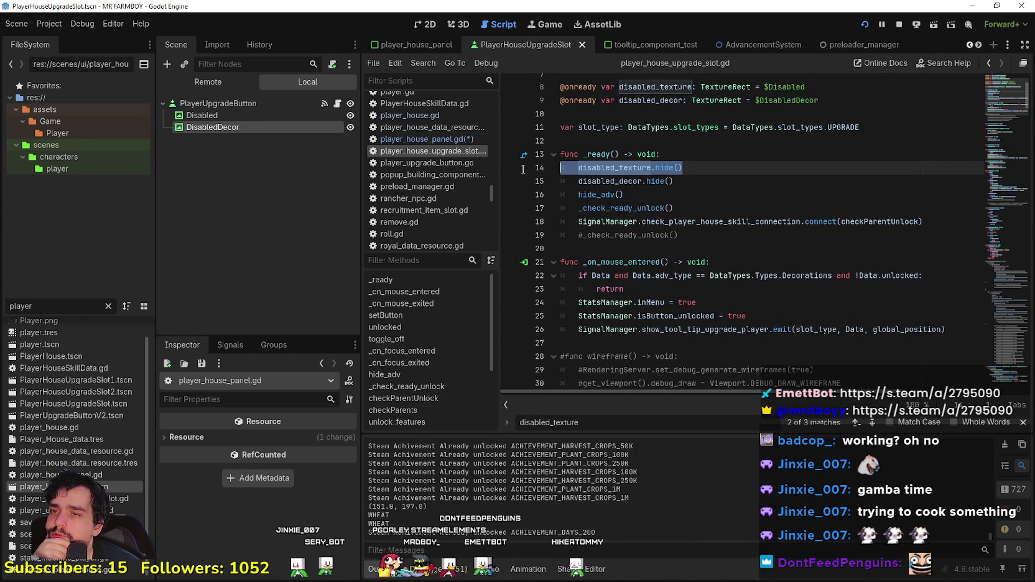
{"action": "double_click", "coordinate": [612, 181]}
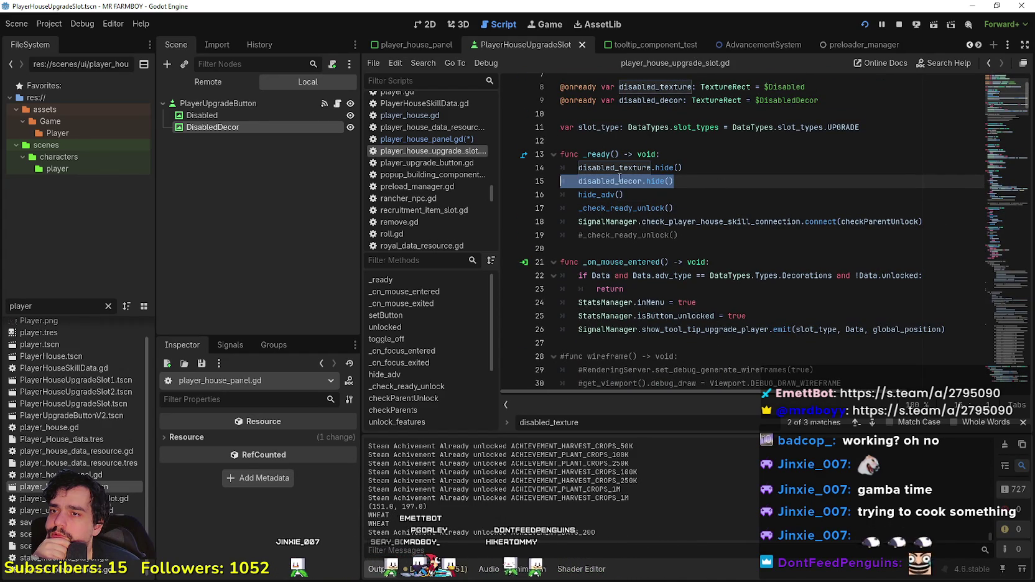
{"action": "key", "text": "ctrl+f"}
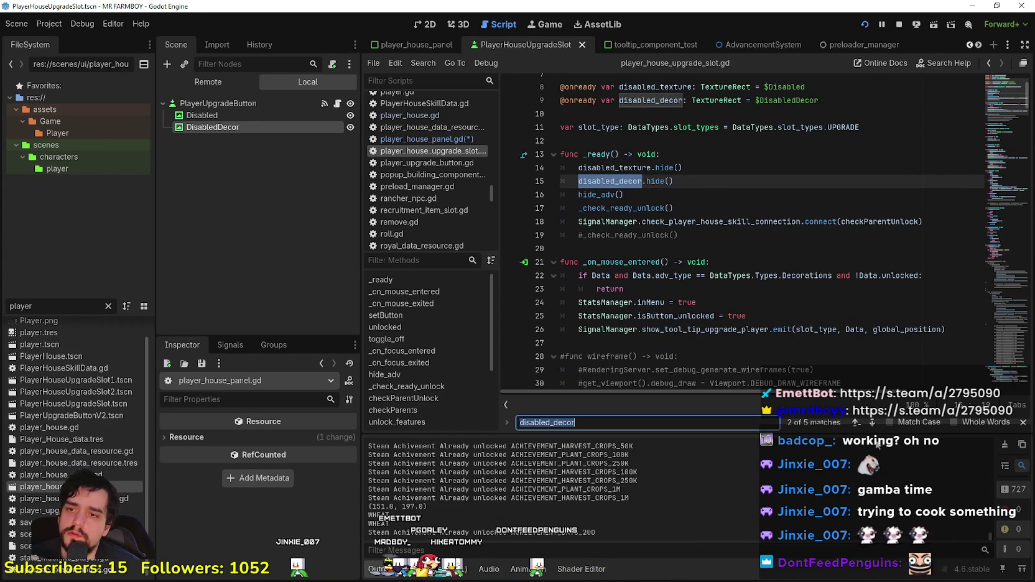
Step: Step through the disabled_decor matches to the one on line 80 in hide_adv
{"action": "left_click", "coordinate": [855, 424]}
{"action": "left_click", "coordinate": [855, 425]}
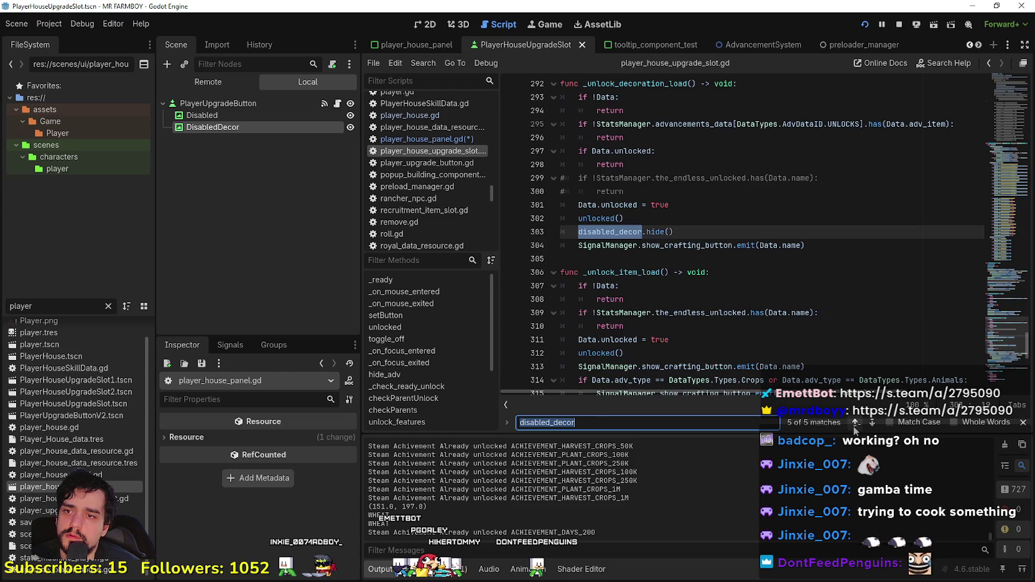
{"action": "scroll", "coordinate": [639, 272], "scroll_direction": "up", "scroll_amount": 3}
{"action": "scroll", "coordinate": [640, 272], "scroll_direction": "down", "scroll_amount": 3}
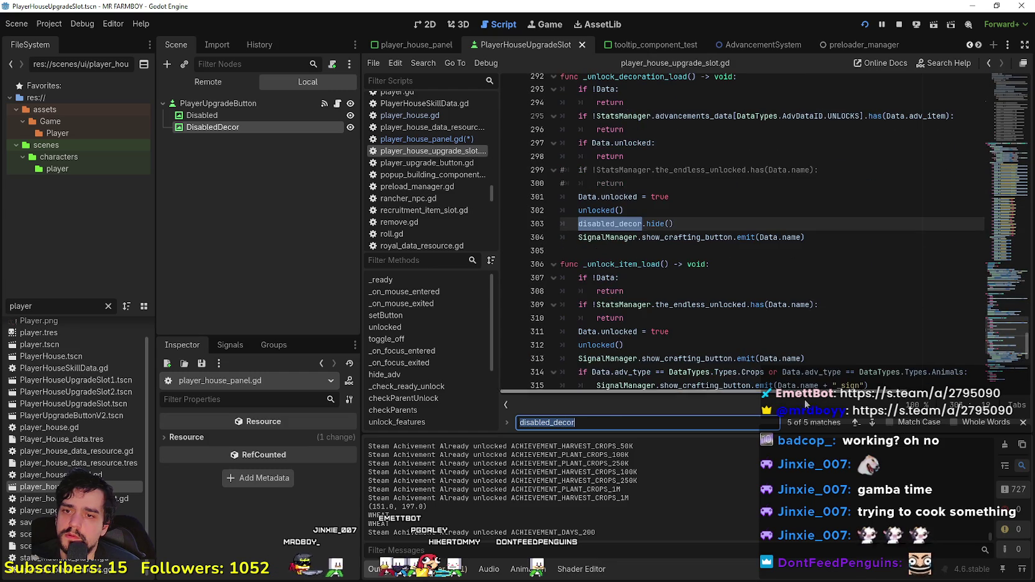
{"action": "left_click", "coordinate": [875, 422]}
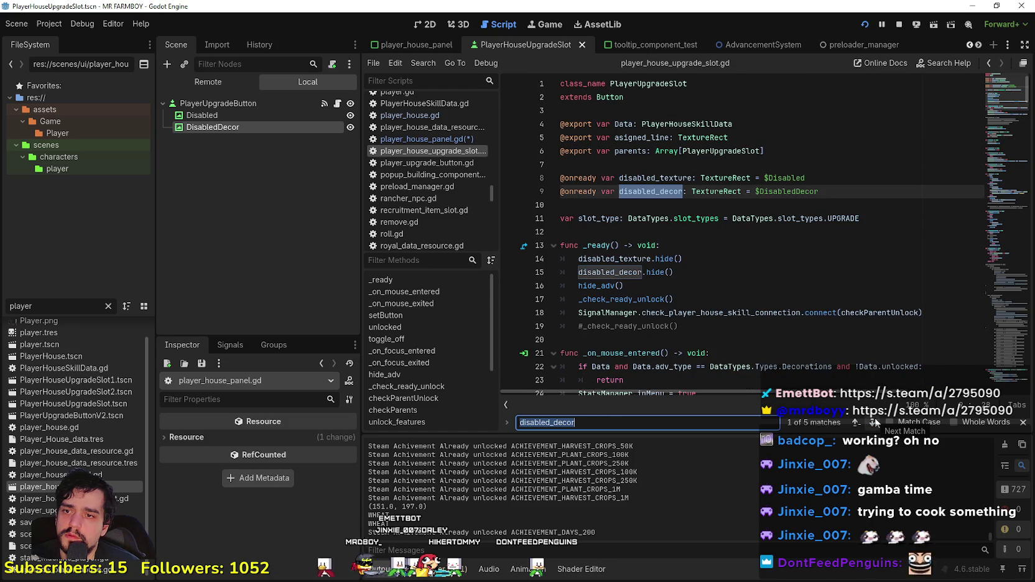
{"action": "left_click", "coordinate": [874, 423]}
{"action": "left_click", "coordinate": [875, 422]}
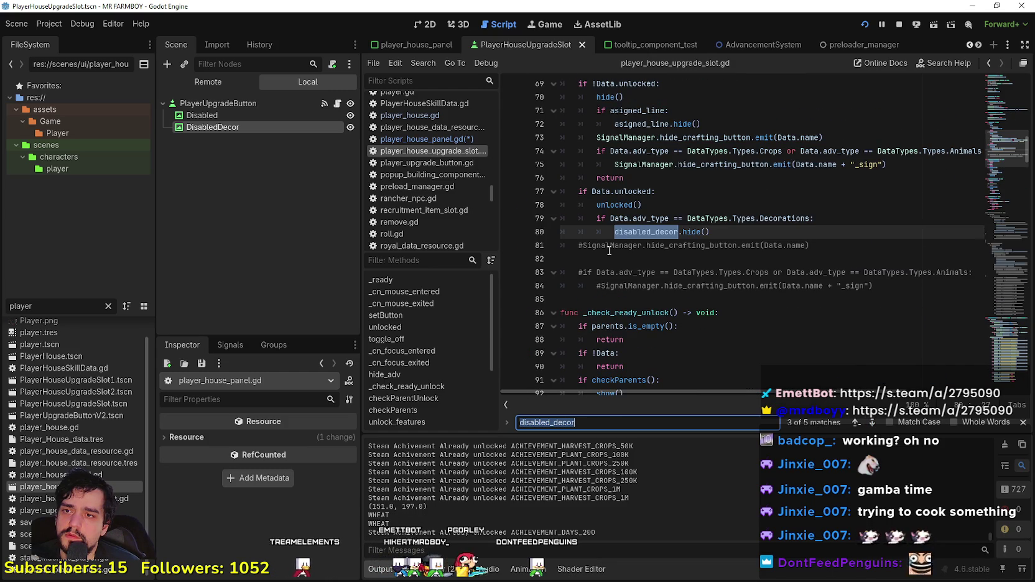
{"action": "scroll", "coordinate": [609, 250], "scroll_direction": "up", "scroll_amount": 1}
{"action": "scroll", "coordinate": [660, 283], "scroll_direction": "down", "scroll_amount": 1}
{"action": "scroll", "coordinate": [660, 282], "scroll_direction": "up", "scroll_amount": 3}
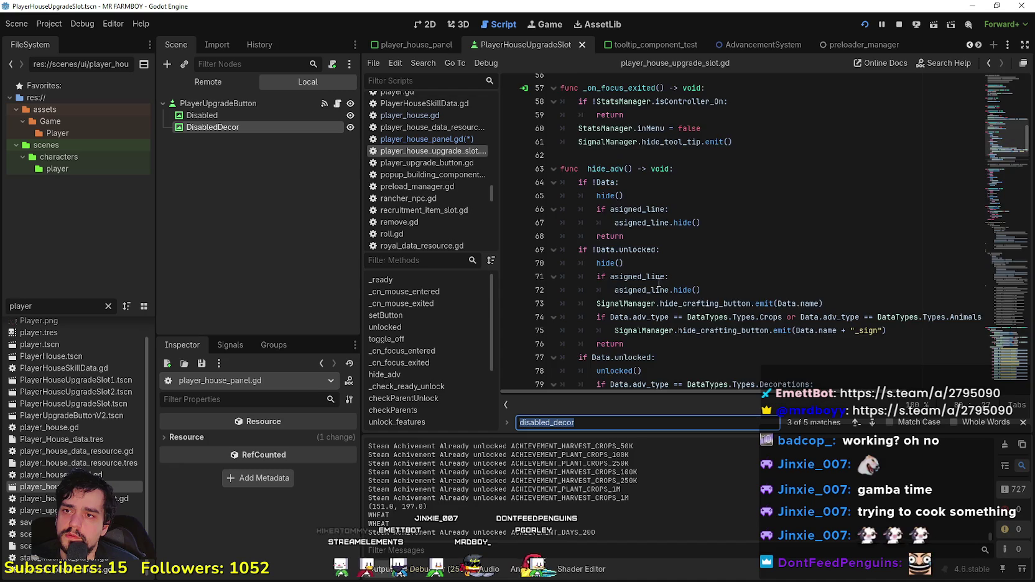
{"action": "scroll", "coordinate": [659, 280], "scroll_direction": "down", "scroll_amount": 3}
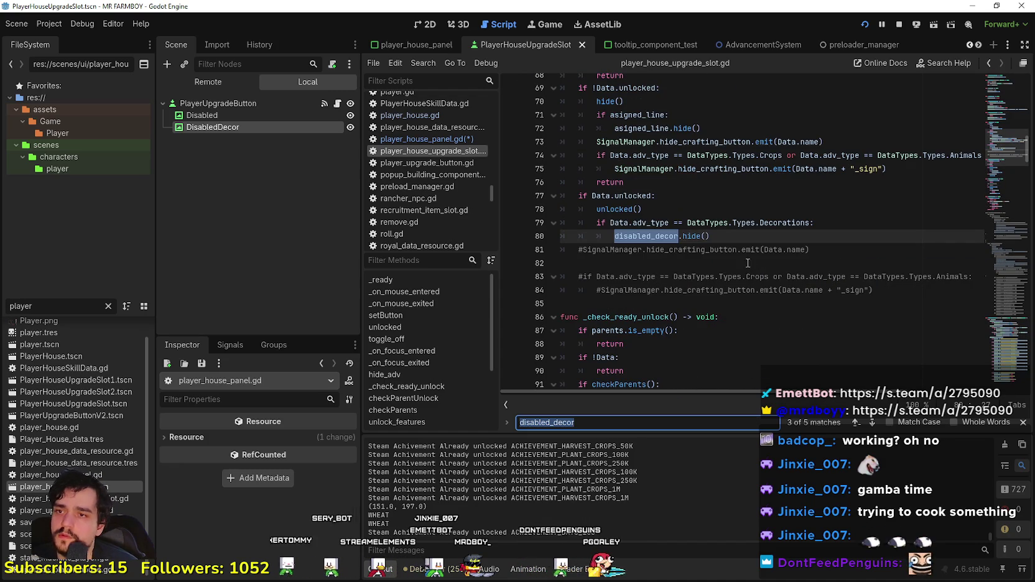
Step: Delete the Decorations check and its disabled_decor.hide() line, then save the script
{"action": "left_click_drag", "start_coordinate": [711, 237], "coordinate": [543, 228]}
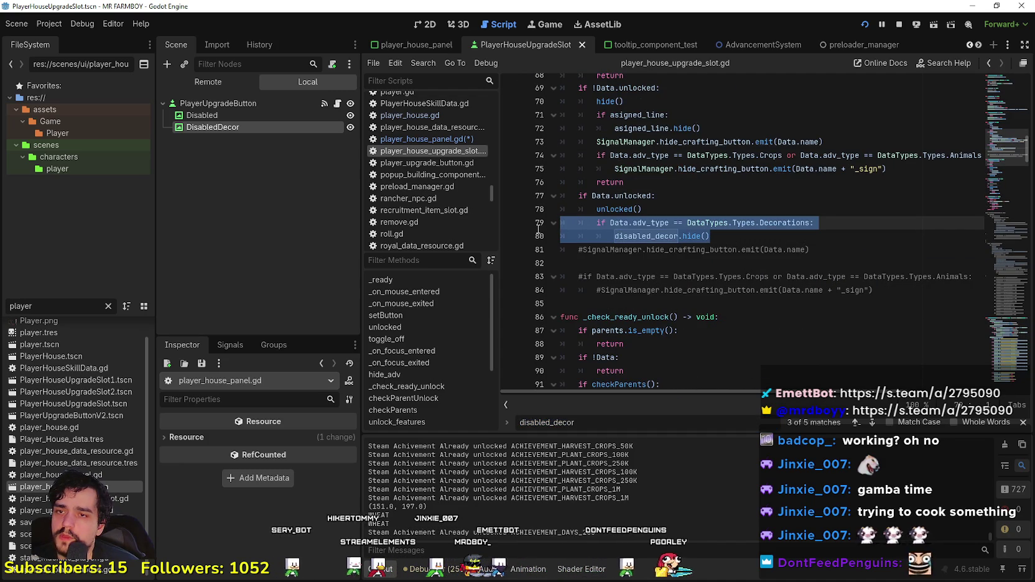
{"action": "key", "text": "BackSpace"}
{"action": "key", "text": "BackSpace"}
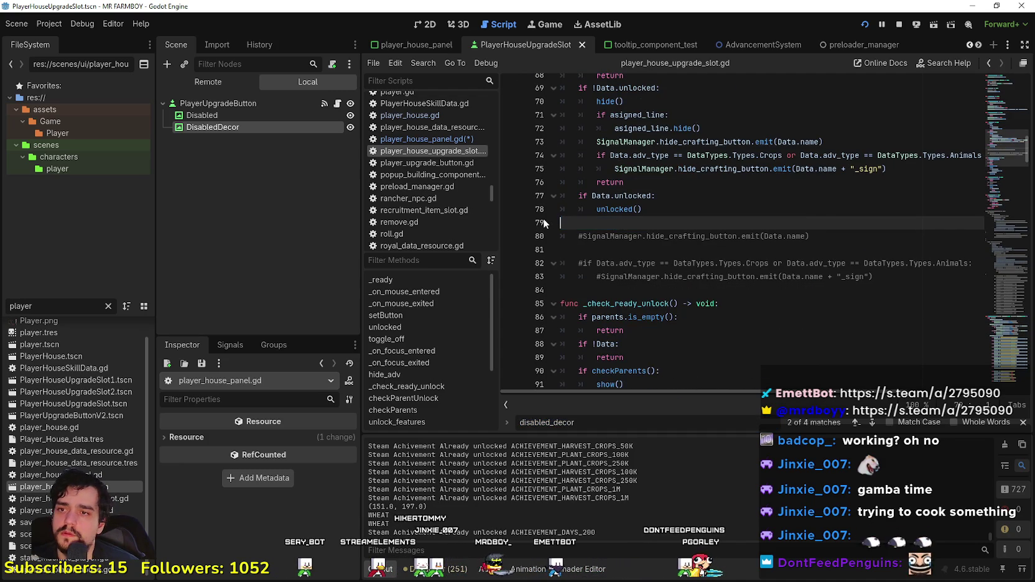
{"action": "scroll", "coordinate": [660, 252], "scroll_direction": "up", "scroll_amount": 4}
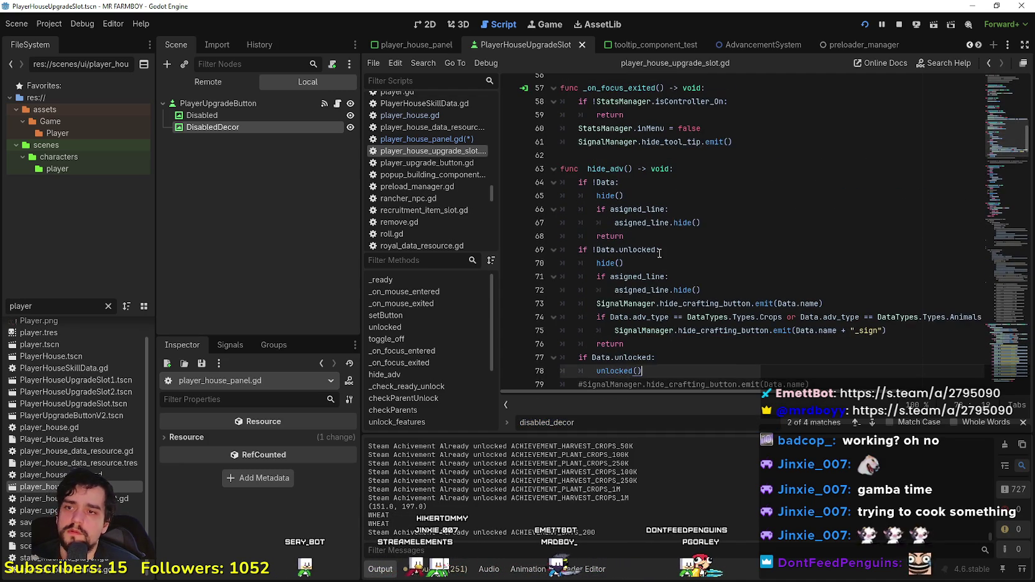
{"action": "key", "text": "ctrl+s"}
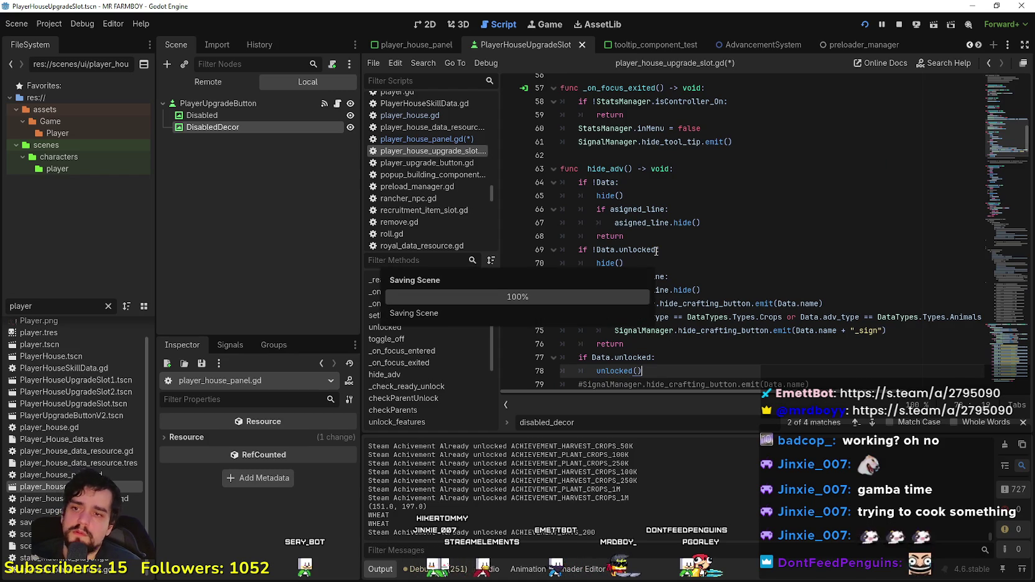
{"action": "scroll", "coordinate": [629, 359], "scroll_direction": "up", "scroll_amount": 7}
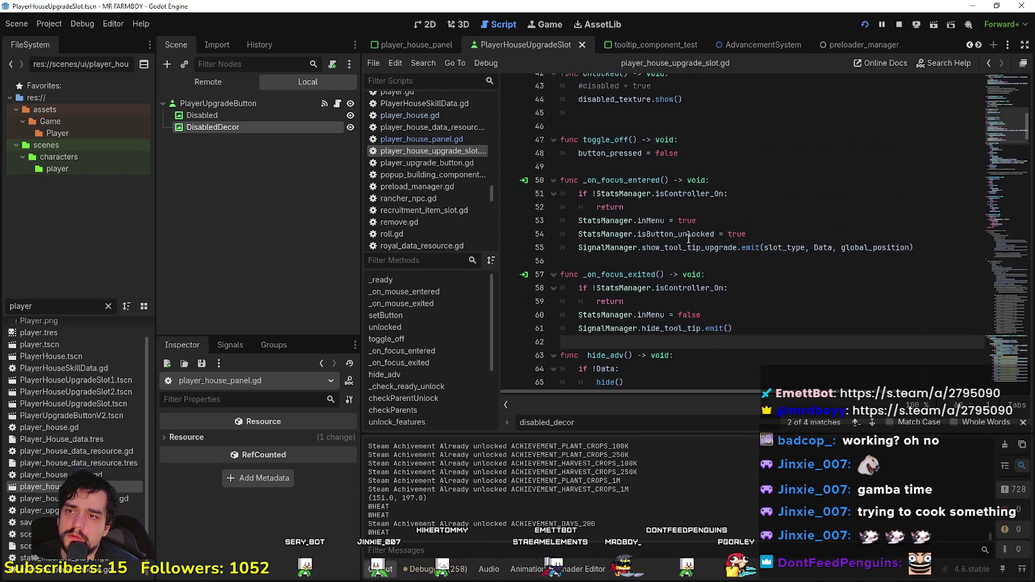
{"action": "scroll", "coordinate": [625, 336], "scroll_direction": "up", "scroll_amount": 3}
{"action": "left_click", "coordinate": [615, 304]}
{"action": "scroll", "coordinate": [623, 286], "scroll_direction": "up", "scroll_amount": 7}
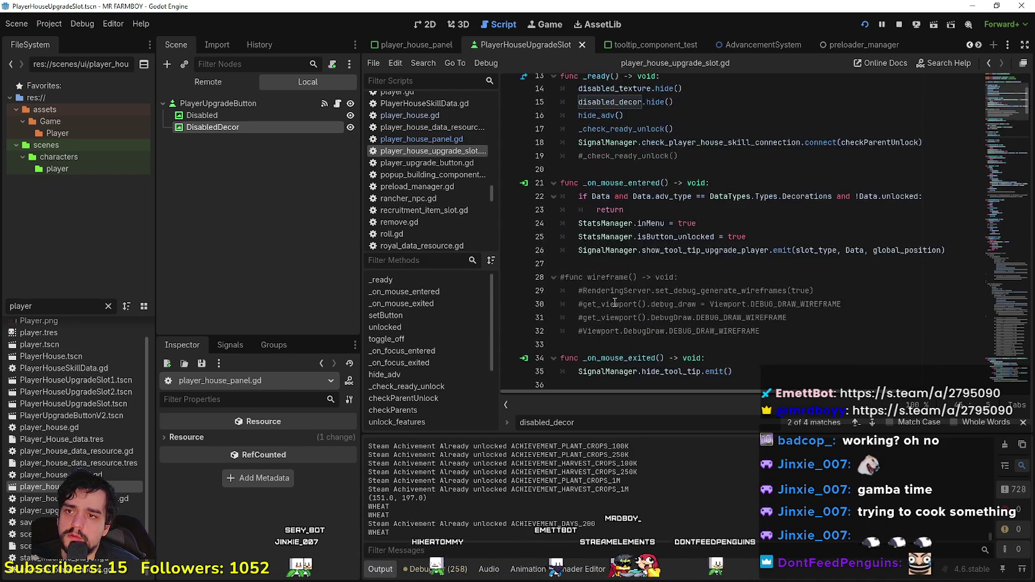
{"action": "left_click", "coordinate": [715, 152]}
{"action": "mouse_move", "coordinate": [725, 159]}
{"action": "left_mouse_down"}
{"action": "mouse_move", "coordinate": [622, 175]}
{"action": "mouse_move", "coordinate": [579, 150]}
{"action": "mouse_move", "coordinate": [562, 160]}
{"action": "left_mouse_up"}
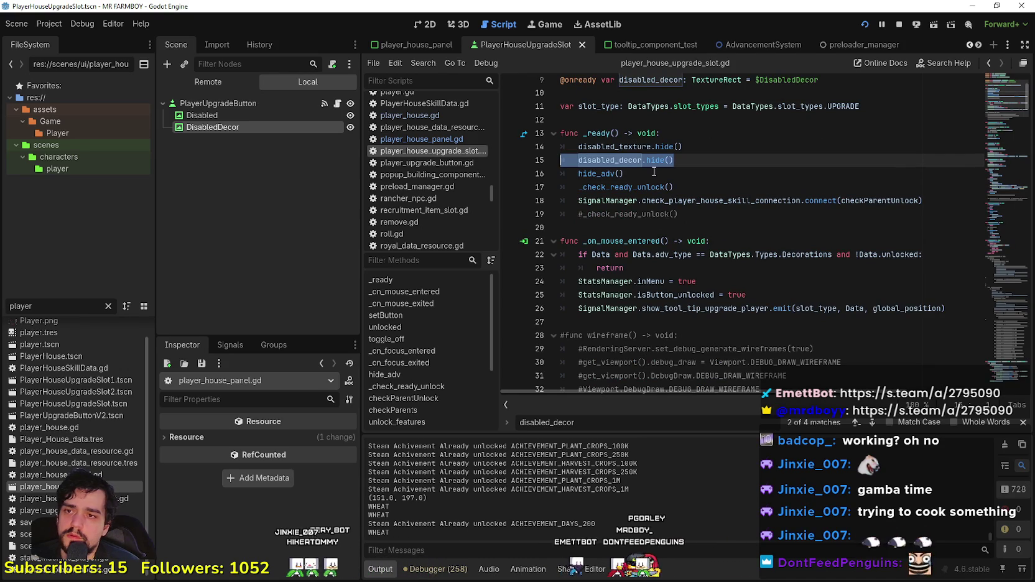
{"action": "scroll", "coordinate": [626, 179], "scroll_direction": "down", "scroll_amount": 13}
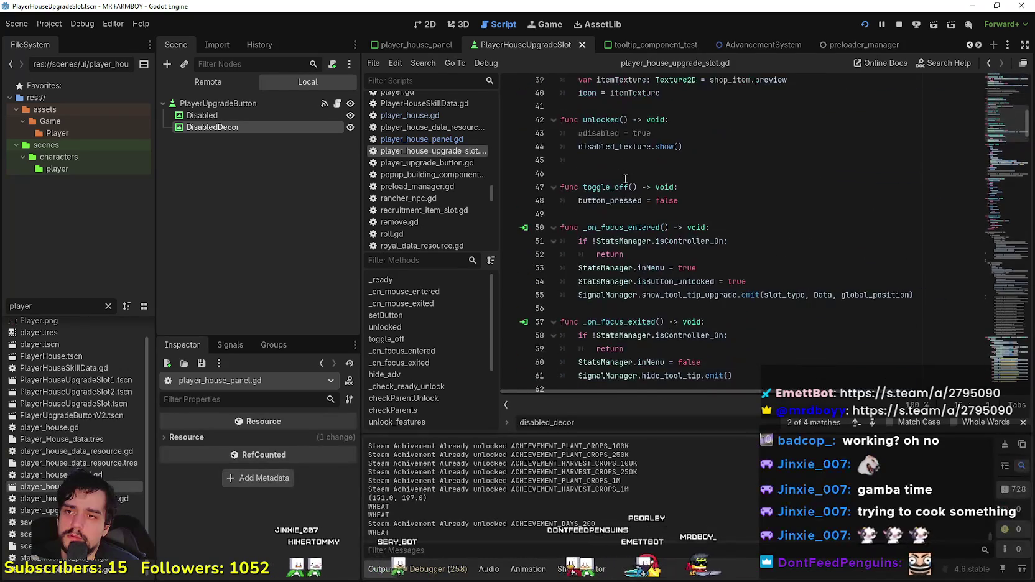
{"action": "scroll", "coordinate": [618, 184], "scroll_direction": "up", "scroll_amount": 13}
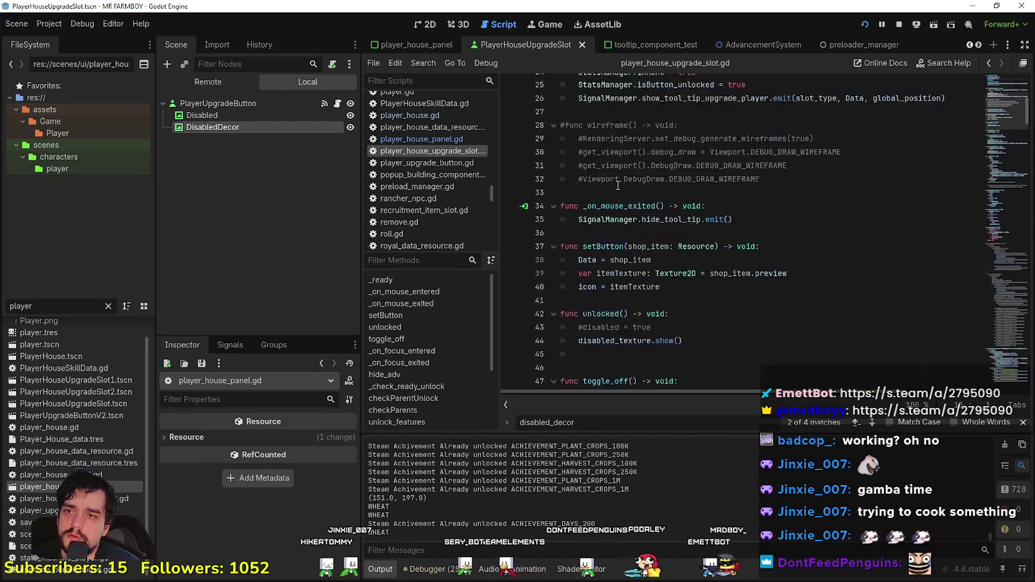
{"action": "right_click", "coordinate": [610, 170]}
{"action": "left_click", "coordinate": [627, 240]}
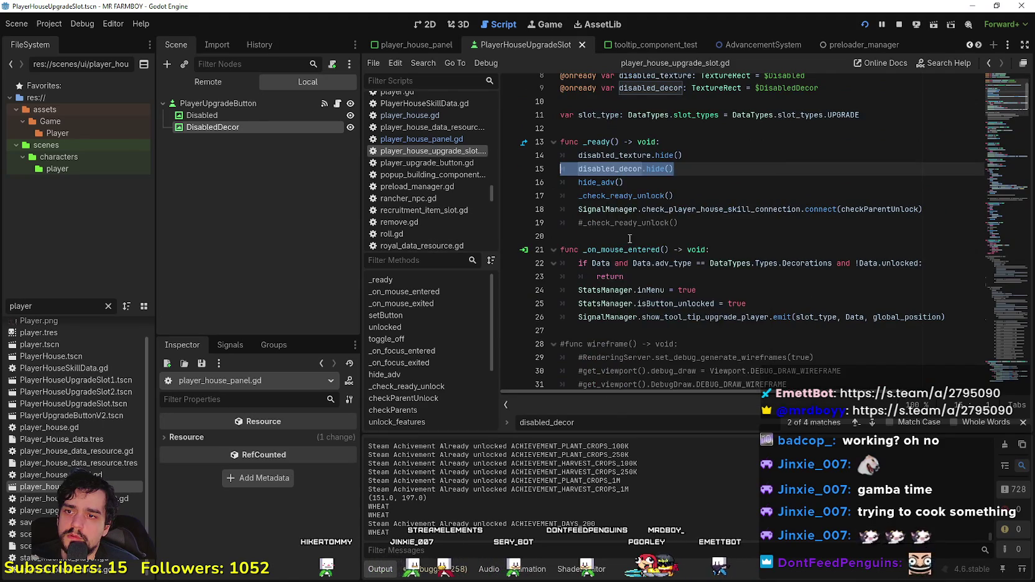
{"action": "scroll", "coordinate": [627, 233], "scroll_direction": "down", "scroll_amount": 12}
{"action": "scroll", "coordinate": [627, 233], "scroll_direction": "down", "scroll_amount": 14}
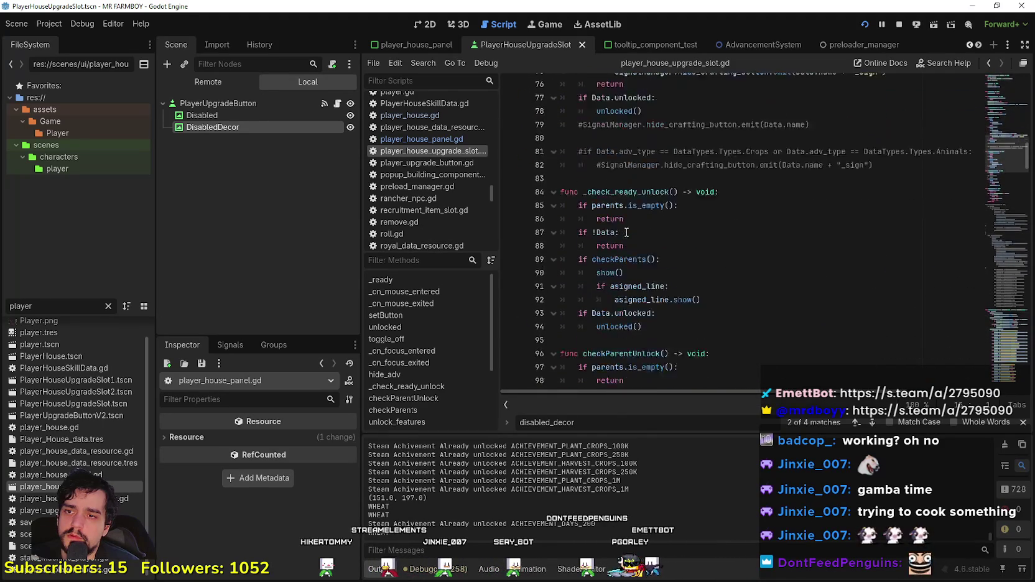
{"action": "scroll", "coordinate": [656, 229], "scroll_direction": "down", "scroll_amount": 5}
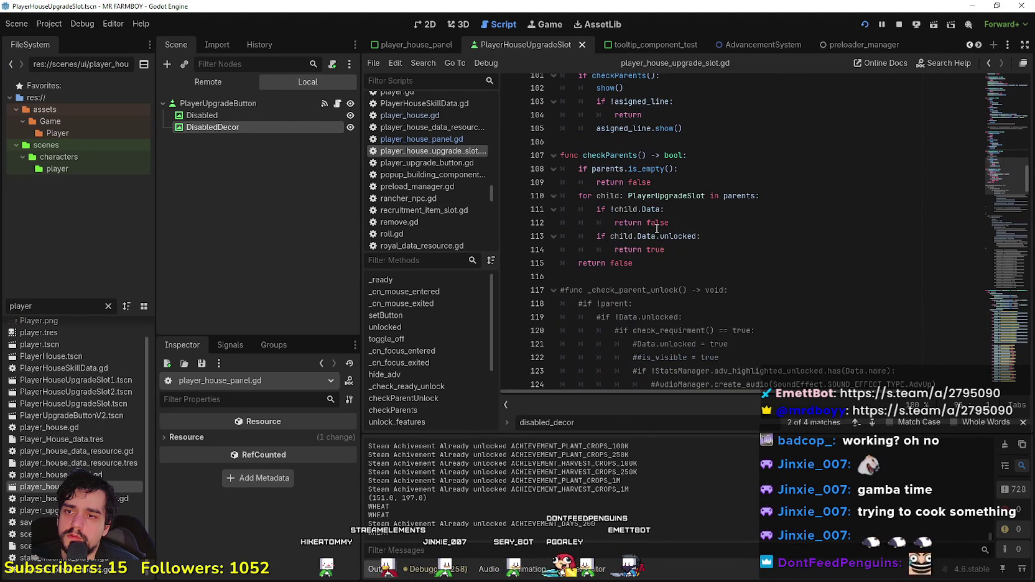
{"action": "mouse_move", "coordinate": [1020, 216]}
{"action": "left_mouse_down"}
{"action": "mouse_move", "coordinate": [996, 87]}
{"action": "mouse_move", "coordinate": [981, 175]}
{"action": "mouse_move", "coordinate": [992, 246]}
{"action": "mouse_move", "coordinate": [982, 320]}
{"action": "left_mouse_up"}
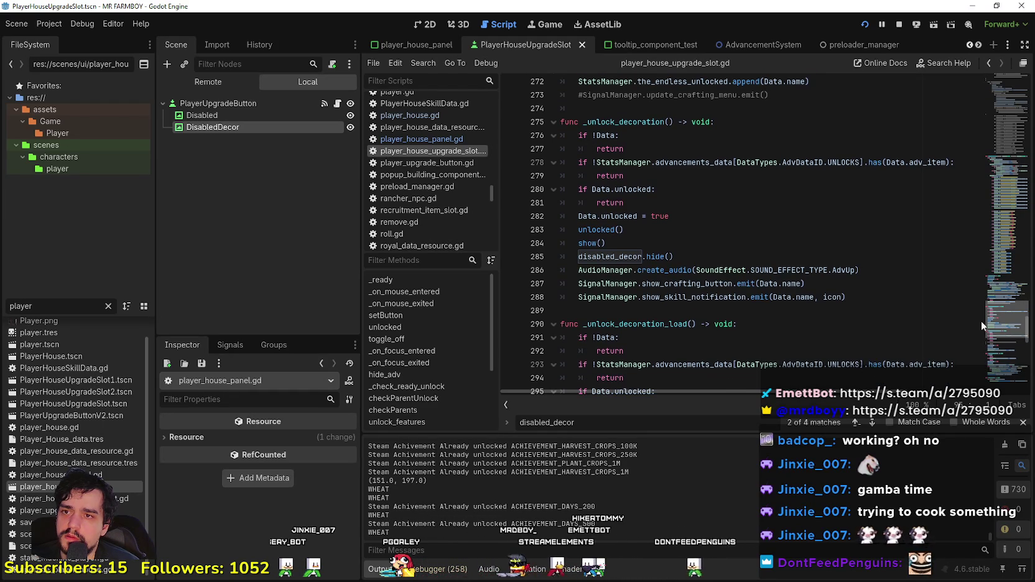
{"action": "scroll", "coordinate": [548, 292], "scroll_direction": "down", "scroll_amount": 2}
{"action": "left_click_drag", "start_coordinate": [653, 303], "coordinate": [579, 256]}
{"action": "left_click", "coordinate": [730, 337]}
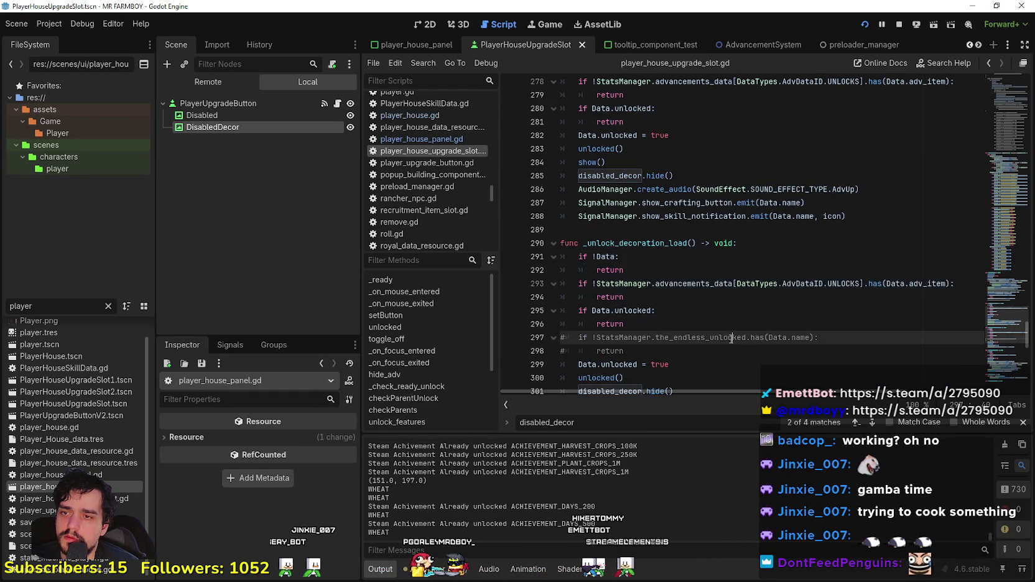
{"action": "scroll", "coordinate": [730, 338], "scroll_direction": "down", "scroll_amount": 2}
{"action": "left_click", "coordinate": [723, 324]}
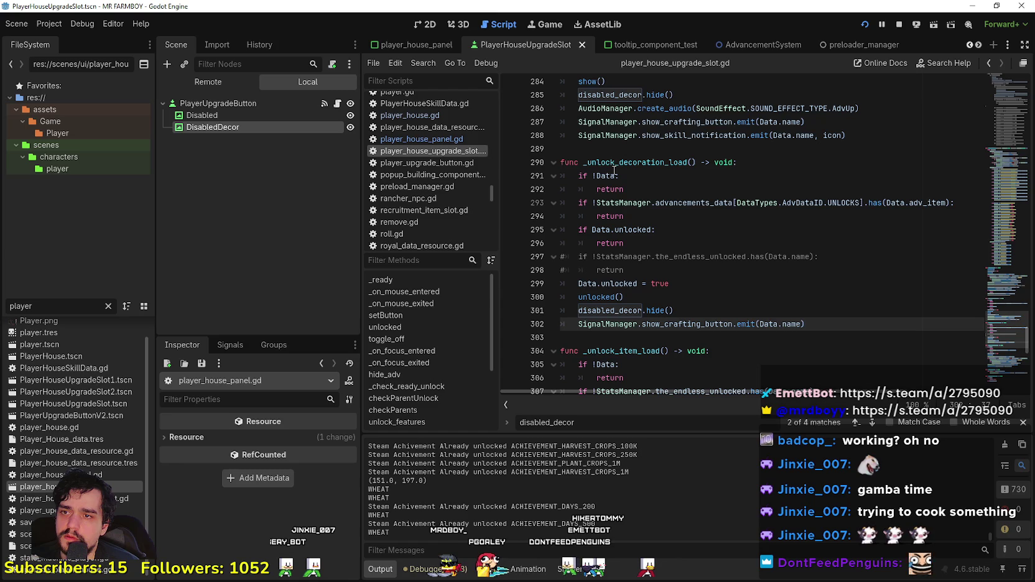
{"action": "left_click_drag", "start_coordinate": [670, 256], "coordinate": [524, 149]}
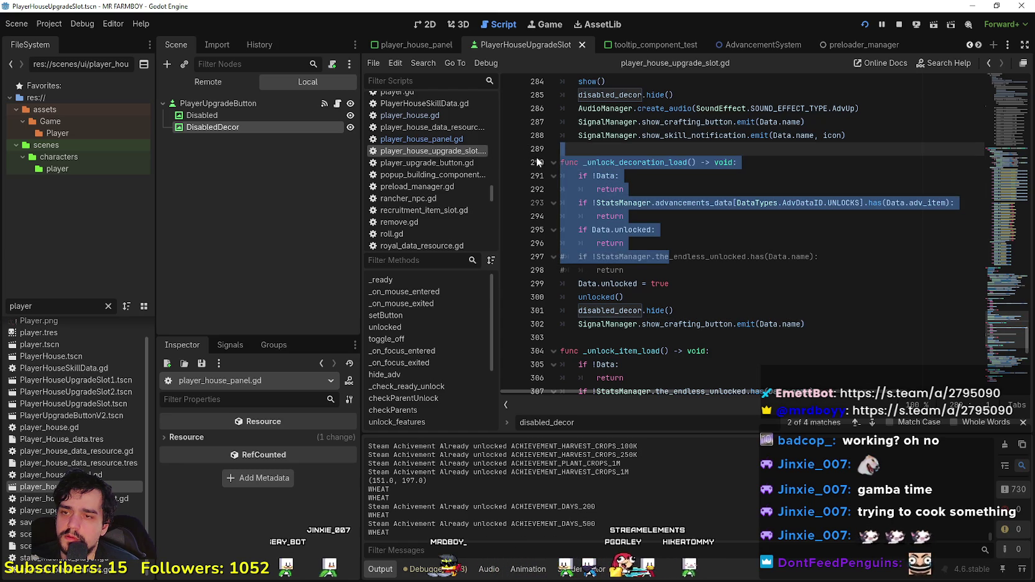
{"action": "left_click", "coordinate": [662, 222]}
{"action": "left_click_drag", "start_coordinate": [683, 312], "coordinate": [578, 311]}
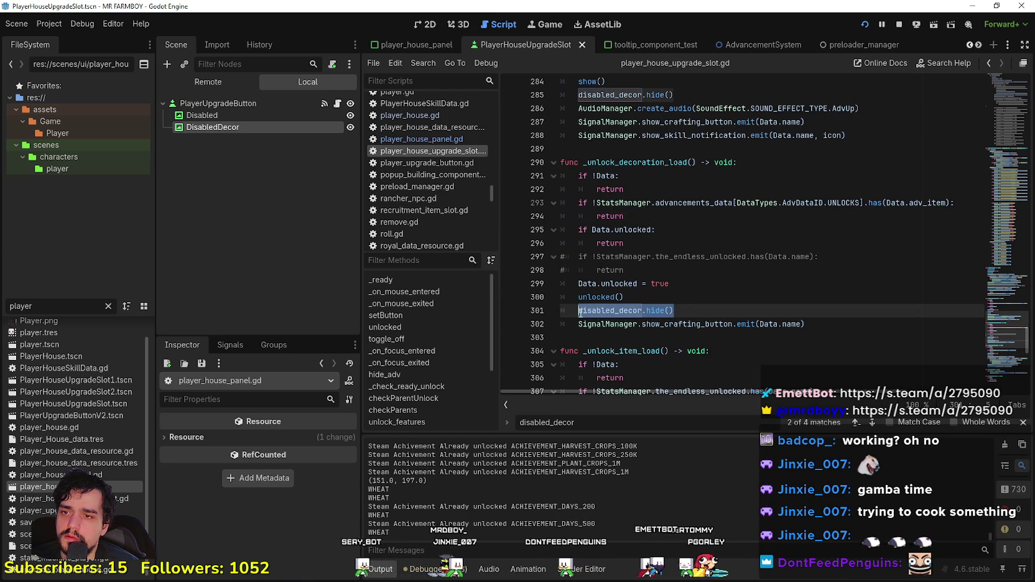
{"action": "left_click", "coordinate": [598, 333]}
{"action": "scroll", "coordinate": [598, 333], "scroll_direction": "down", "scroll_amount": 3}
{"action": "left_click", "coordinate": [600, 297]}
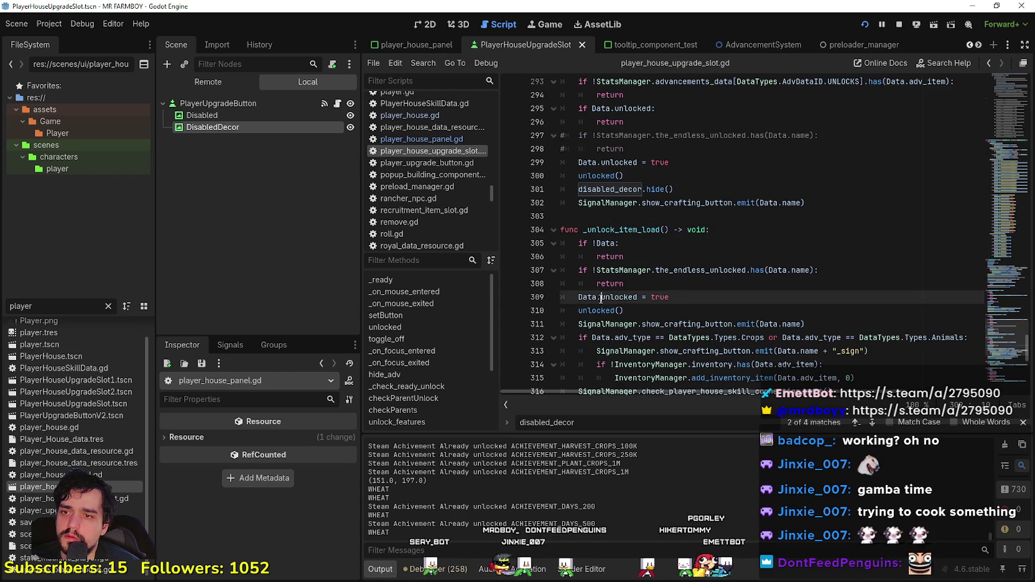
{"action": "scroll", "coordinate": [600, 298], "scroll_direction": "down", "scroll_amount": 4}
{"action": "left_click", "coordinate": [618, 243]}
{"action": "scroll", "coordinate": [617, 240], "scroll_direction": "up", "scroll_amount": 10}
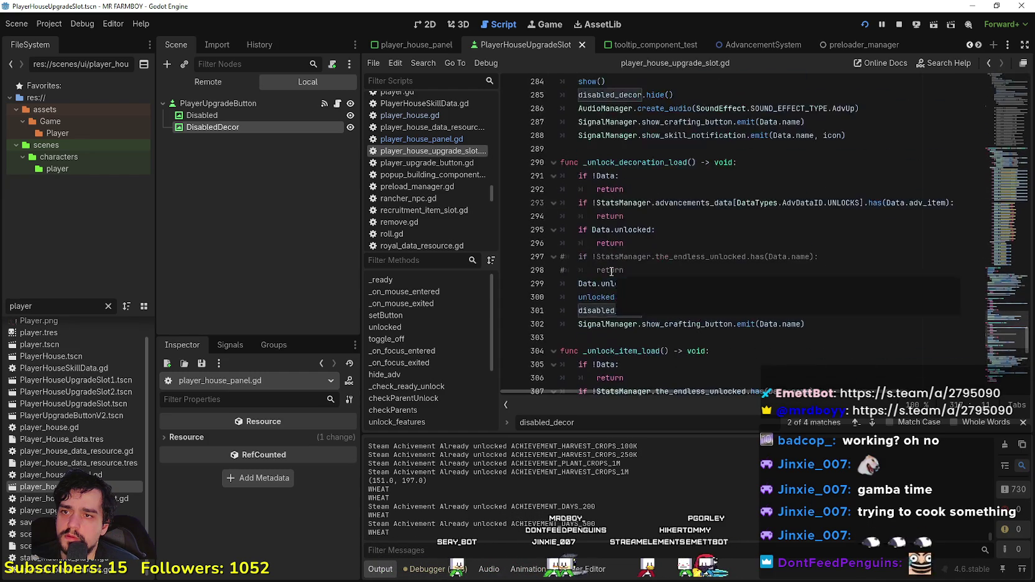
{"action": "left_click", "coordinate": [597, 267]}
{"action": "key", "text": "Return"}
{"action": "type", "text": "func check_decor_unlock("}
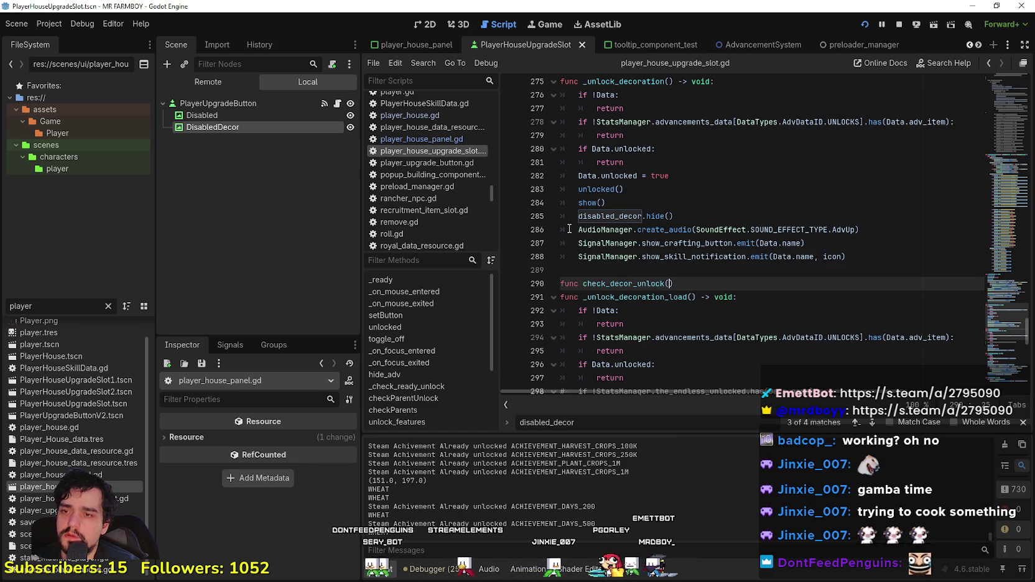
Step: Finish the signature func check_decor_unlock() -> void: for the new function
{"action": "type", "text": ") _"}
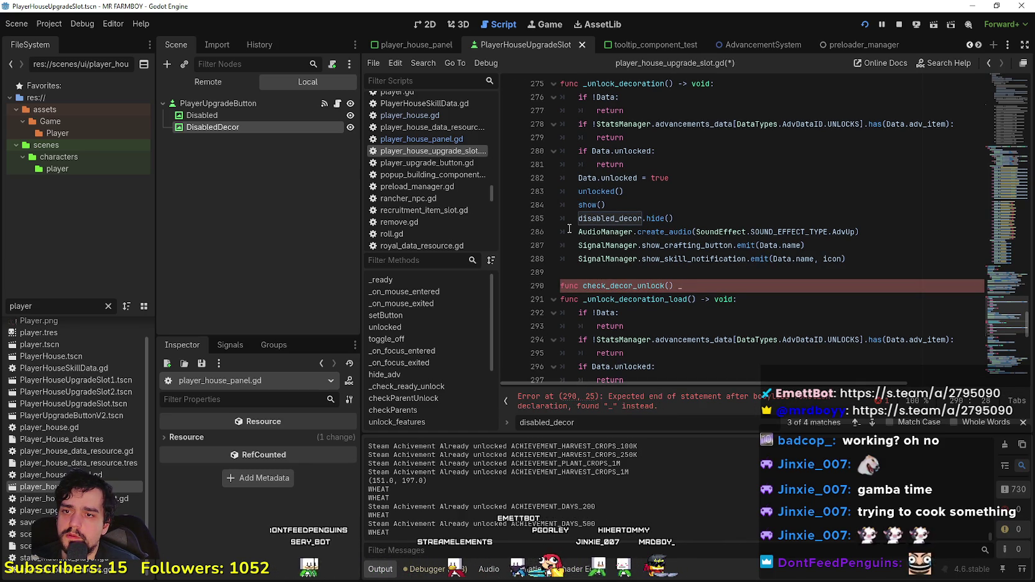
{"action": "key", "text": "BackSpace"}
{"action": "type", "text": "-"}
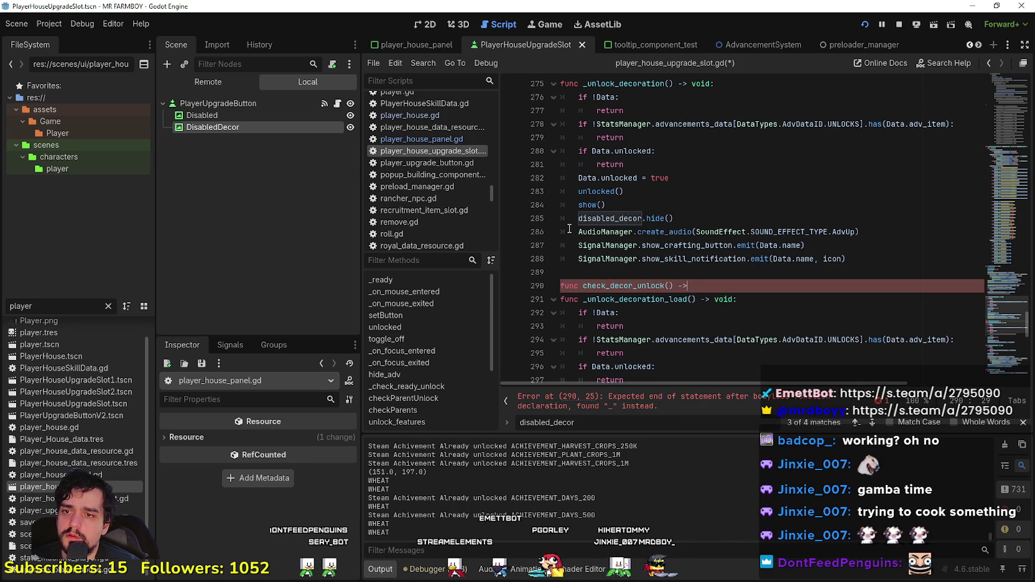
{"action": "key", "text": "Return"}
{"action": "type", "text": ":"}
{"action": "key", "text": "Return"}
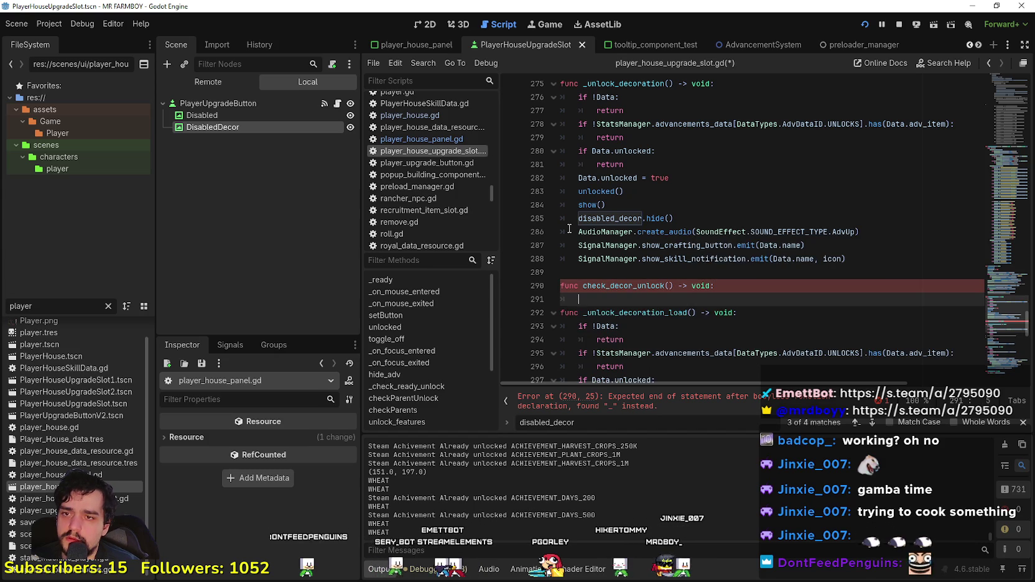
Step: Copy the advancement unlock check into the body of check_decor_unlock
{"action": "scroll", "coordinate": [569, 229], "scroll_direction": "down", "scroll_amount": 2}
{"action": "left_click_drag", "start_coordinate": [625, 286], "coordinate": [561, 272]}
{"action": "key", "text": "ctrl+c"}
{"action": "left_click", "coordinate": [594, 218]}
{"action": "key", "text": "ctrl+v"}
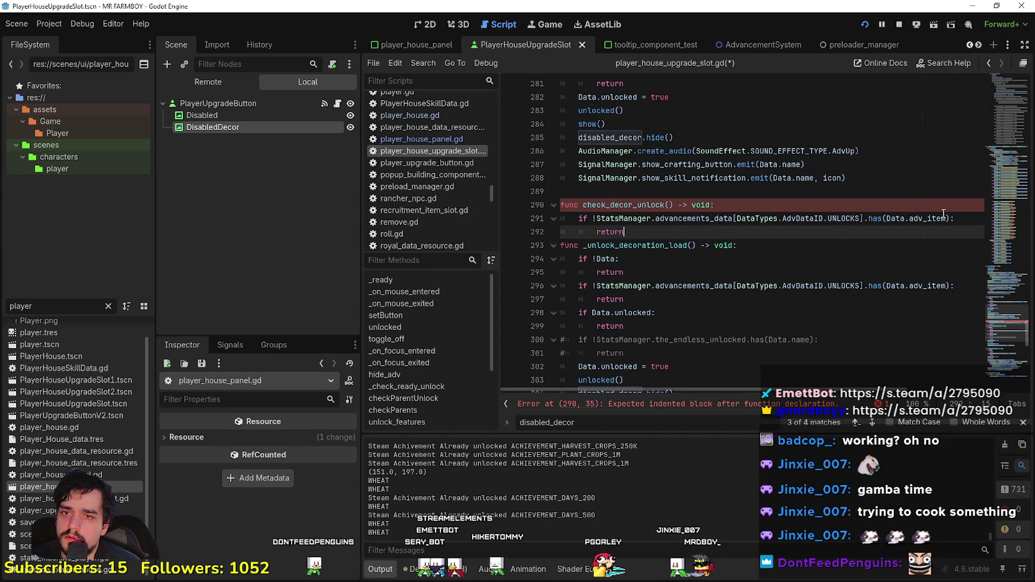
Step: Replace the check's return with disabled_decor.show()
{"action": "double_click", "coordinate": [607, 232]}
{"action": "type", "text": "de"}
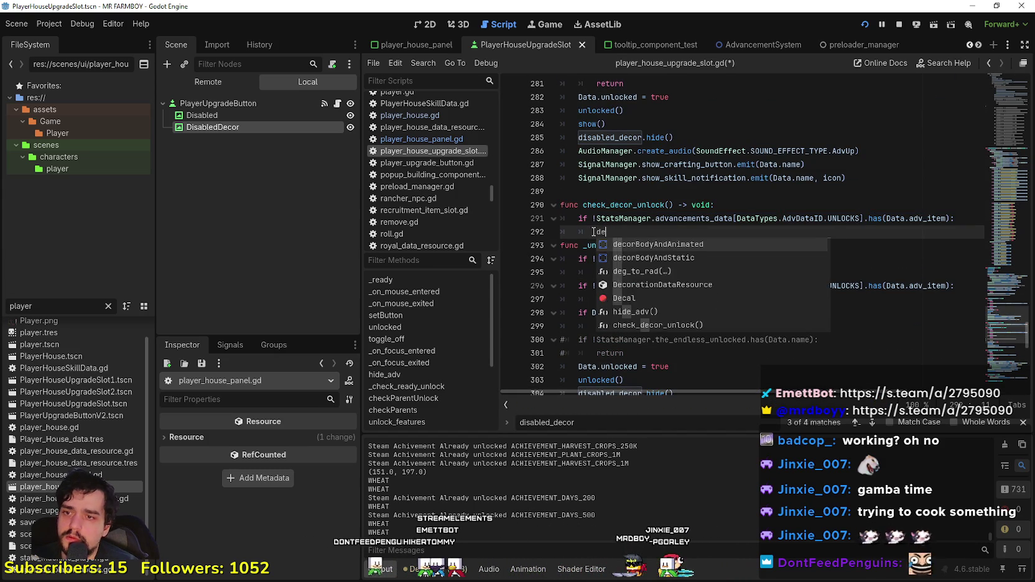
{"action": "type", "text": "cor"}
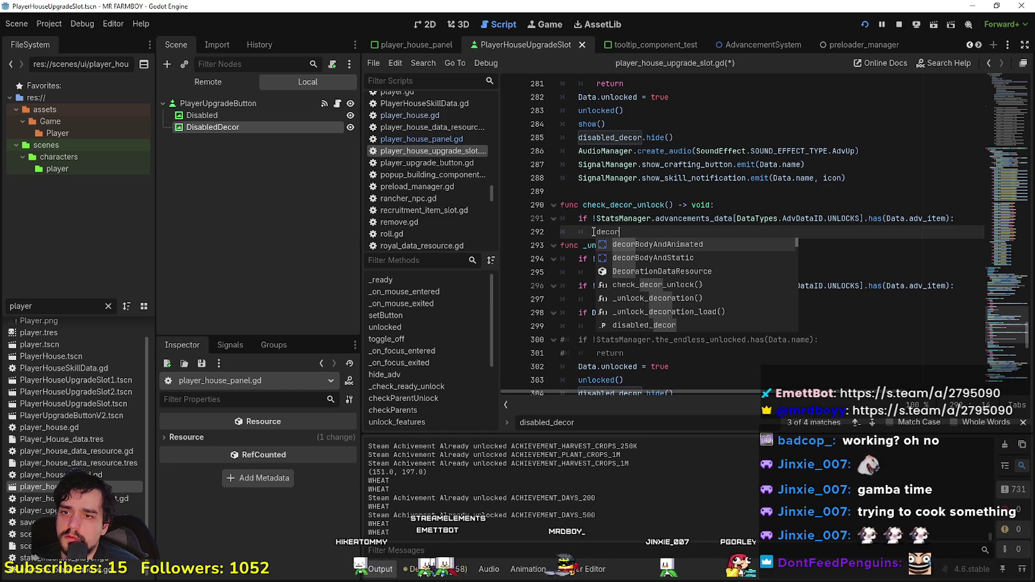
{"action": "key", "text": "Down"}
{"action": "key", "text": "Down"}
{"action": "key", "text": "Down"}
{"action": "key", "text": "Return"}
{"action": "type", "text": "."}
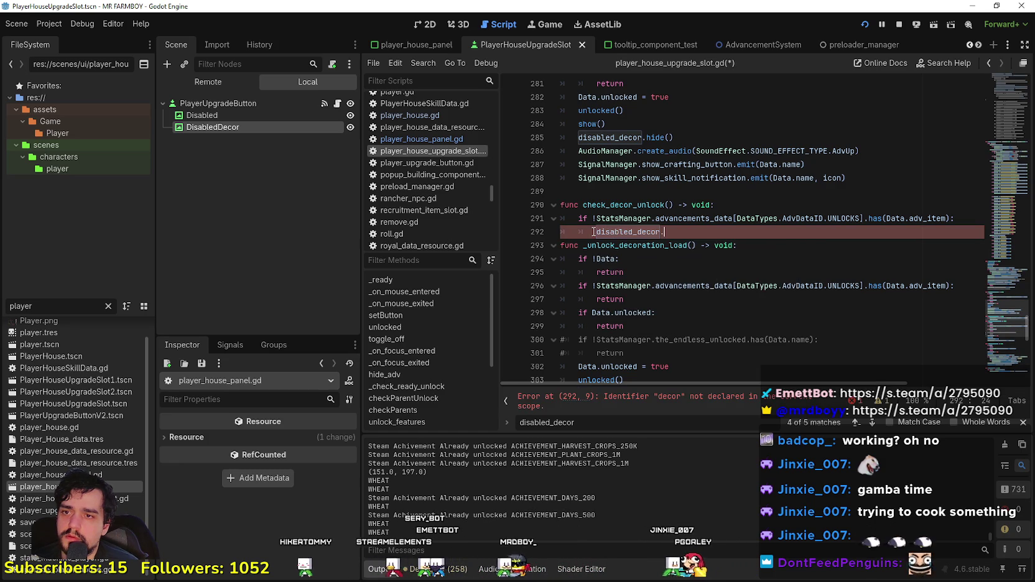
{"action": "type", "text": "show("}
{"action": "key", "text": "Return"}
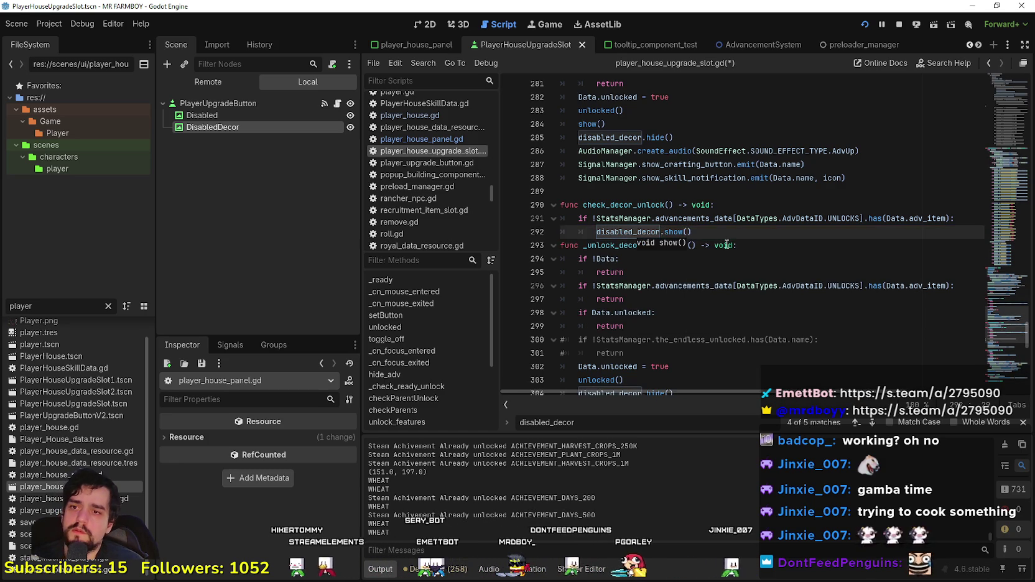
Step: Add a blank line after the new function and save the script
{"action": "left_click_drag", "start_coordinate": [692, 231], "coordinate": [556, 225]}
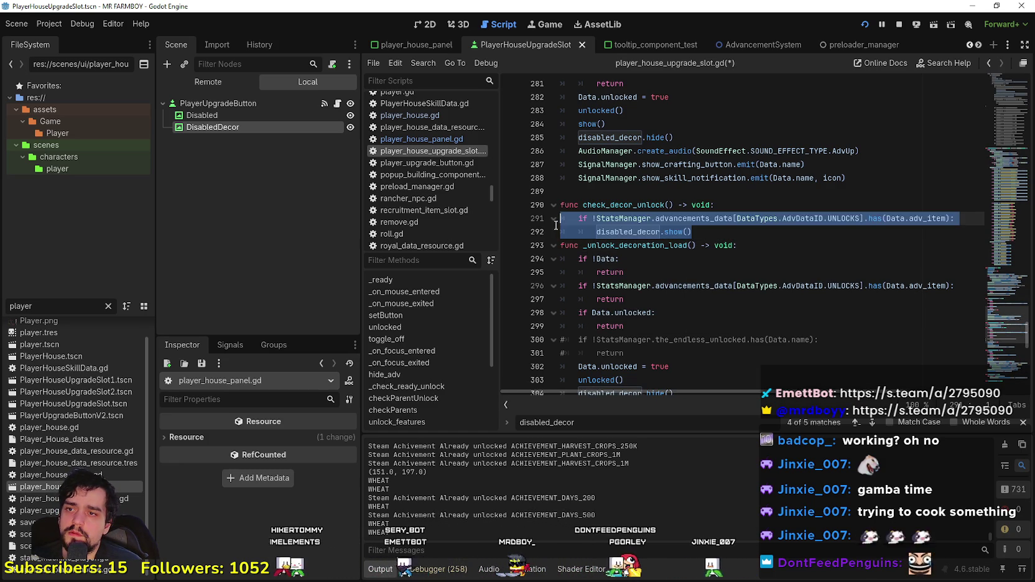
{"action": "double_click", "coordinate": [624, 205]}
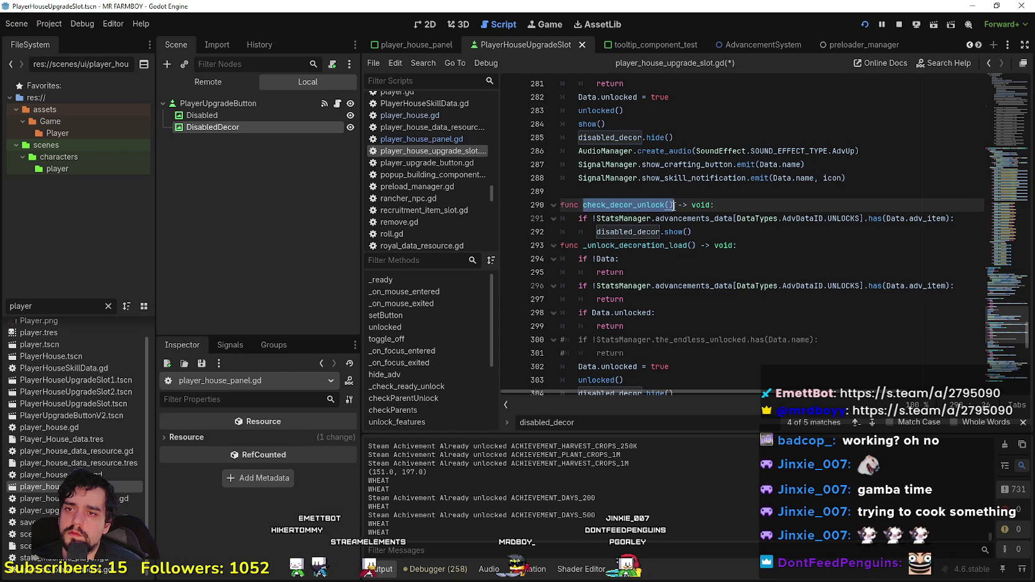
{"action": "left_click", "coordinate": [720, 231]}
{"action": "key", "text": "Return"}
{"action": "key", "text": "ctrl+s"}
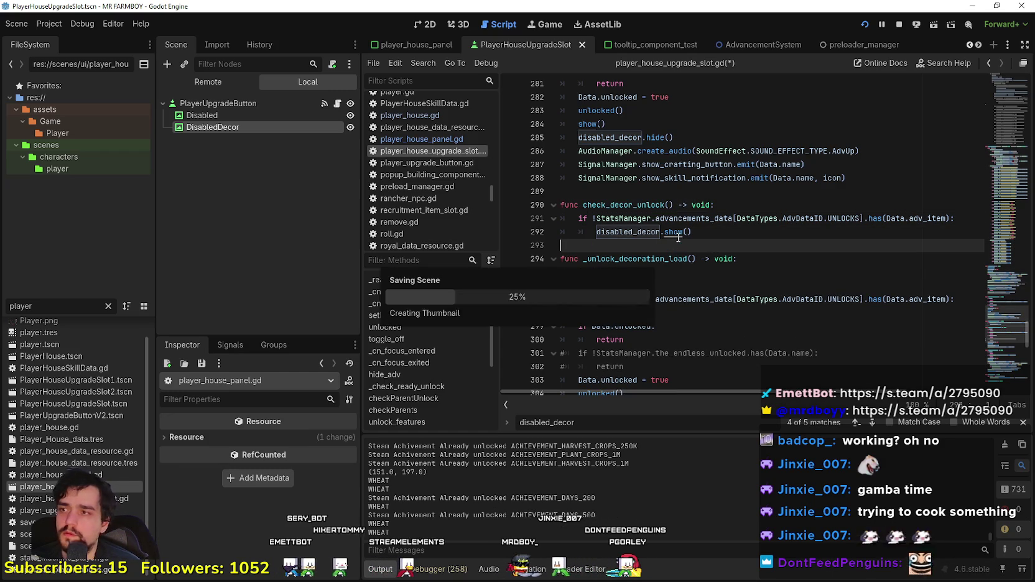
{"action": "left_click", "coordinate": [406, 116]}
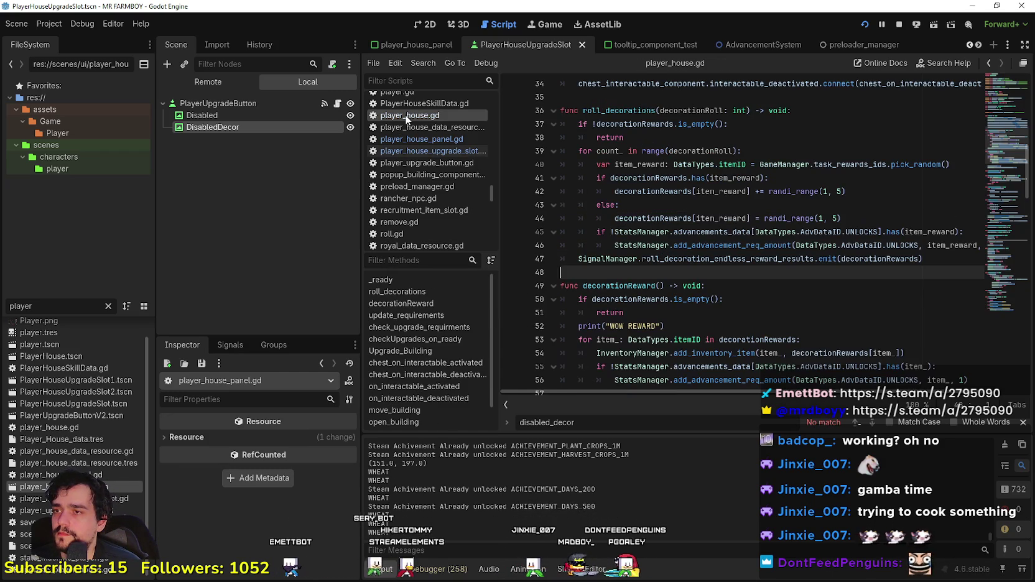
Step: In player_house_panel.gd, add child.check_decor_unlock() after child.show() in showDecorations() and save
{"action": "left_click", "coordinate": [716, 272]}
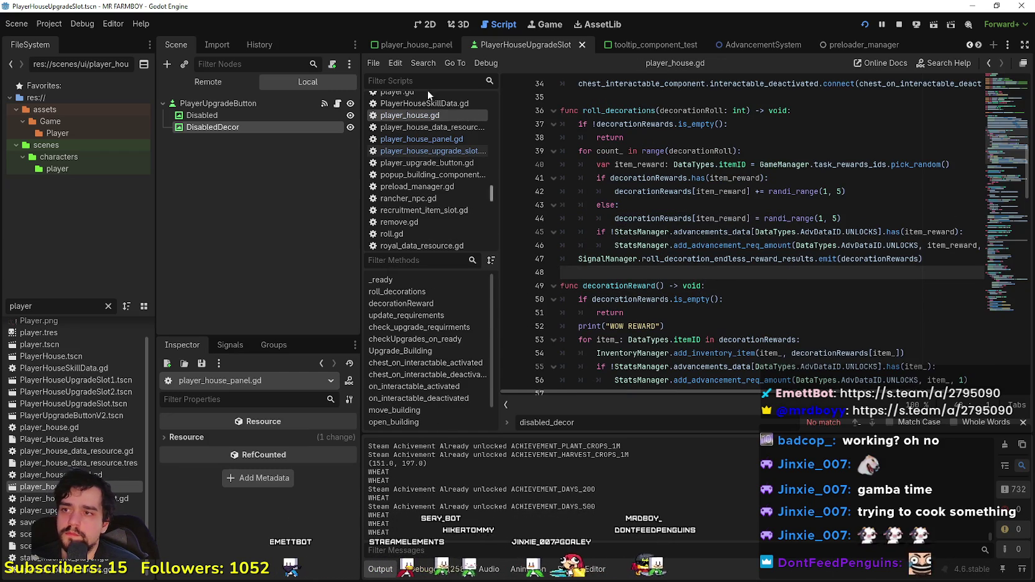
{"action": "scroll", "coordinate": [778, 175], "scroll_direction": "up", "scroll_amount": 4}
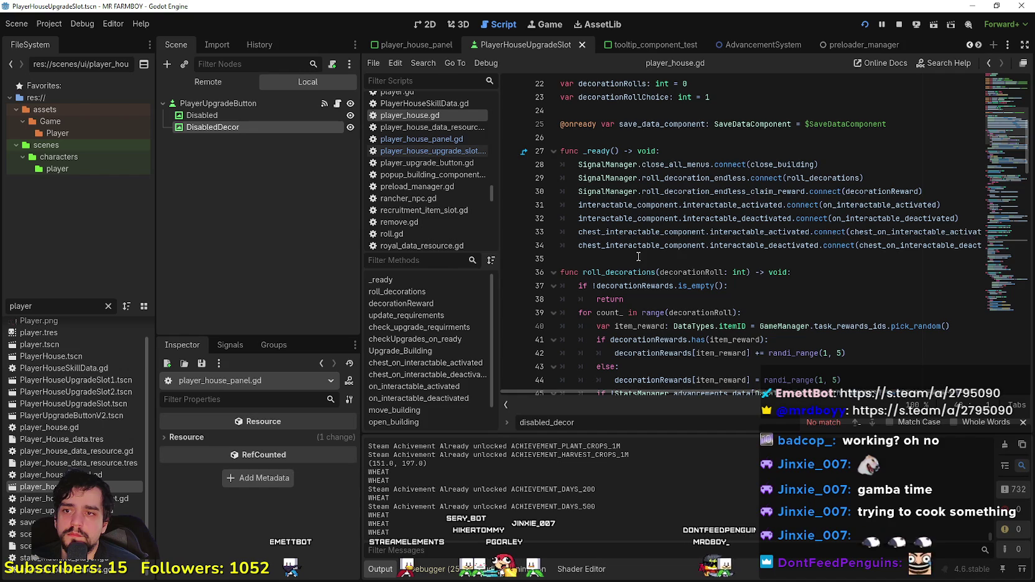
{"action": "scroll", "coordinate": [639, 258], "scroll_direction": "up", "scroll_amount": 4}
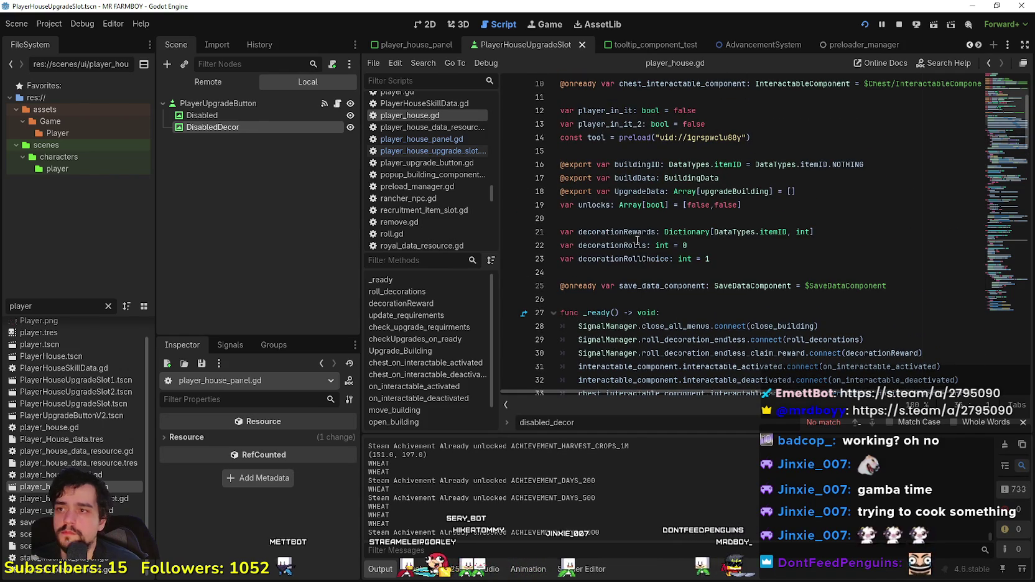
{"action": "left_click", "coordinate": [402, 137]}
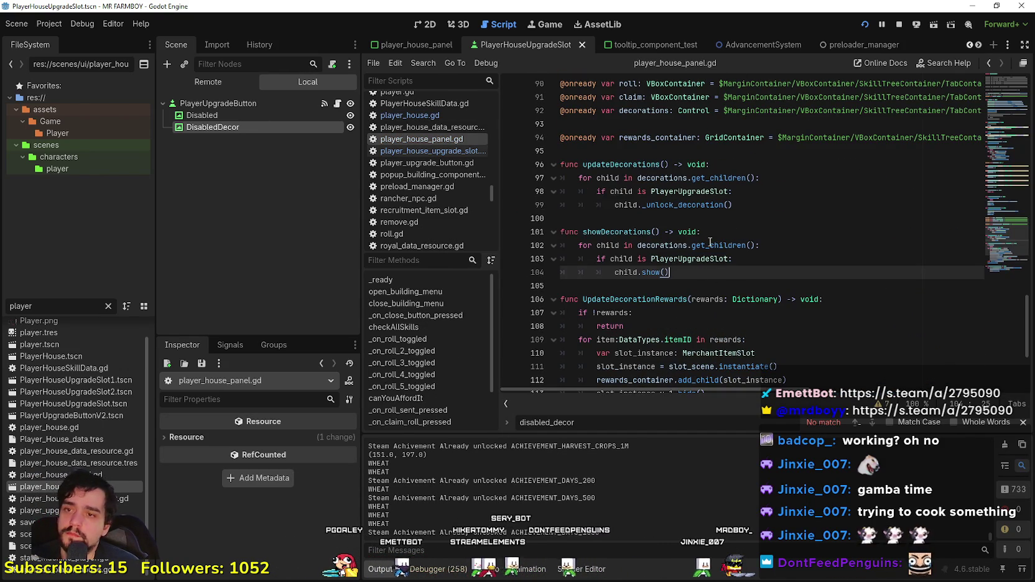
{"action": "key", "text": "Return"}
{"action": "type", "text": "check_decor_unlock()"}
{"action": "double_click", "coordinate": [629, 272]}
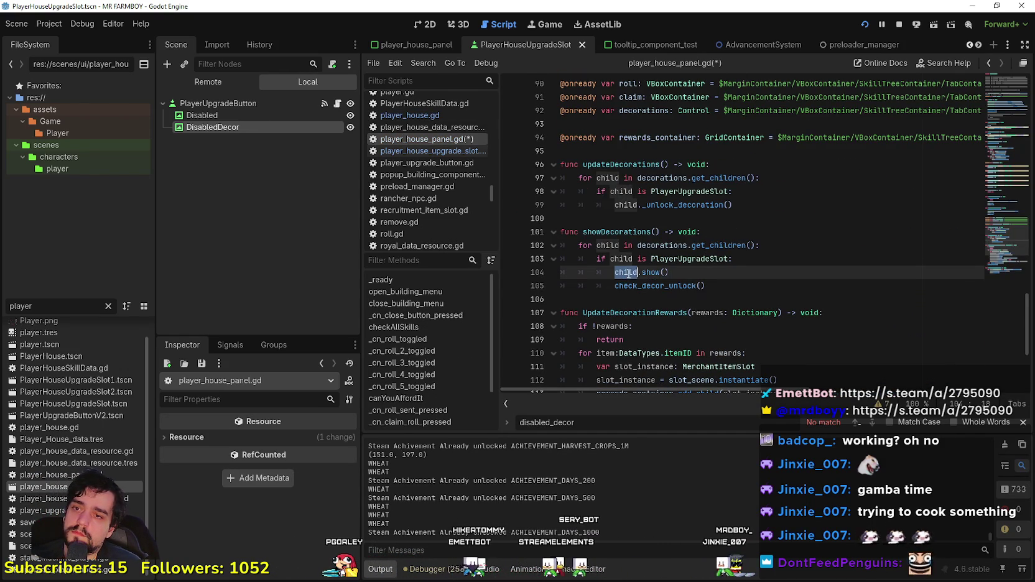
{"action": "left_click", "coordinate": [634, 293]}
{"action": "type", "text": "child."}
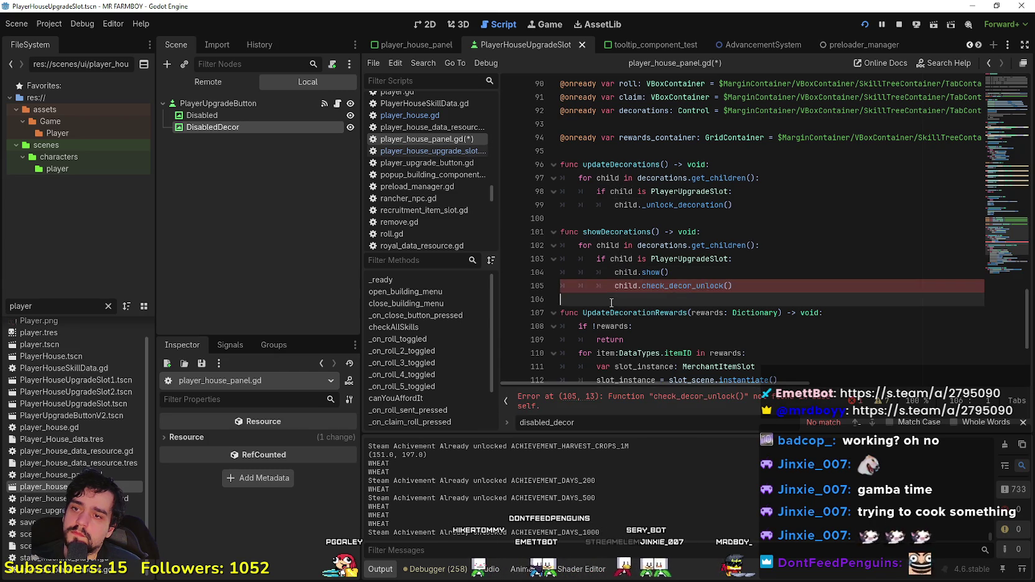
{"action": "key", "text": "ctrl+s"}
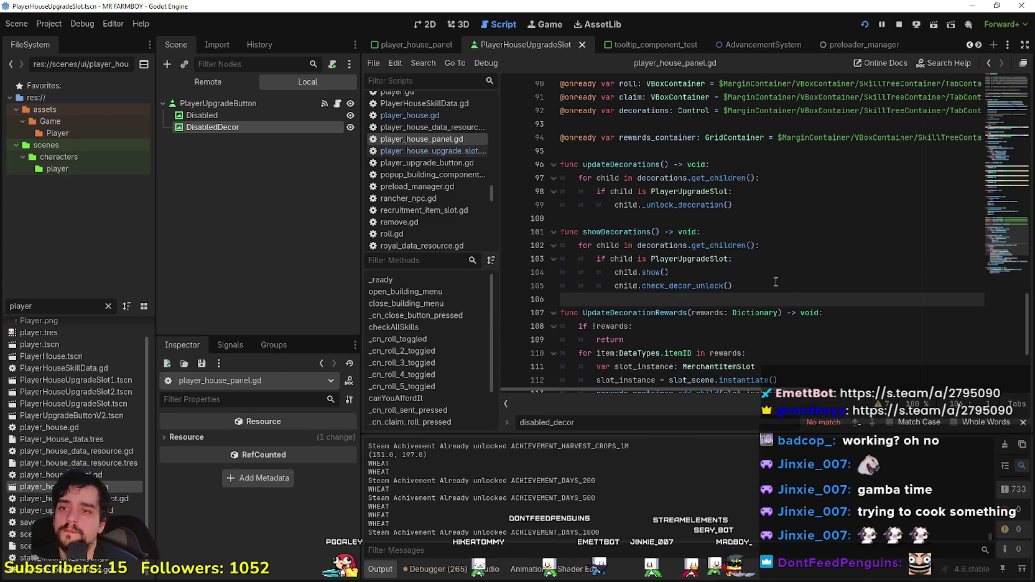
{"action": "left_click", "coordinate": [776, 283]}
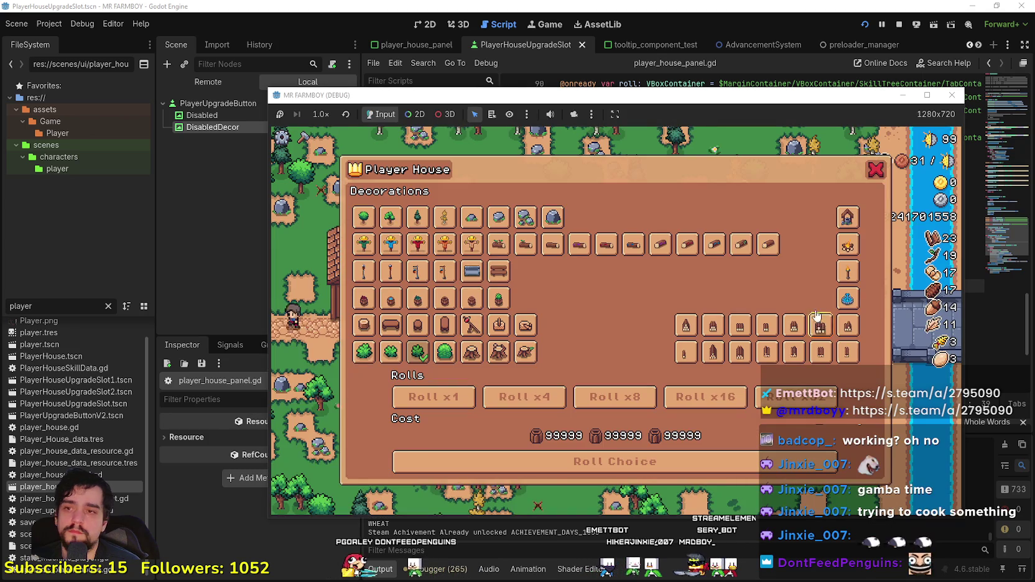
Step: Stop and rerun the game, then load Save 4 via Continue
{"action": "left_click", "coordinate": [896, 25]}
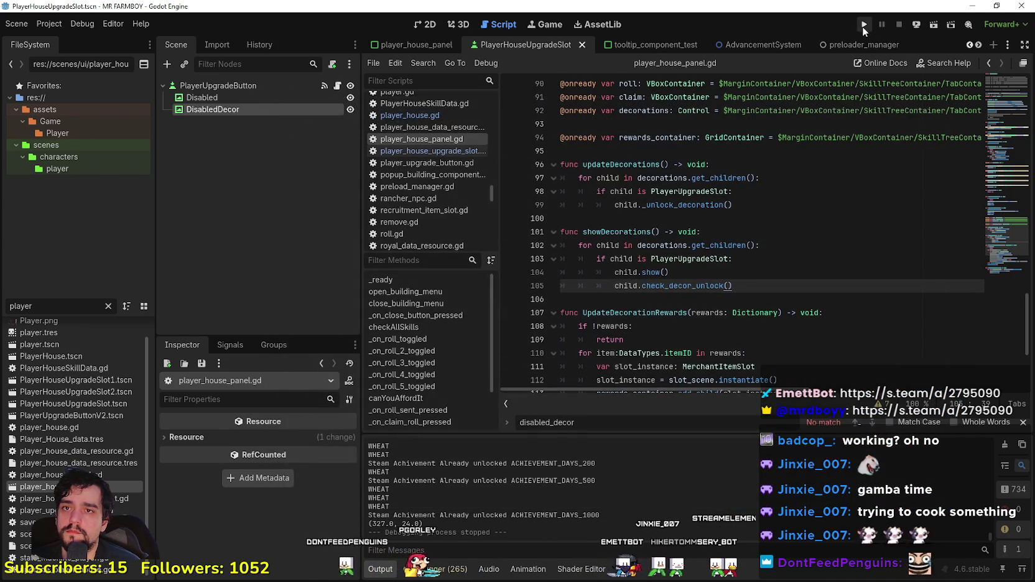
{"action": "left_click", "coordinate": [864, 26]}
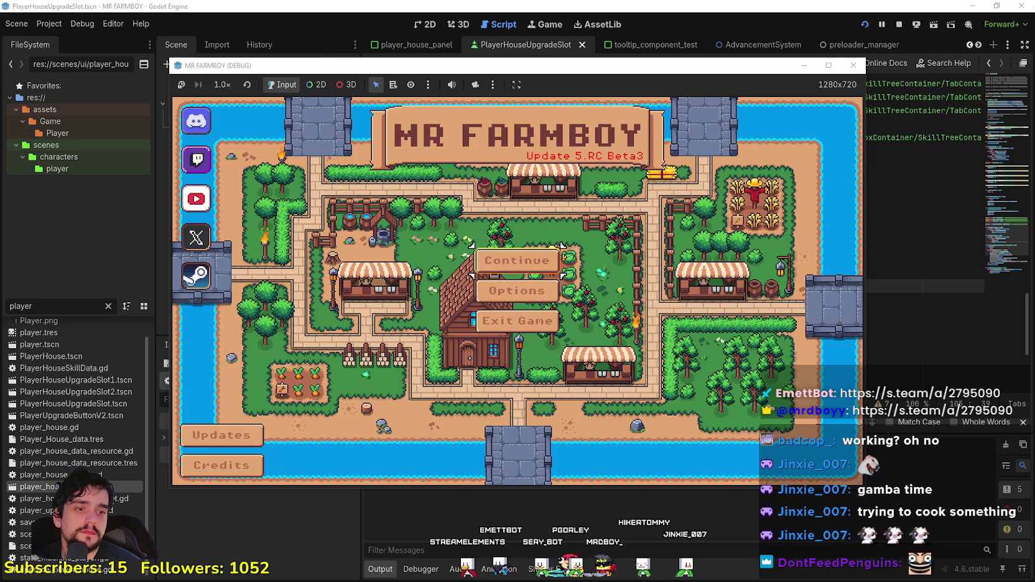
{"action": "left_click", "coordinate": [517, 260]}
{"action": "scroll", "coordinate": [485, 287], "scroll_direction": "down", "scroll_amount": 2}
{"action": "left_click", "coordinate": [486, 283]}
{"action": "left_click", "coordinate": [473, 269]}
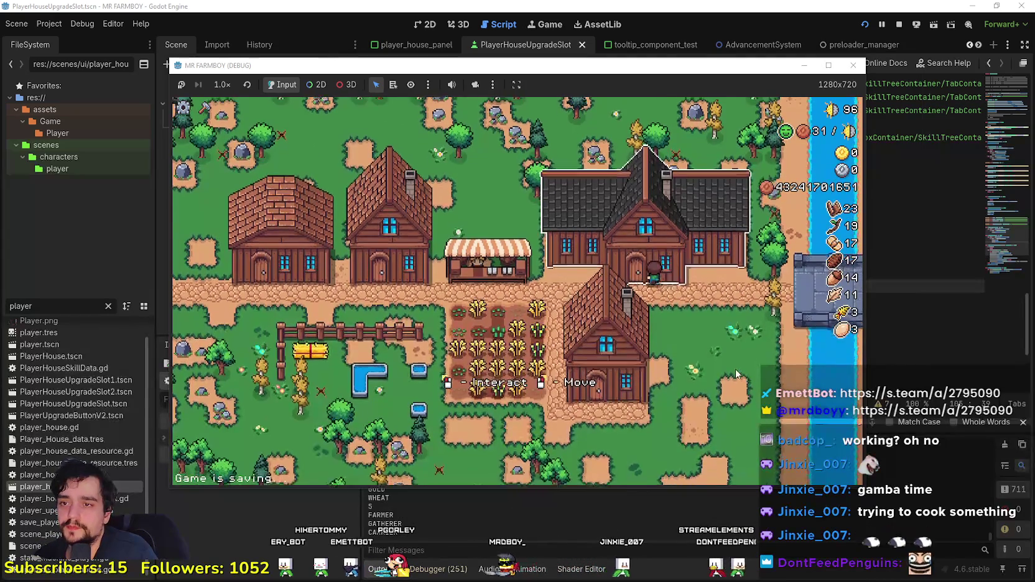
Step: Open the Player House panel with E and maximize the game window
{"action": "key", "text": "e"}
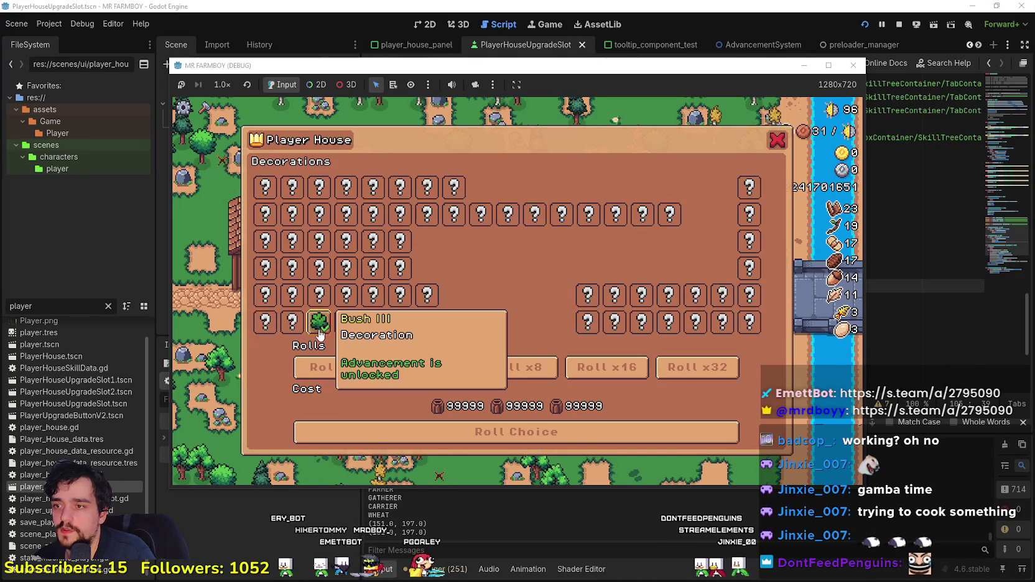
{"action": "left_click", "coordinate": [830, 66]}
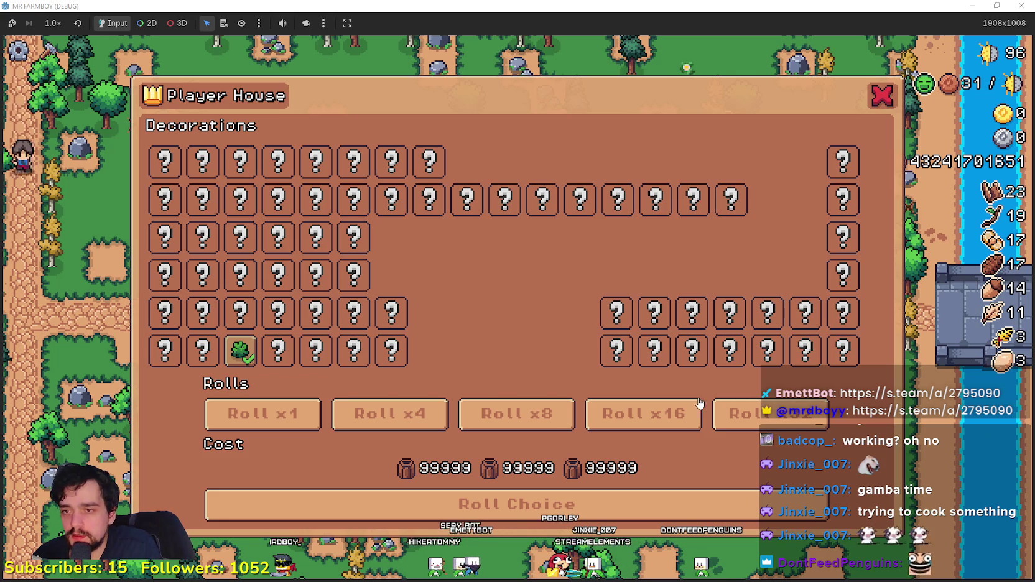
Step: Roll and claim decoration batches of x4, x1, x8 and x16
{"action": "left_click", "coordinate": [390, 414]}
{"action": "left_click", "coordinate": [388, 501]}
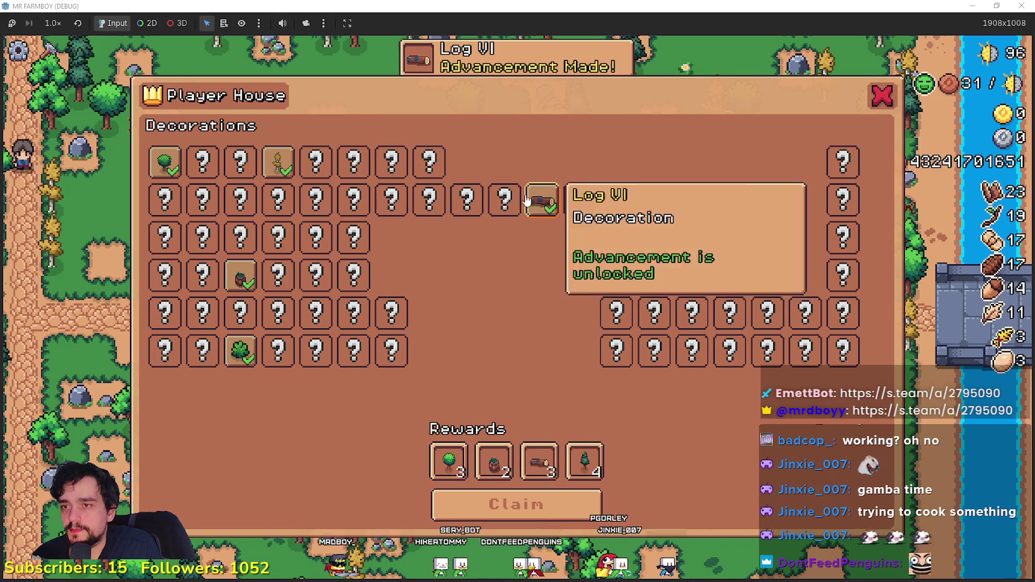
{"action": "left_click", "coordinate": [496, 495]}
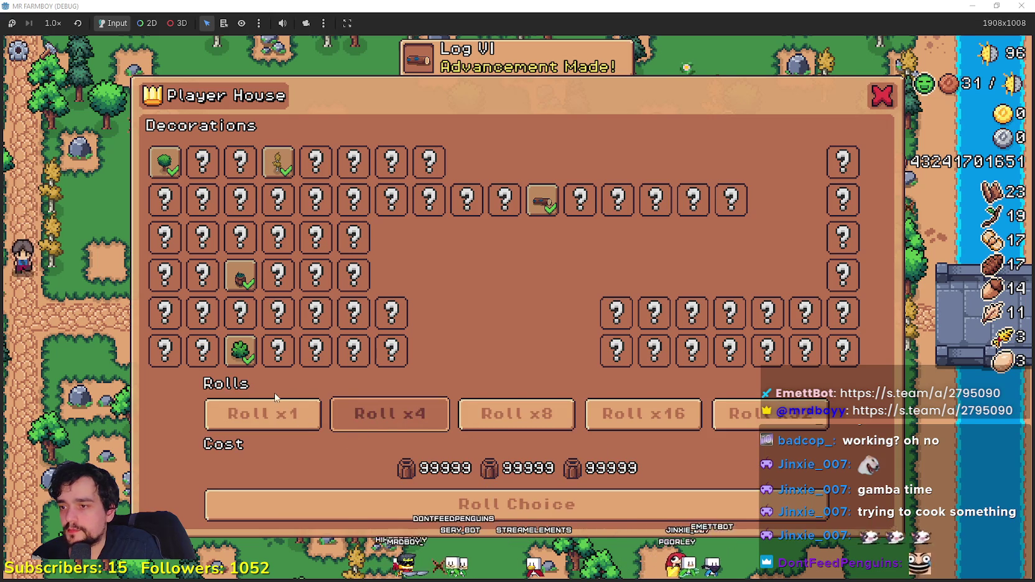
{"action": "left_click", "coordinate": [295, 423]}
{"action": "left_click", "coordinate": [416, 504]}
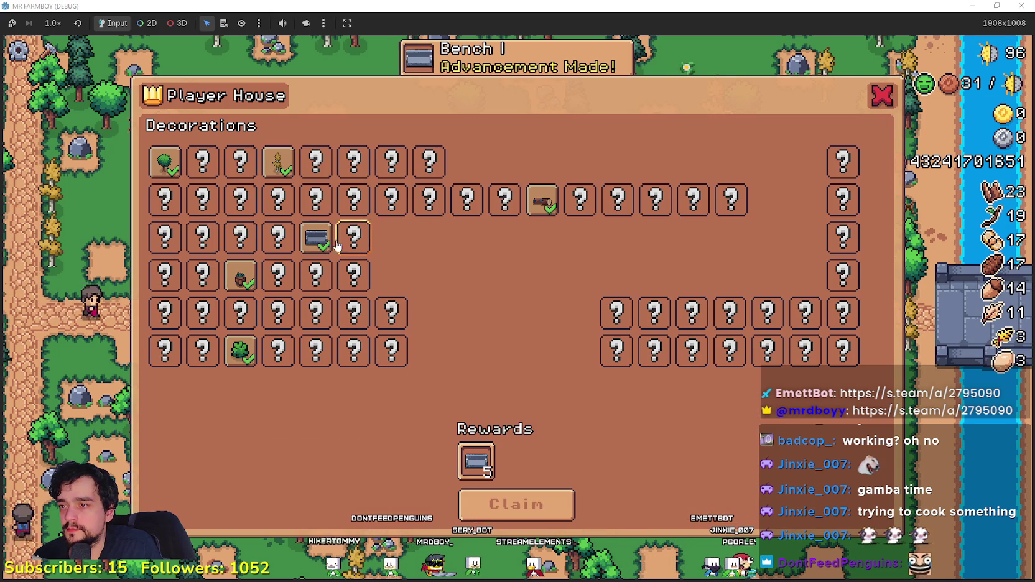
{"action": "left_click", "coordinate": [516, 504]}
{"action": "left_click", "coordinate": [524, 423]}
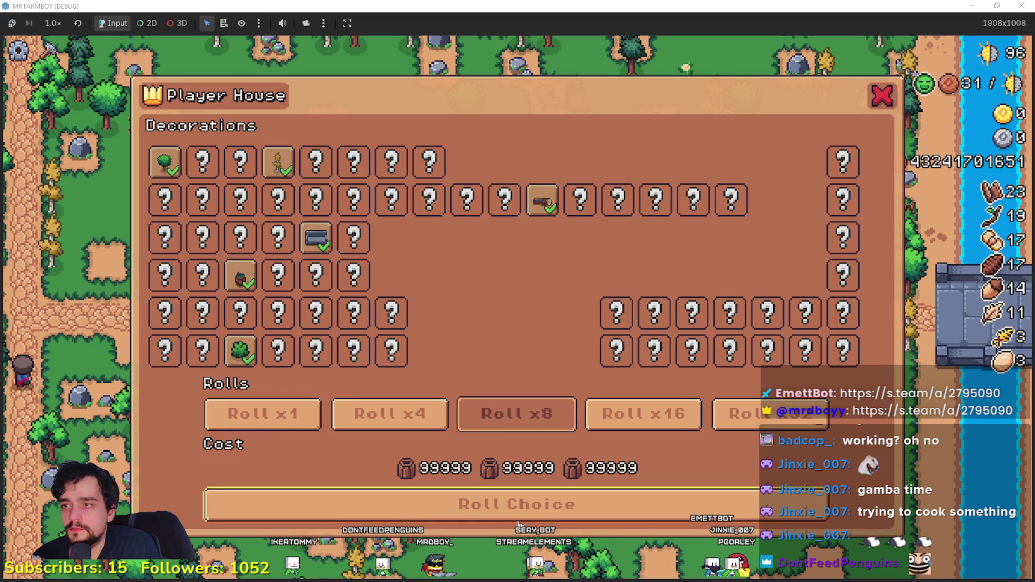
{"action": "left_click", "coordinate": [521, 515]}
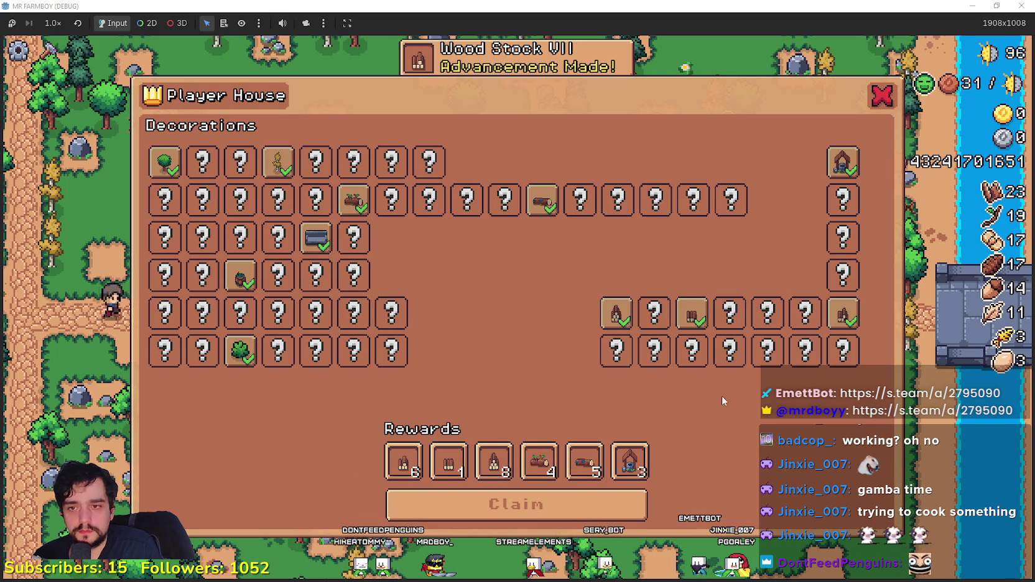
{"action": "left_click", "coordinate": [555, 504]}
{"action": "left_click", "coordinate": [644, 419]}
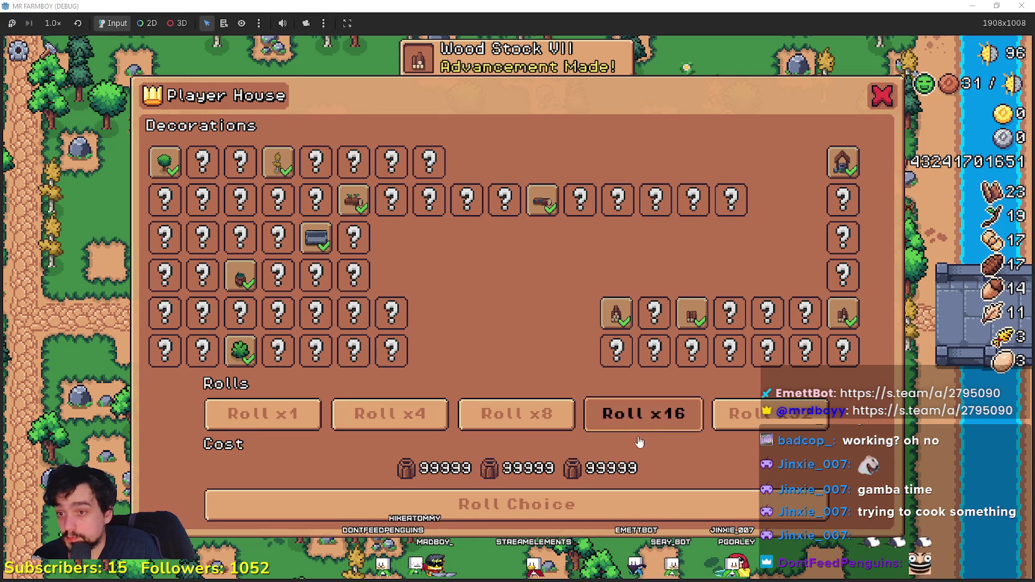
{"action": "left_click", "coordinate": [577, 512]}
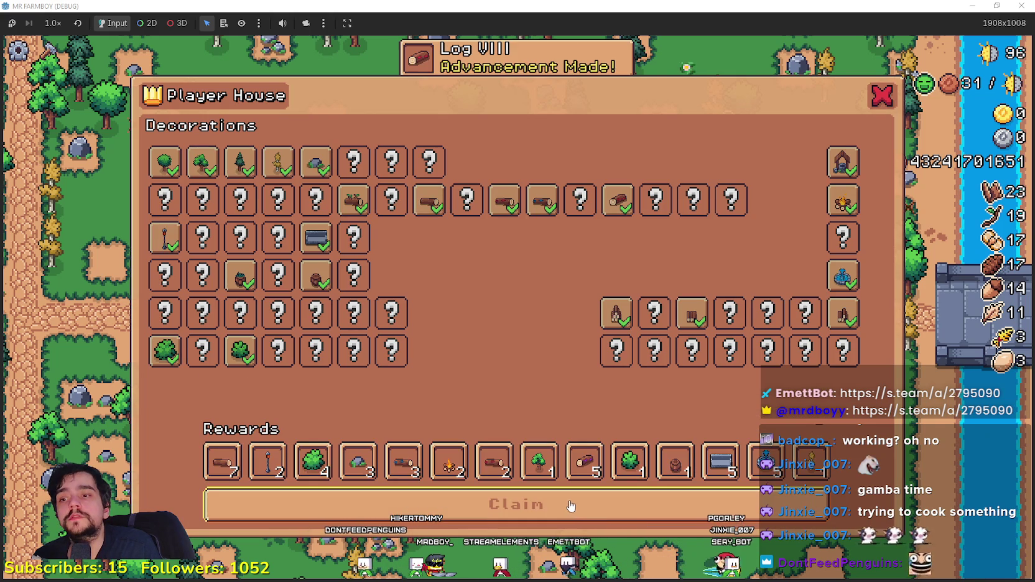
{"action": "left_click", "coordinate": [570, 506]}
Step: Keep rolling x4 and x16 batches and claiming rewards until every decoration is unlocked
{"action": "left_click", "coordinate": [536, 418]}
{"action": "left_click", "coordinate": [415, 427]}
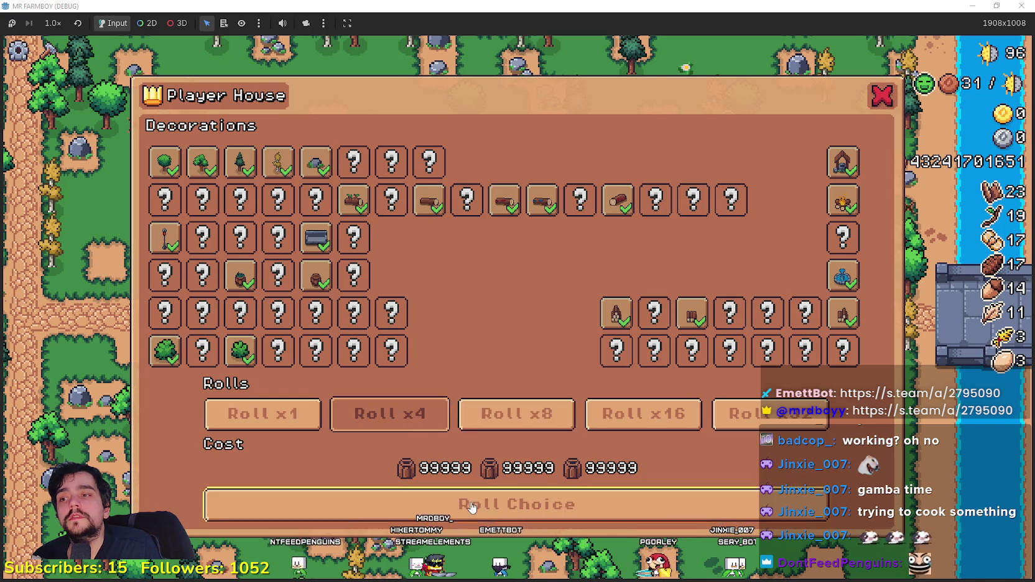
{"action": "left_click", "coordinate": [473, 505]}
{"action": "left_click", "coordinate": [517, 506]}
{"action": "left_click", "coordinate": [644, 413]}
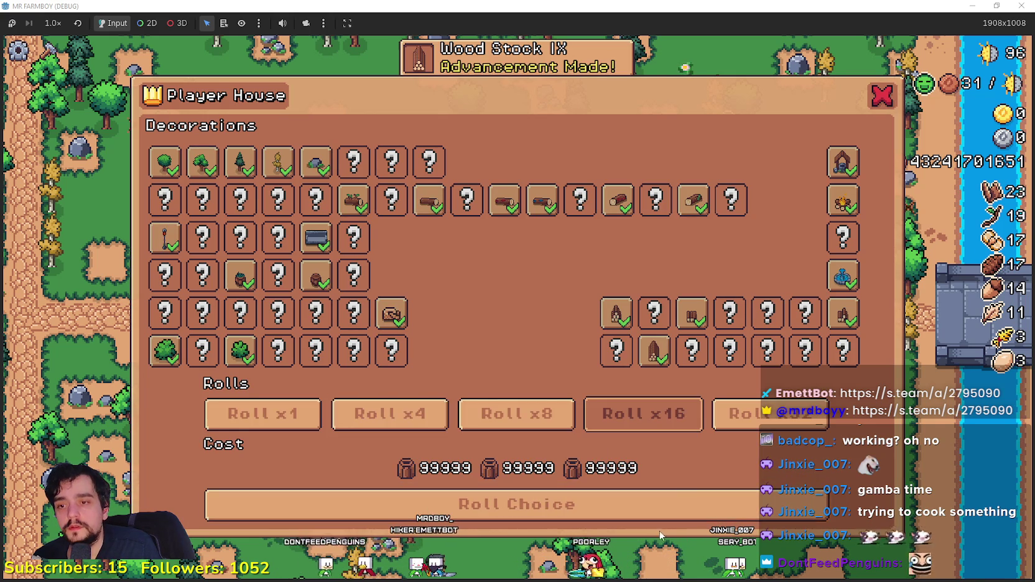
{"action": "left_click", "coordinate": [513, 505]}
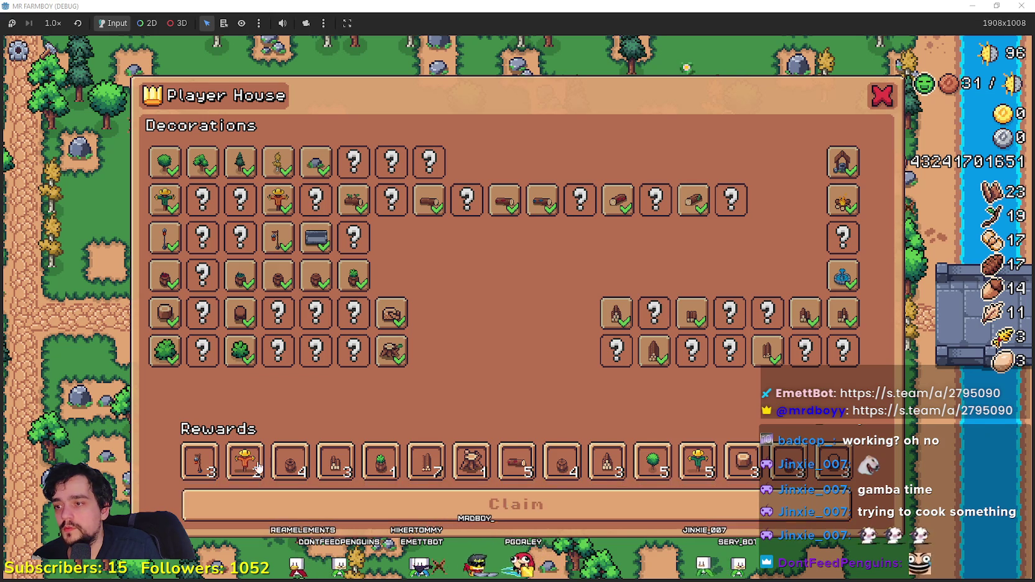
{"action": "left_click", "coordinate": [548, 505]}
{"action": "left_click", "coordinate": [593, 520]}
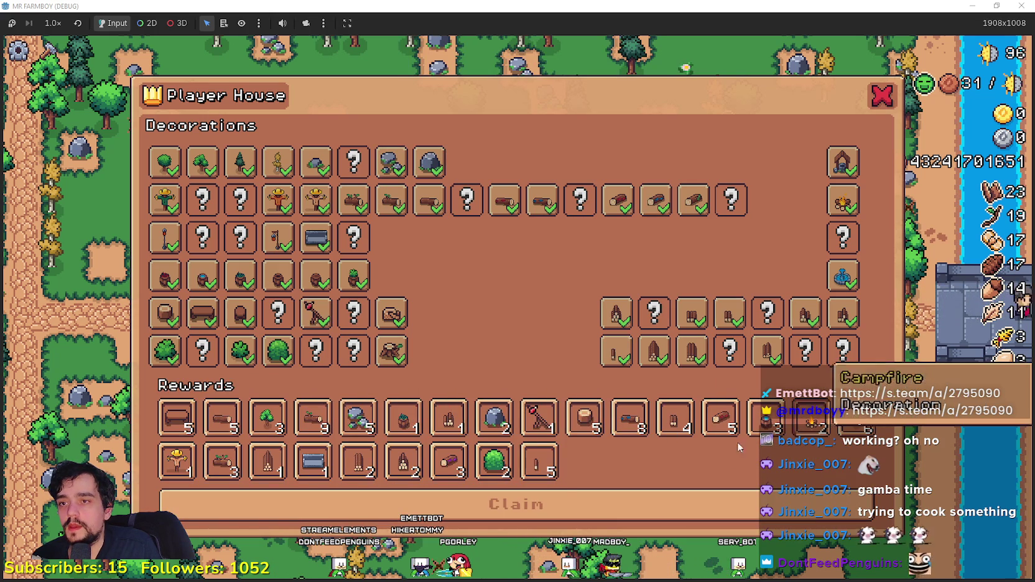
{"action": "left_click", "coordinate": [493, 509]}
{"action": "left_click", "coordinate": [601, 503]}
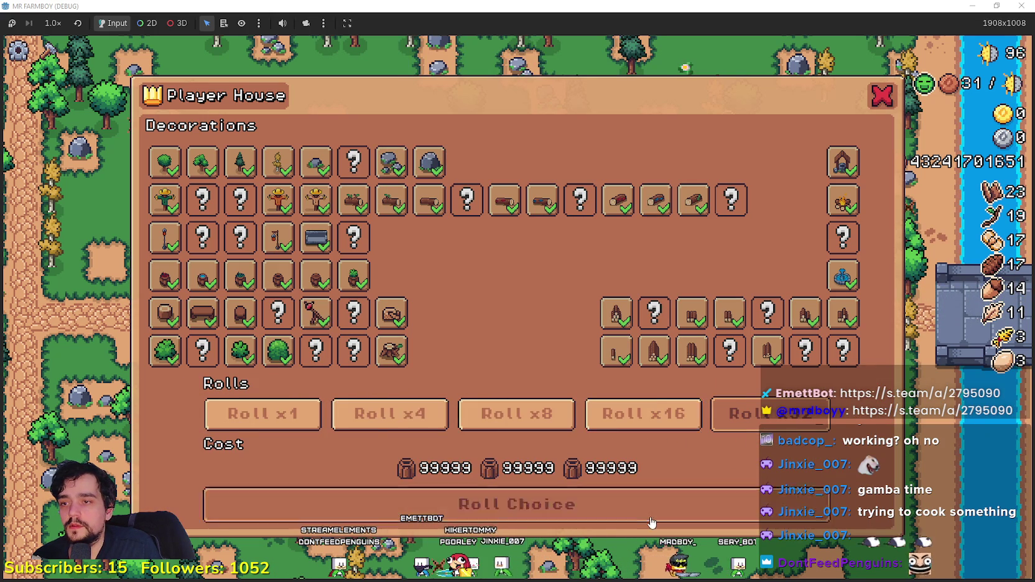
{"action": "left_click", "coordinate": [601, 501]}
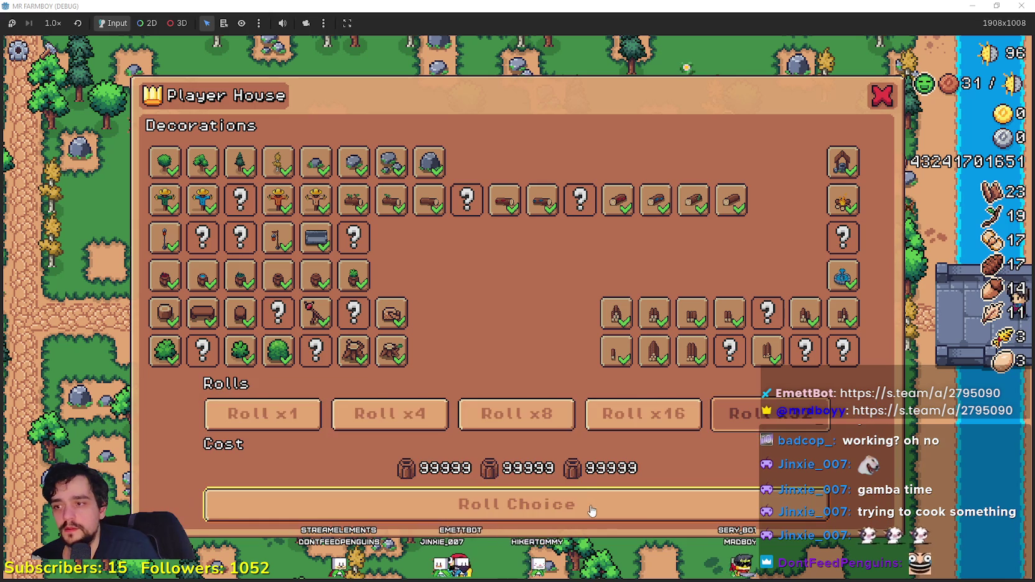
{"action": "left_click", "coordinate": [591, 507]}
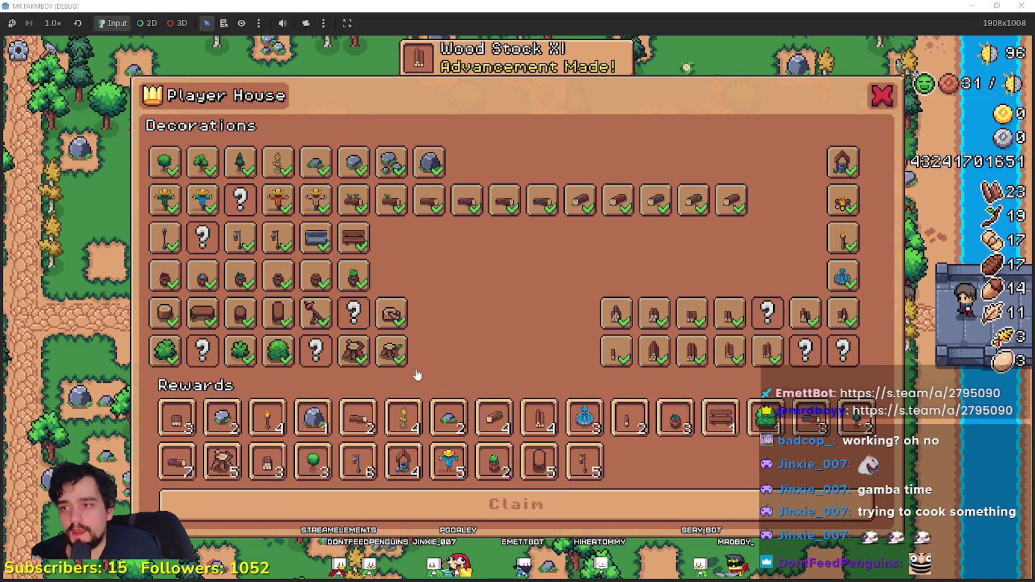
{"action": "left_click", "coordinate": [497, 504]}
{"action": "left_click", "coordinate": [578, 502]}
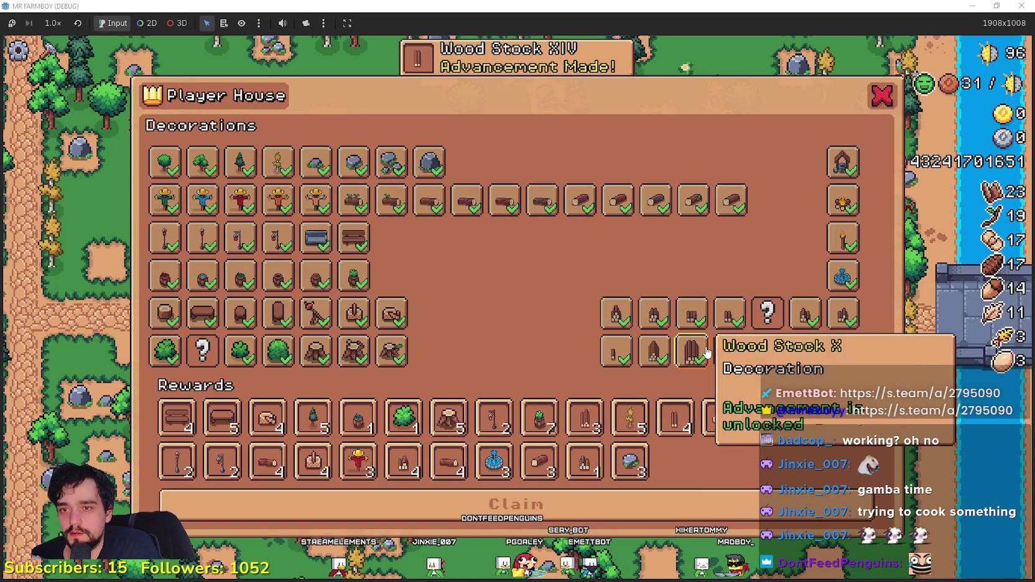
{"action": "left_click", "coordinate": [698, 501]}
{"action": "left_click", "coordinate": [699, 505]}
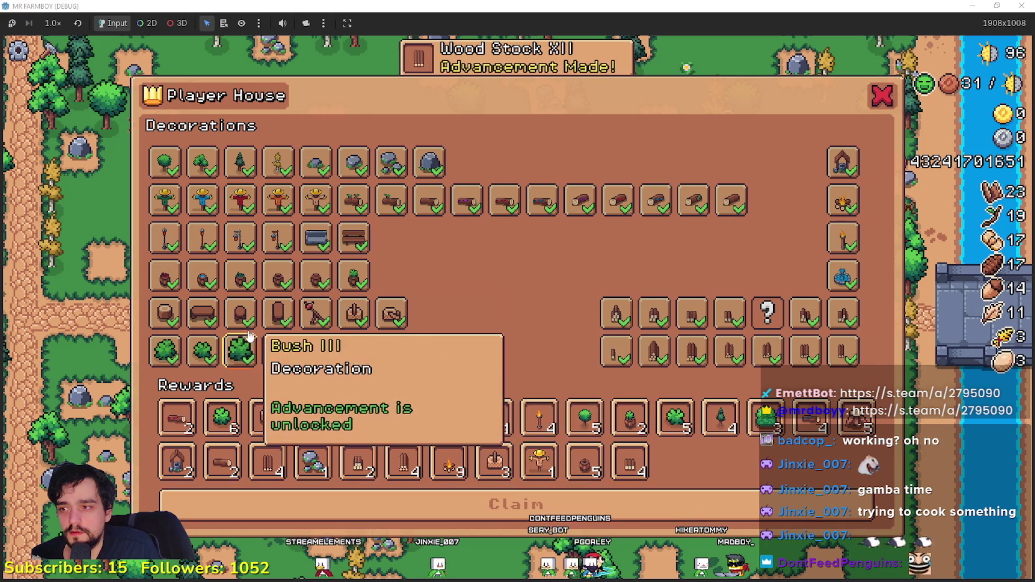
{"action": "left_click", "coordinate": [754, 511]}
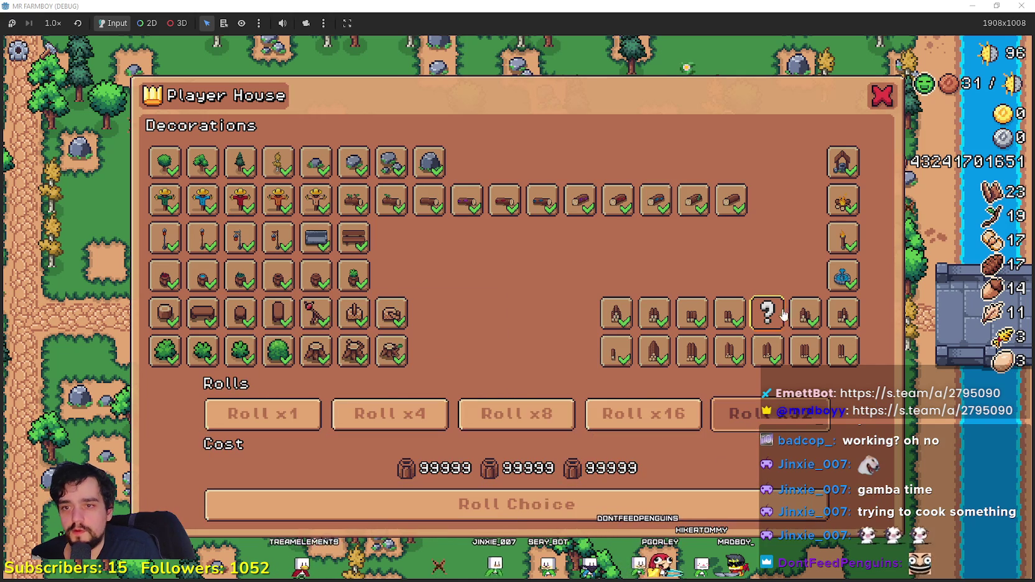
{"action": "left_click", "coordinate": [672, 503]}
{"action": "left_click", "coordinate": [681, 498]}
{"action": "left_click", "coordinate": [684, 506]}
{"action": "left_click", "coordinate": [687, 512]}
{"action": "left_click", "coordinate": [687, 511]}
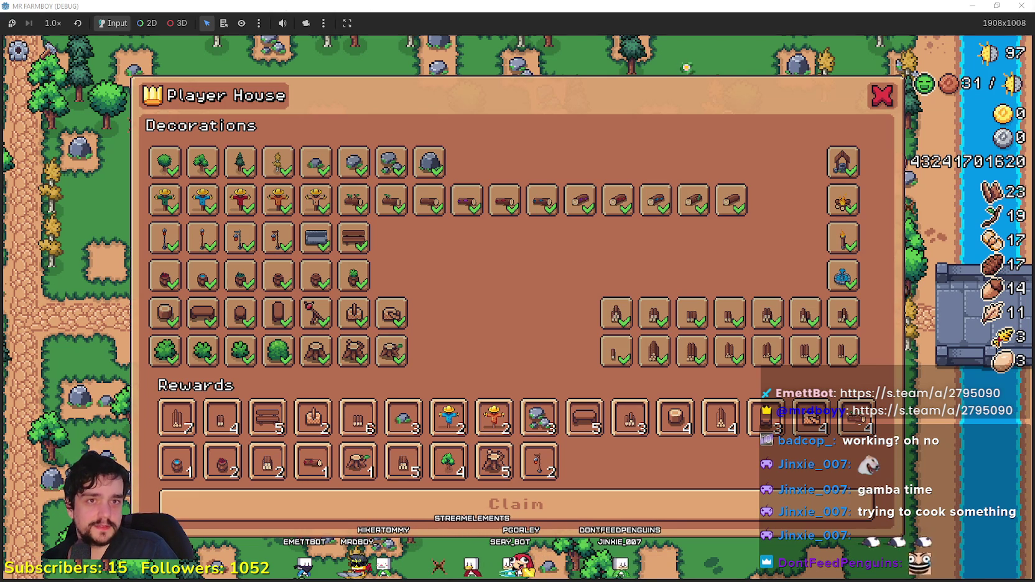
Step: Walk across the bridge, claim pending rewards, try another roll, and restore the window to 1280x720
{"action": "key", "text": "d"}
{"action": "key", "text": "d"}
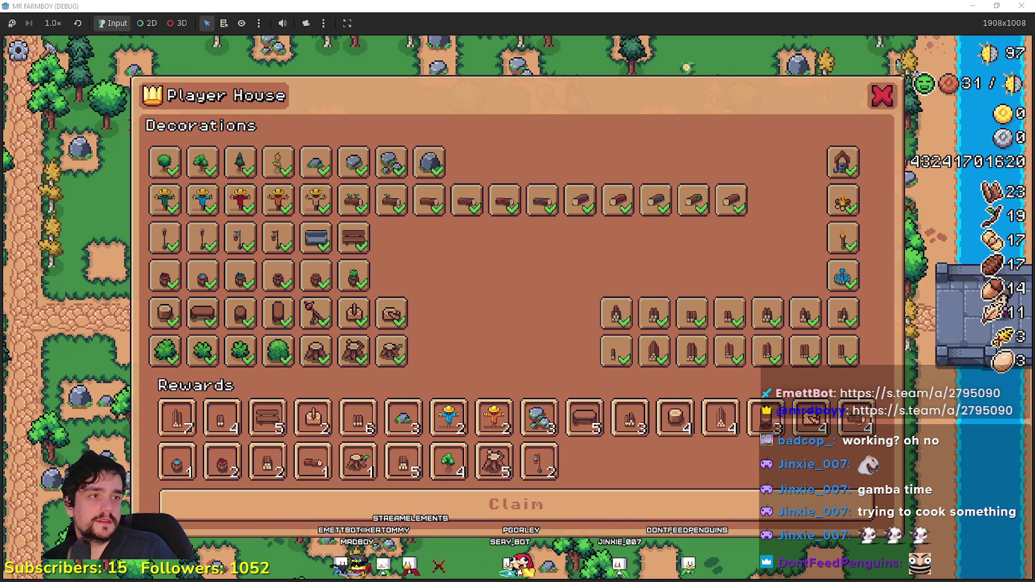
{"action": "key", "text": "d"}
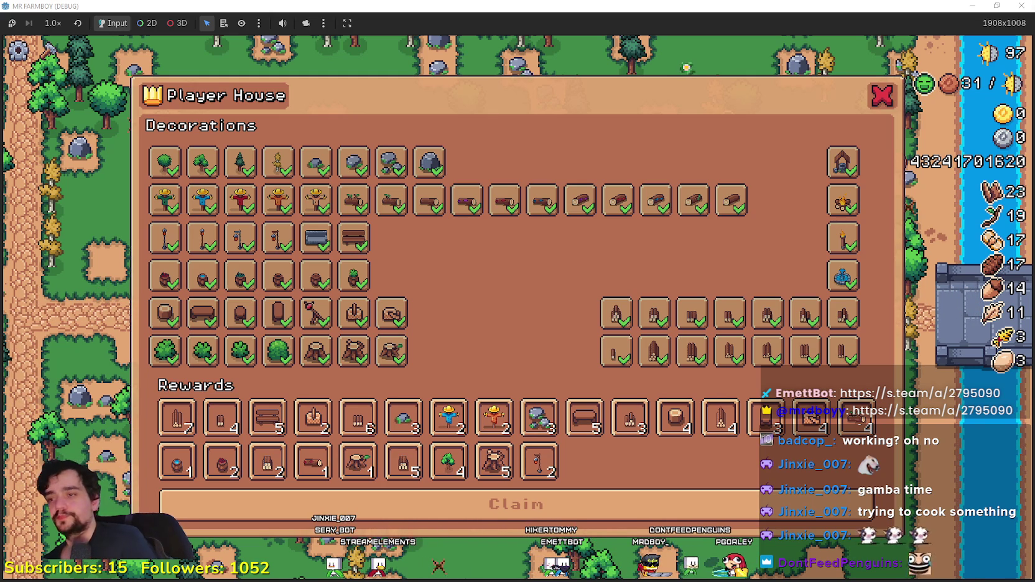
{"action": "left_click", "coordinate": [754, 504]}
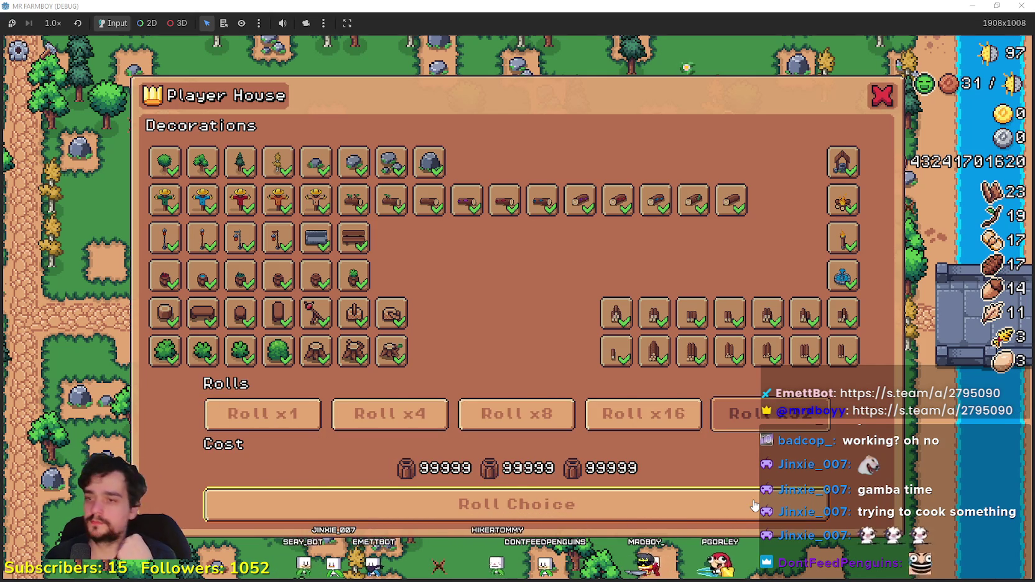
{"action": "left_click", "coordinate": [566, 501]}
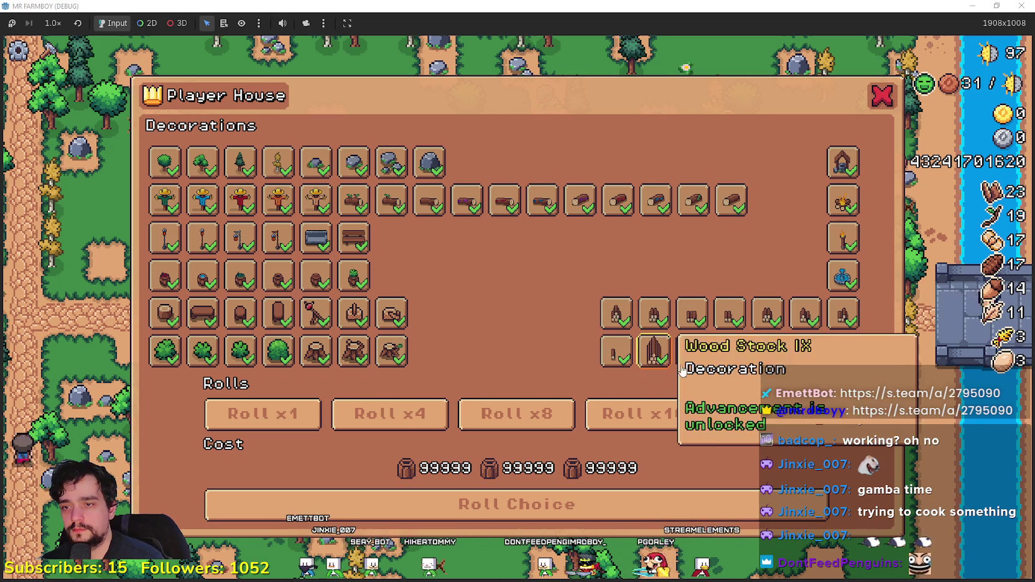
{"action": "key", "text": "super+Down"}
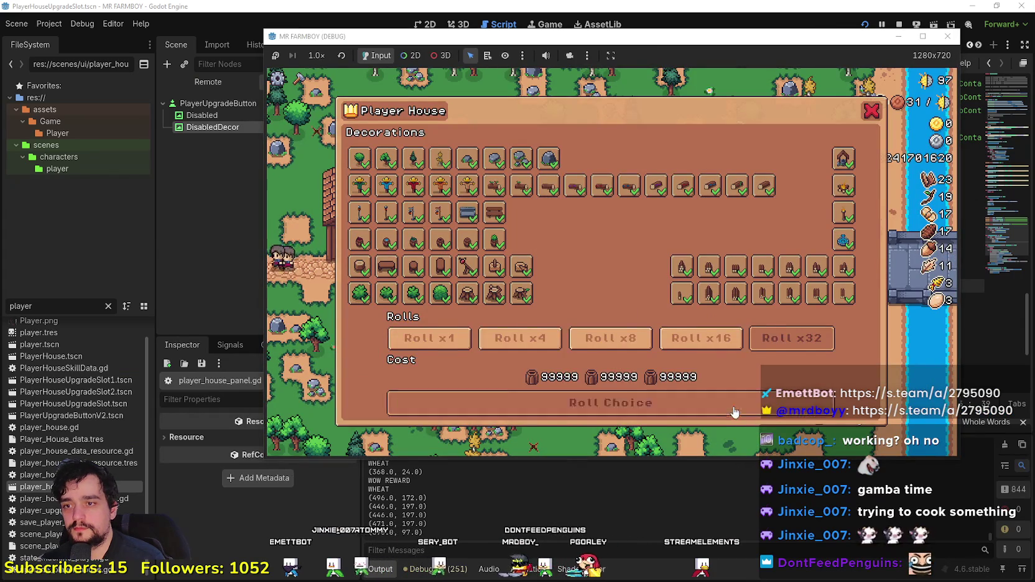
Step: Roll another batch of decorations in the Player House panel and claim the rewards
{"action": "left_click", "coordinate": [658, 405]}
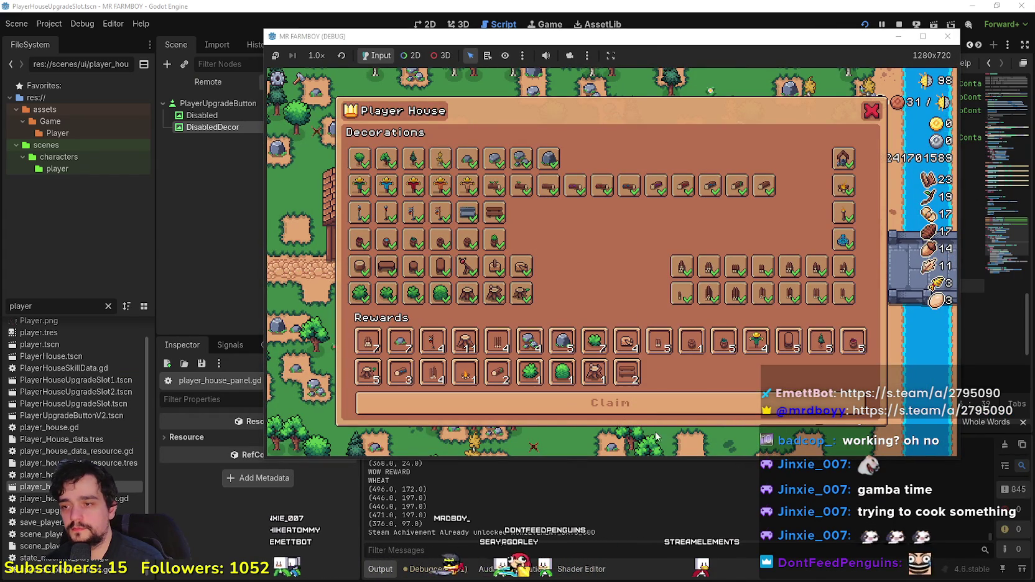
{"action": "left_click", "coordinate": [653, 405]}
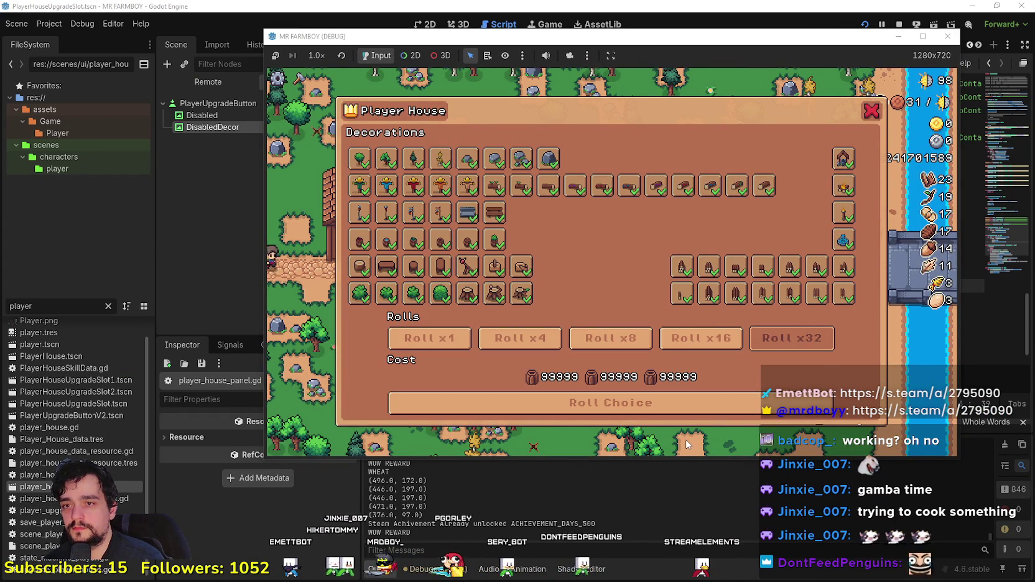
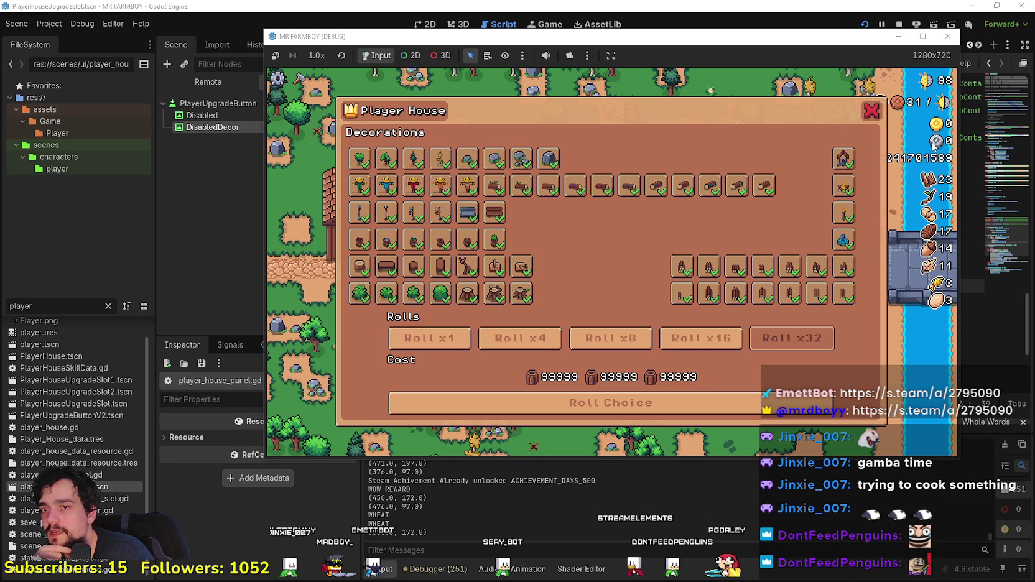
Step: Maximize the debug game window and try the Roll x1, x4, x8 and x16 buttons
{"action": "left_click", "coordinate": [923, 36]}
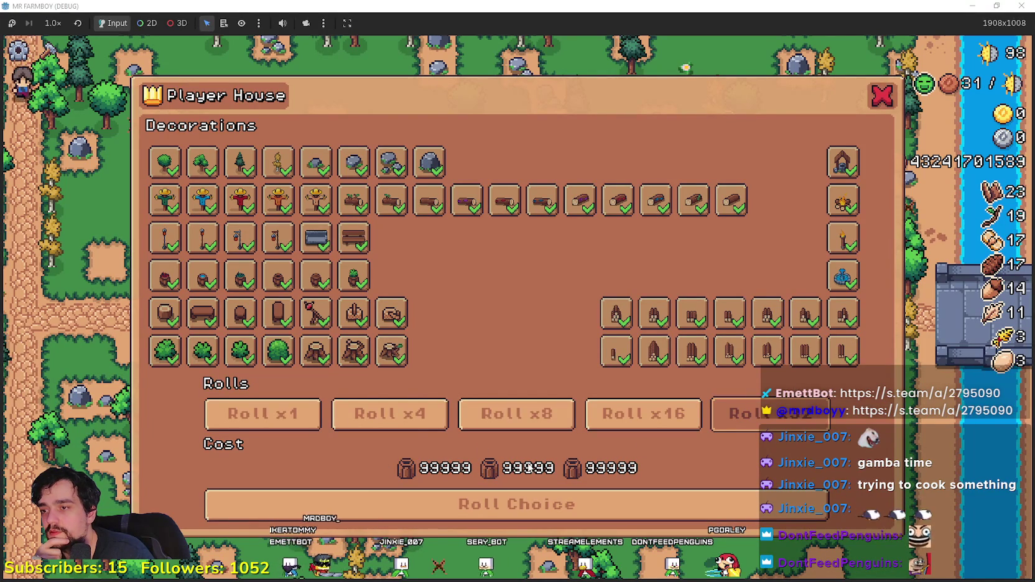
{"action": "left_click", "coordinate": [436, 423]}
{"action": "left_click", "coordinate": [516, 415]}
{"action": "left_click", "coordinate": [263, 415]}
{"action": "left_click", "coordinate": [644, 415]}
{"action": "left_click", "coordinate": [772, 416]}
{"action": "left_click", "coordinate": [511, 423]}
{"action": "left_click", "coordinate": [367, 421]}
{"action": "left_click", "coordinate": [491, 428]}
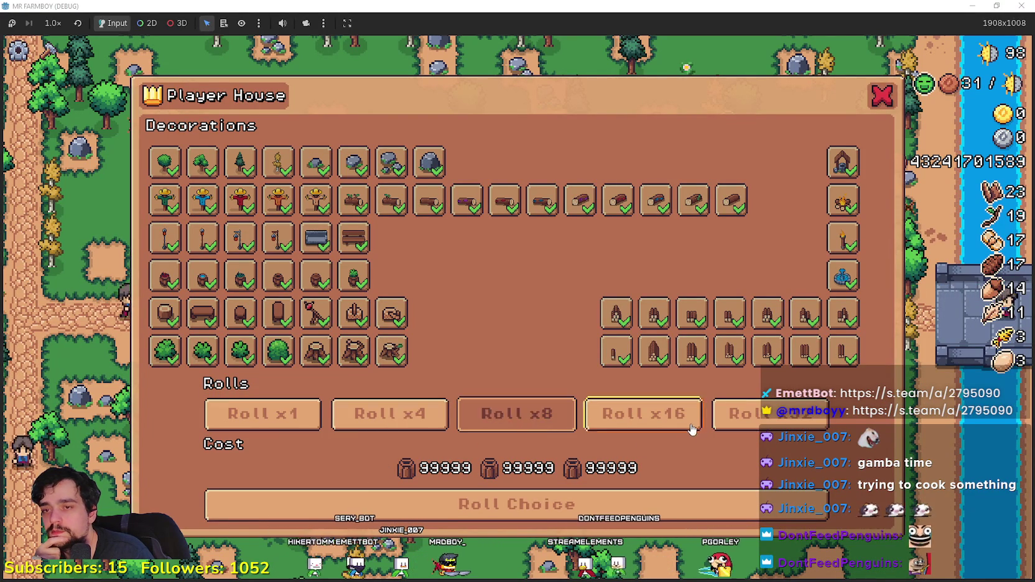
Step: Keep switching roll amounts through x1, x8 and x4 to x16, briefly checking the music player
{"action": "left_click", "coordinate": [387, 420]}
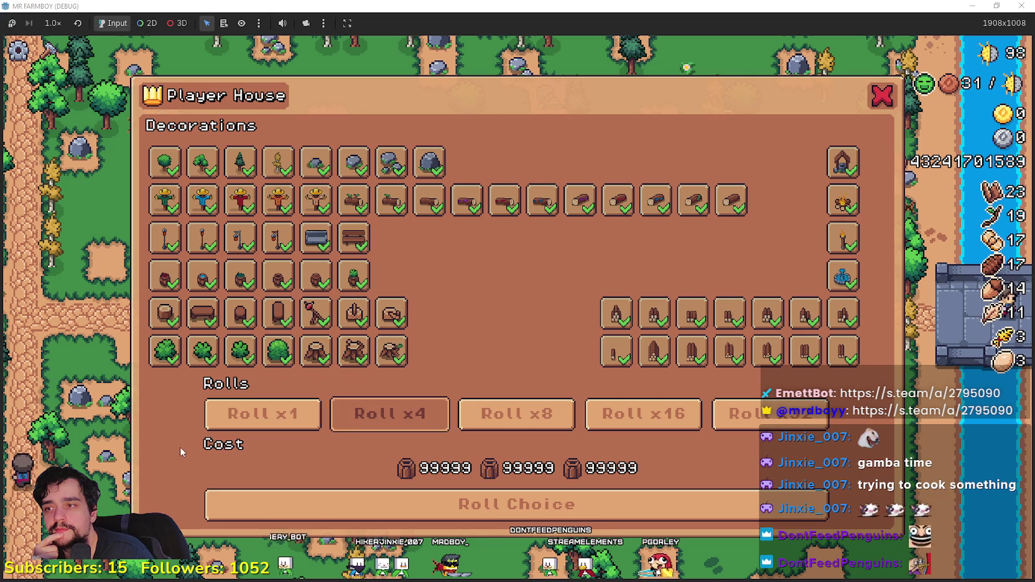
{"action": "left_click", "coordinate": [315, 424]}
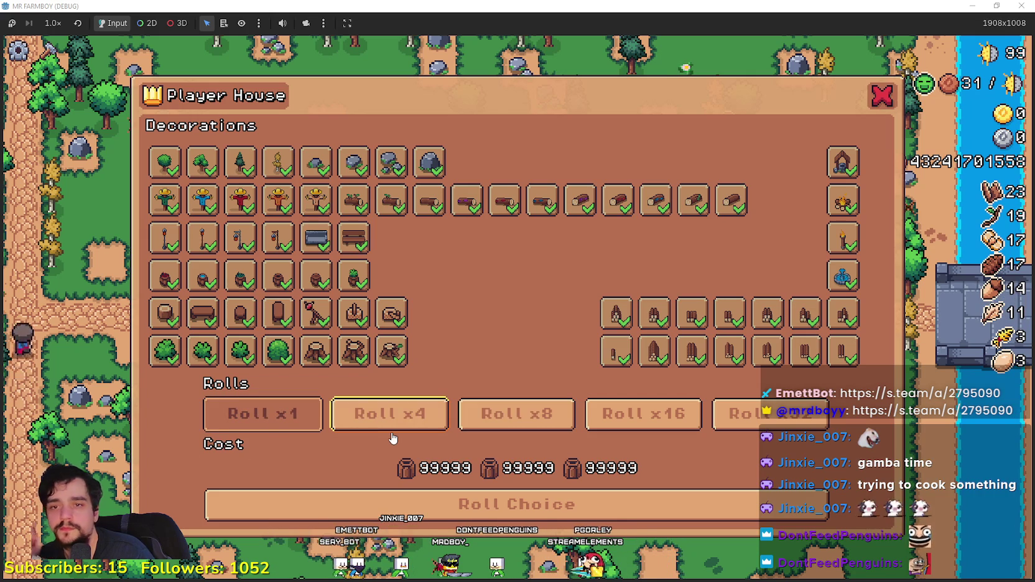
{"action": "left_click", "coordinate": [502, 434]}
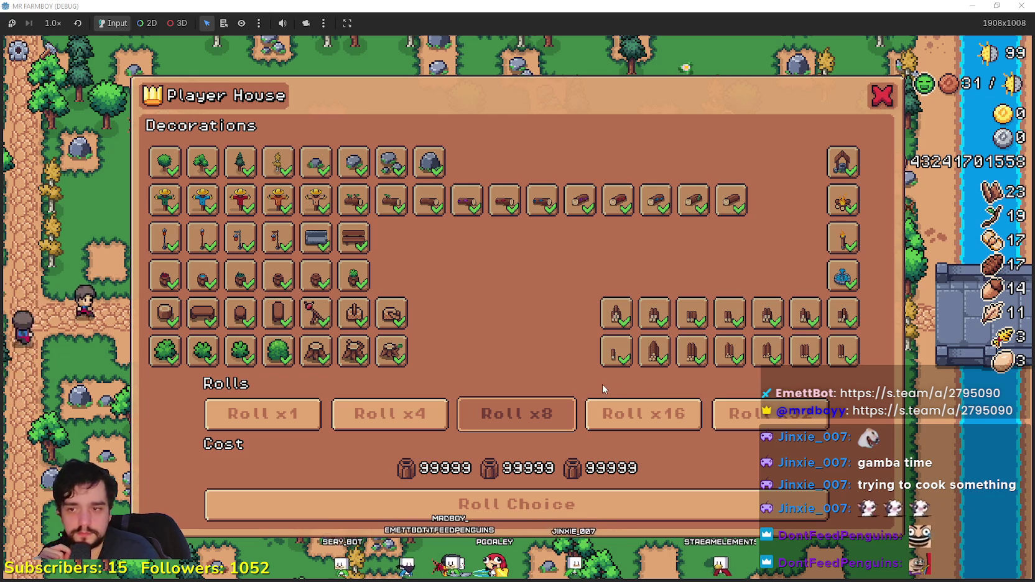
{"action": "left_click", "coordinate": [444, 428]}
{"action": "left_click", "coordinate": [647, 430]}
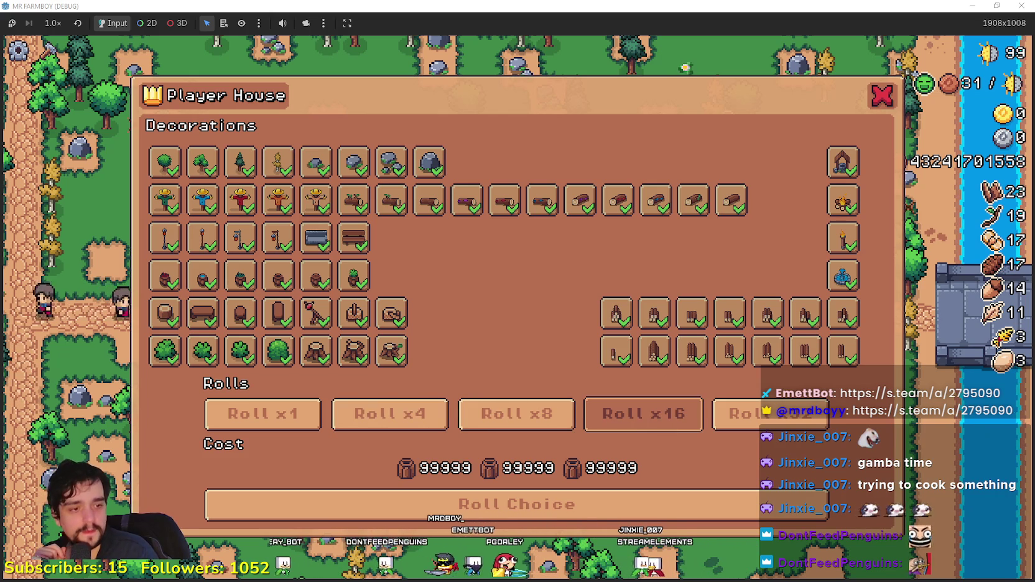
{"action": "key", "text": "alt+Tab"}
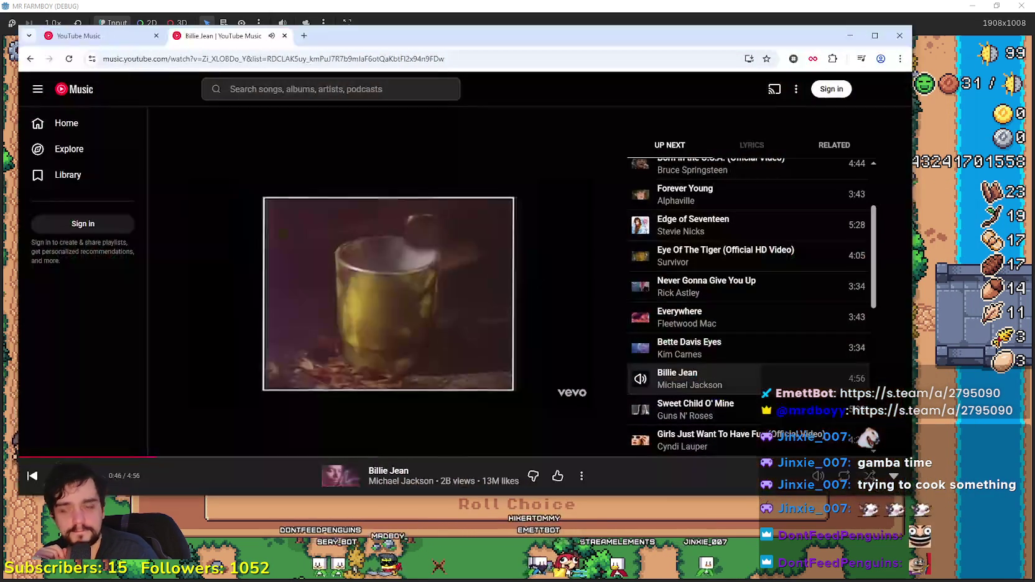
{"action": "key", "text": "alt+Tab"}
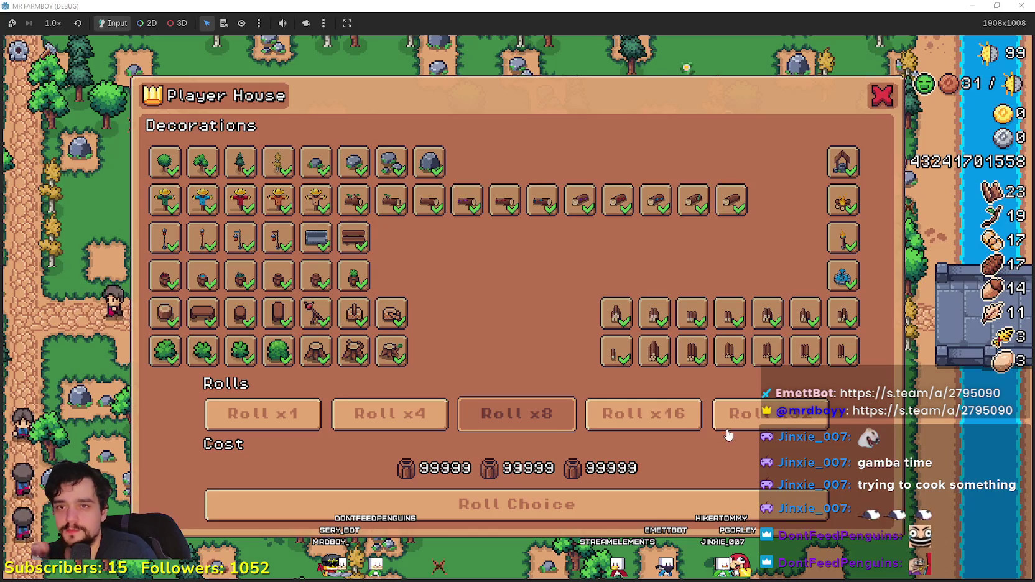
Step: Settle on Roll x16 as the roll amount and close the Player House panel
{"action": "left_click", "coordinate": [410, 423]}
{"action": "left_click", "coordinate": [640, 420]}
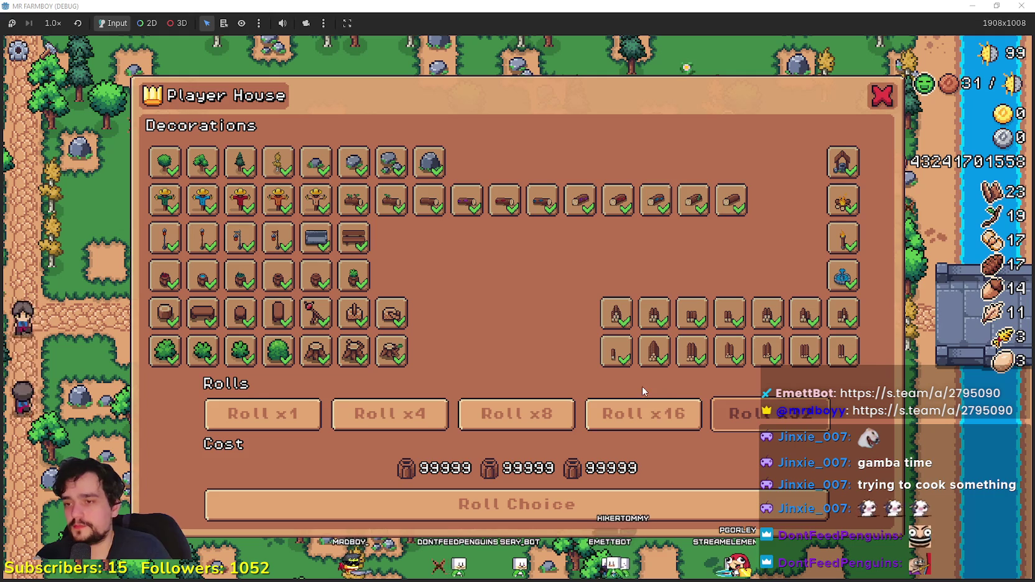
{"action": "left_click", "coordinate": [641, 420]}
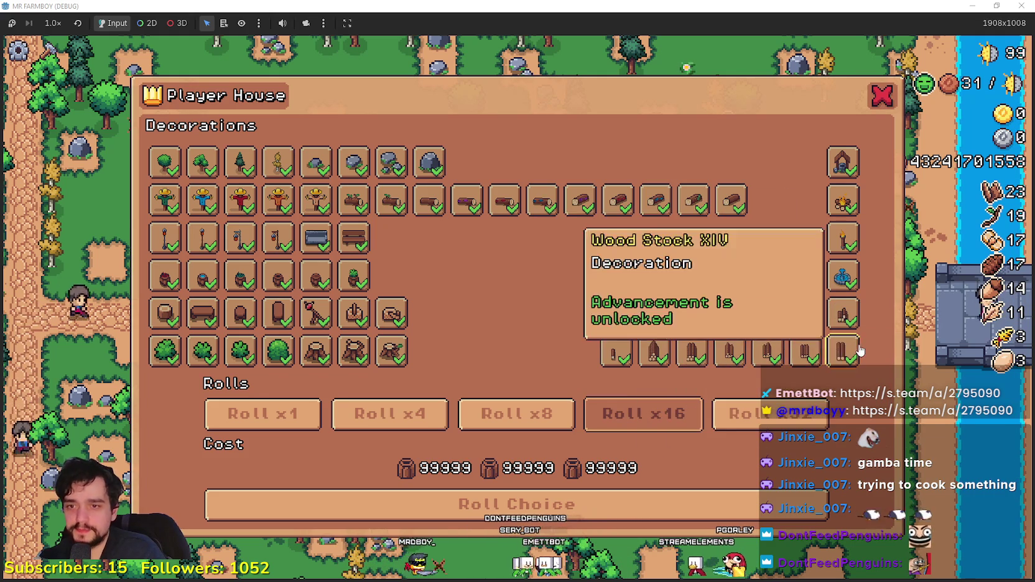
{"action": "left_click", "coordinate": [884, 98]}
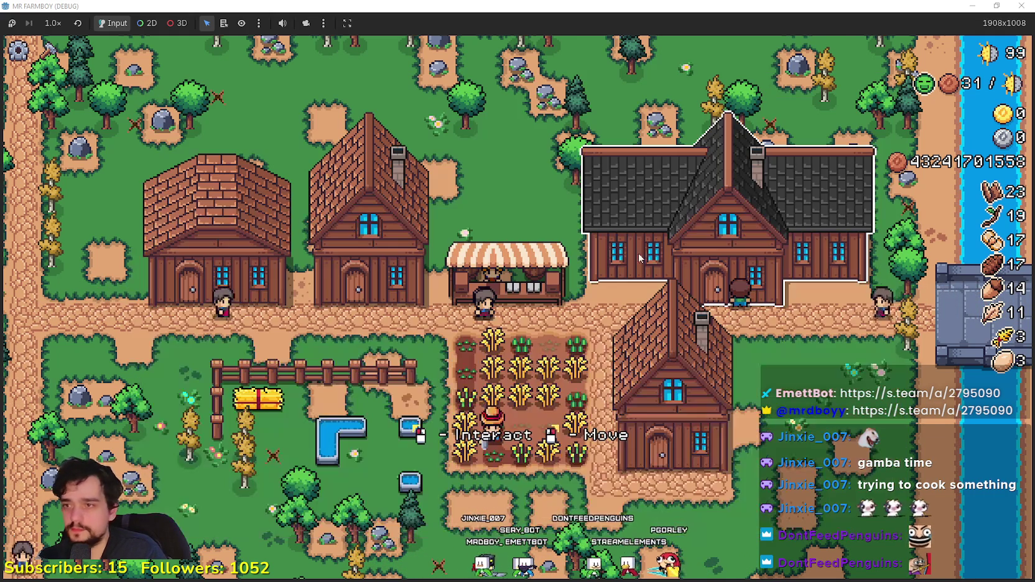
Step: Open the Crafting panel with C and switch between its Signs and Decorations tabs
{"action": "key", "text": "c"}
{"action": "left_click", "coordinate": [139, 152]}
{"action": "left_click", "coordinate": [88, 152]}
{"action": "left_click", "coordinate": [138, 152]}
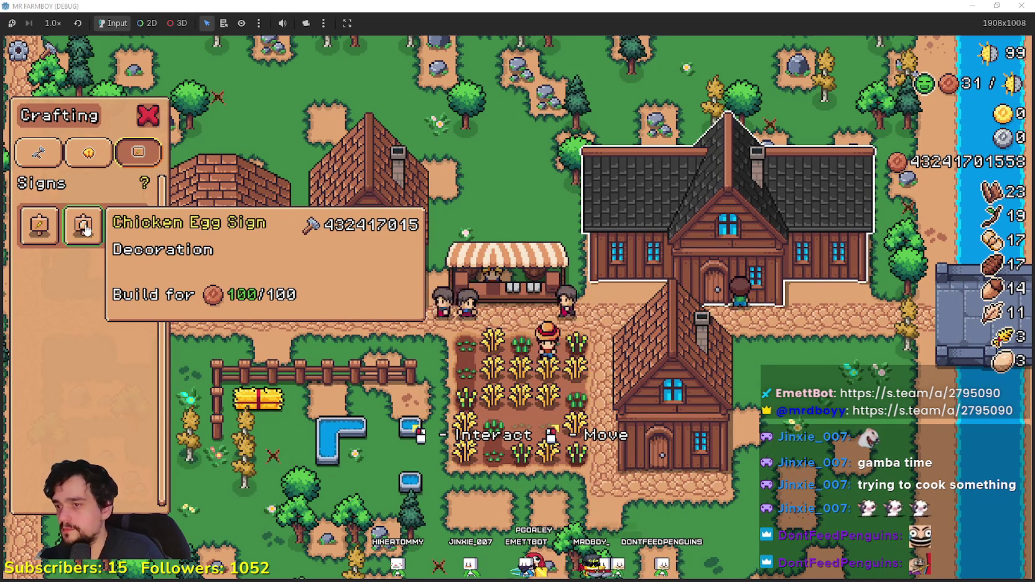
Step: Scroll through the craftable items, such as Wood Stock and Log recipes
{"action": "scroll", "coordinate": [259, 372], "scroll_direction": "down", "scroll_amount": 5}
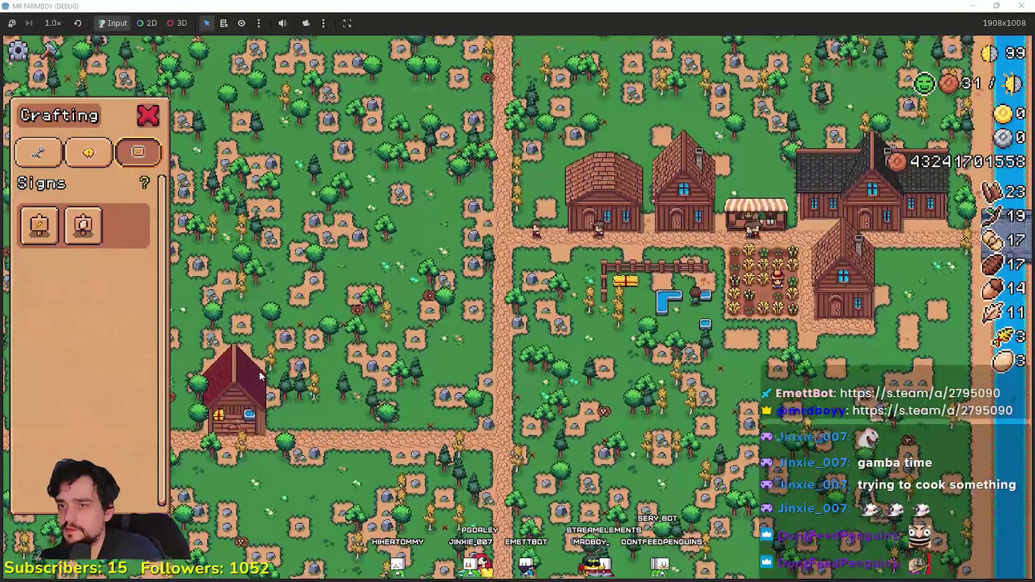
{"action": "scroll", "coordinate": [260, 374], "scroll_direction": "up", "scroll_amount": 5}
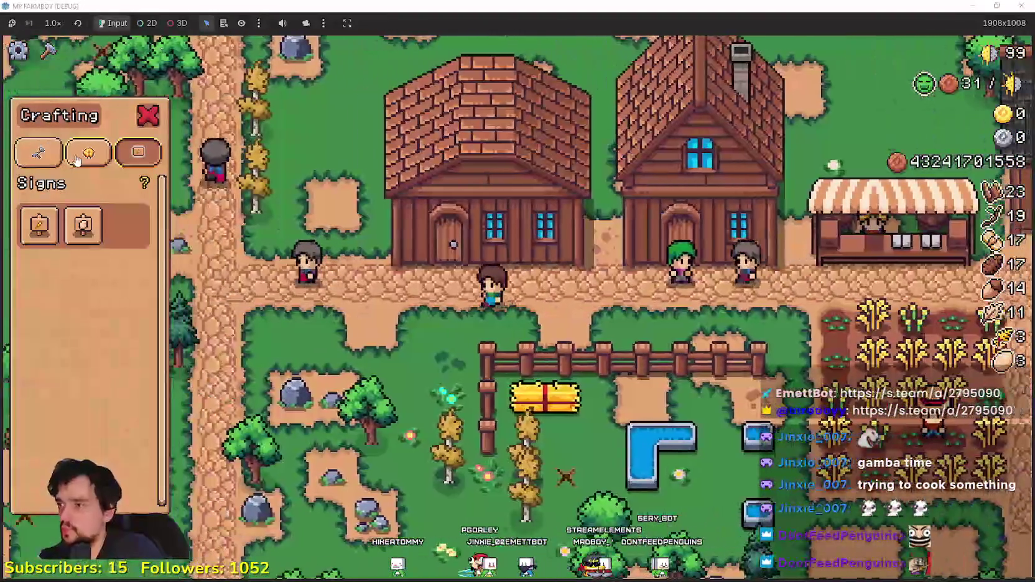
{"action": "scroll", "coordinate": [94, 355], "scroll_direction": "down", "scroll_amount": 3}
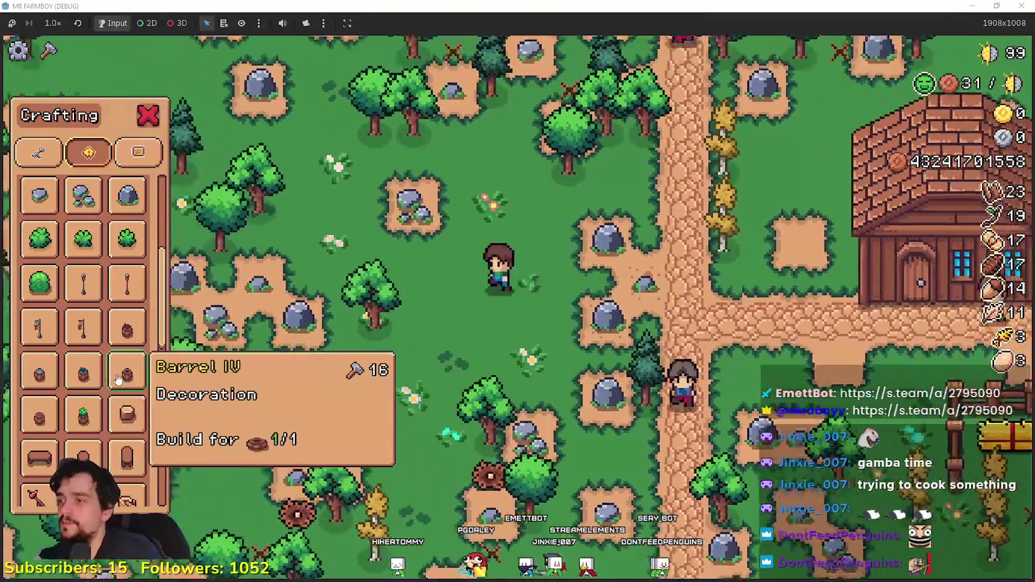
{"action": "scroll", "coordinate": [118, 399], "scroll_direction": "down", "scroll_amount": 5}
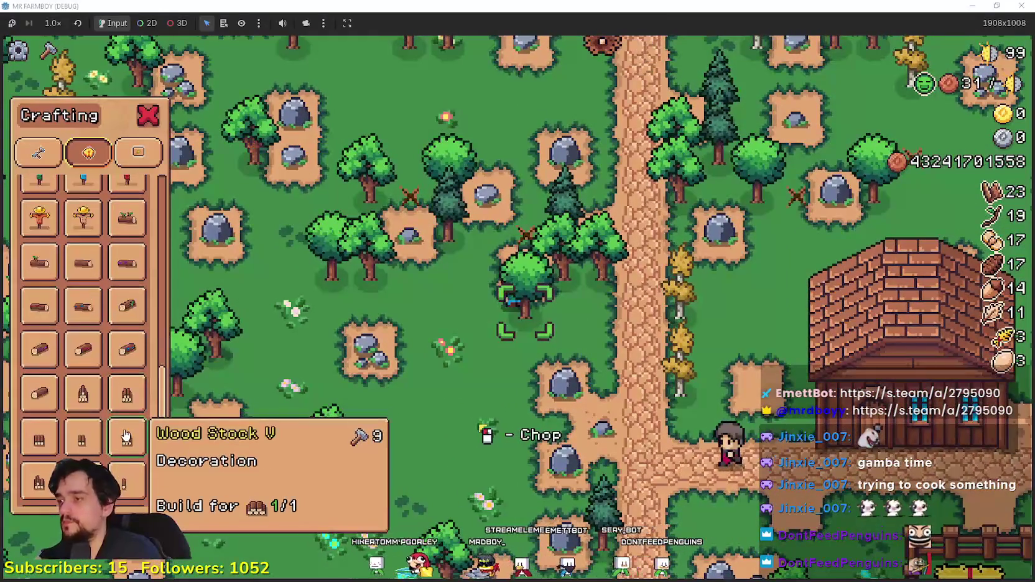
{"action": "scroll", "coordinate": [125, 431], "scroll_direction": "down", "scroll_amount": 1}
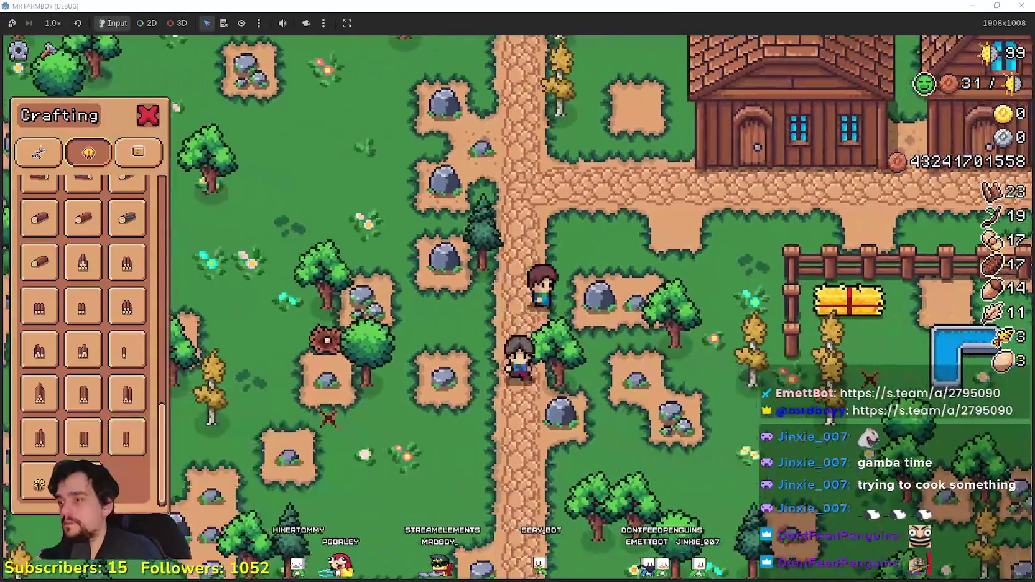
{"action": "mouse_move", "coordinate": [119, 312]}
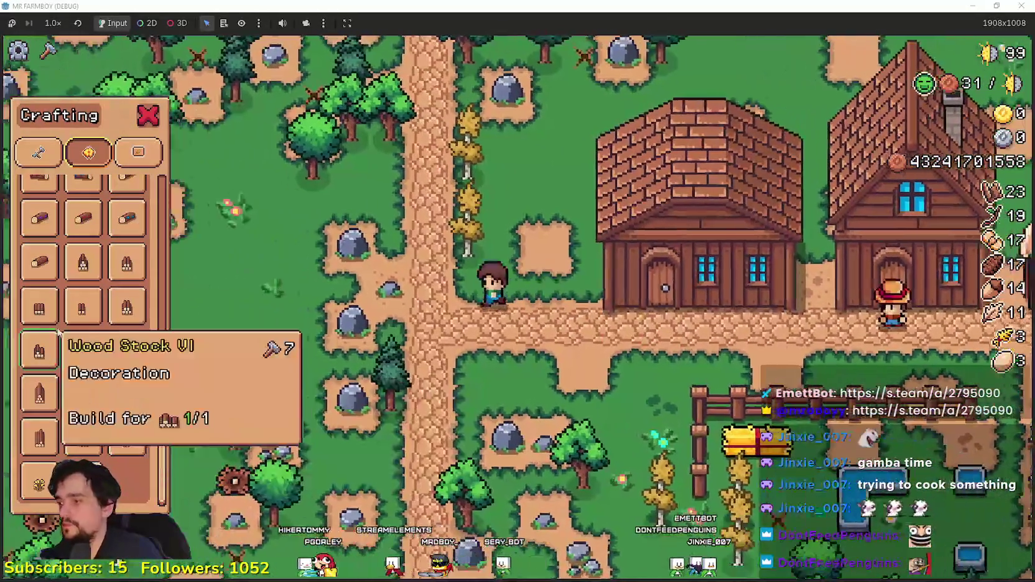
{"action": "scroll", "coordinate": [120, 309], "scroll_direction": "up", "scroll_amount": 5}
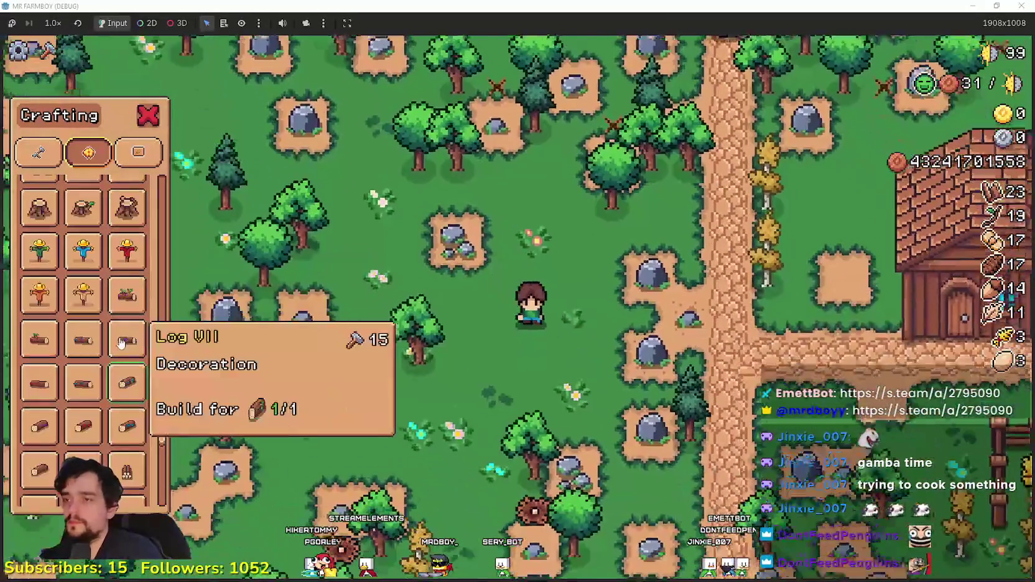
{"action": "scroll", "coordinate": [121, 305], "scroll_direction": "up", "scroll_amount": 3}
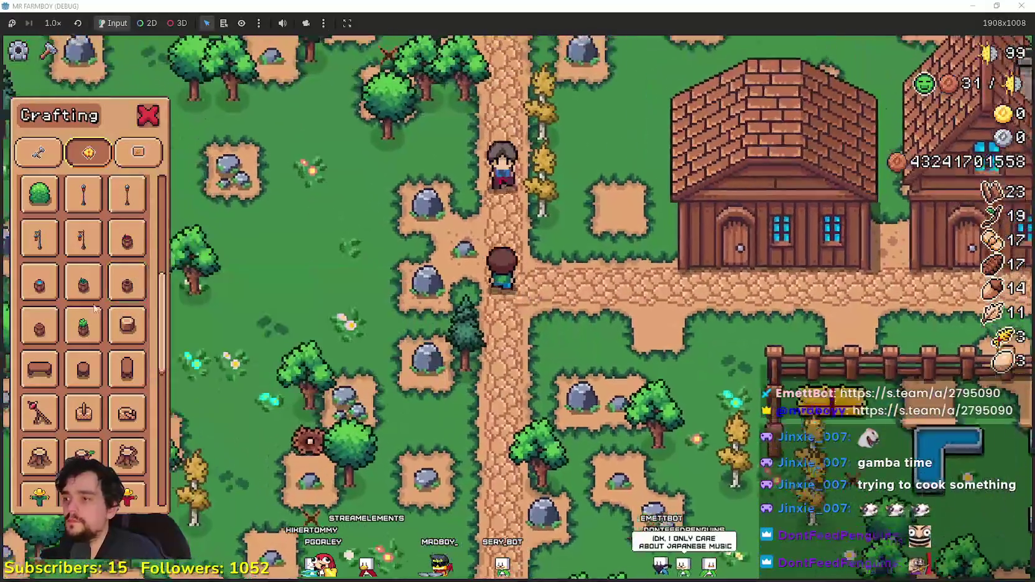
{"action": "scroll", "coordinate": [118, 423], "scroll_direction": "down", "scroll_amount": 4}
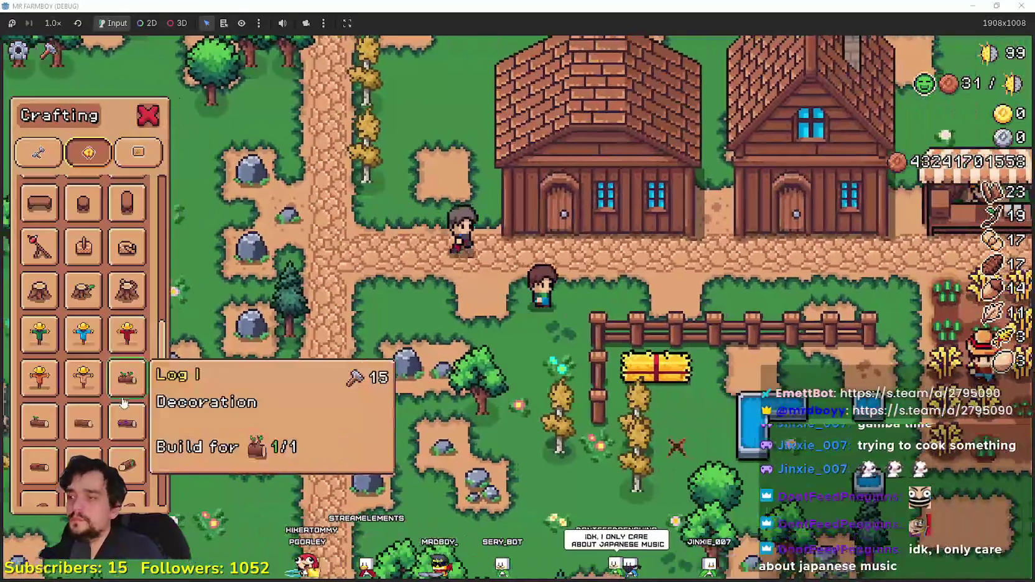
{"action": "scroll", "coordinate": [120, 431], "scroll_direction": "down", "scroll_amount": 5}
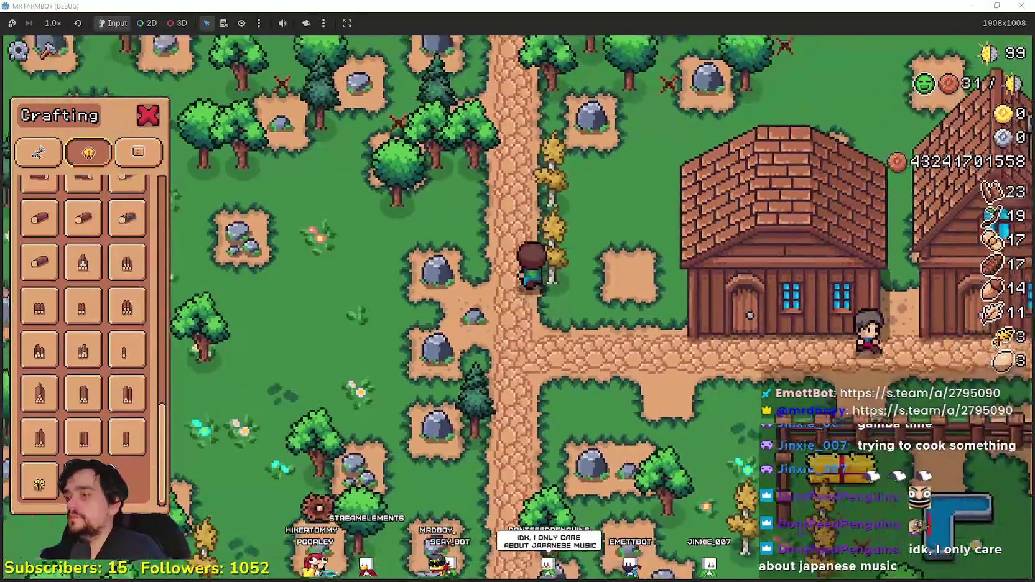
{"action": "scroll", "coordinate": [113, 389], "scroll_direction": "up", "scroll_amount": 3}
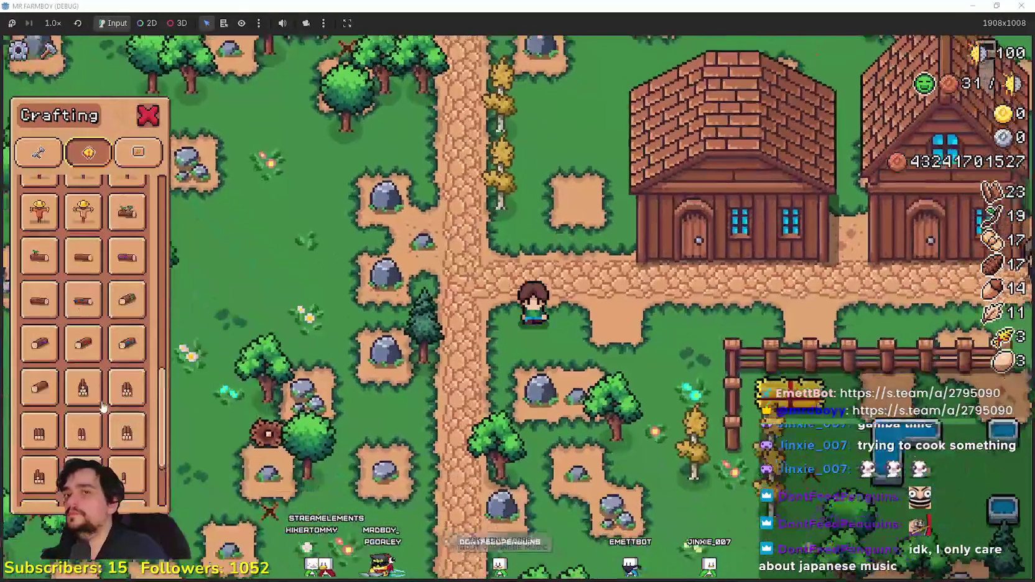
Step: Walk right past the house, opening and closing the Player House decorations panel
{"action": "key", "text": "e"}
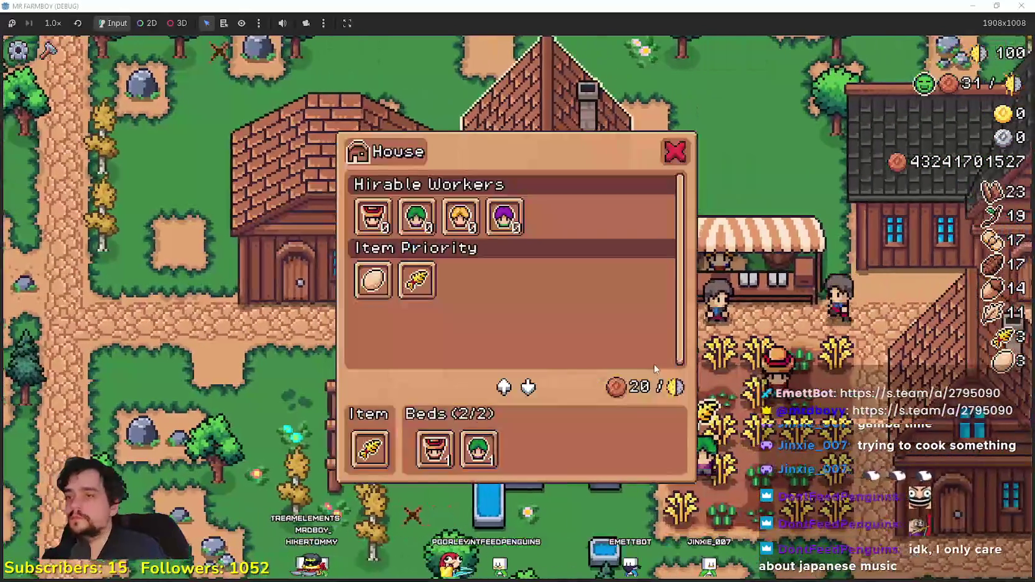
{"action": "key", "text": "e"}
{"action": "key", "text": "e"}
{"action": "key", "text": "e"}
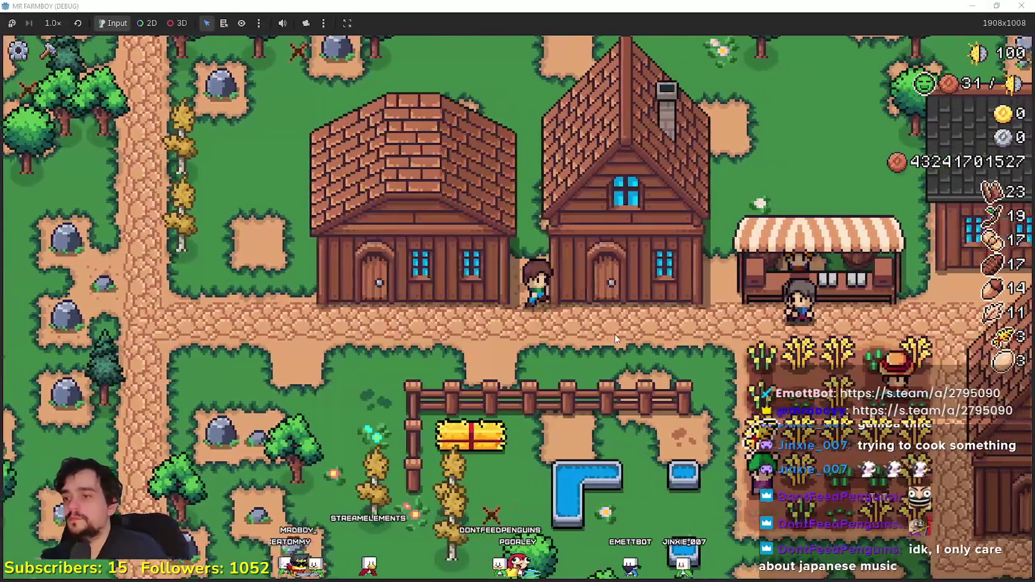
{"action": "key", "text": "d"}
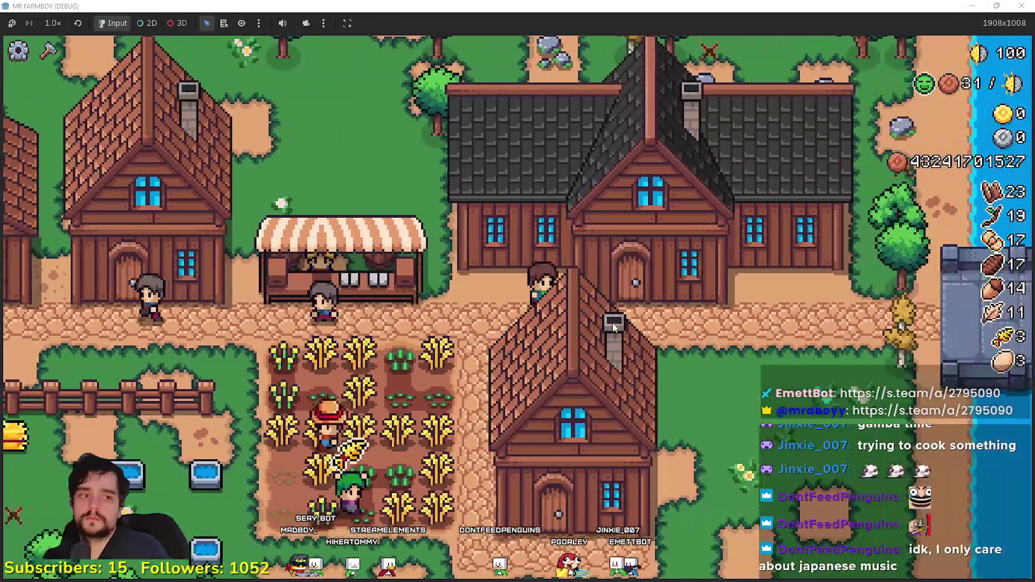
{"action": "key", "text": "e"}
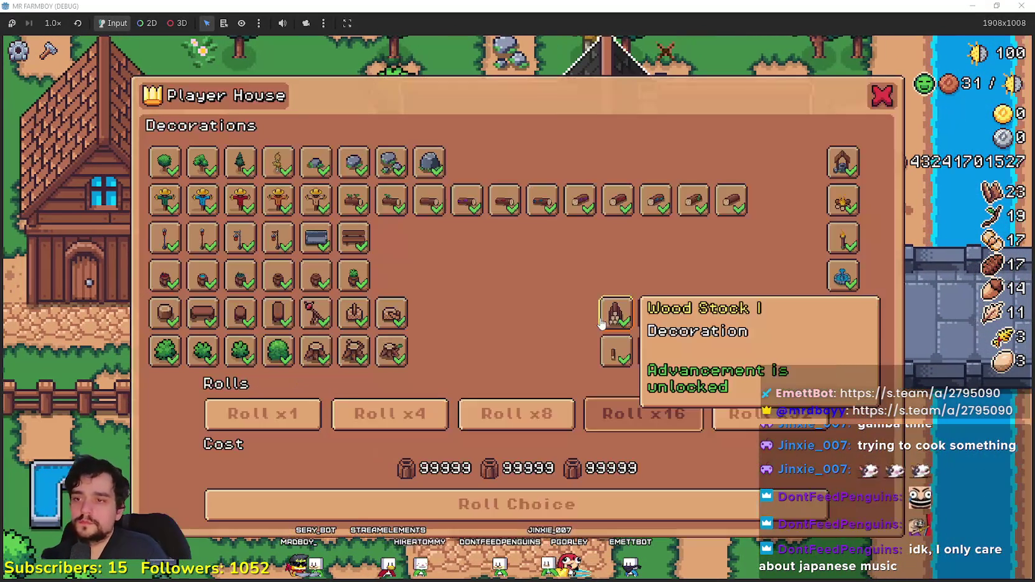
{"action": "key", "text": "e"}
Step: Walk the farmer down to the riverbank and cast the rod to catch a fish
{"action": "key", "text": "d"}
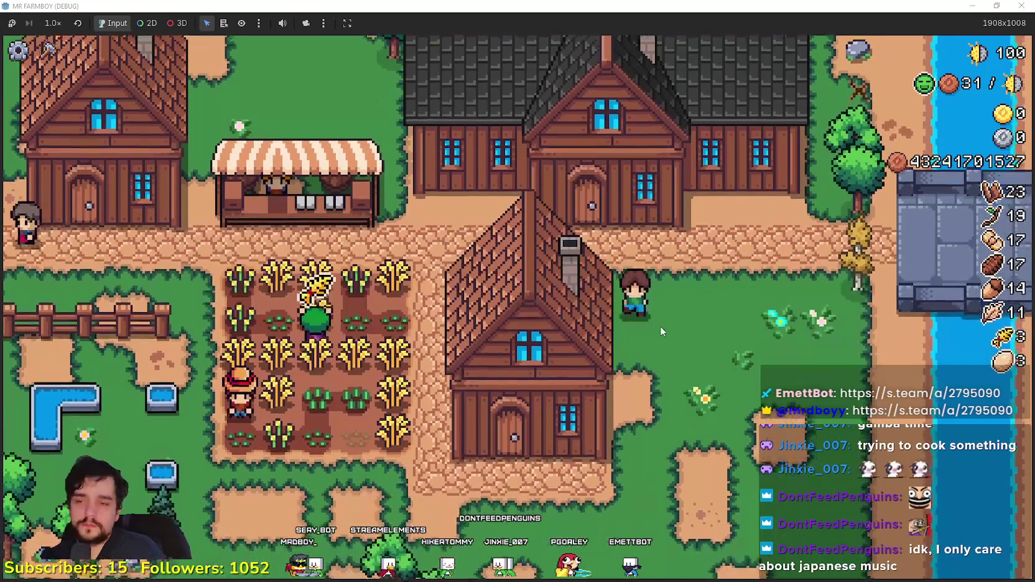
{"action": "key", "text": "s"}
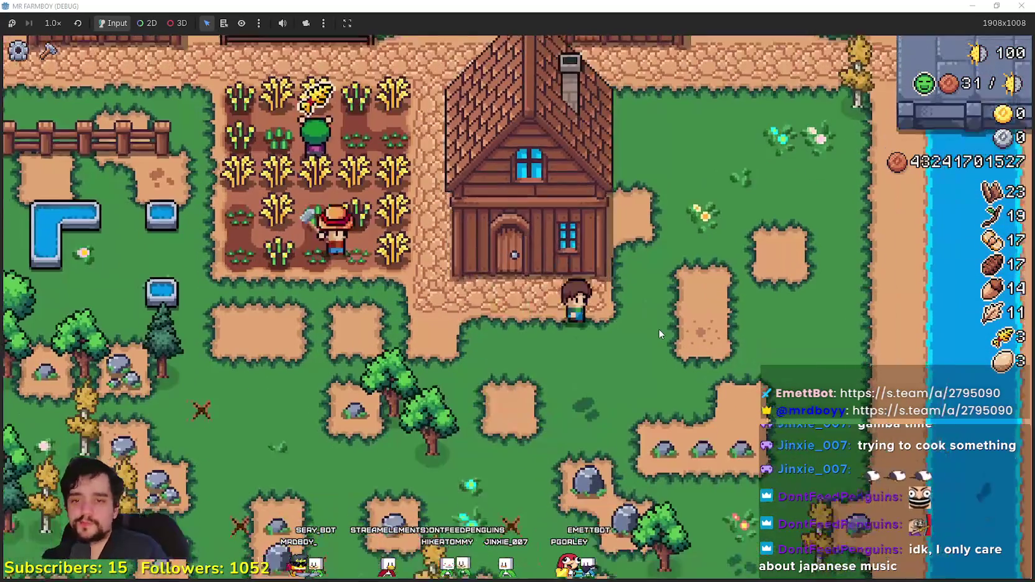
{"action": "key", "text": "s"}
{"action": "key", "text": "d"}
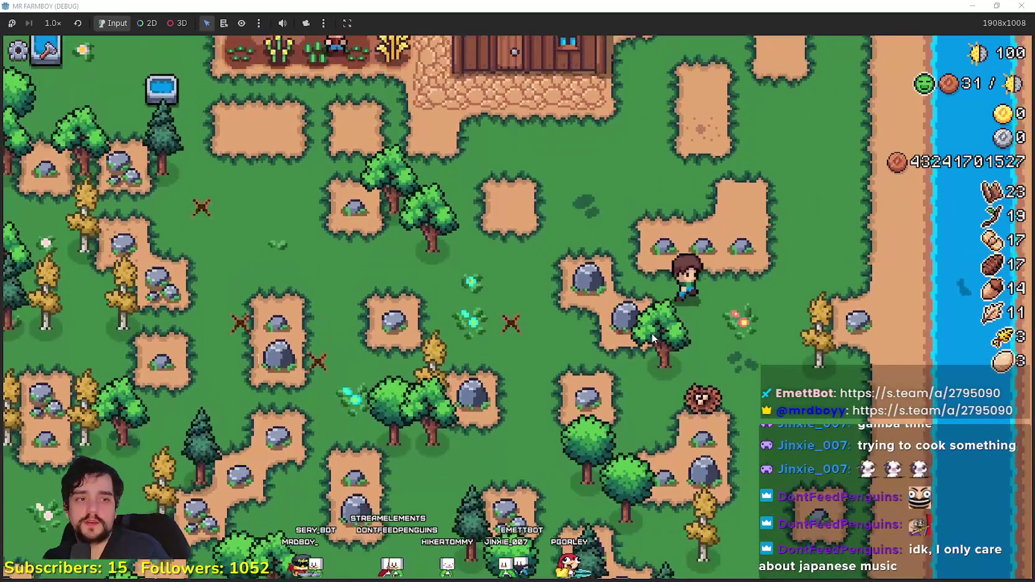
{"action": "key", "text": "d"}
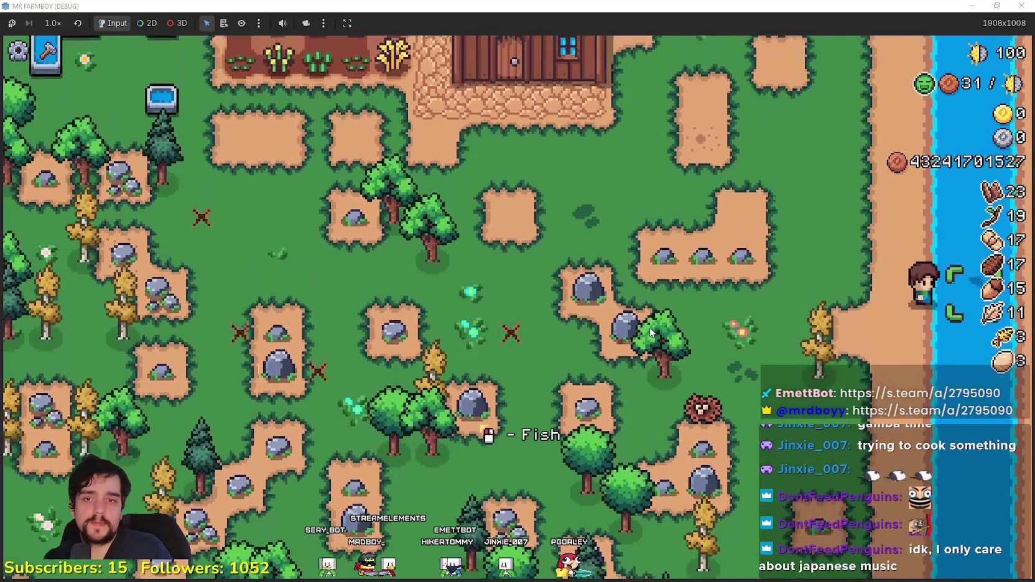
{"action": "left_click", "coordinate": [649, 326]}
Step: Walk back through the farm into town and open then close the Market window
{"action": "key", "text": "a"}
{"action": "key", "text": "w"}
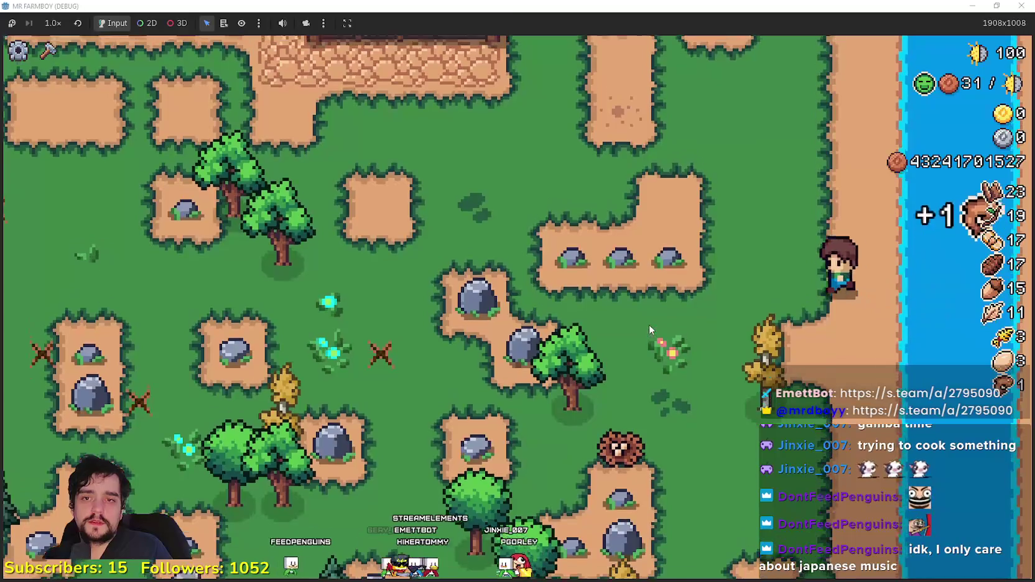
{"action": "key", "text": "a"}
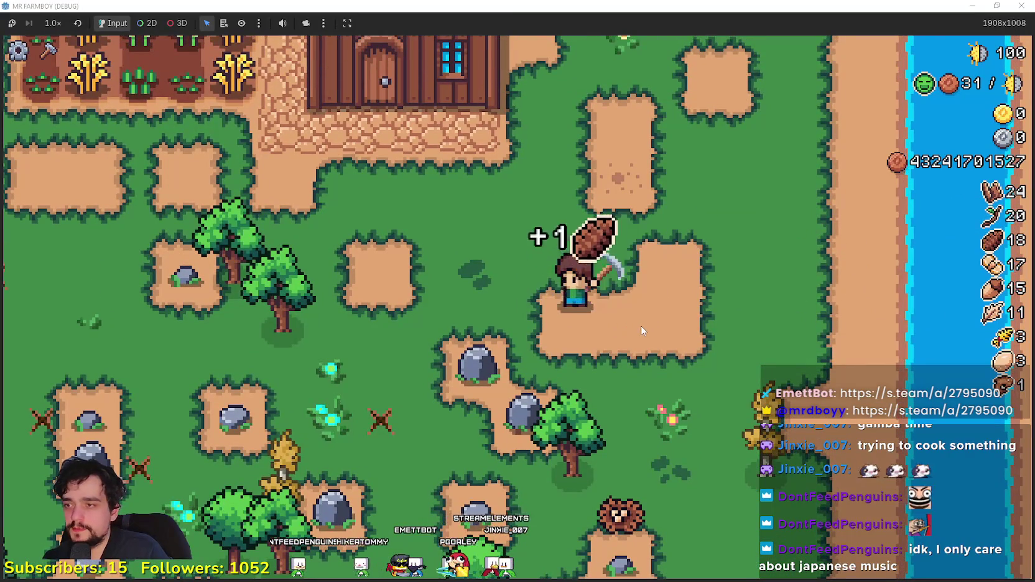
{"action": "key", "text": "w"}
{"action": "key", "text": "w"}
{"action": "key", "text": "a"}
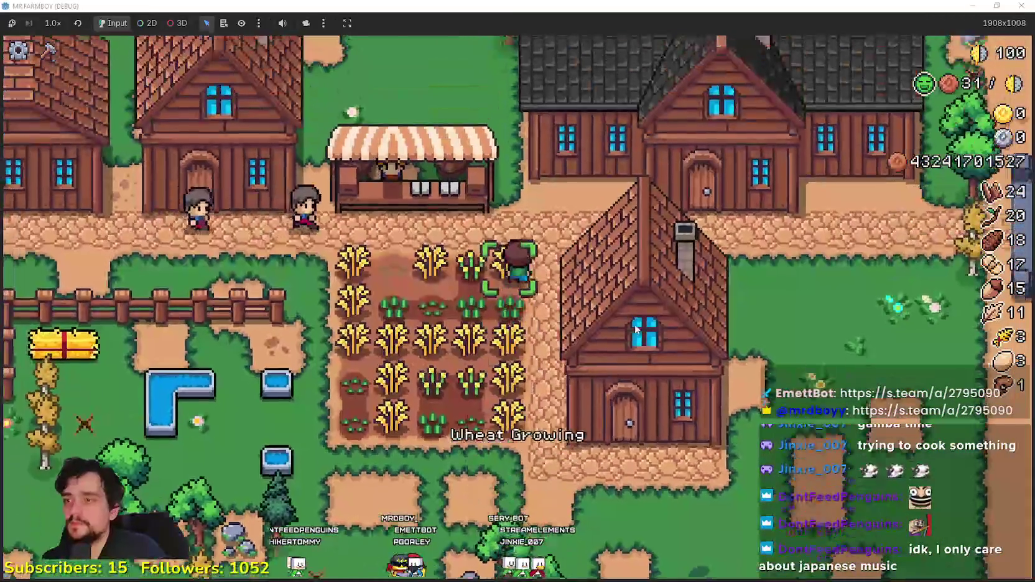
{"action": "key", "text": "w"}
{"action": "key", "text": "e"}
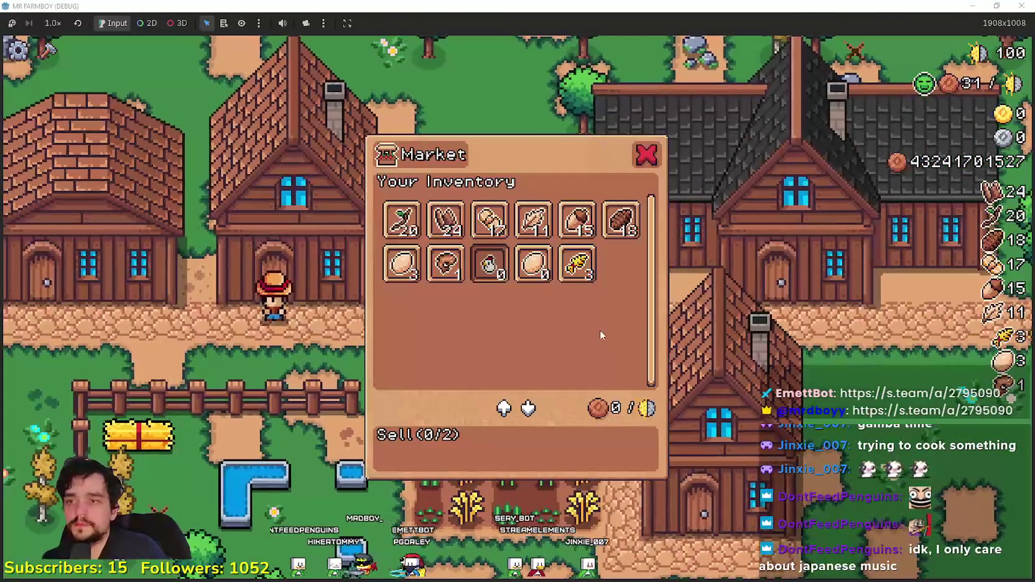
{"action": "key", "text": "Escape"}
Step: Open the Player House panel and restore the game to its 1280x720 window
{"action": "key", "text": "s"}
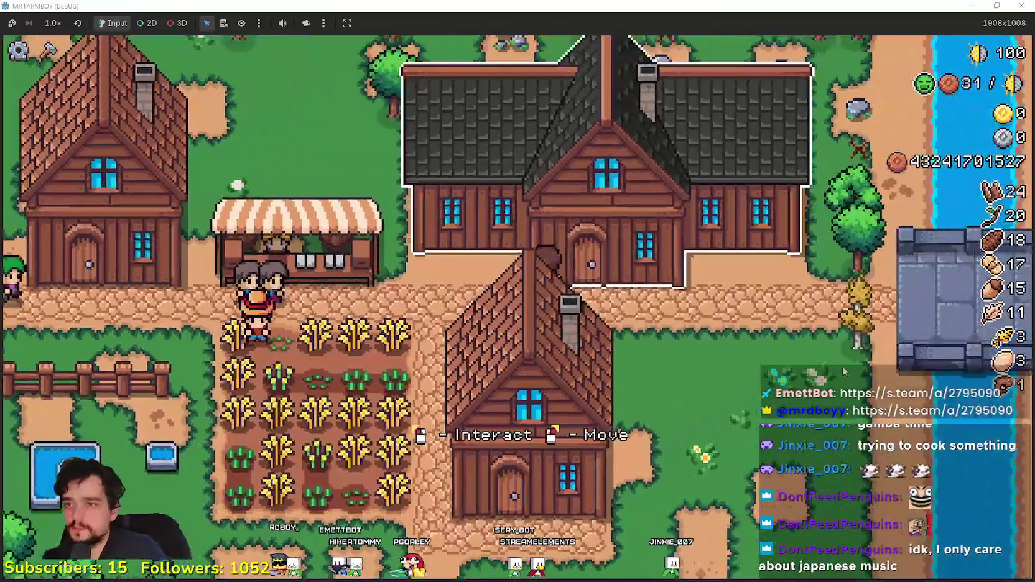
{"action": "key", "text": "e"}
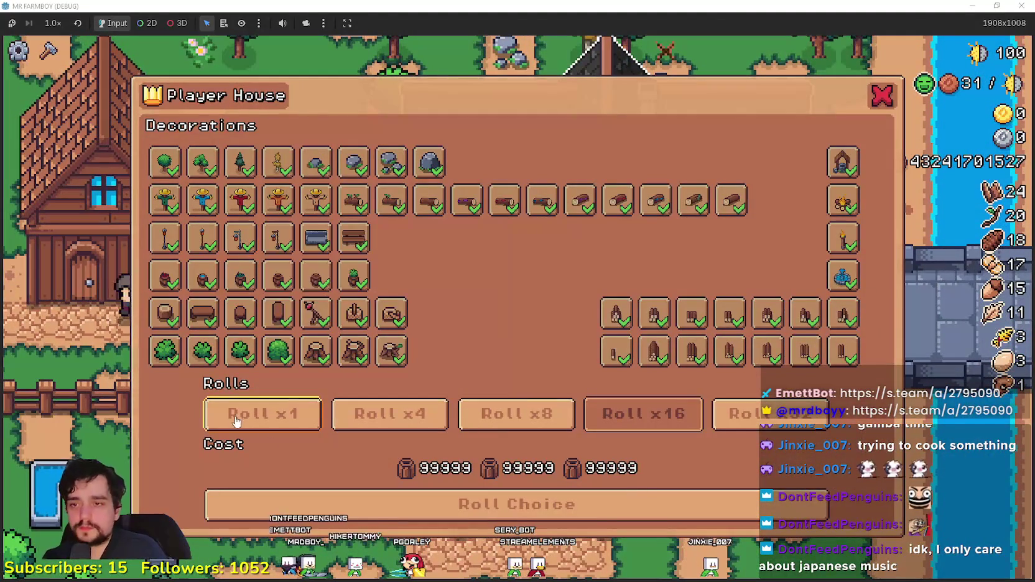
{"action": "key", "text": "a"}
{"action": "key", "text": "a"}
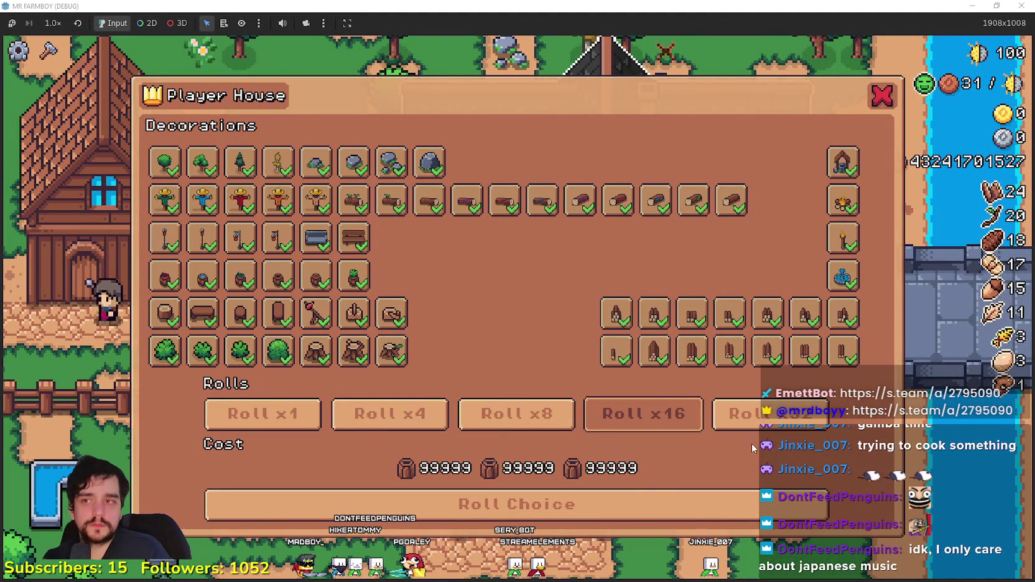
{"action": "key", "text": "a"}
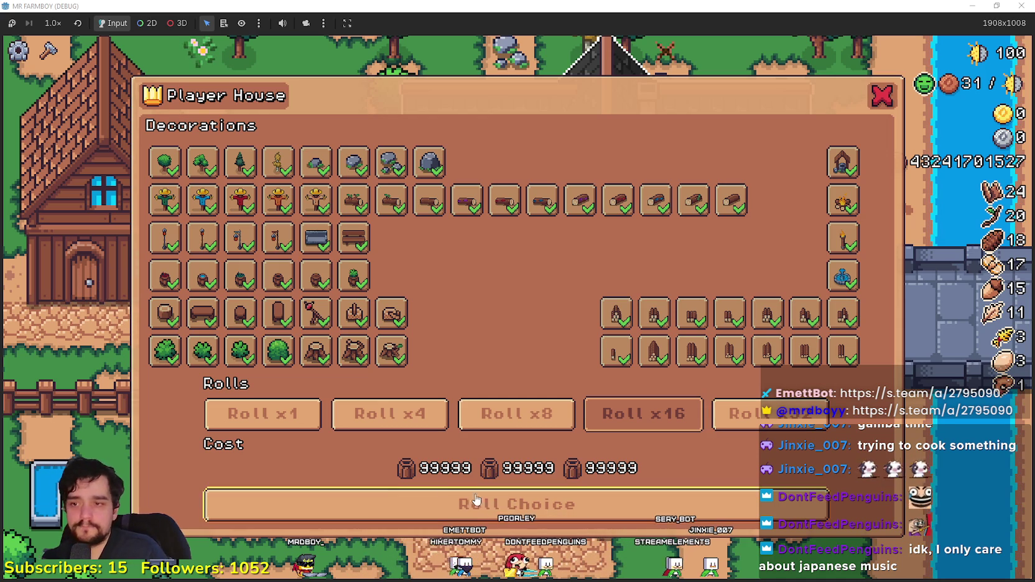
{"action": "key", "text": "super+Down"}
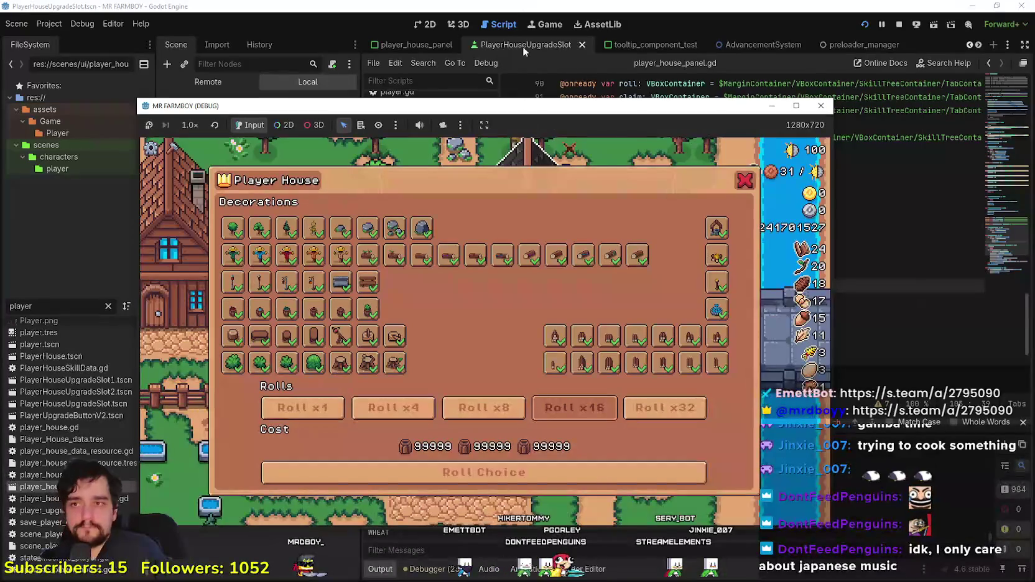
Step: Bring the Godot editor forward and save the current scene with Ctrl+S
{"action": "left_click", "coordinate": [521, 5]}
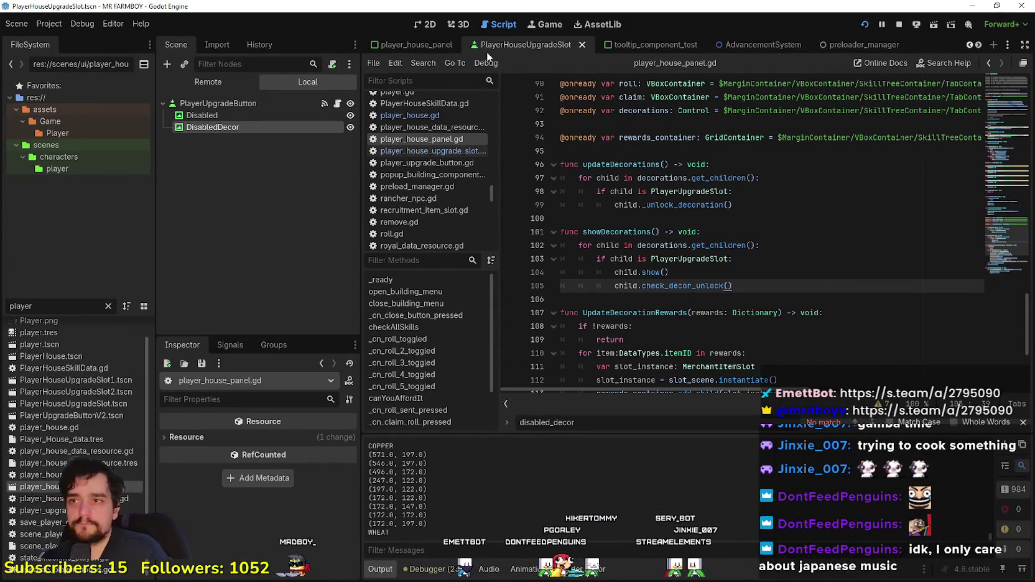
{"action": "key", "text": "ctrl+s"}
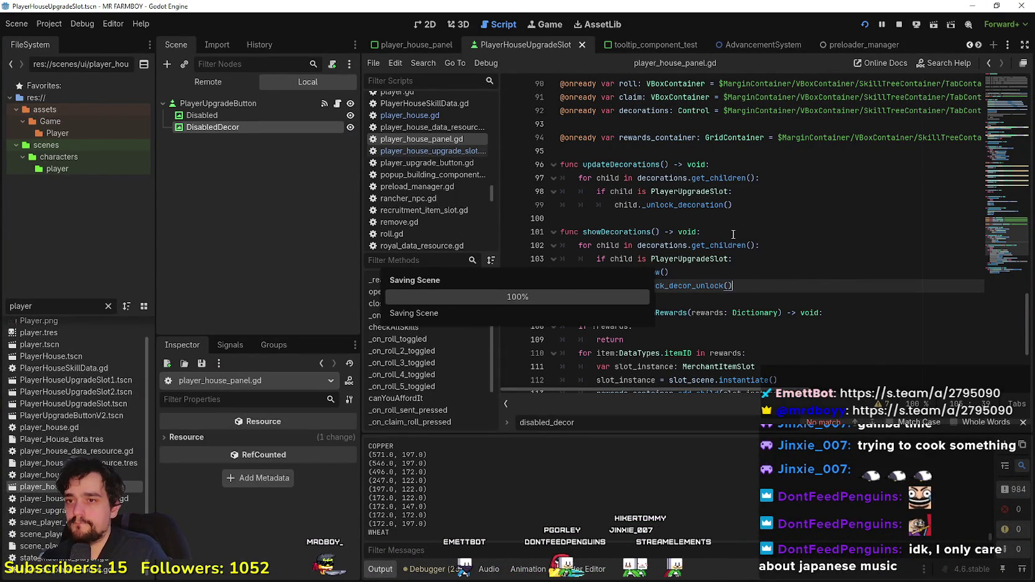
{"action": "left_click", "coordinate": [732, 222]}
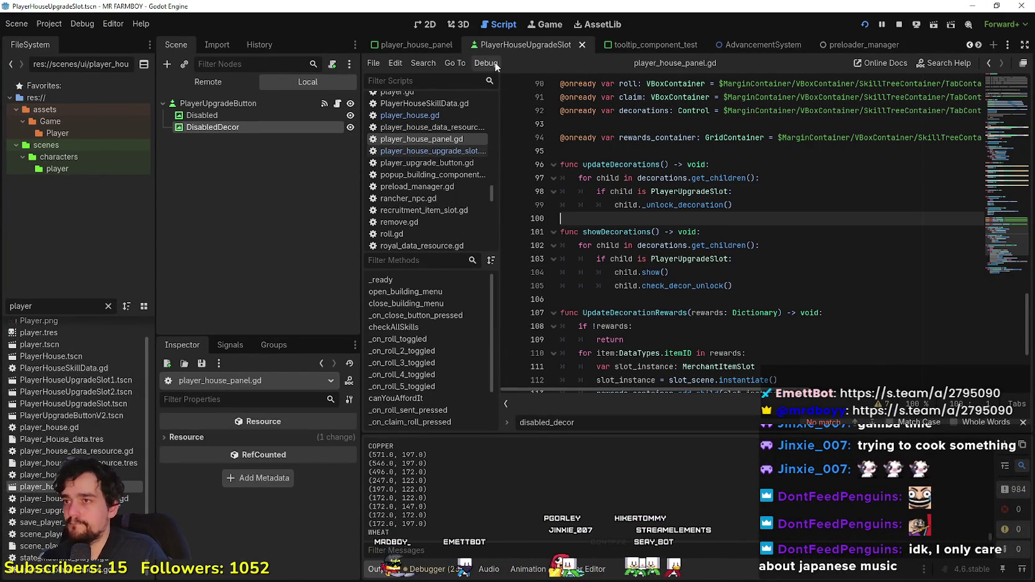
Step: In the player_house_panel scene, select the gold node and open its inv_slot_mini.gd script
{"action": "left_click", "coordinate": [439, 47]}
{"action": "left_click", "coordinate": [215, 245]}
{"action": "scroll", "coordinate": [240, 267], "scroll_direction": "down", "scroll_amount": 5}
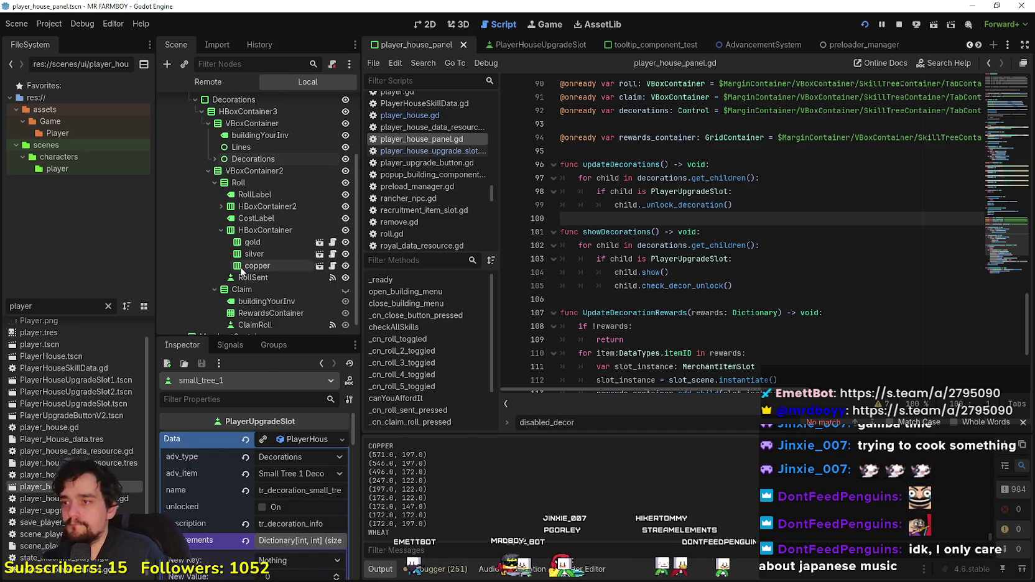
{"action": "left_click", "coordinate": [252, 242]}
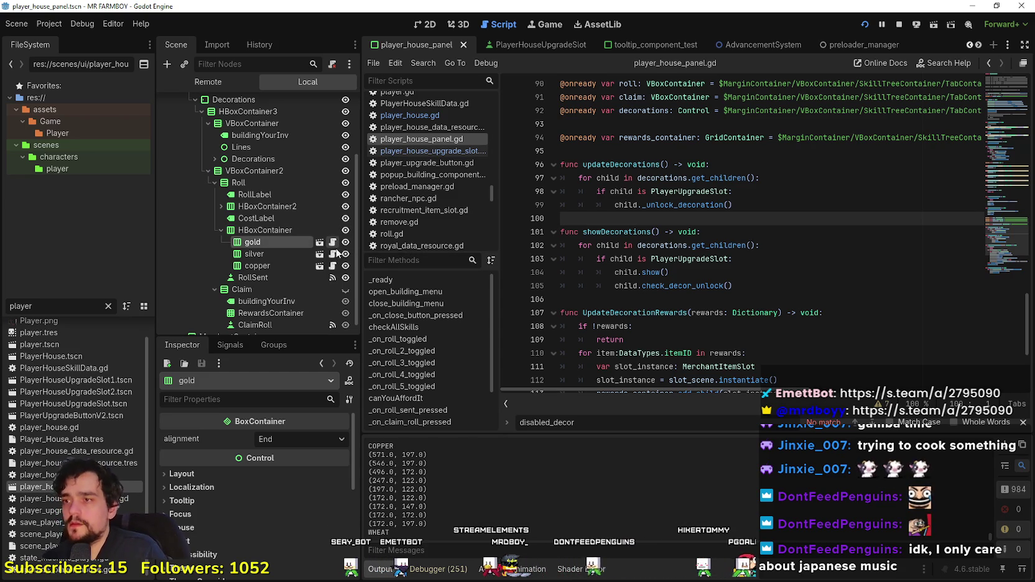
{"action": "left_click", "coordinate": [333, 243]}
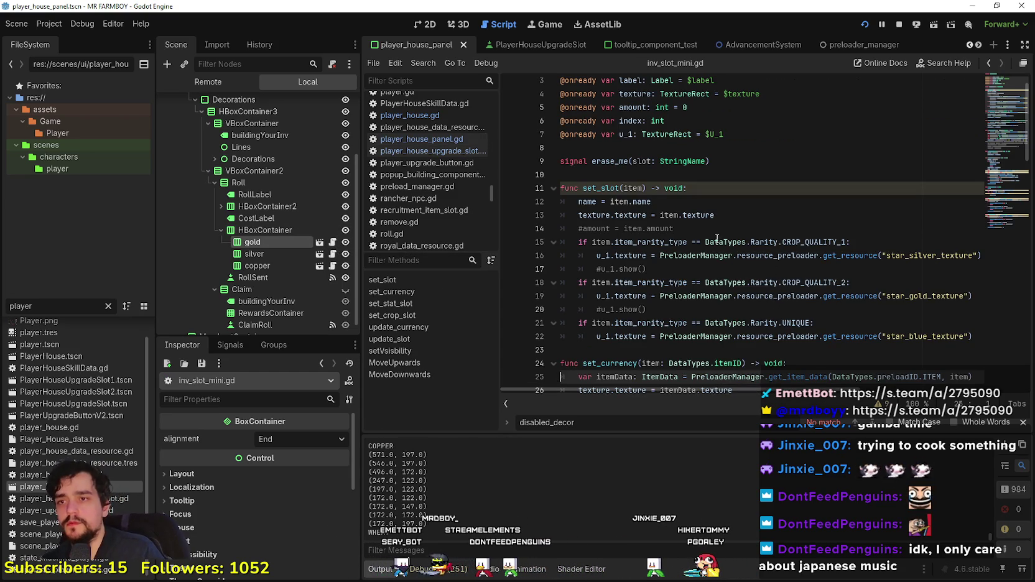
{"action": "left_click", "coordinate": [627, 202]}
{"action": "double_click", "coordinate": [625, 202]}
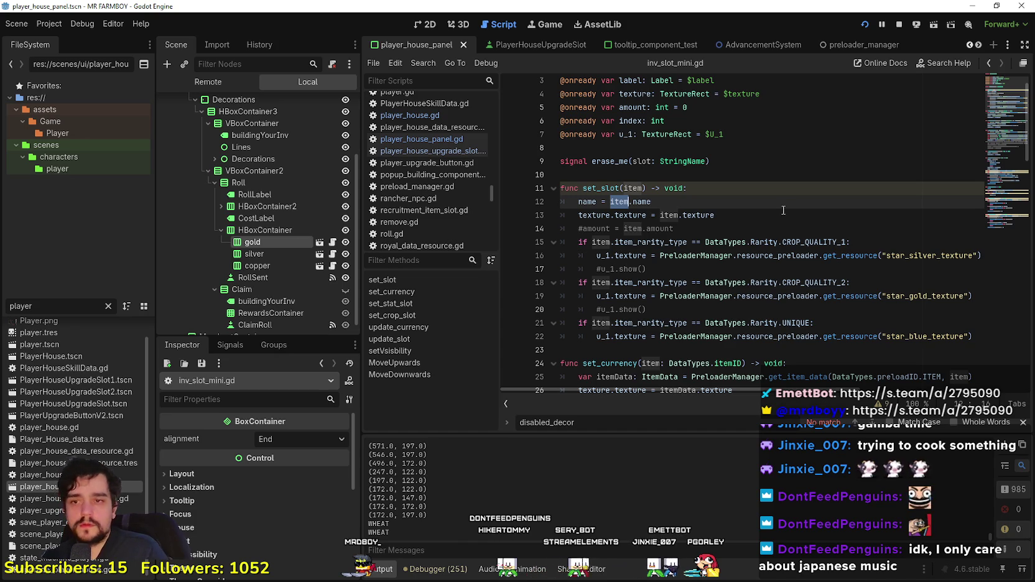
{"action": "scroll", "coordinate": [783, 210], "scroll_direction": "down", "scroll_amount": 8}
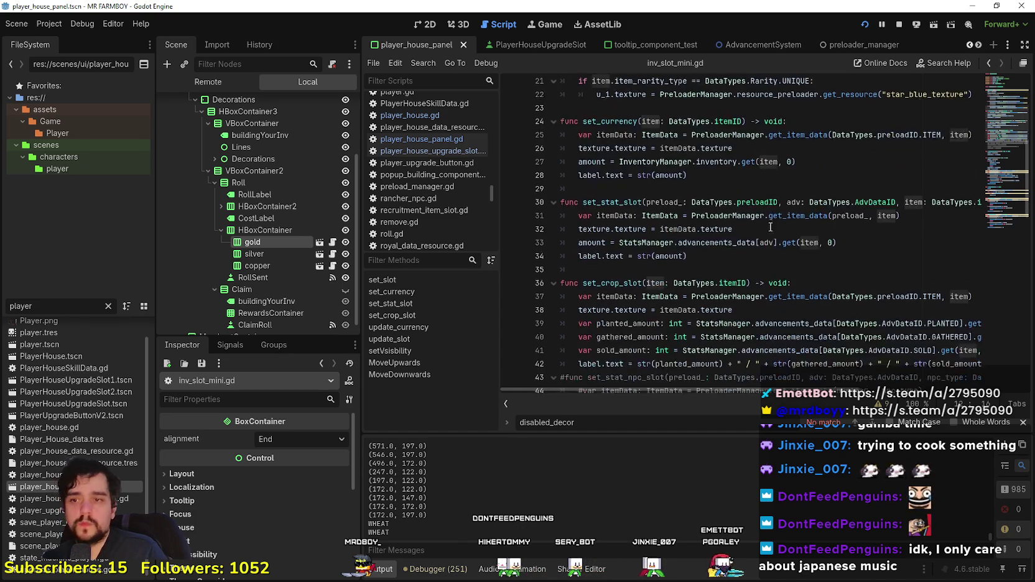
{"action": "scroll", "coordinate": [772, 224], "scroll_direction": "up", "scroll_amount": 8}
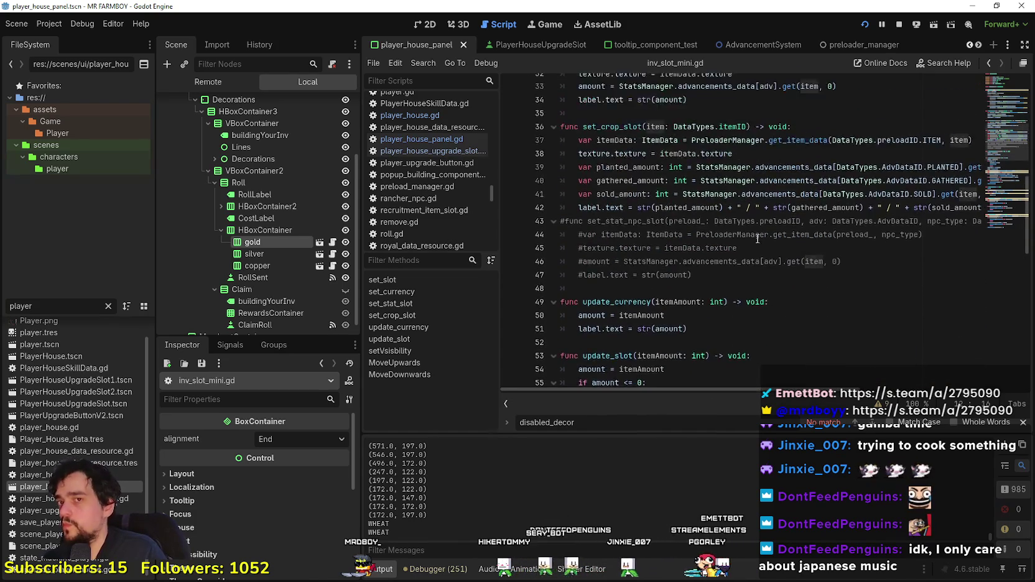
{"action": "scroll", "coordinate": [763, 233], "scroll_direction": "up", "scroll_amount": 1}
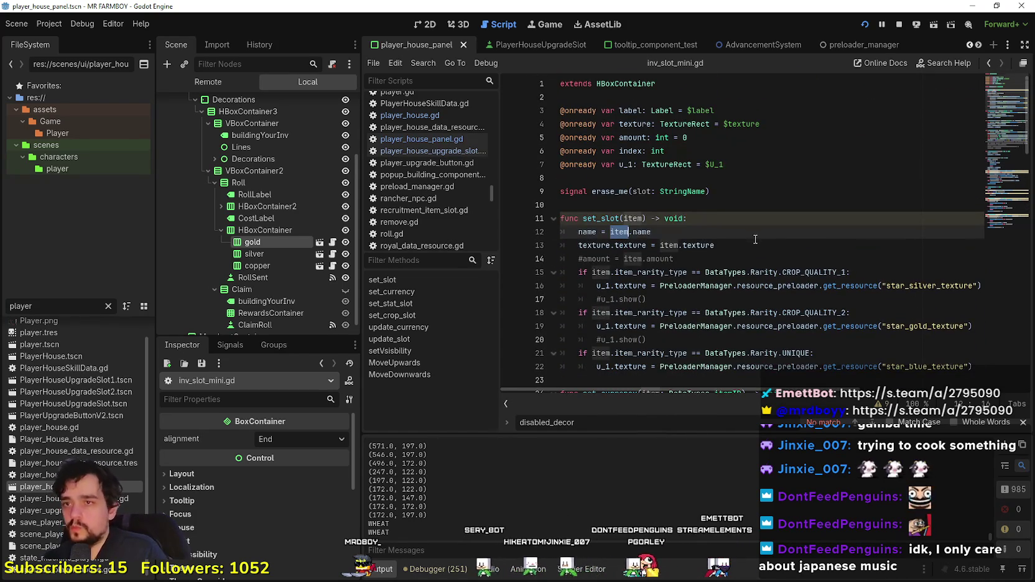
{"action": "scroll", "coordinate": [753, 225], "scroll_direction": "down", "scroll_amount": 11}
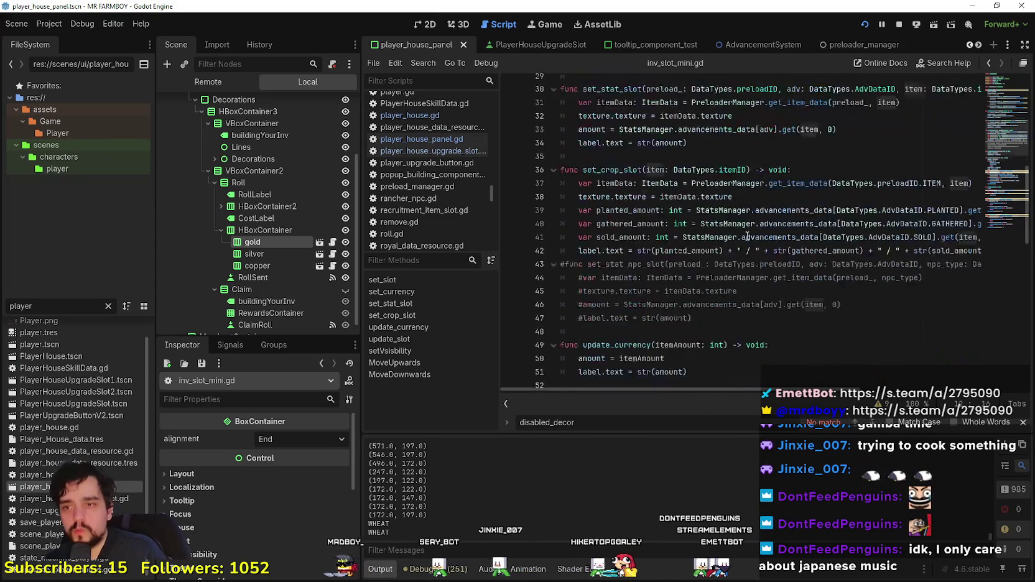
{"action": "scroll", "coordinate": [735, 251], "scroll_direction": "down", "scroll_amount": 8}
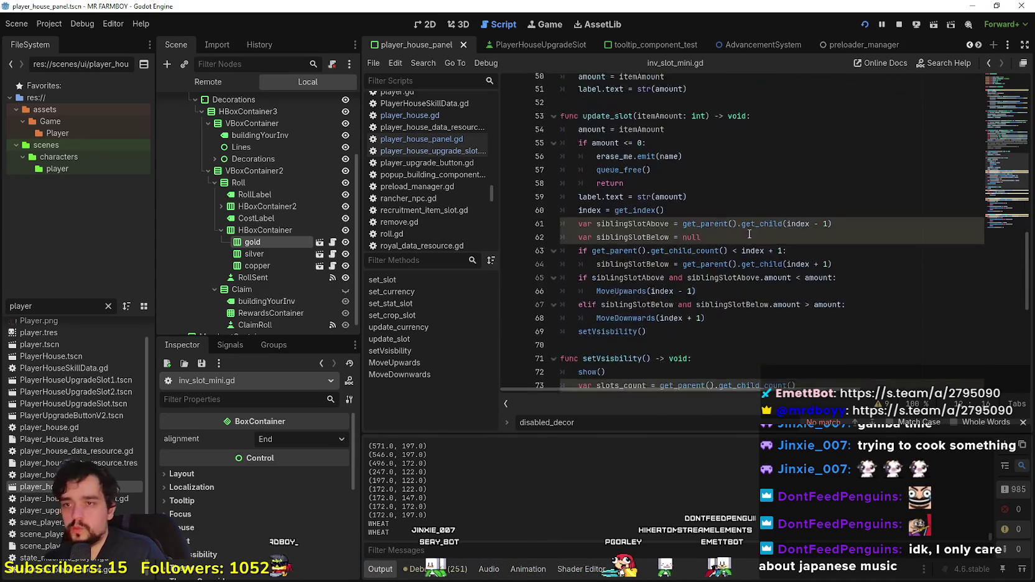
{"action": "left_click", "coordinate": [747, 248]}
{"action": "scroll", "coordinate": [747, 247], "scroll_direction": "up", "scroll_amount": 2}
{"action": "scroll", "coordinate": [746, 248], "scroll_direction": "down", "scroll_amount": 6}
{"action": "scroll", "coordinate": [744, 249], "scroll_direction": "up", "scroll_amount": 6}
{"action": "scroll", "coordinate": [743, 248], "scroll_direction": "down", "scroll_amount": 2}
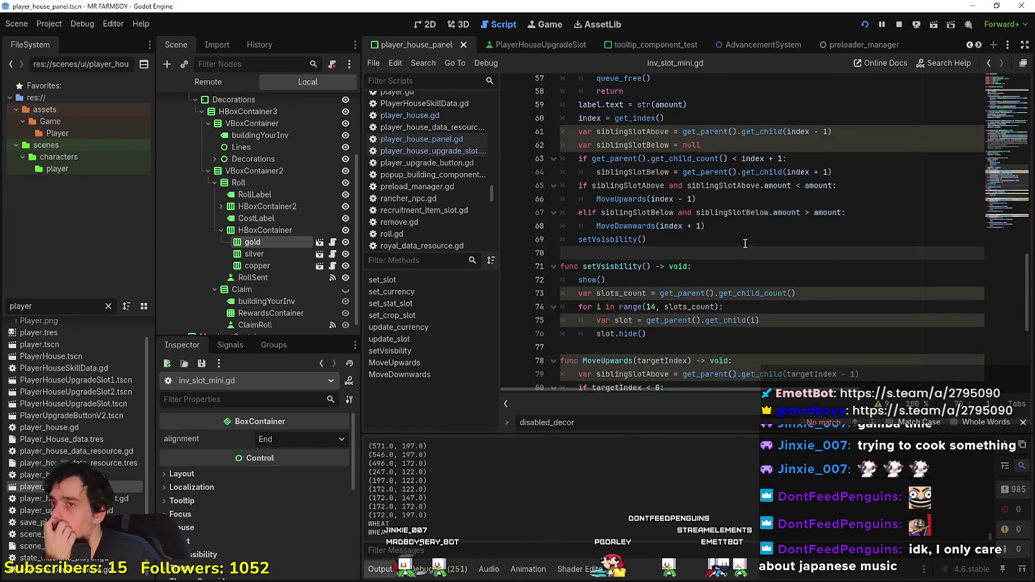
{"action": "scroll", "coordinate": [745, 243], "scroll_direction": "down", "scroll_amount": 6}
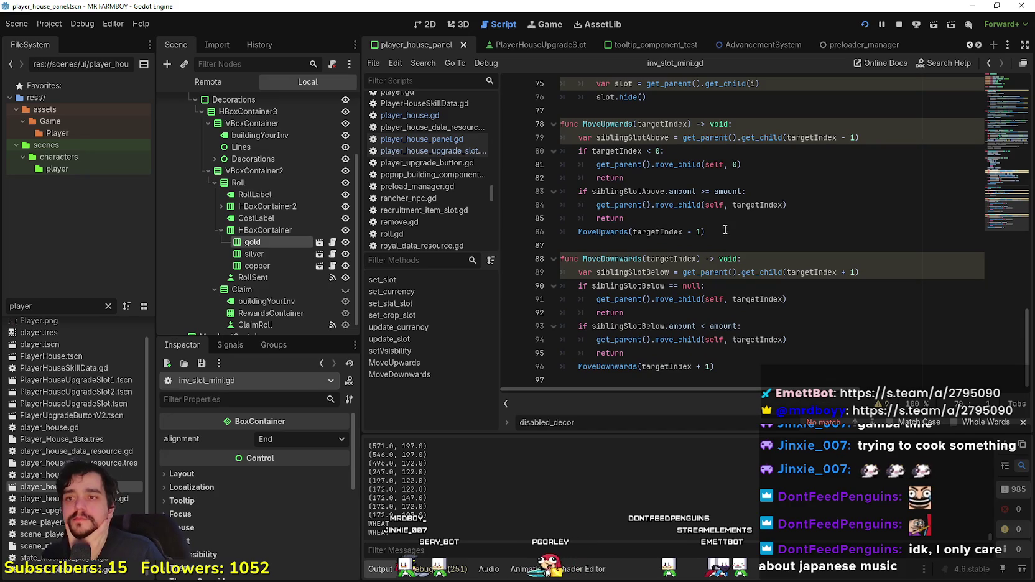
{"action": "left_click", "coordinate": [728, 243]}
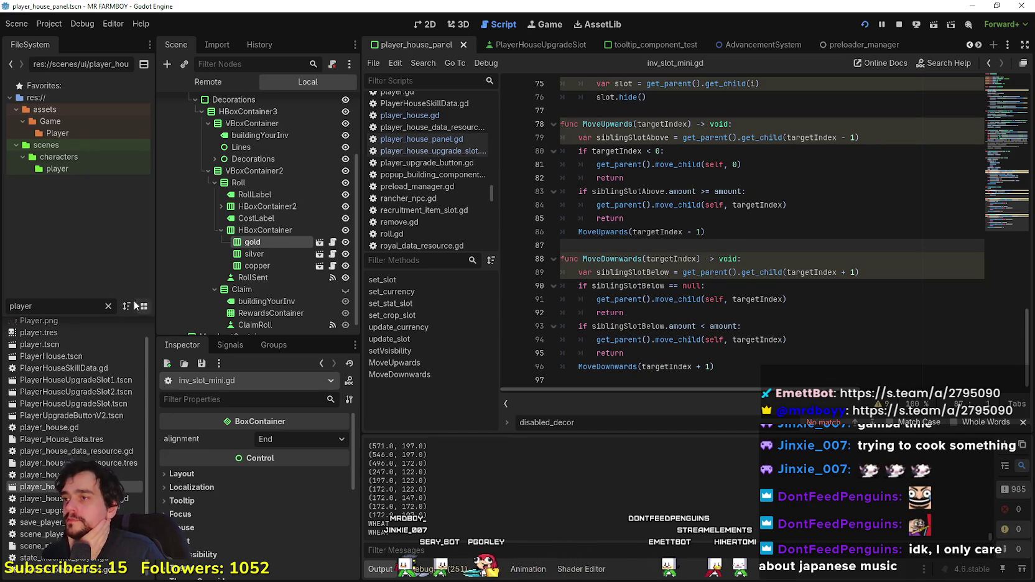
{"action": "left_click", "coordinate": [108, 308]}
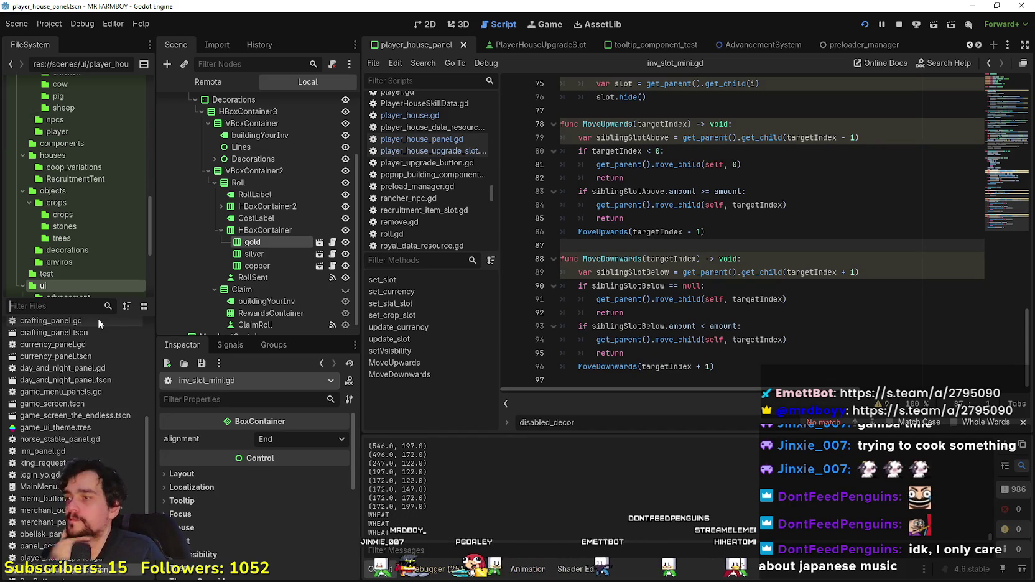
{"action": "type", "text": "curr"}
{"action": "double_click", "coordinate": [74, 326]}
{"action": "scroll", "coordinate": [740, 326], "scroll_direction": "down", "scroll_amount": 10}
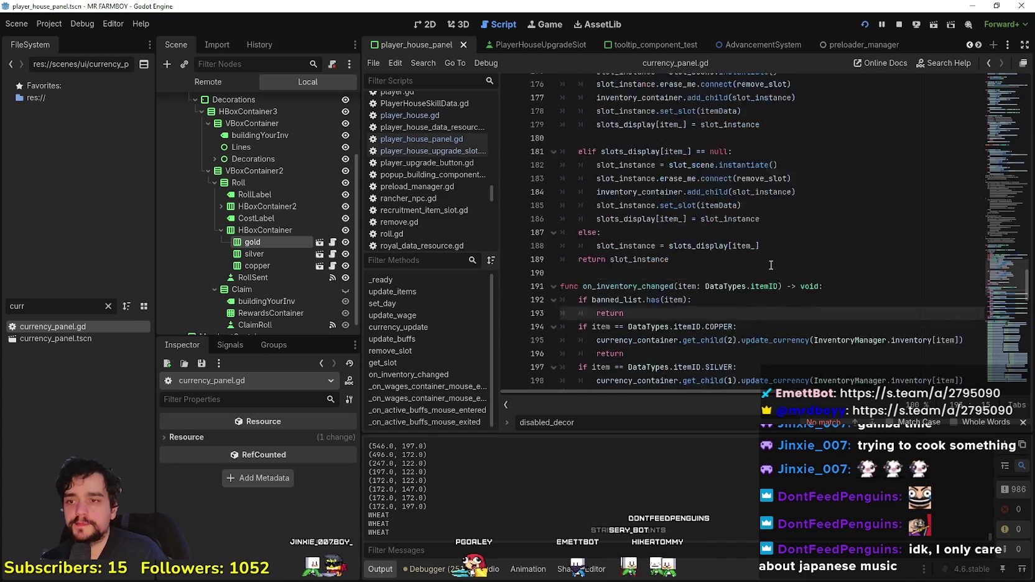
{"action": "scroll", "coordinate": [741, 327], "scroll_direction": "down", "scroll_amount": 6}
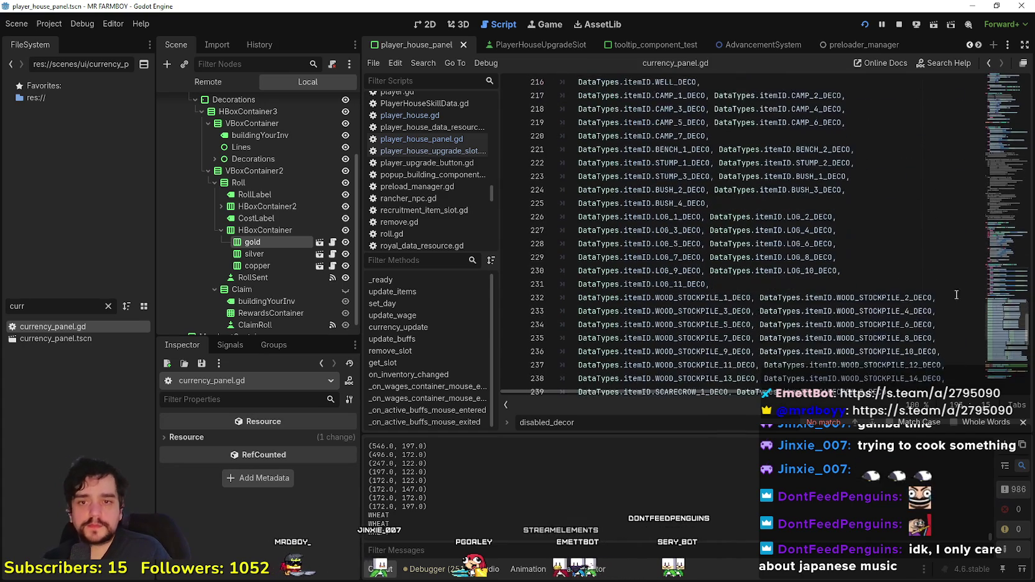
{"action": "scroll", "coordinate": [1000, 338], "scroll_direction": "down", "scroll_amount": 6}
{"action": "left_click_drag", "start_coordinate": [1000, 338], "coordinate": [996, 285]}
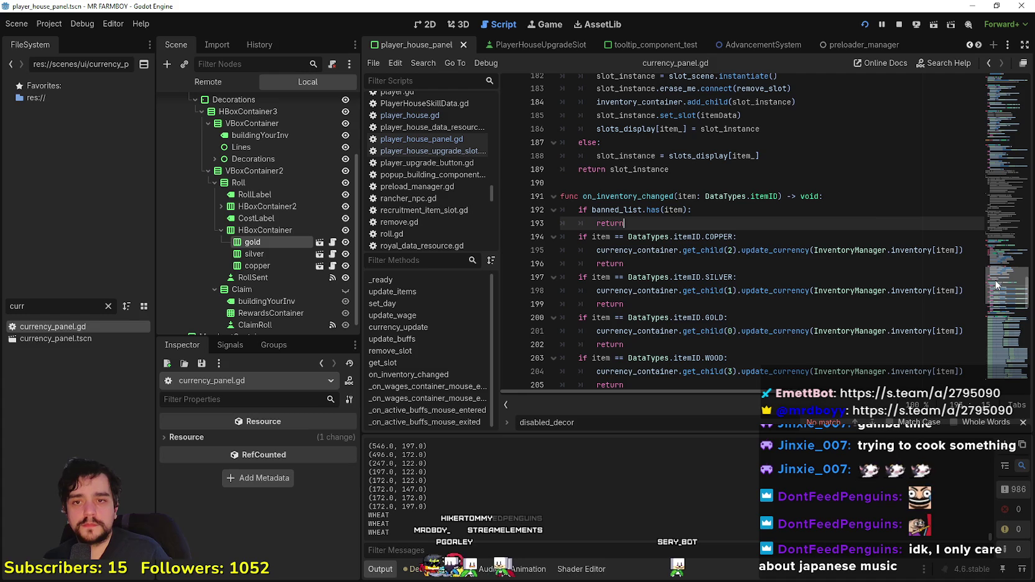
{"action": "left_click_drag", "start_coordinate": [997, 285], "coordinate": [997, 285]}
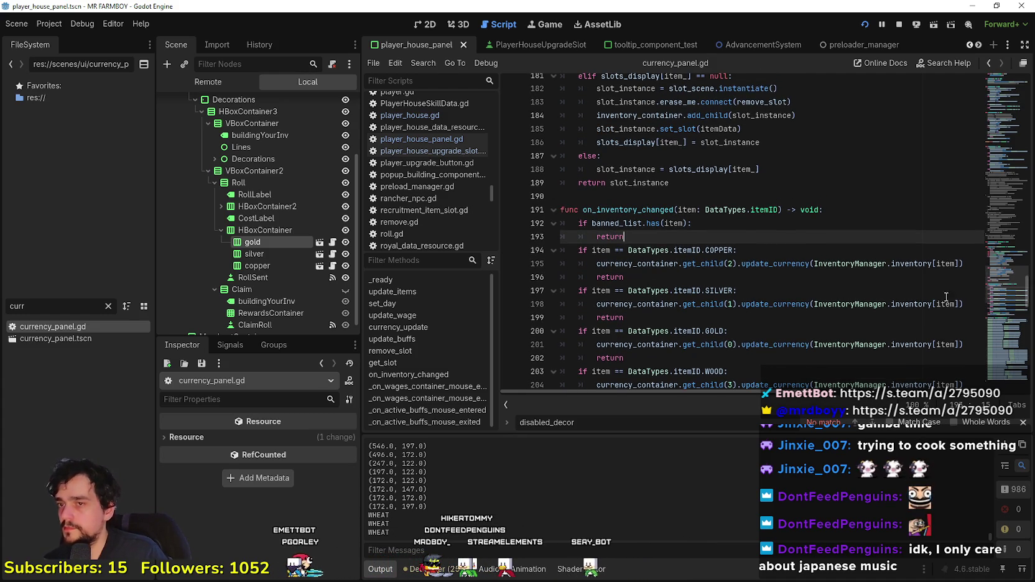
{"action": "left_click_drag", "start_coordinate": [981, 265], "coordinate": [564, 268]}
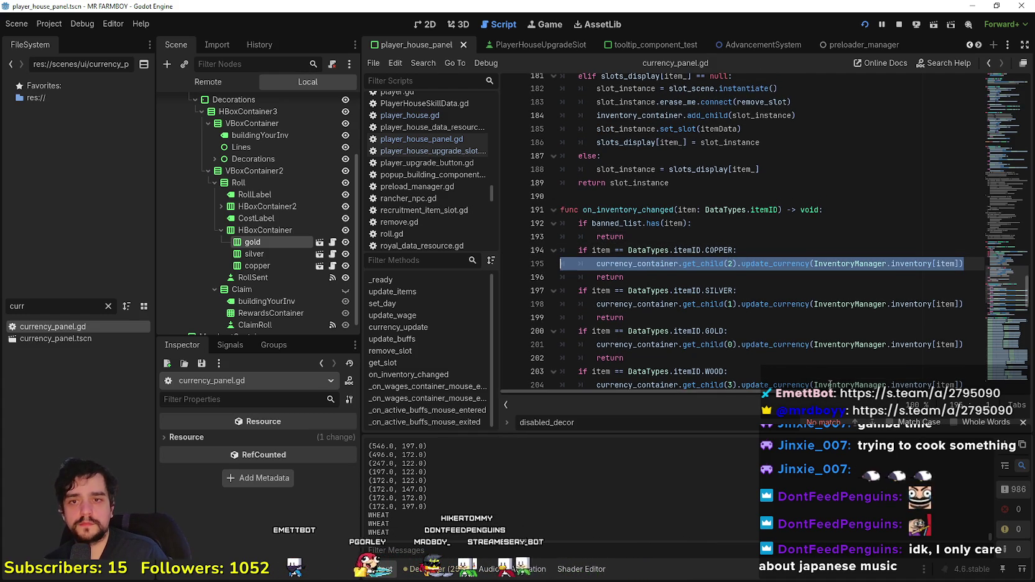
{"action": "scroll", "coordinate": [809, 350], "scroll_direction": "down", "scroll_amount": 2}
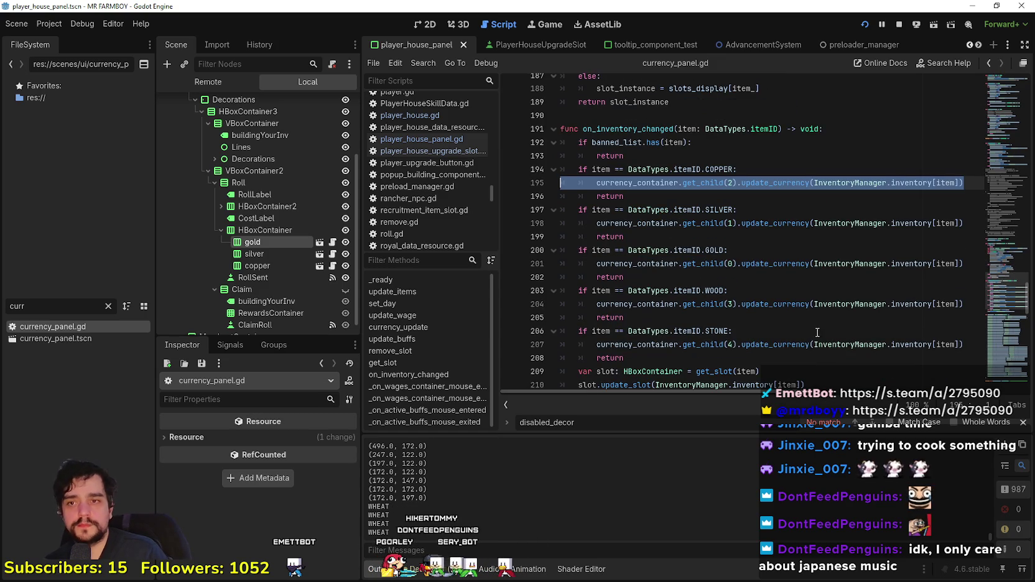
{"action": "scroll", "coordinate": [815, 331], "scroll_direction": "up", "scroll_amount": 2}
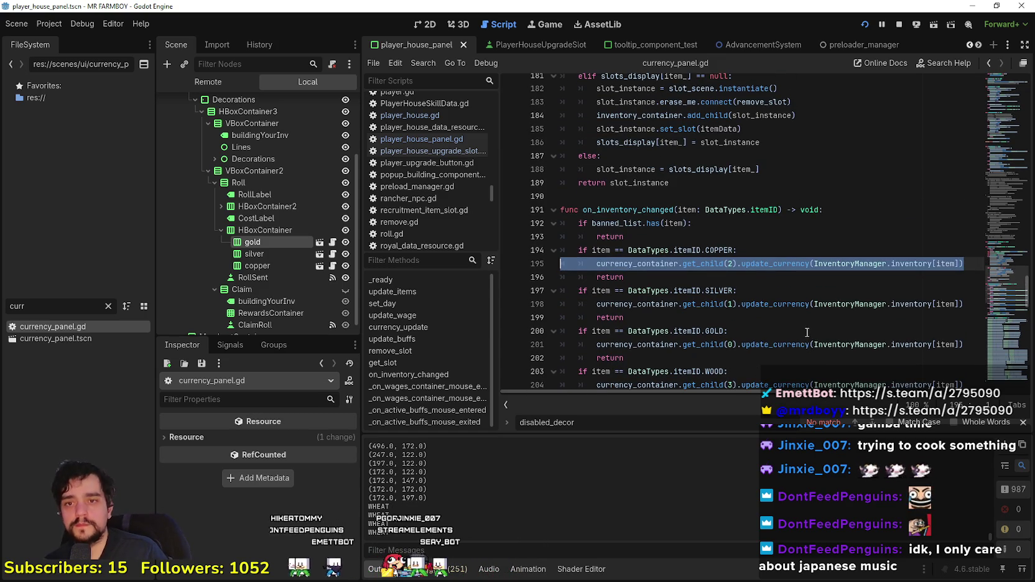
{"action": "scroll", "coordinate": [805, 329], "scroll_direction": "up", "scroll_amount": 2}
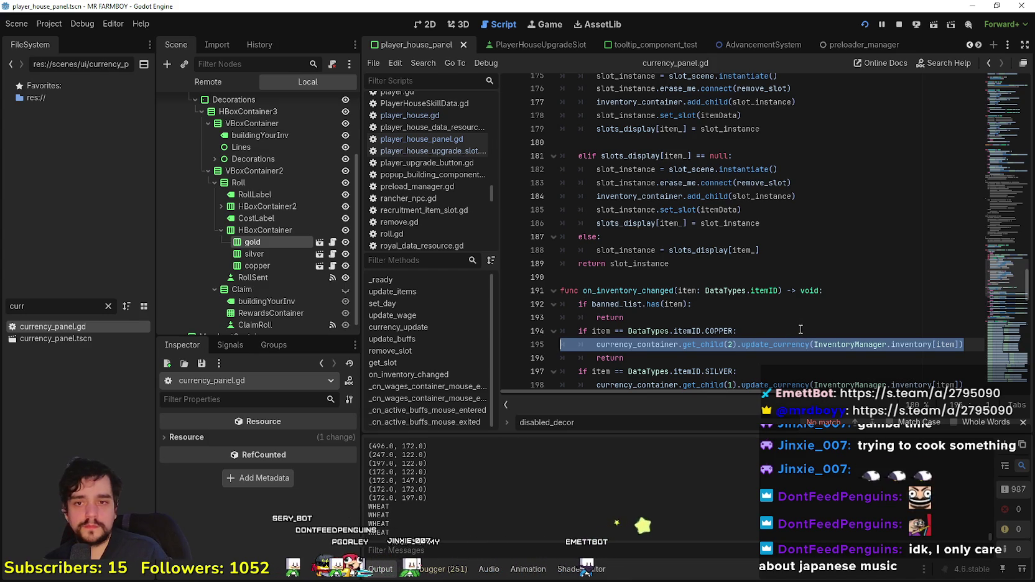
{"action": "scroll", "coordinate": [806, 326], "scroll_direction": "down", "scroll_amount": 2}
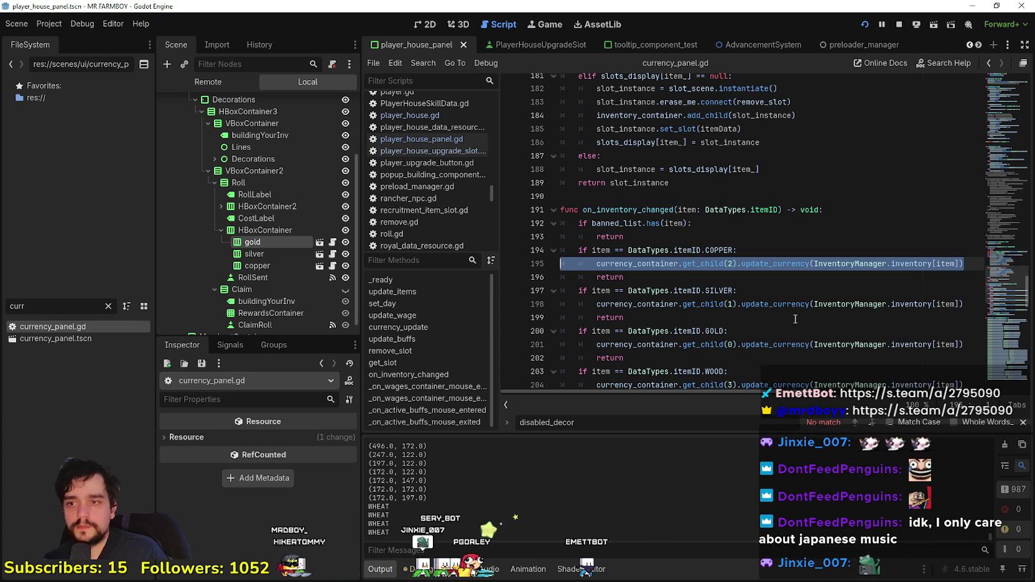
{"action": "scroll", "coordinate": [797, 318], "scroll_direction": "up", "scroll_amount": 8}
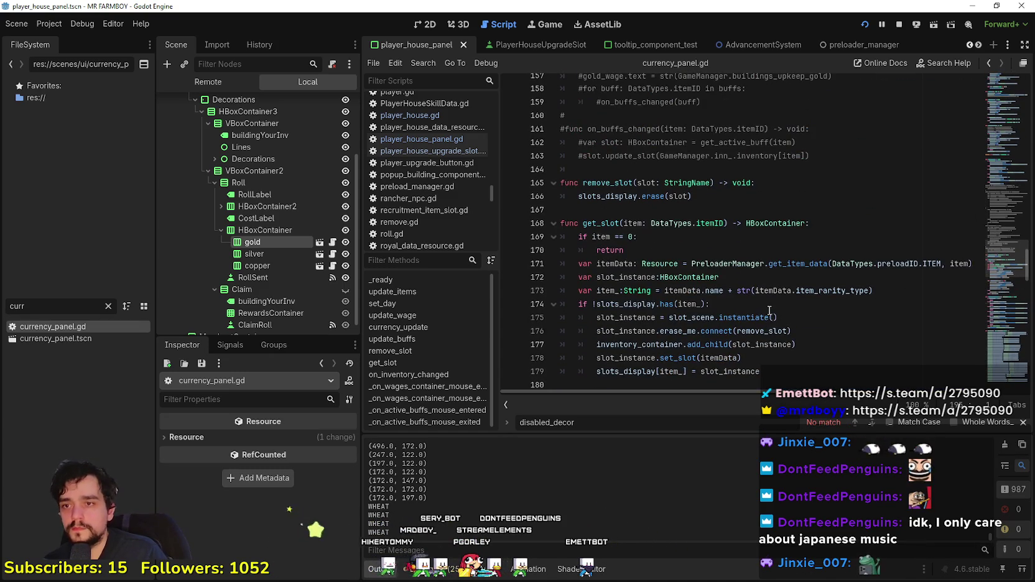
{"action": "scroll", "coordinate": [871, 292], "scroll_direction": "up", "scroll_amount": 1}
{"action": "left_click", "coordinate": [998, 197]}
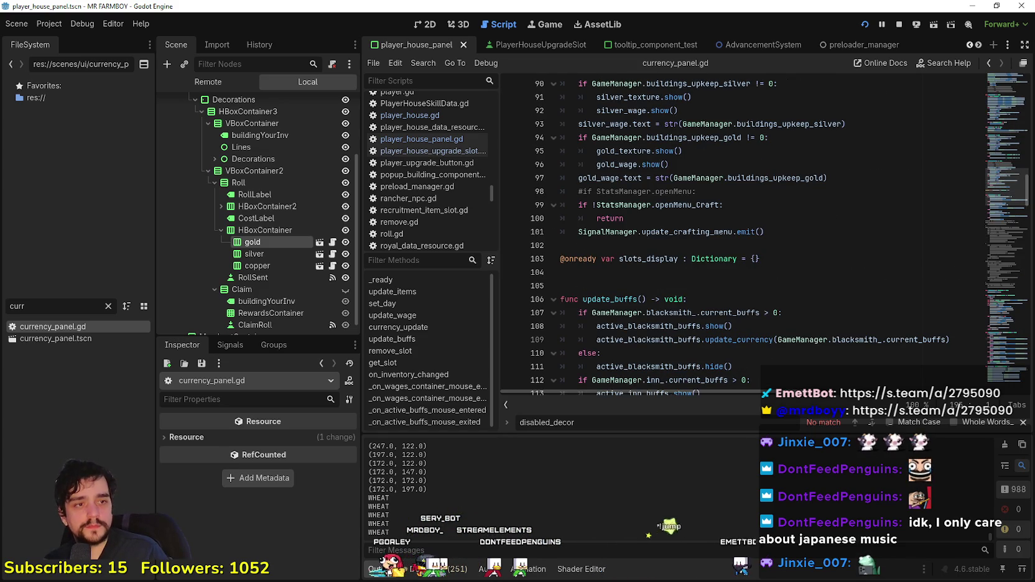
{"action": "left_click_drag", "start_coordinate": [1005, 190], "coordinate": [1011, 127]}
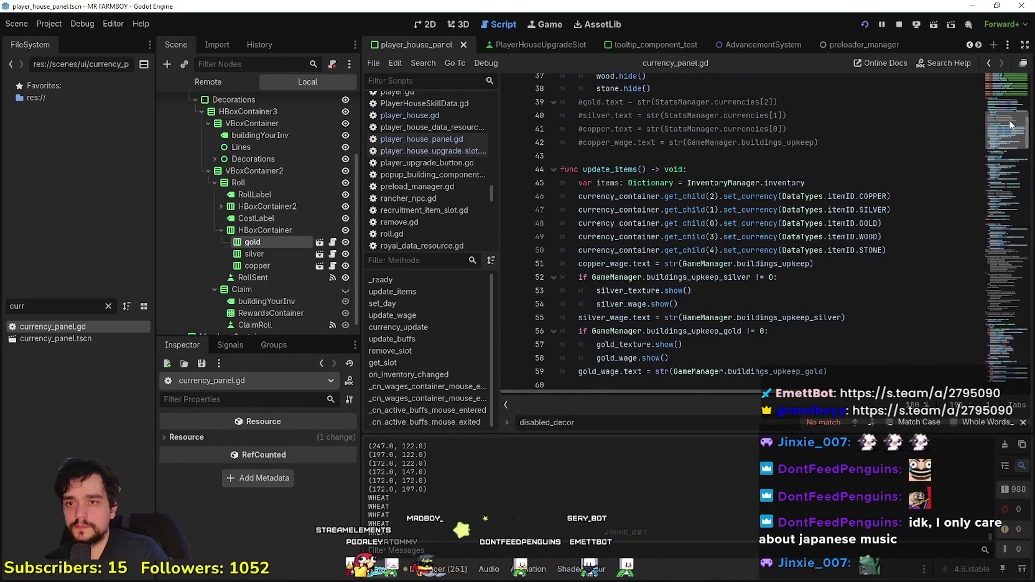
Step: Select parts of the COPPER set_currency line in update_items, such as itemID.COPPER
{"action": "scroll", "coordinate": [1011, 126], "scroll_direction": "up", "scroll_amount": 2}
{"action": "mouse_move", "coordinate": [892, 263]}
{"action": "left_mouse_down"}
{"action": "mouse_move", "coordinate": [685, 258]}
{"action": "mouse_move", "coordinate": [564, 274]}
{"action": "left_mouse_up"}
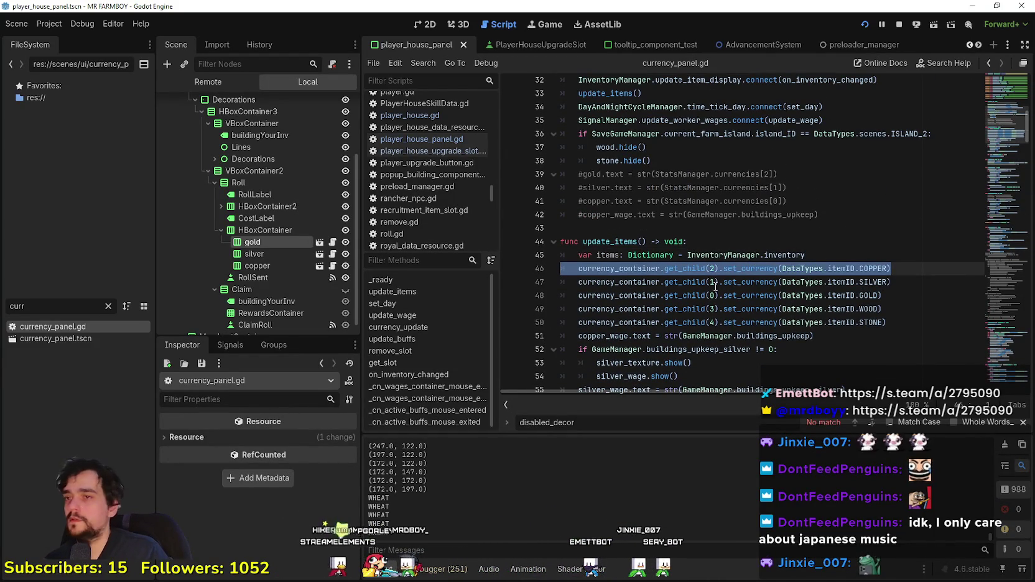
{"action": "scroll", "coordinate": [716, 285], "scroll_direction": "up", "scroll_amount": 4}
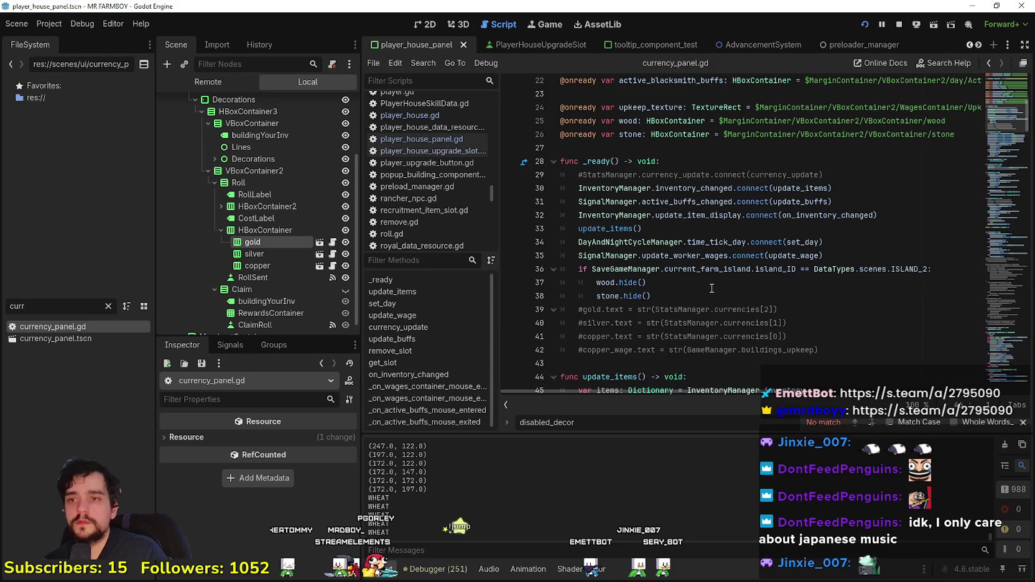
{"action": "scroll", "coordinate": [712, 289], "scroll_direction": "down", "scroll_amount": 5}
{"action": "left_click_drag", "start_coordinate": [827, 202], "coordinate": [873, 205]}
{"action": "right_click", "coordinate": [747, 203]}
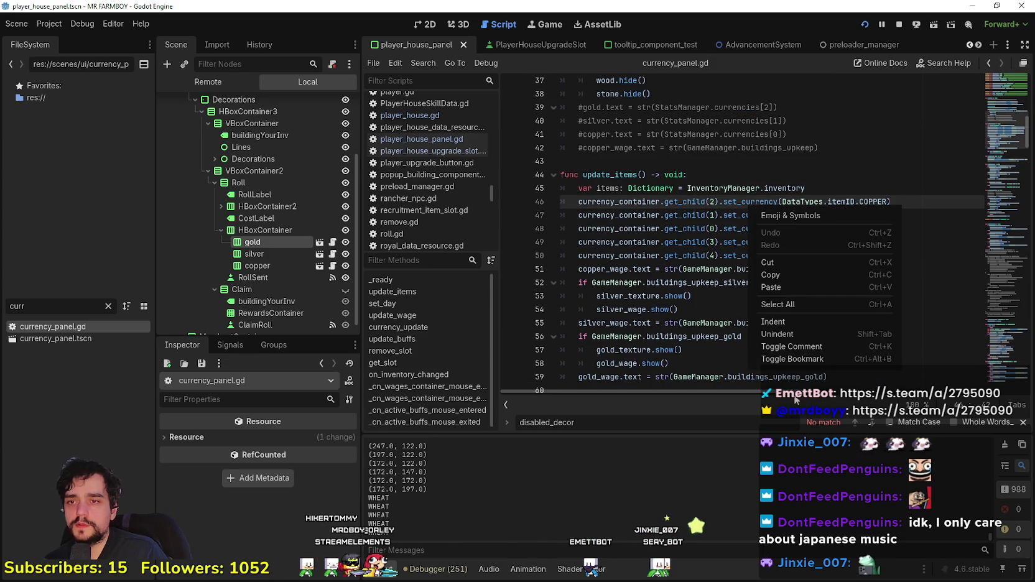
{"action": "left_click", "coordinate": [733, 203]}
{"action": "right_click", "coordinate": [733, 202]}
{"action": "left_click", "coordinate": [713, 205]}
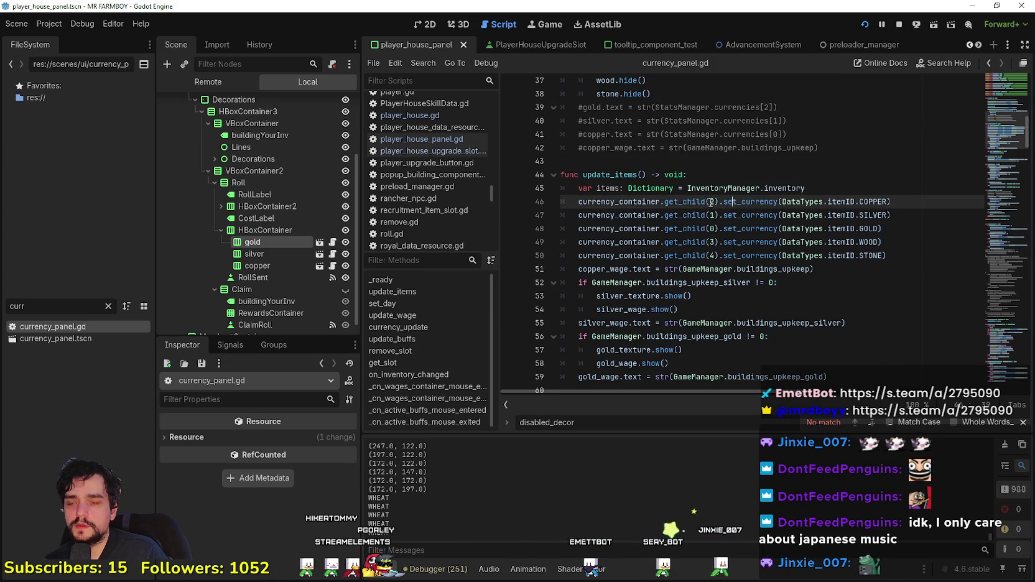
{"action": "double_click", "coordinate": [750, 201]}
Step: Copy lines 45–48 that set the copper, silver and gold currencies into player_house_panel.gd's reach
{"action": "mouse_move", "coordinate": [910, 202]}
{"action": "left_mouse_down"}
{"action": "mouse_move", "coordinate": [551, 202]}
{"action": "mouse_move", "coordinate": [543, 191]}
{"action": "left_mouse_up"}
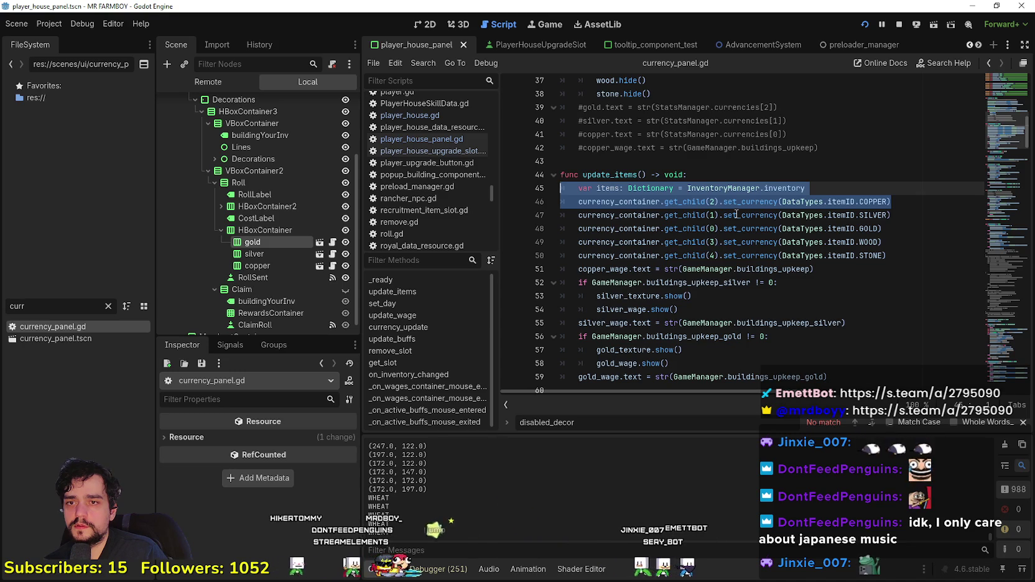
{"action": "left_click_drag", "start_coordinate": [898, 229], "coordinate": [562, 188]}
{"action": "right_click", "coordinate": [581, 195]}
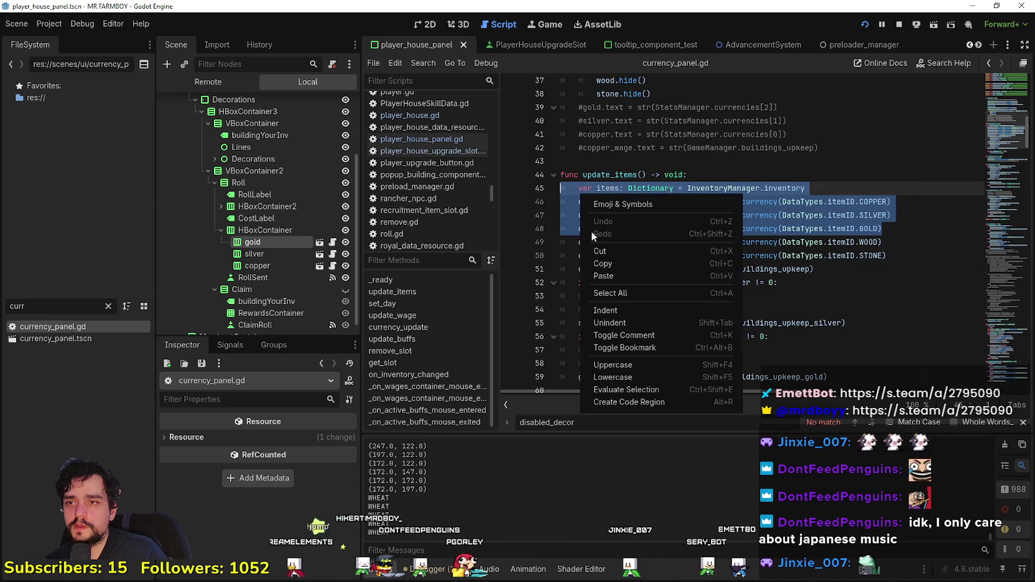
{"action": "left_click", "coordinate": [603, 266]}
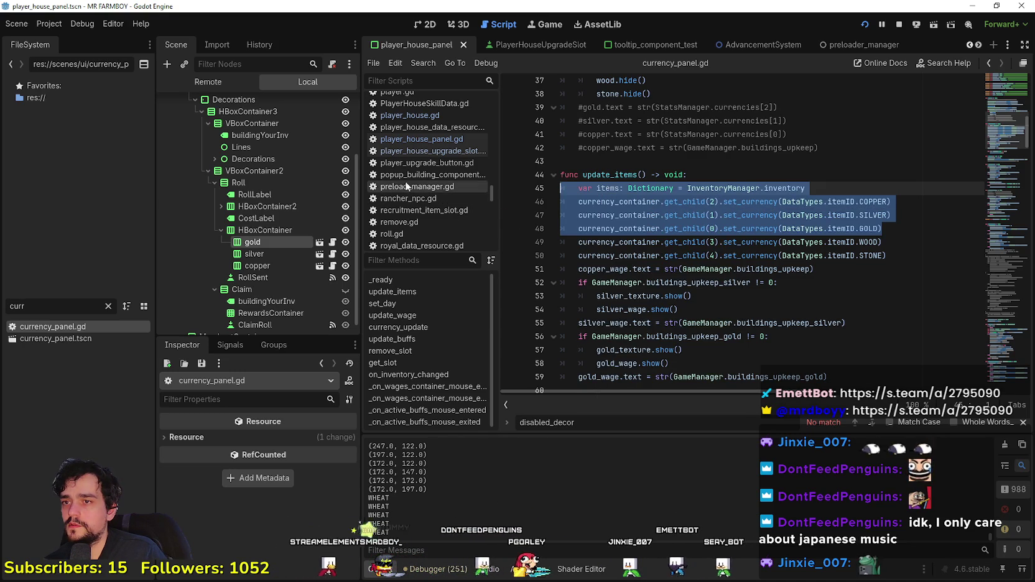
{"action": "left_click", "coordinate": [418, 142]}
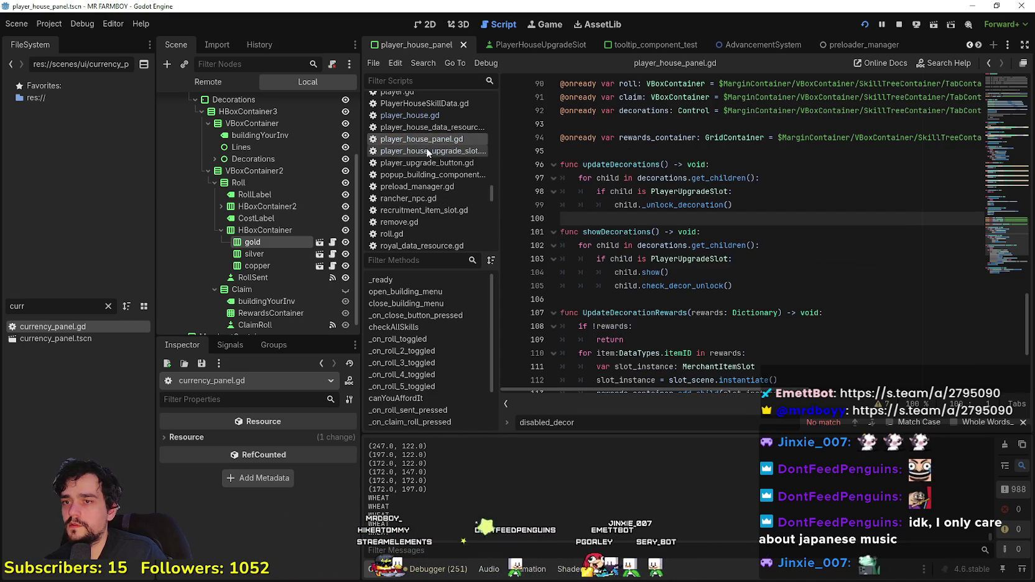
Step: Paste the copied currency lines into open_building_menu at line 36, followed by a blank line
{"action": "left_click", "coordinate": [1011, 108]}
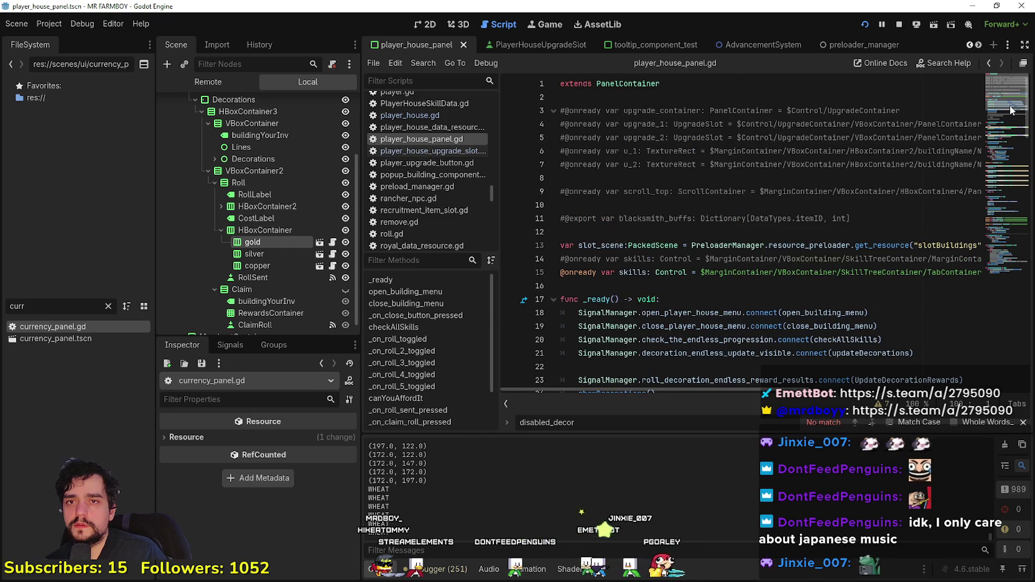
{"action": "scroll", "coordinate": [747, 215], "scroll_direction": "down", "scroll_amount": 9}
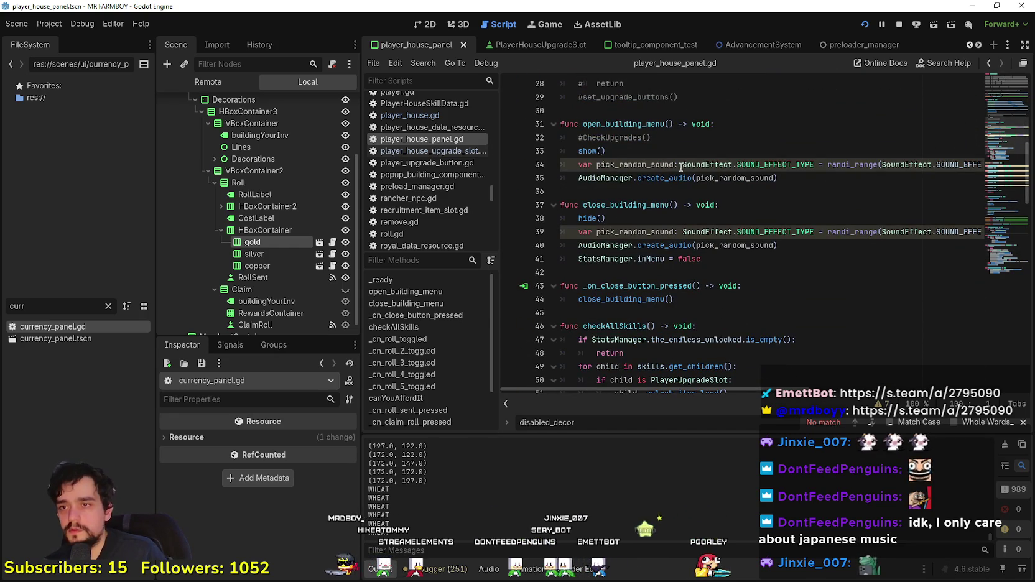
{"action": "left_click", "coordinate": [677, 184]}
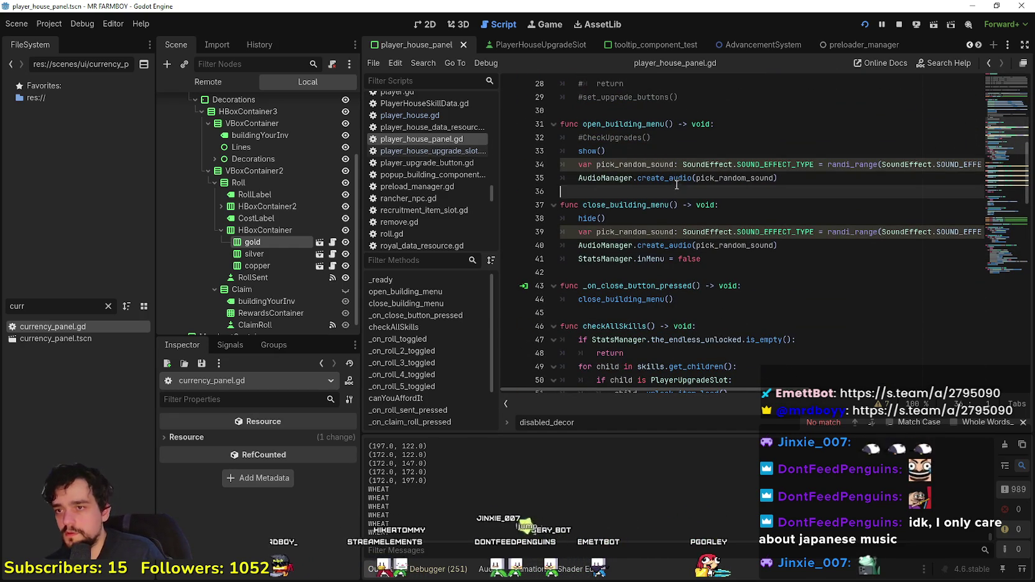
{"action": "scroll", "coordinate": [670, 191], "scroll_direction": "down", "scroll_amount": 16}
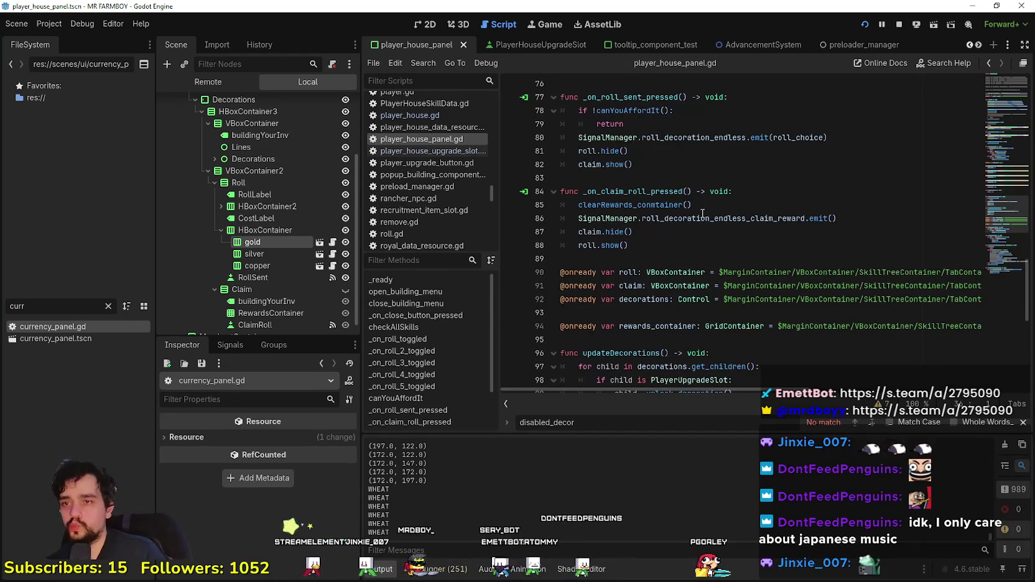
{"action": "scroll", "coordinate": [704, 209], "scroll_direction": "up", "scroll_amount": 13}
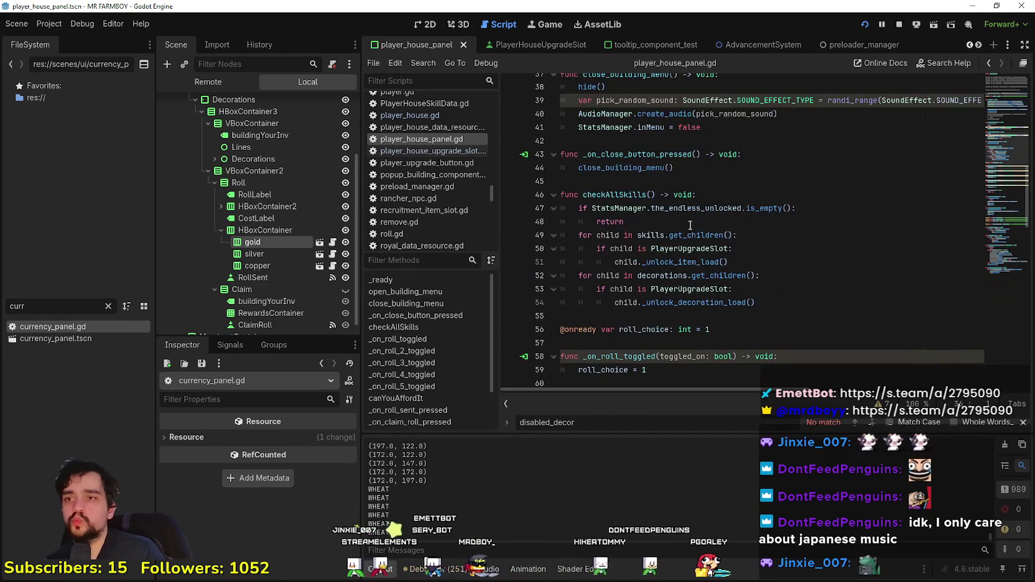
{"action": "scroll", "coordinate": [692, 222], "scroll_direction": "up", "scroll_amount": 3}
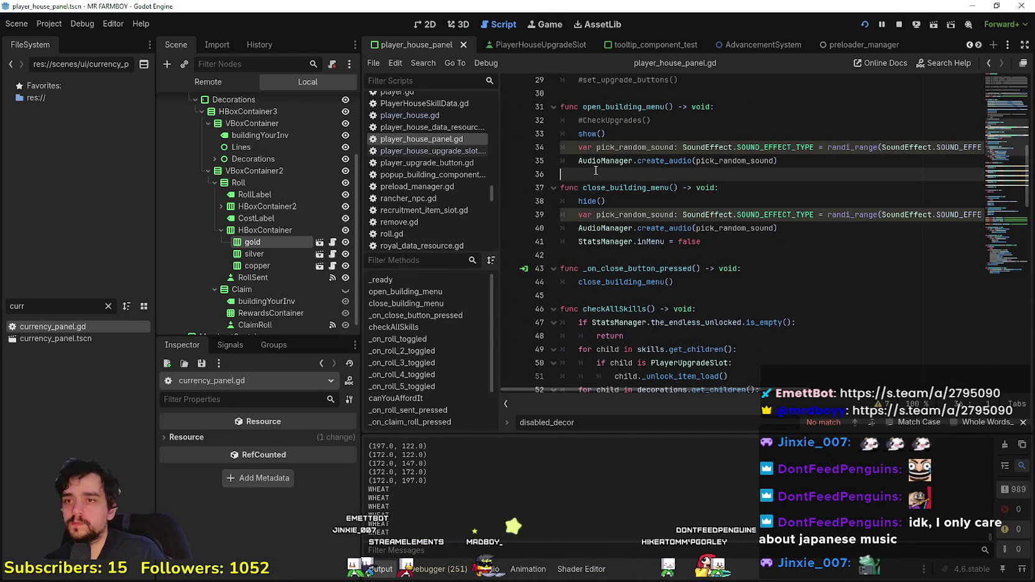
{"action": "key", "text": "ctrl+v"}
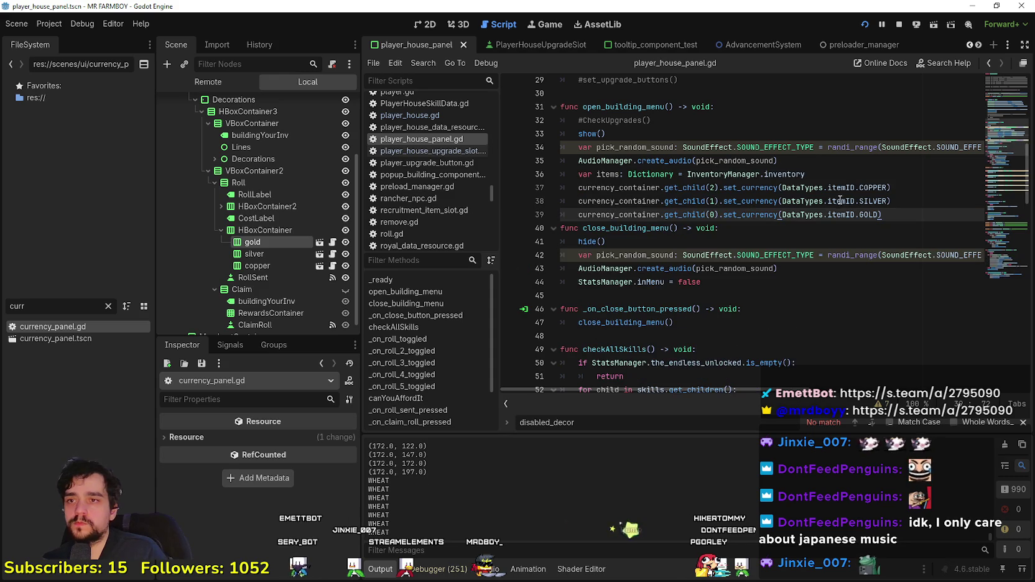
{"action": "key", "text": "Return"}
{"action": "key", "text": "Up"}
{"action": "key", "text": "Up"}
{"action": "key", "text": "Up"}
{"action": "key", "text": "End"}
{"action": "key", "text": "Down"}
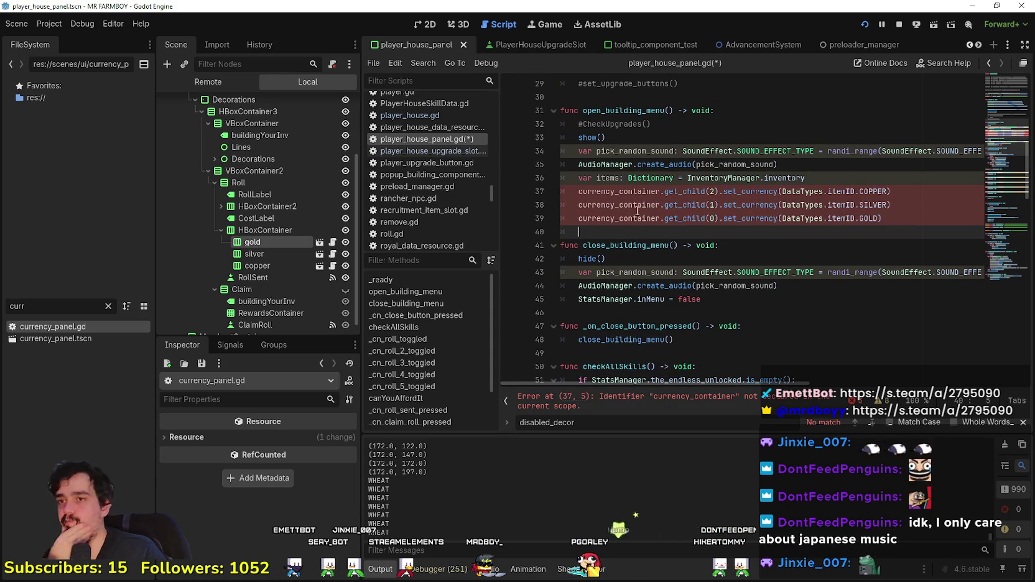
Step: Inspect the undeclared currency_container, then add two blank lines after line 11 for declarations
{"action": "double_click", "coordinate": [619, 191]}
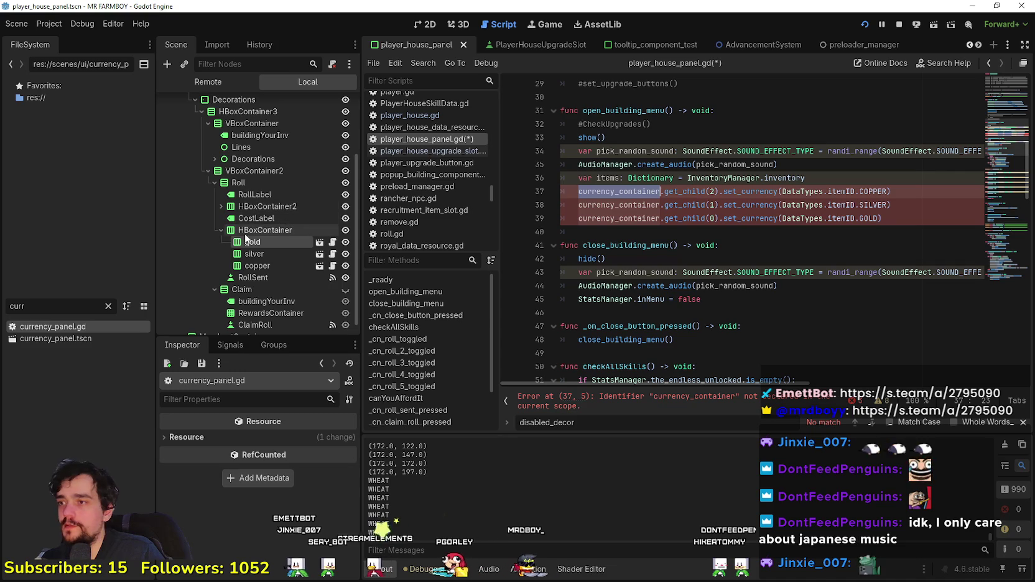
{"action": "scroll", "coordinate": [214, 227], "scroll_direction": "up", "scroll_amount": 1}
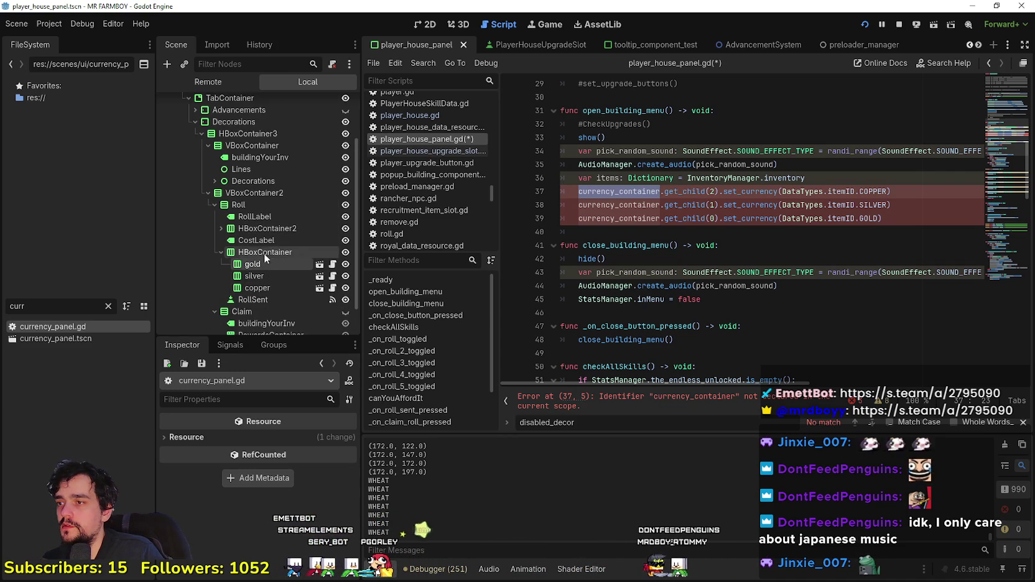
{"action": "left_click", "coordinate": [264, 253]}
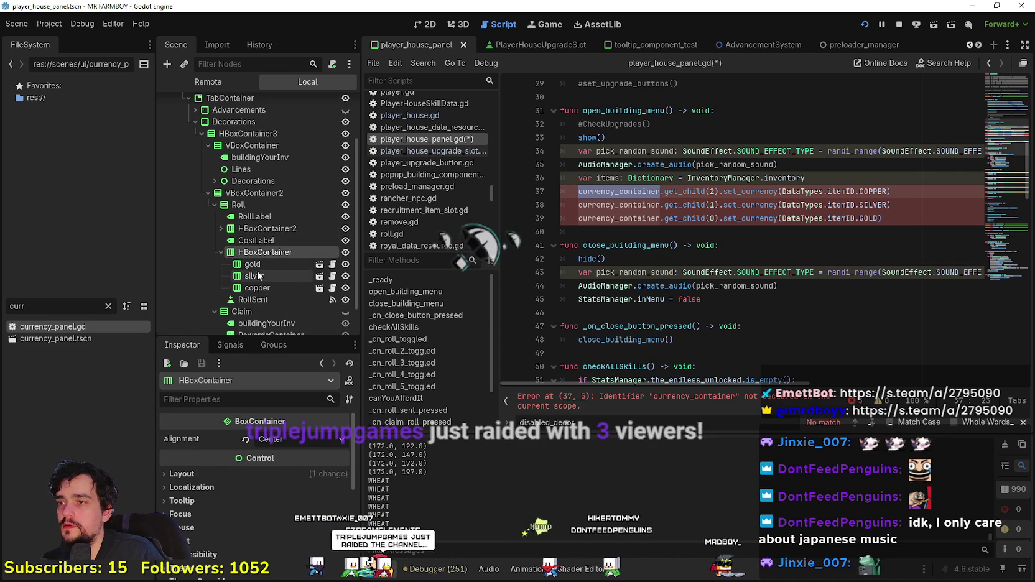
{"action": "scroll", "coordinate": [1000, 110], "scroll_direction": "up", "scroll_amount": 3}
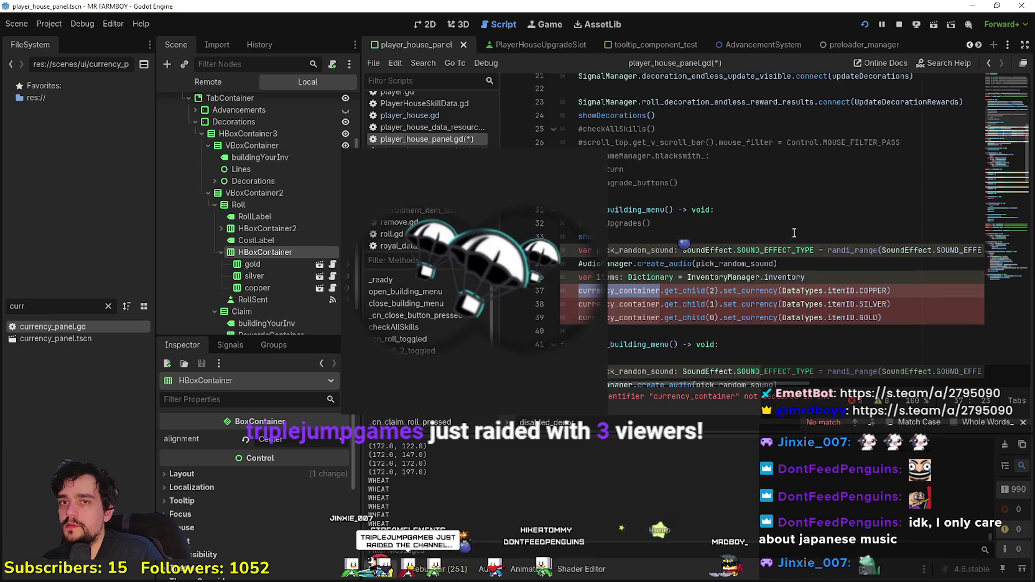
{"action": "scroll", "coordinate": [999, 111], "scroll_direction": "up", "scroll_amount": 2}
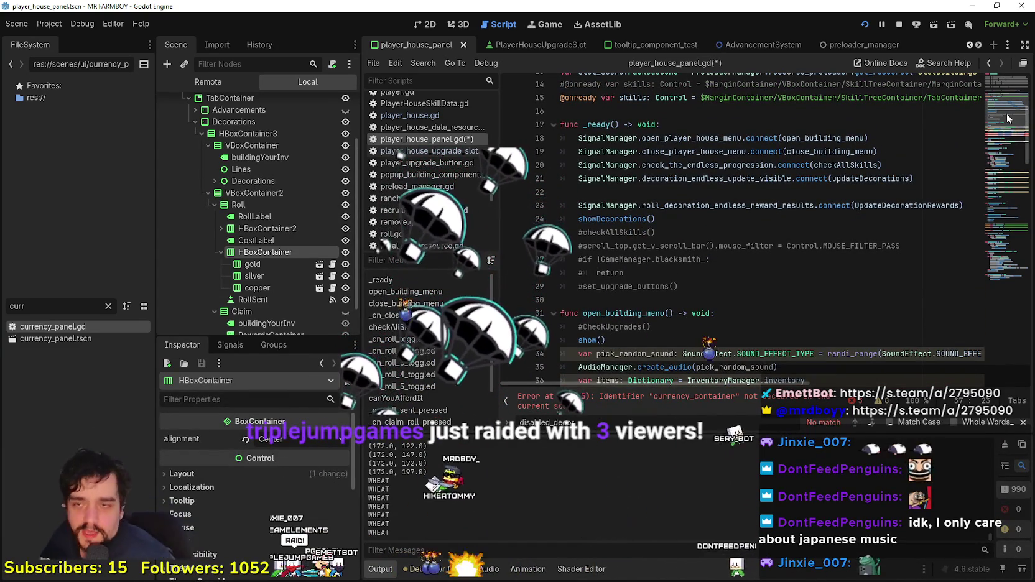
{"action": "scroll", "coordinate": [660, 199], "scroll_direction": "up", "scroll_amount": 3}
{"action": "scroll", "coordinate": [660, 200], "scroll_direction": "up", "scroll_amount": 2}
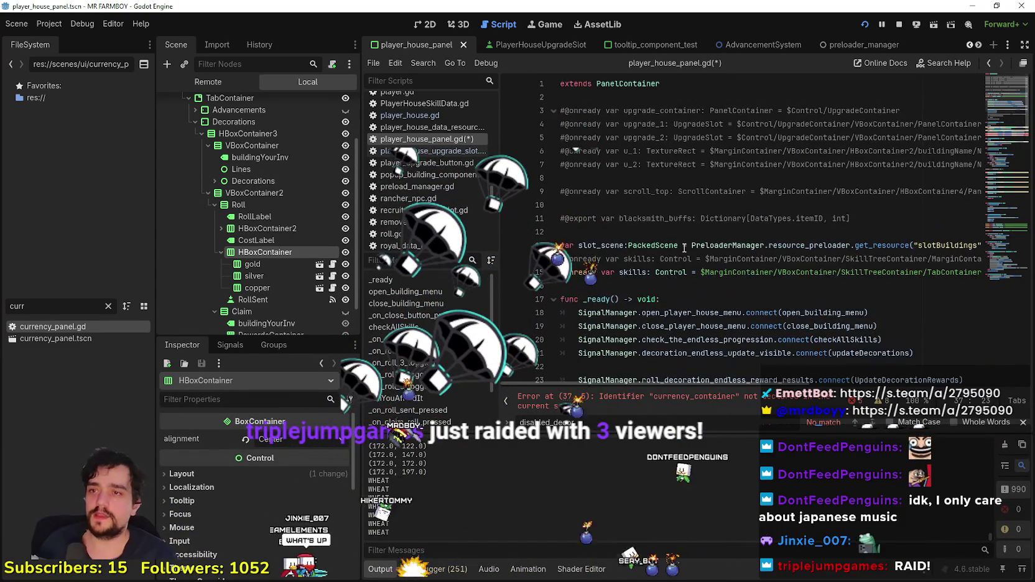
{"action": "left_click", "coordinate": [595, 234]}
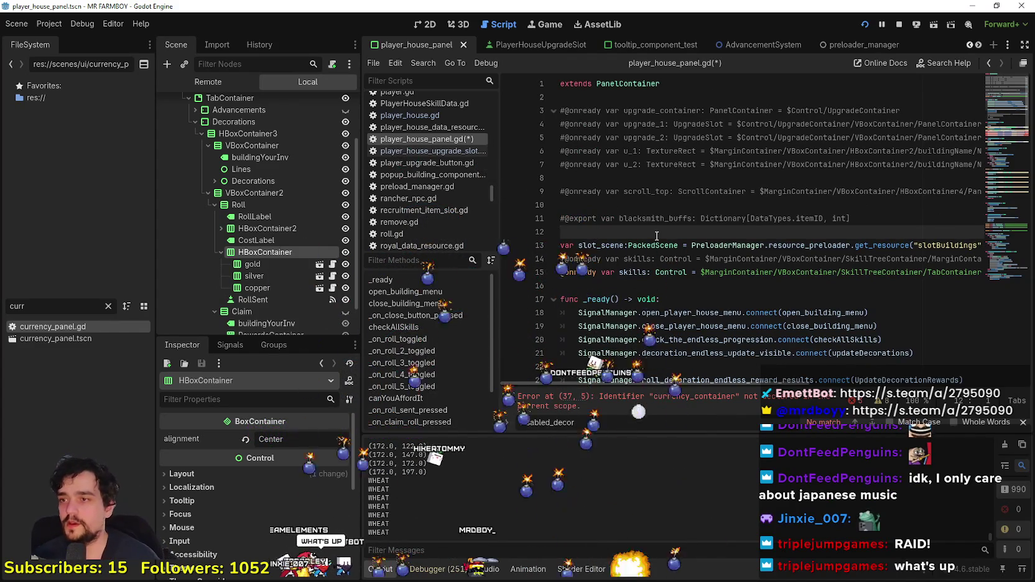
{"action": "key", "text": "Return"}
{"action": "key", "text": "Return"}
{"action": "key", "text": "Up"}
{"action": "key", "text": "Up"}
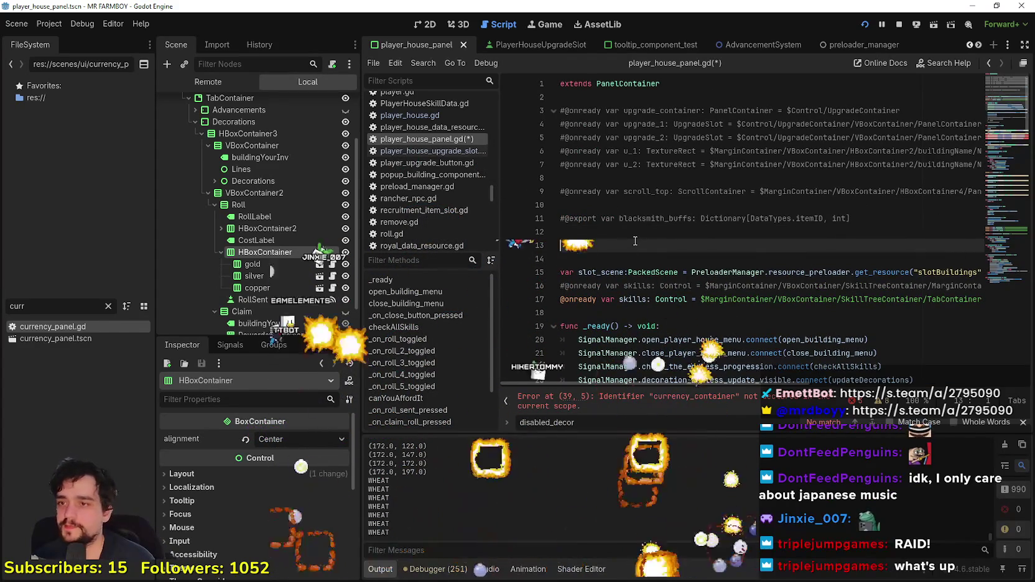
{"action": "mouse_move", "coordinate": [252, 264]}
{"action": "left_mouse_down"}
{"action": "mouse_move", "coordinate": [591, 290]}
{"action": "mouse_move", "coordinate": [637, 234]}
{"action": "mouse_move", "coordinate": [538, 251]}
{"action": "mouse_move", "coordinate": [596, 248]}
{"action": "left_mouse_up"}
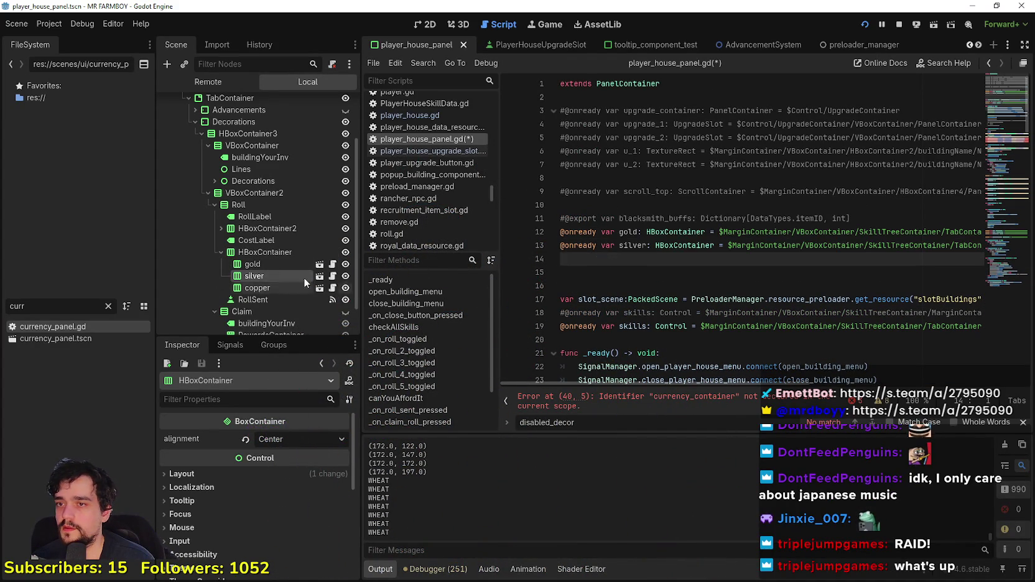
{"action": "left_click_drag", "start_coordinate": [255, 290], "coordinate": [651, 258]}
{"action": "left_click", "coordinate": [636, 234]}
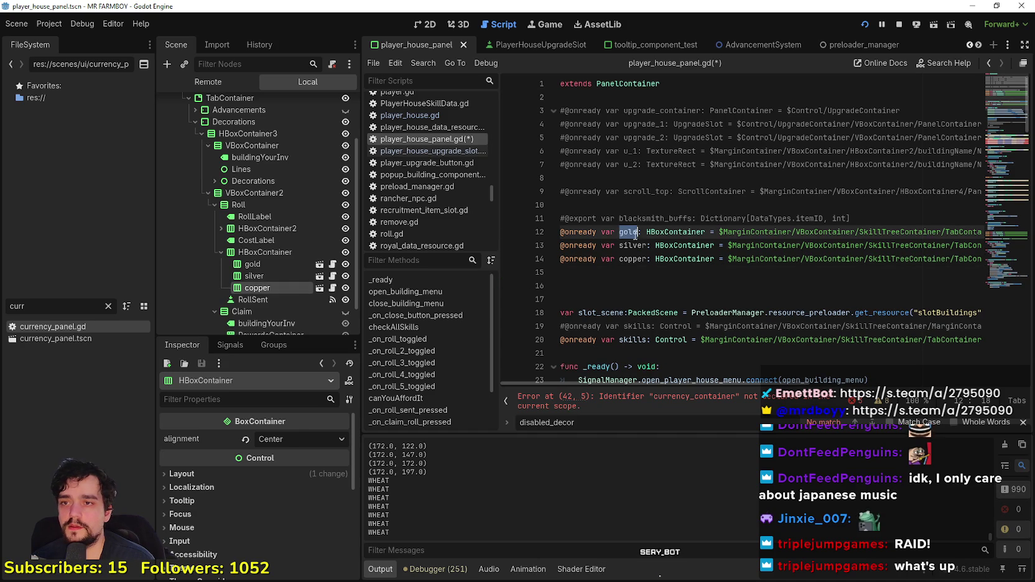
{"action": "scroll", "coordinate": [634, 242], "scroll_direction": "down", "scroll_amount": 10}
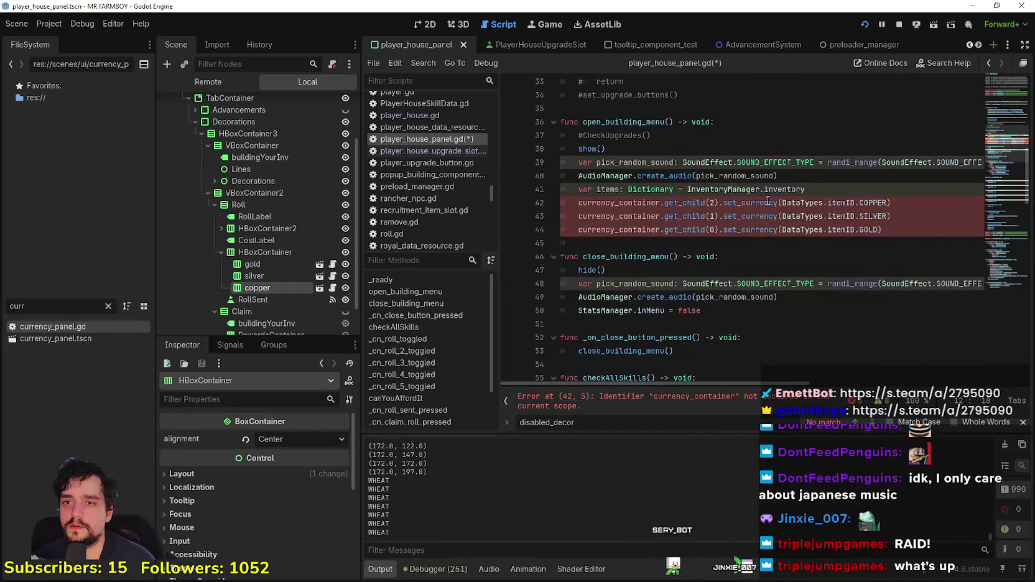
{"action": "left_click_drag", "start_coordinate": [720, 228], "coordinate": [578, 230]}
{"action": "type", "text": "gold"}
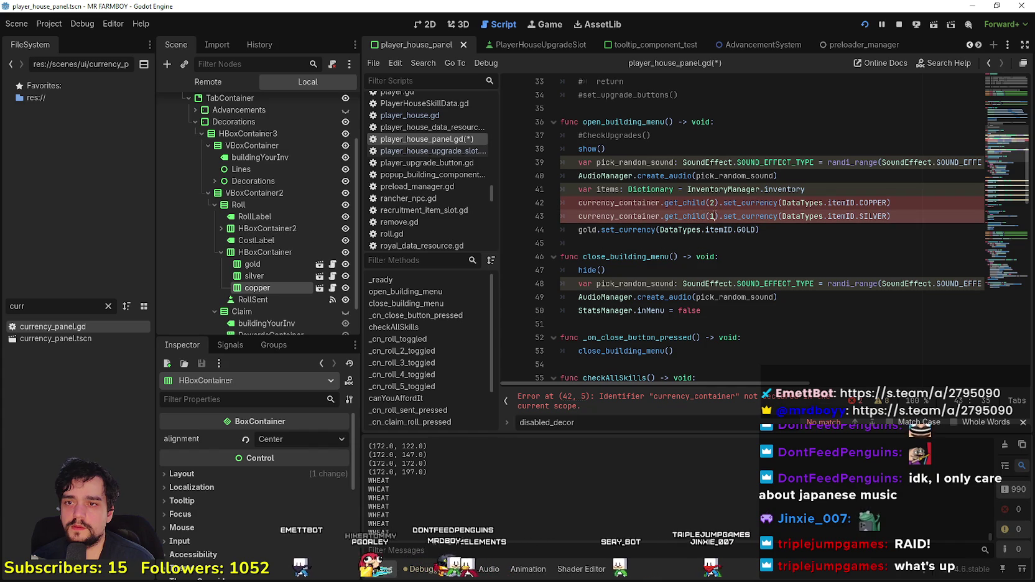
Step: Replace get_child(1) and get_child(2) with silver and copper, then save the script
{"action": "left_click_drag", "start_coordinate": [720, 216], "coordinate": [577, 216]}
{"action": "type", "text": "s"}
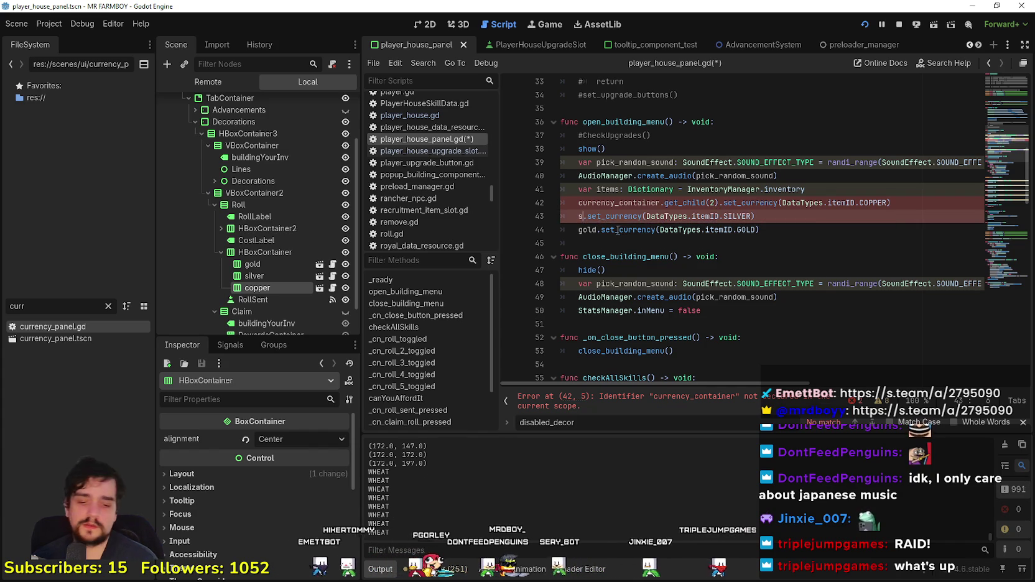
{"action": "type", "text": "ilver"}
{"action": "key", "text": "F5"}
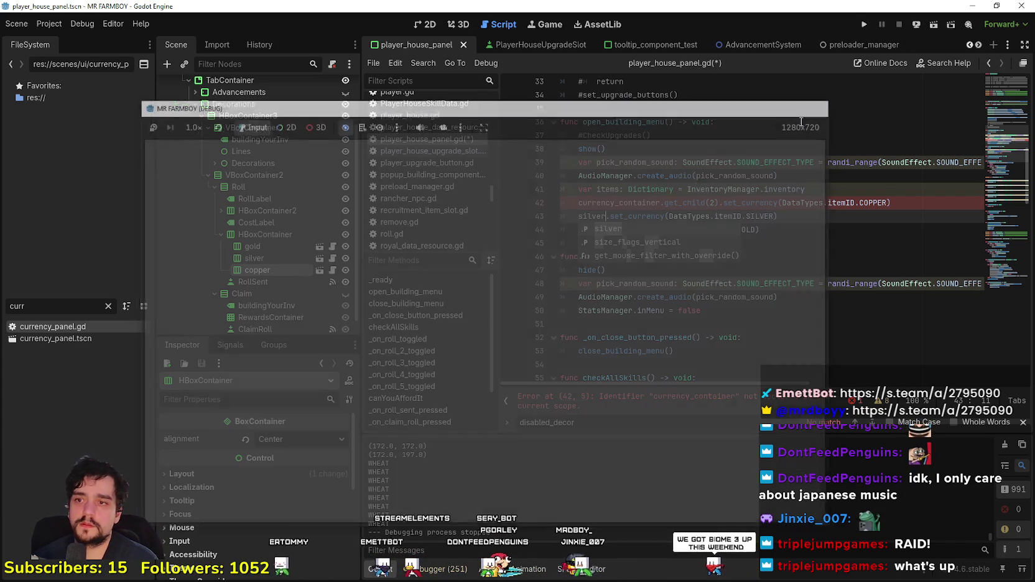
{"action": "left_click_drag", "start_coordinate": [722, 203], "coordinate": [577, 203]}
{"action": "type", "text": "gold"}
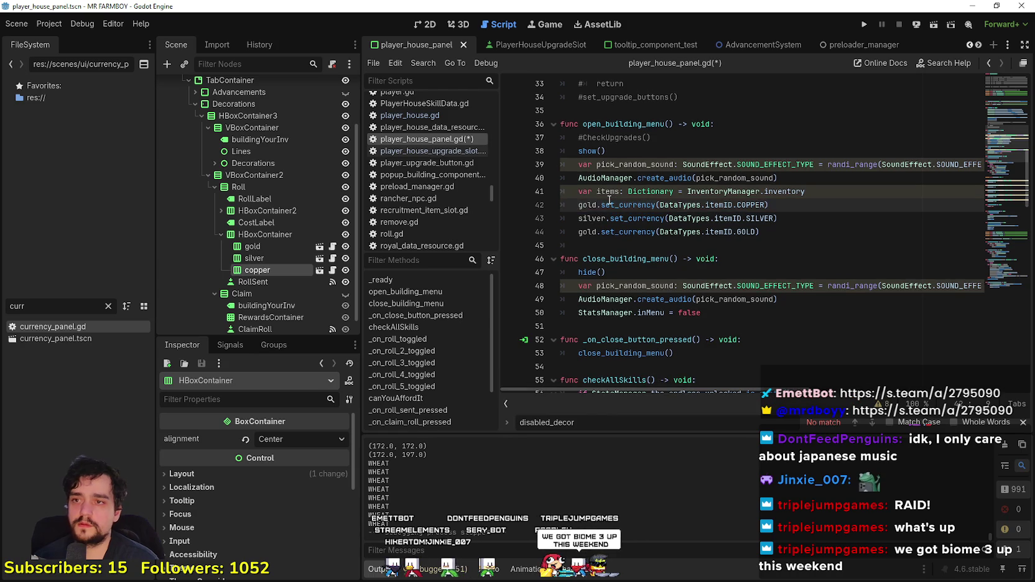
{"action": "type", "text": "pper"}
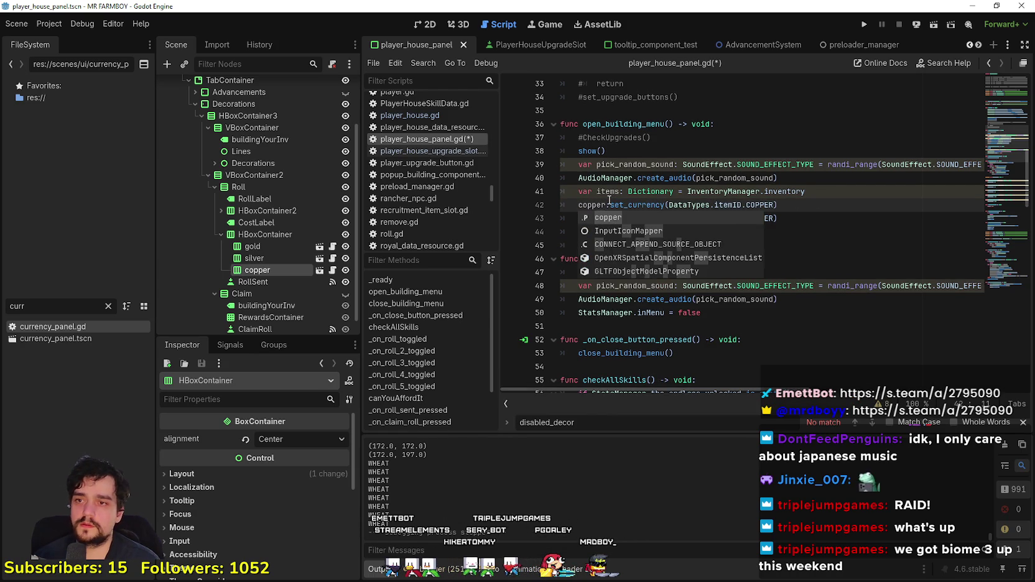
{"action": "left_click", "coordinate": [812, 241]}
{"action": "left_click", "coordinate": [804, 237]}
{"action": "key", "text": "ctrl+s"}
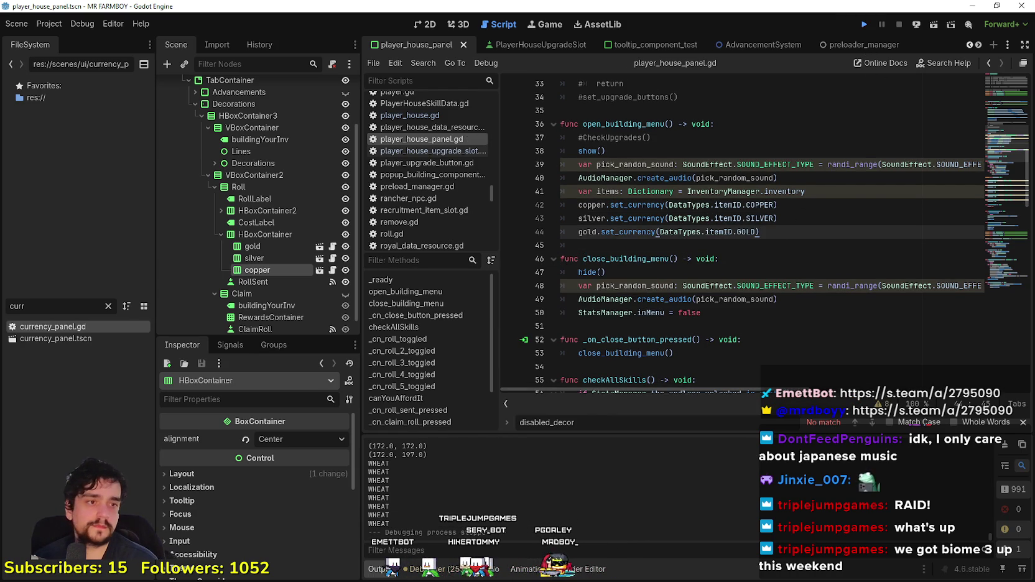
Step: Run the project to test the currency changes, then close the Mr Farmboy debug window
{"action": "left_click", "coordinate": [864, 25]}
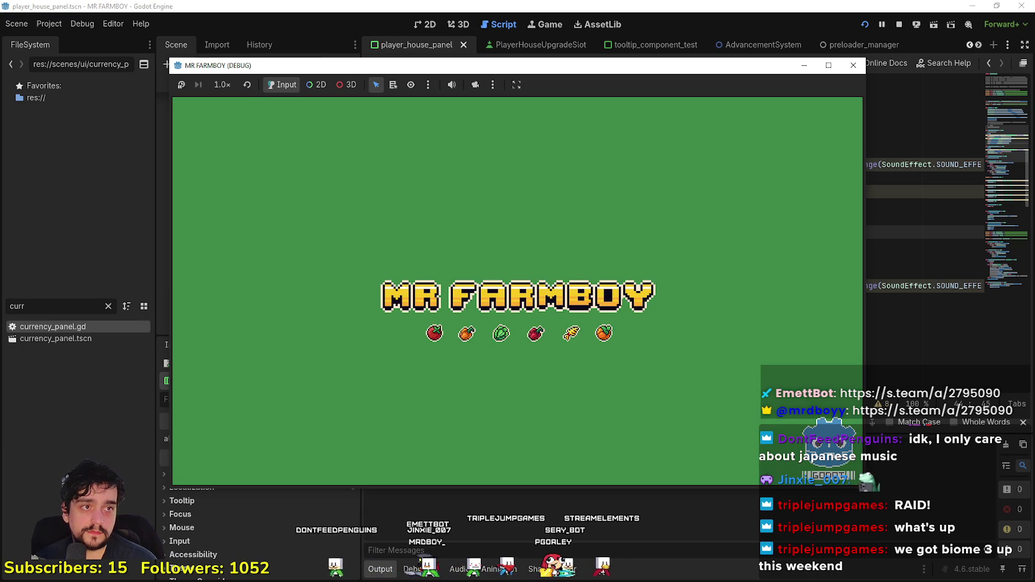
{"action": "left_click", "coordinate": [853, 65]}
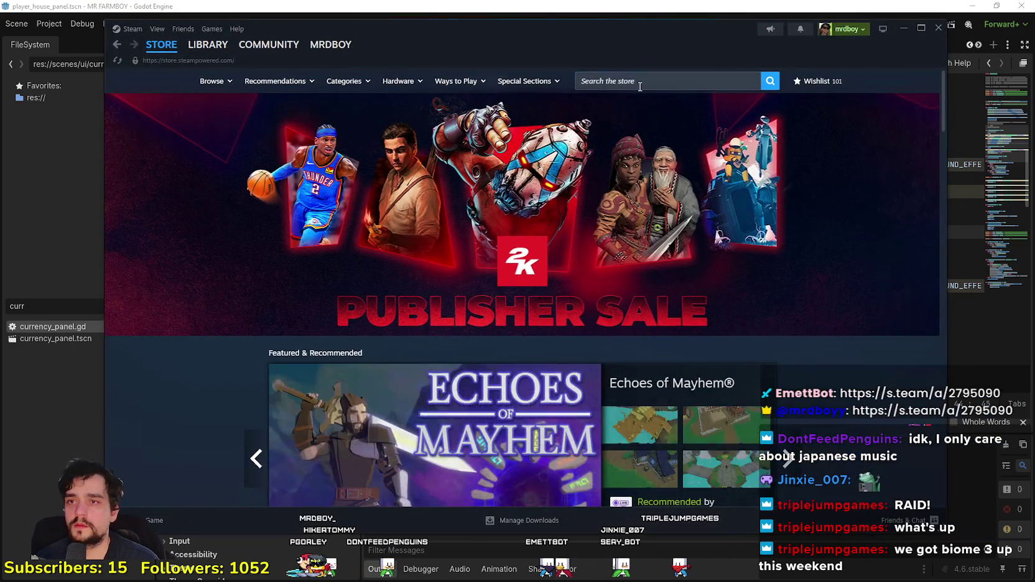
Step: Search the Steam store for 'atomcraf' and open the Atomcraft store page
{"action": "left_click", "coordinate": [652, 86]}
{"action": "type", "text": "atom"}
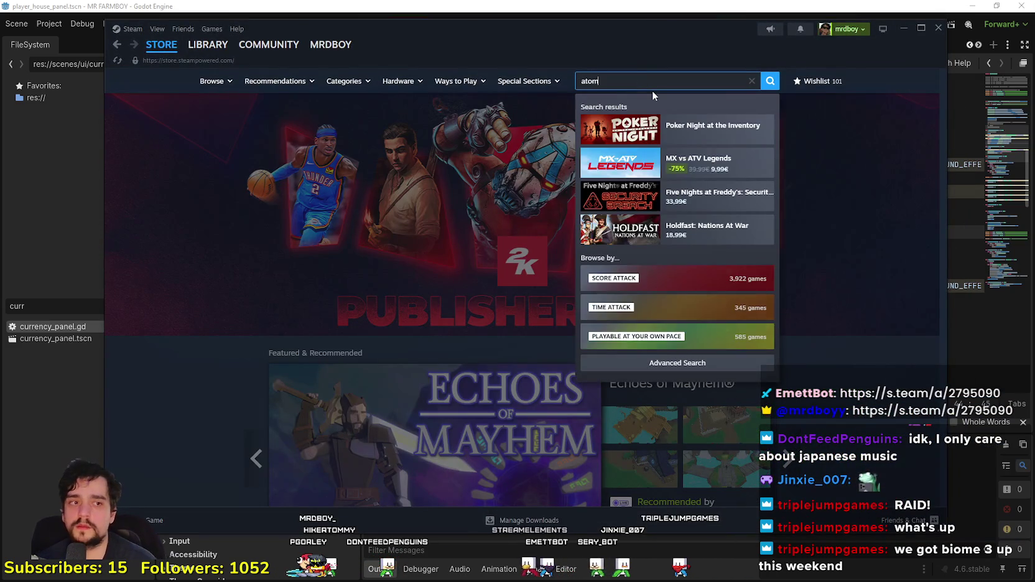
{"action": "type", "text": "c"}
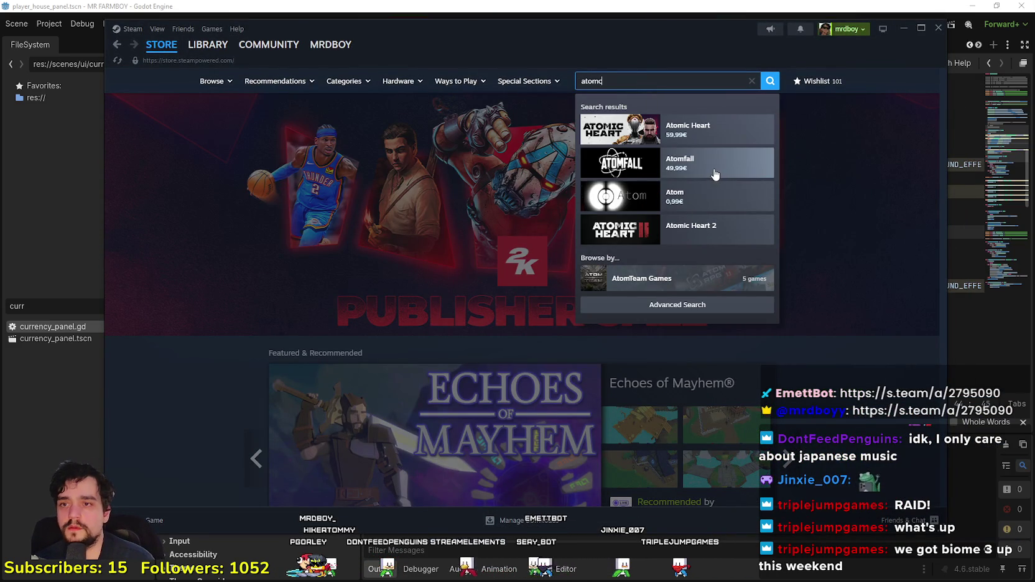
{"action": "type", "text": "raf"}
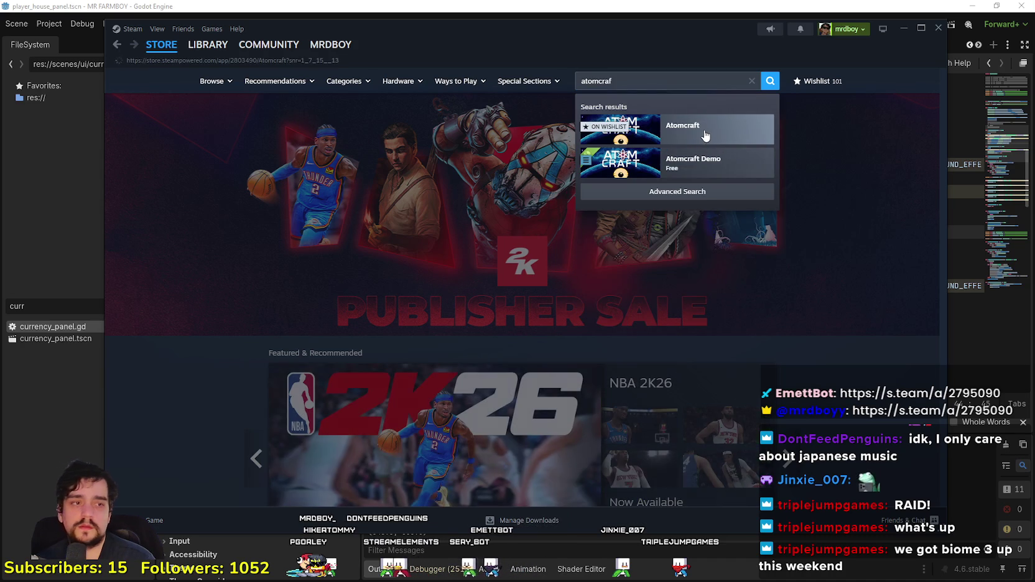
{"action": "left_click", "coordinate": [705, 137]}
{"action": "right_click", "coordinate": [493, 283]}
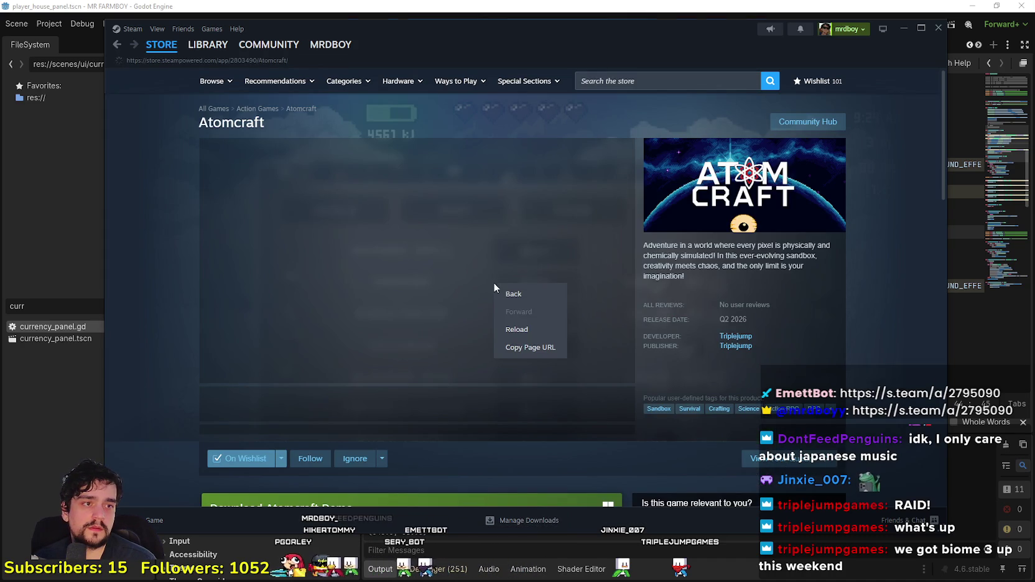
{"action": "left_click", "coordinate": [542, 347]}
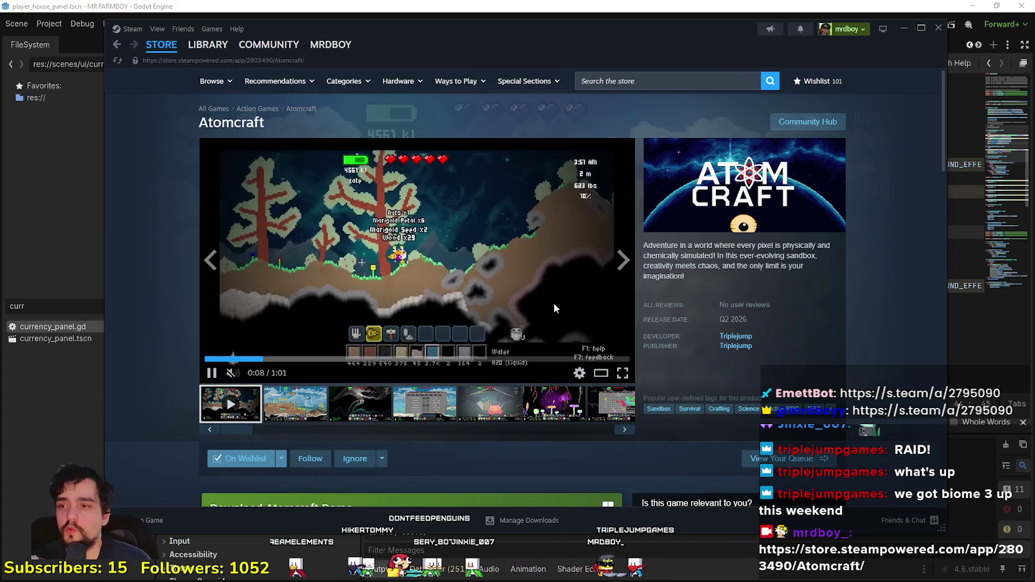
Step: Browse Atomcraft's release details and gameplay trailer, then go to its Community Hub
{"action": "scroll", "coordinate": [311, 353], "scroll_direction": "down", "scroll_amount": 3}
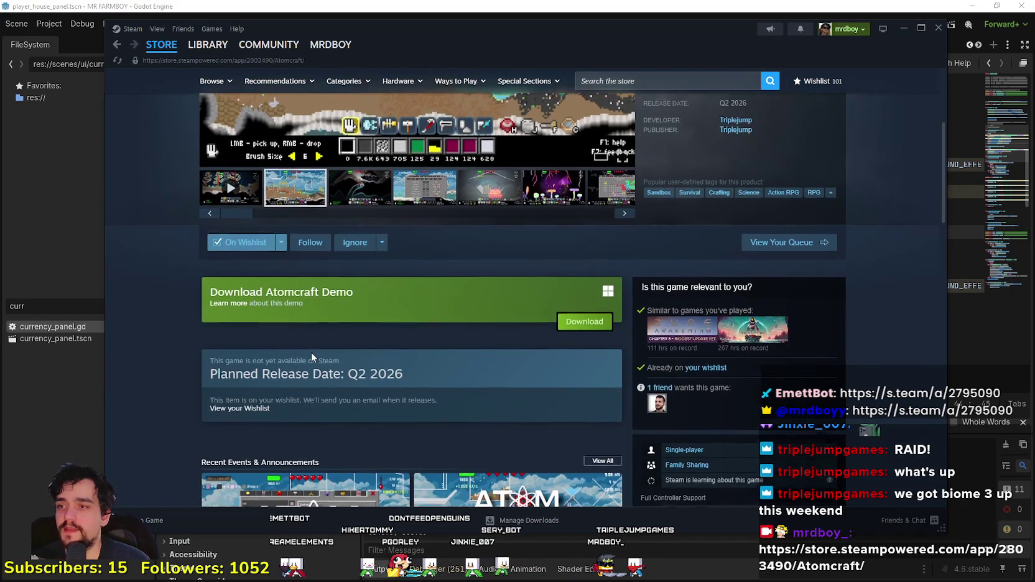
{"action": "scroll", "coordinate": [311, 352], "scroll_direction": "down", "scroll_amount": 5}
{"action": "scroll", "coordinate": [344, 382], "scroll_direction": "up", "scroll_amount": 5}
{"action": "scroll", "coordinate": [547, 356], "scroll_direction": "up", "scroll_amount": 2}
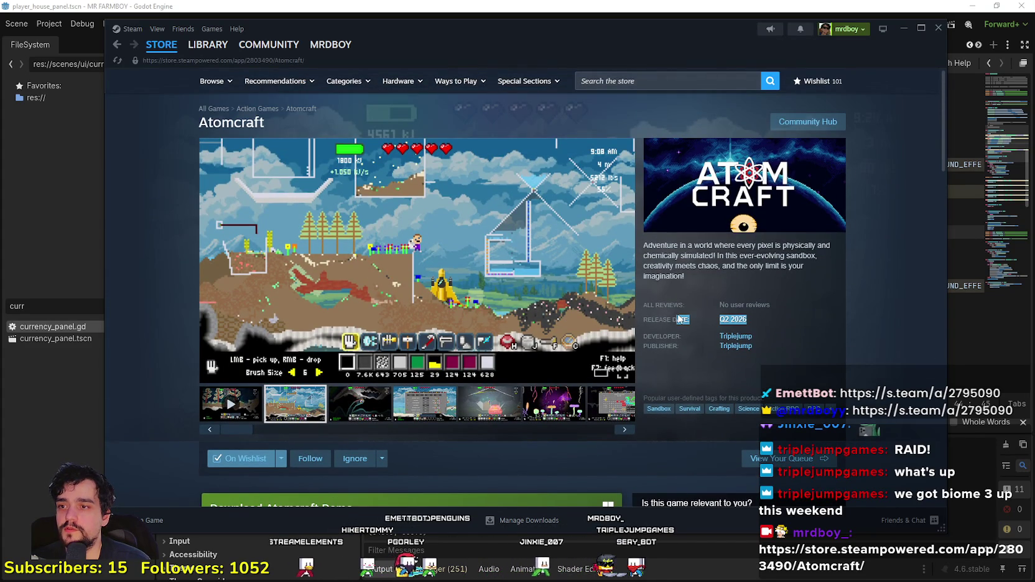
{"action": "left_click_drag", "start_coordinate": [680, 319], "coordinate": [587, 311]}
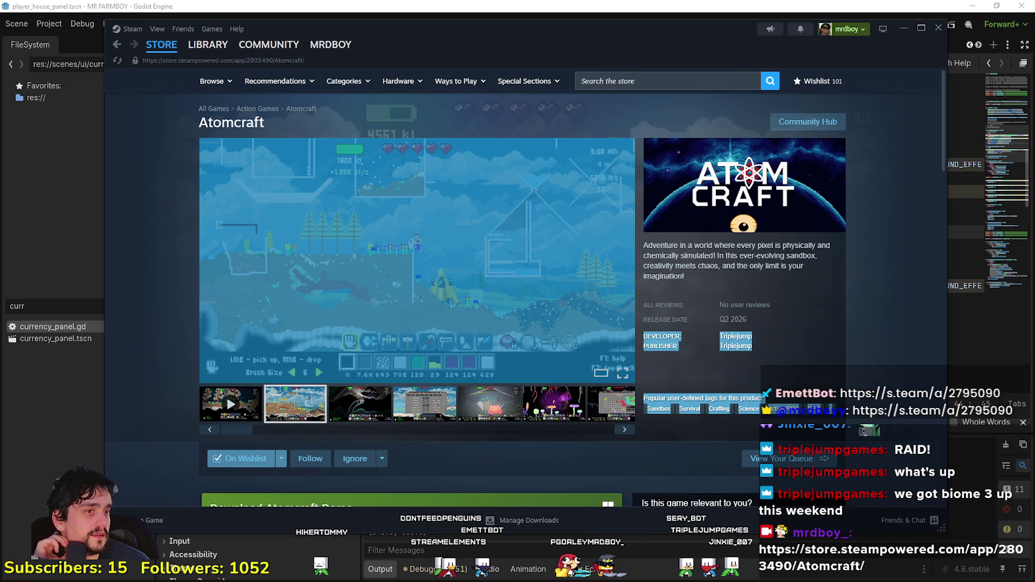
{"action": "left_click", "coordinate": [216, 416]}
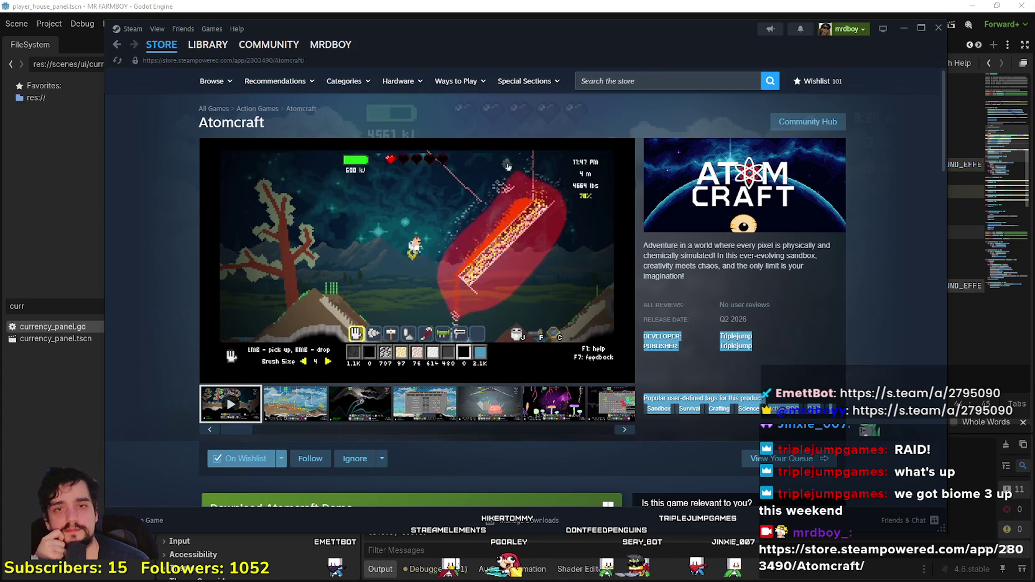
{"action": "left_click", "coordinate": [898, 305]}
{"action": "left_click", "coordinate": [778, 124]}
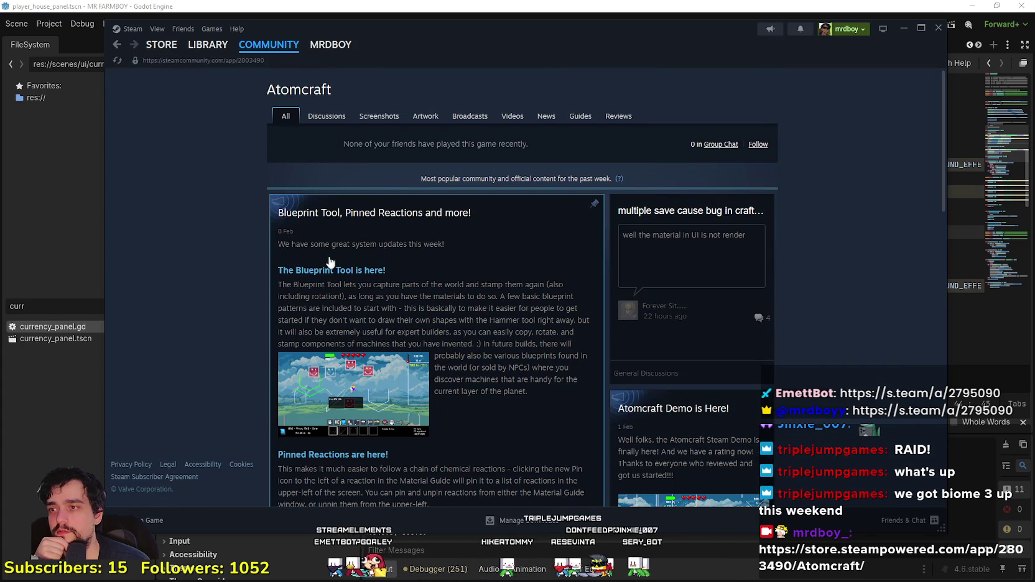
Step: Open the Blueprint Tool update post and enlarge the Steam window to fill the screen
{"action": "scroll", "coordinate": [491, 374], "scroll_direction": "down", "scroll_amount": 3}
{"action": "left_click", "coordinate": [490, 359]}
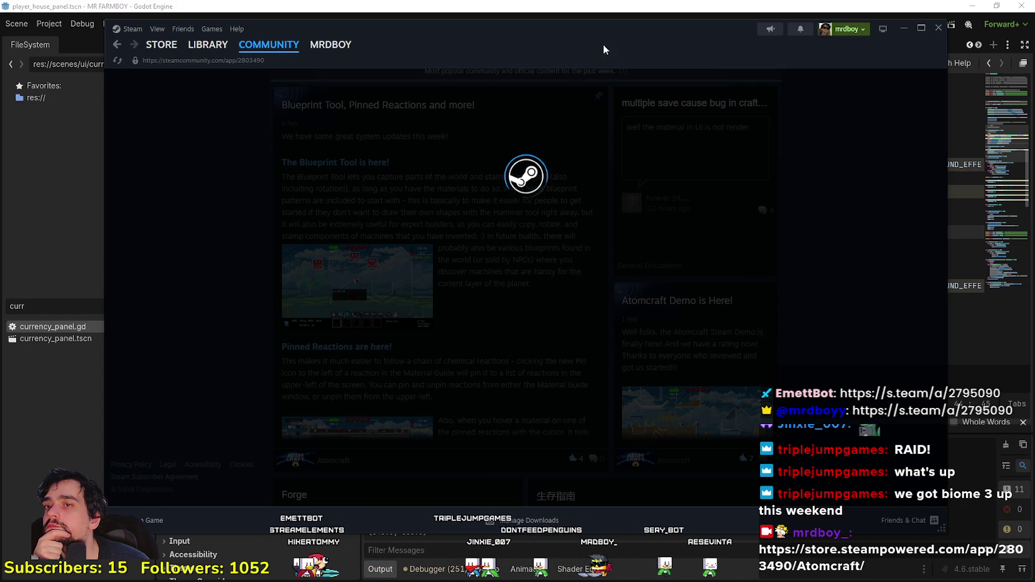
{"action": "left_click_drag", "start_coordinate": [604, 49], "coordinate": [579, 63]}
{"action": "mouse_move", "coordinate": [913, 542]}
{"action": "left_mouse_down"}
{"action": "mouse_move", "coordinate": [740, 535]}
{"action": "mouse_move", "coordinate": [619, 417]}
{"action": "mouse_move", "coordinate": [855, 547]}
{"action": "mouse_move", "coordinate": [858, 459]}
{"action": "mouse_move", "coordinate": [850, 472]}
{"action": "left_mouse_up"}
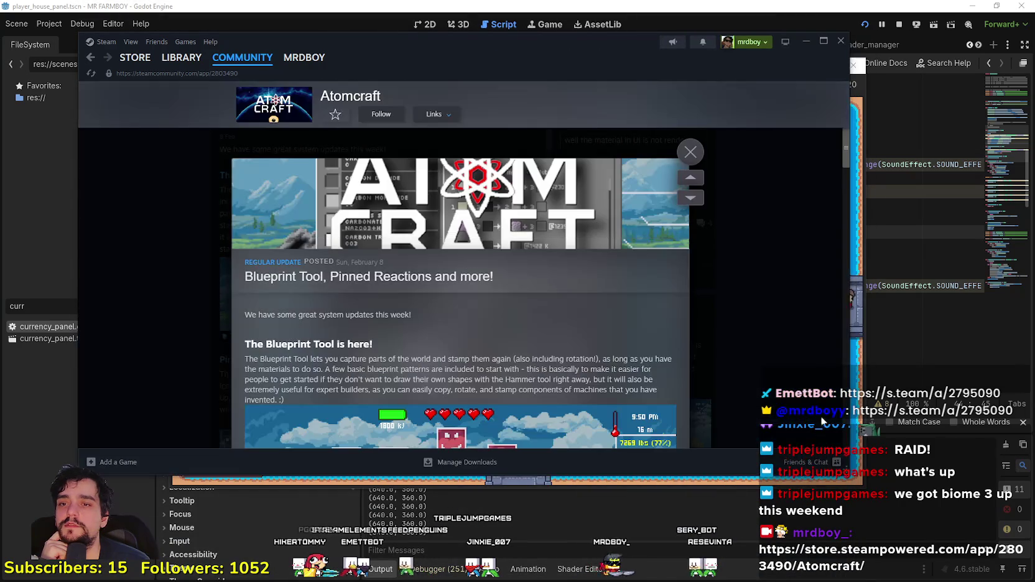
{"action": "left_click_drag", "start_coordinate": [629, 48], "coordinate": [684, 1]}
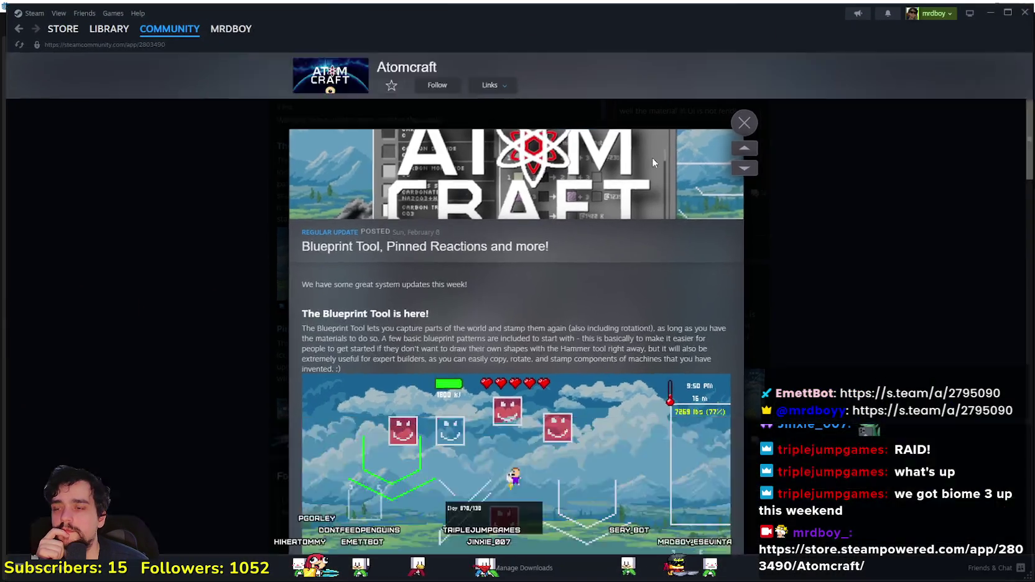
{"action": "scroll", "coordinate": [407, 200], "scroll_direction": "down", "scroll_amount": 1}
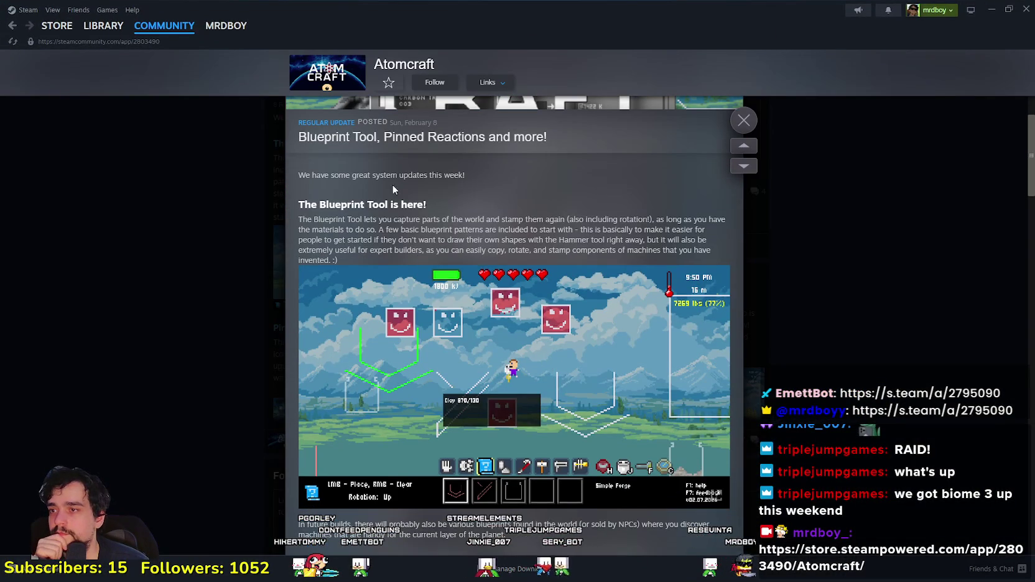
Step: Highlight the post's opening sentence and the Blueprint Tool paragraph, then clear the selection
{"action": "left_click_drag", "start_coordinate": [289, 174], "coordinate": [446, 177]}
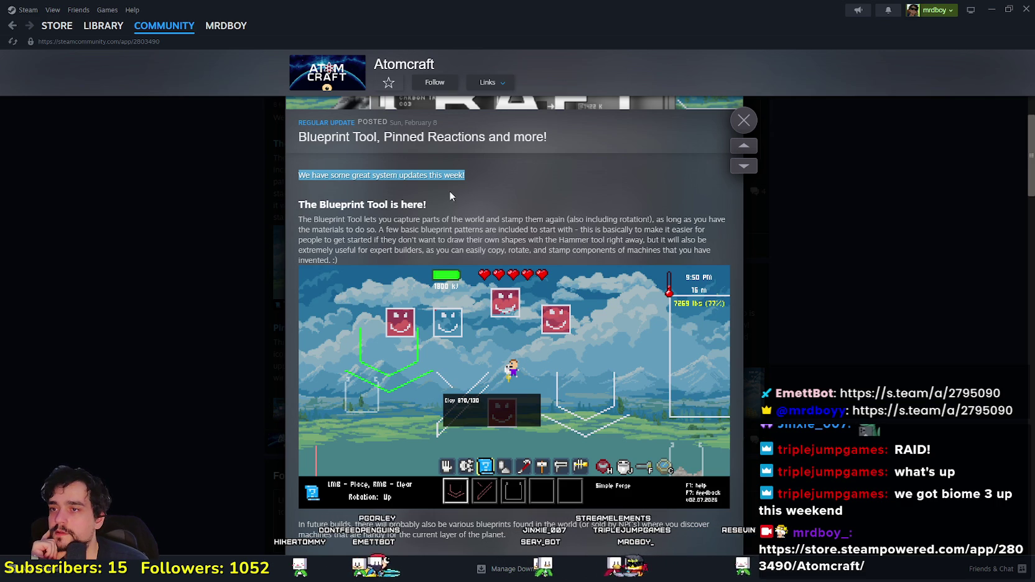
{"action": "left_click", "coordinate": [441, 219]}
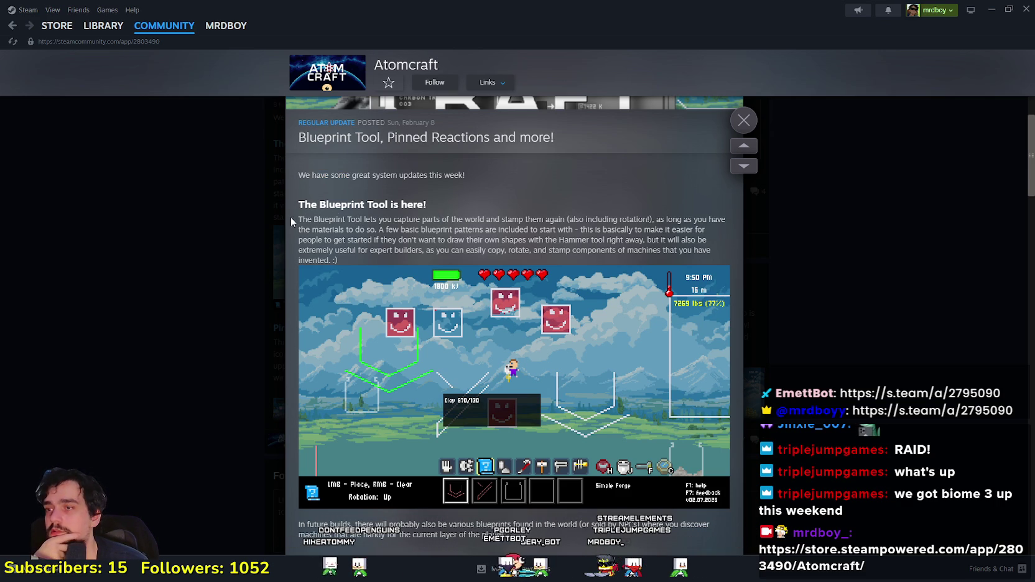
{"action": "left_click_drag", "start_coordinate": [459, 221], "coordinate": [528, 224]}
{"action": "mouse_move", "coordinate": [615, 222]}
{"action": "left_mouse_down"}
{"action": "mouse_move", "coordinate": [724, 239]}
{"action": "mouse_move", "coordinate": [312, 216]}
{"action": "left_mouse_up"}
{"action": "left_click", "coordinate": [714, 251]}
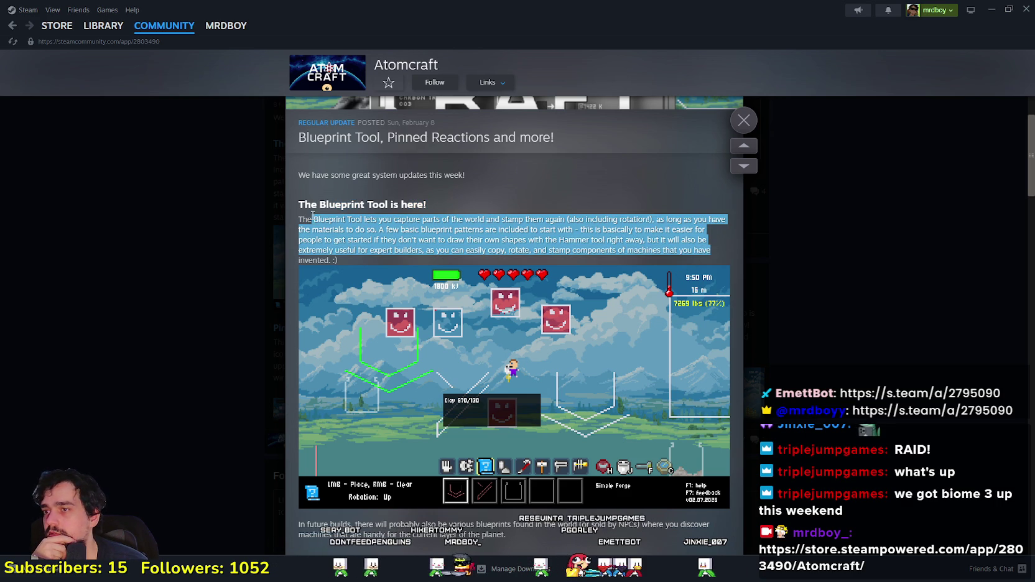
{"action": "left_click", "coordinate": [358, 253]}
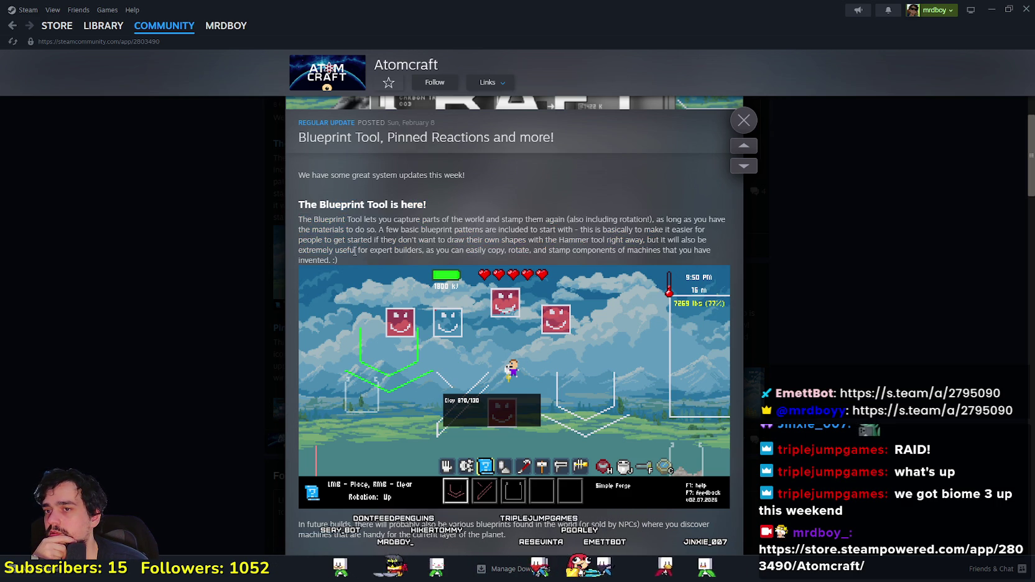
Step: Scroll down through the announcement and select the misc. improvements intro line
{"action": "scroll", "coordinate": [368, 267], "scroll_direction": "down", "scroll_amount": 3}
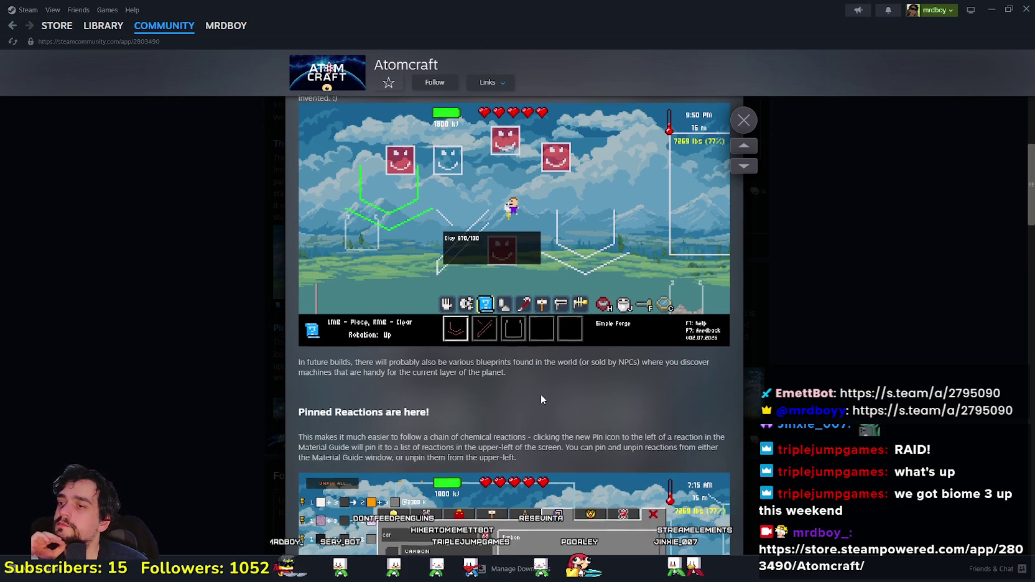
{"action": "scroll", "coordinate": [540, 394], "scroll_direction": "down", "scroll_amount": 3}
{"action": "scroll", "coordinate": [539, 396], "scroll_direction": "down", "scroll_amount": 3}
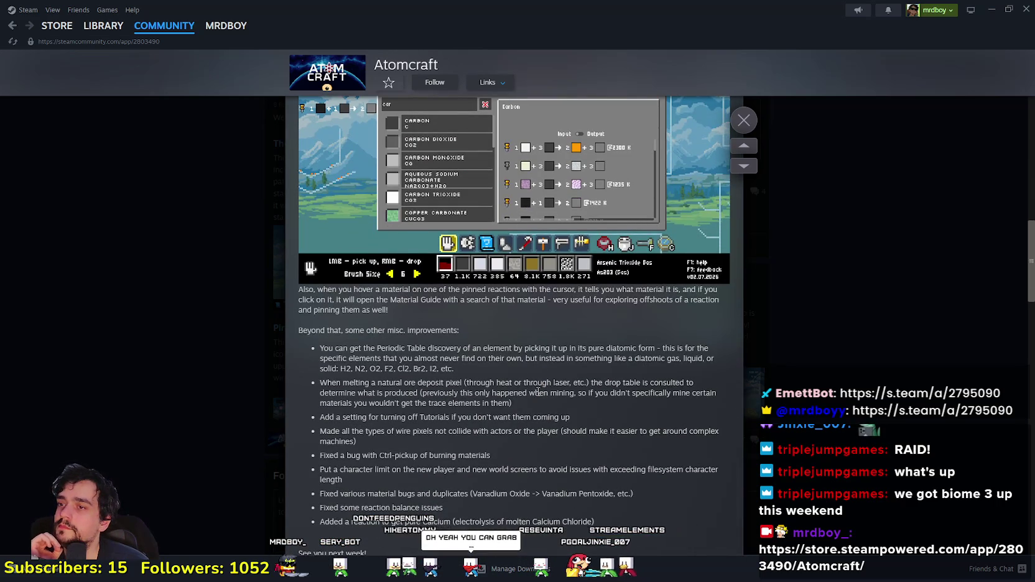
{"action": "scroll", "coordinate": [538, 390], "scroll_direction": "down", "scroll_amount": 3}
{"action": "scroll", "coordinate": [532, 391], "scroll_direction": "up", "scroll_amount": 6}
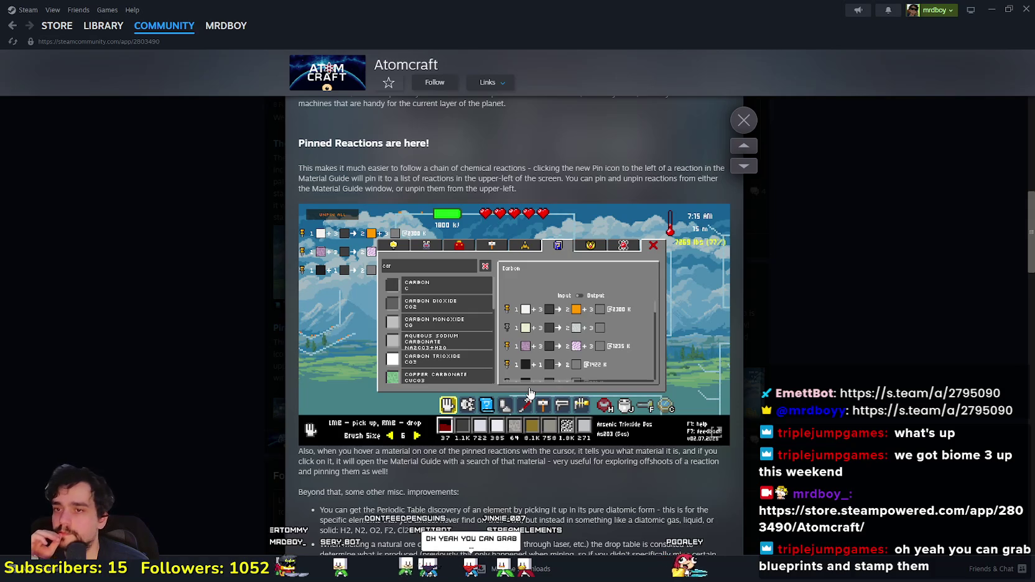
{"action": "scroll", "coordinate": [530, 390], "scroll_direction": "down", "scroll_amount": 1}
{"action": "scroll", "coordinate": [530, 391], "scroll_direction": "down", "scroll_amount": 6}
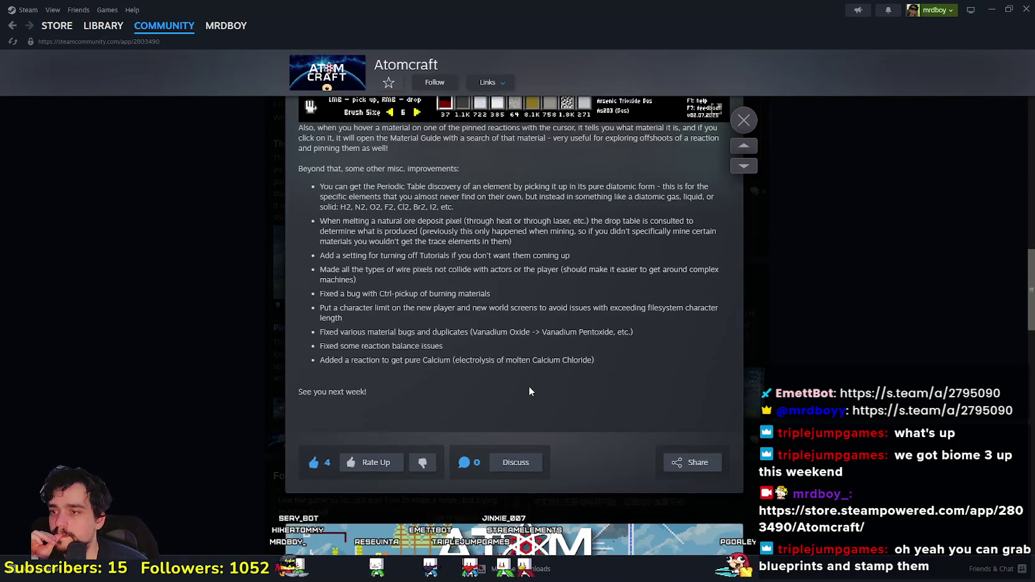
{"action": "scroll", "coordinate": [529, 391], "scroll_direction": "down", "scroll_amount": 2}
{"action": "scroll", "coordinate": [529, 389], "scroll_direction": "up", "scroll_amount": 6}
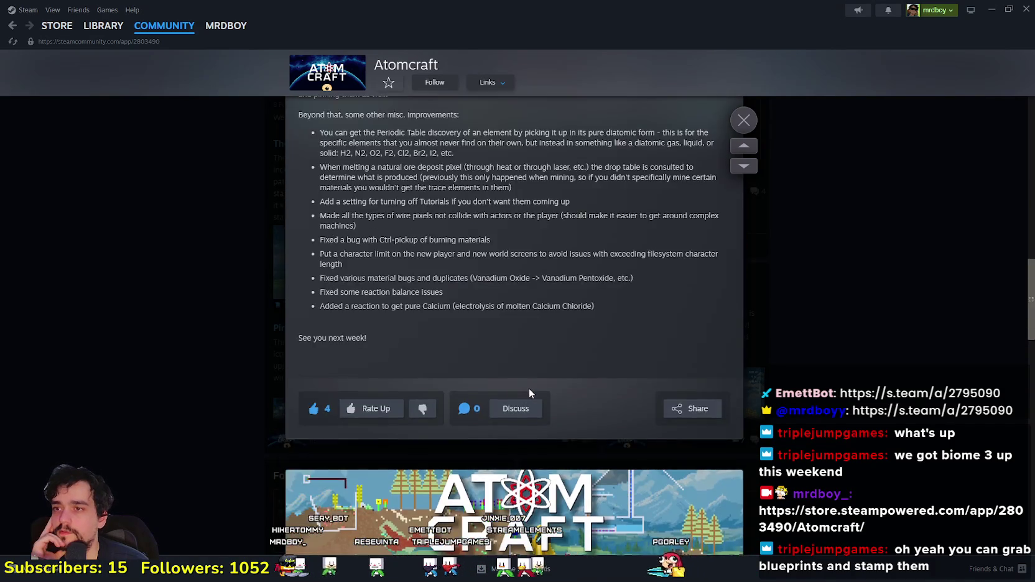
{"action": "left_click_drag", "start_coordinate": [294, 223], "coordinate": [490, 228]}
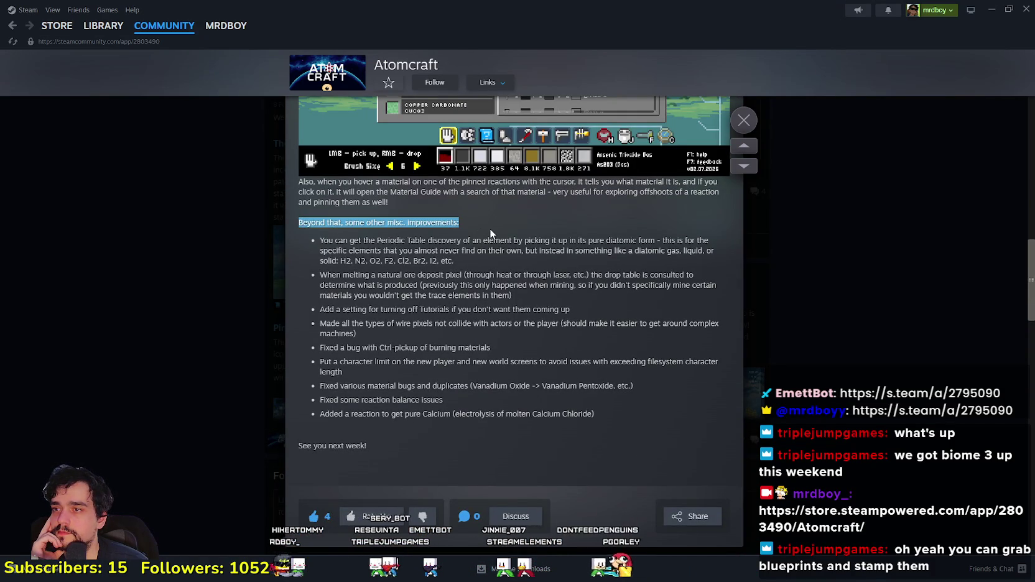
{"action": "left_click", "coordinate": [341, 244]}
Step: Select the Periodic Table discovery, Tutorials, Ctrl-pickup burning fix and character limit bullets
{"action": "left_click_drag", "start_coordinate": [342, 248], "coordinate": [363, 243]}
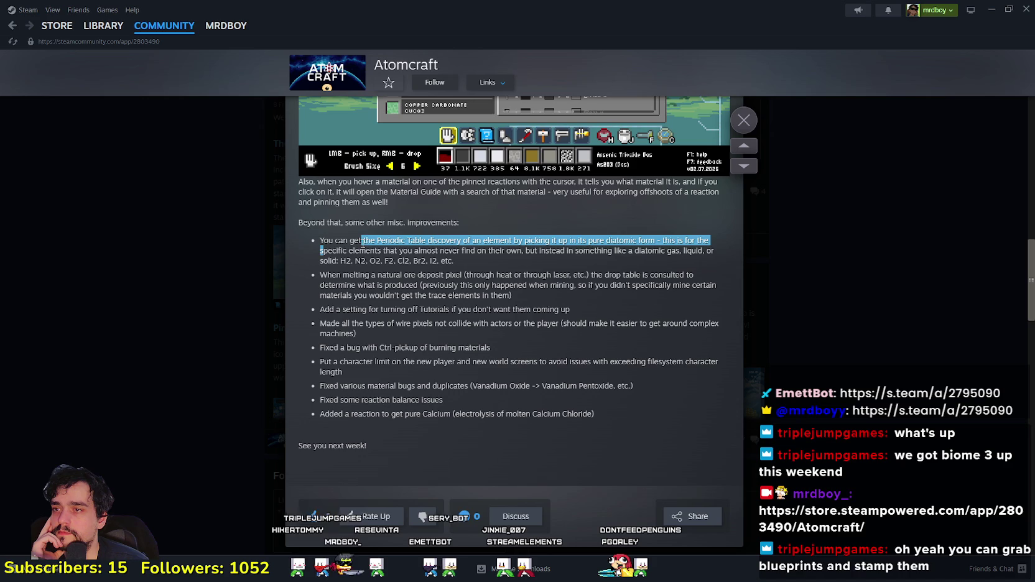
{"action": "triple_click", "coordinate": [430, 255]}
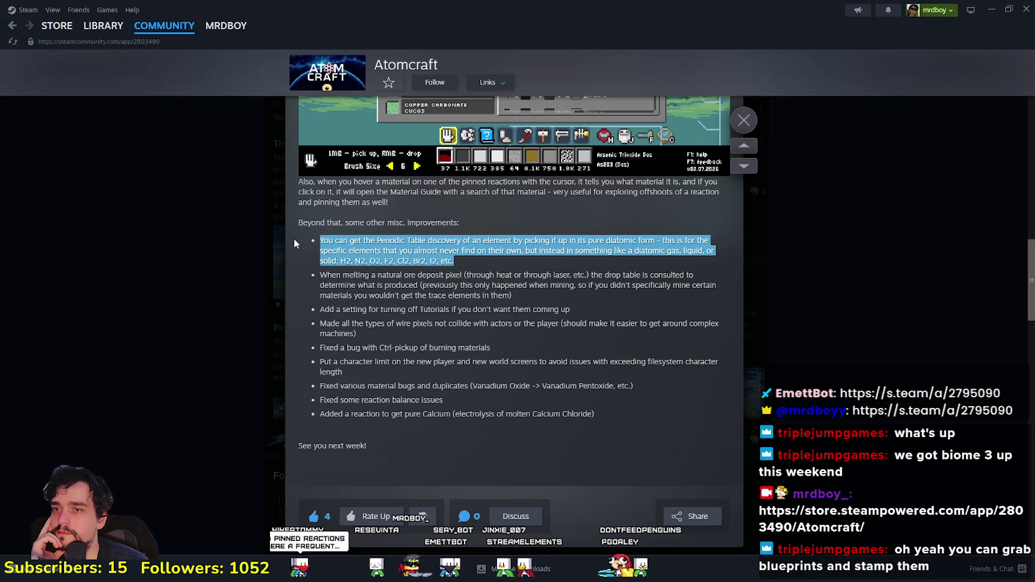
{"action": "left_click", "coordinate": [442, 286]}
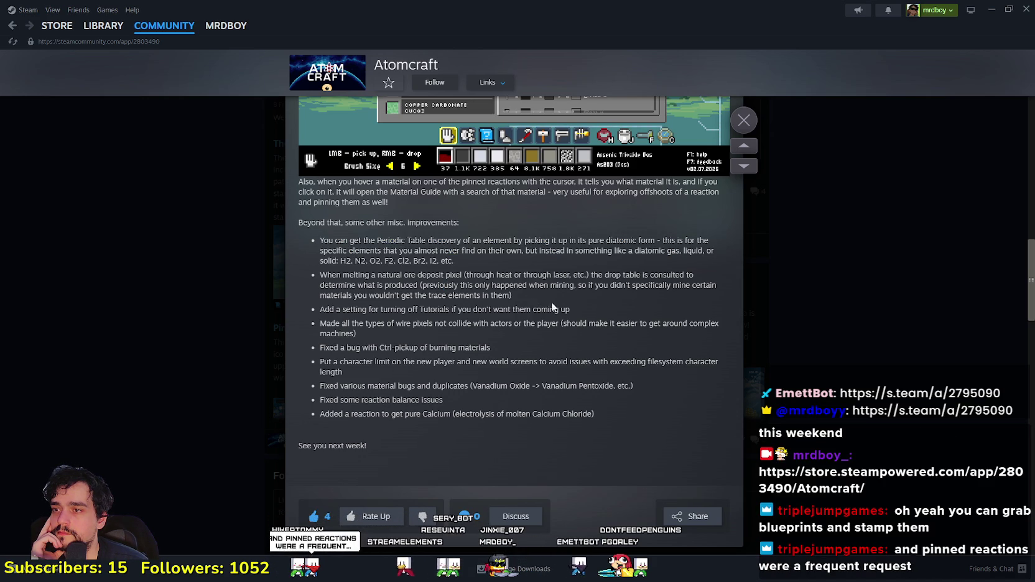
{"action": "left_click_drag", "start_coordinate": [588, 311], "coordinate": [303, 320]}
{"action": "left_click", "coordinate": [383, 370]}
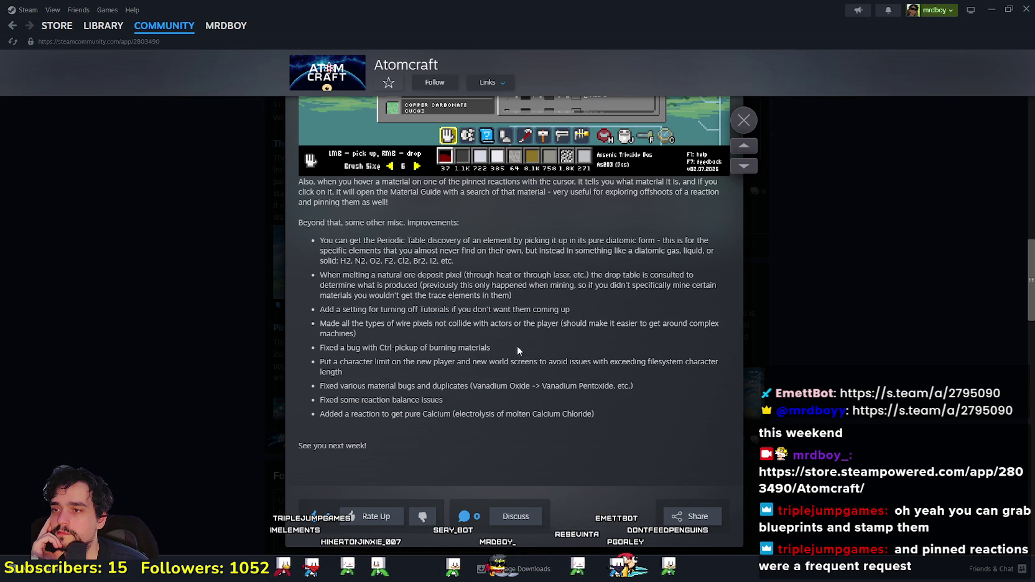
{"action": "left_click_drag", "start_coordinate": [498, 349], "coordinate": [285, 347]}
{"action": "left_click_drag", "start_coordinate": [362, 381], "coordinate": [321, 367]}
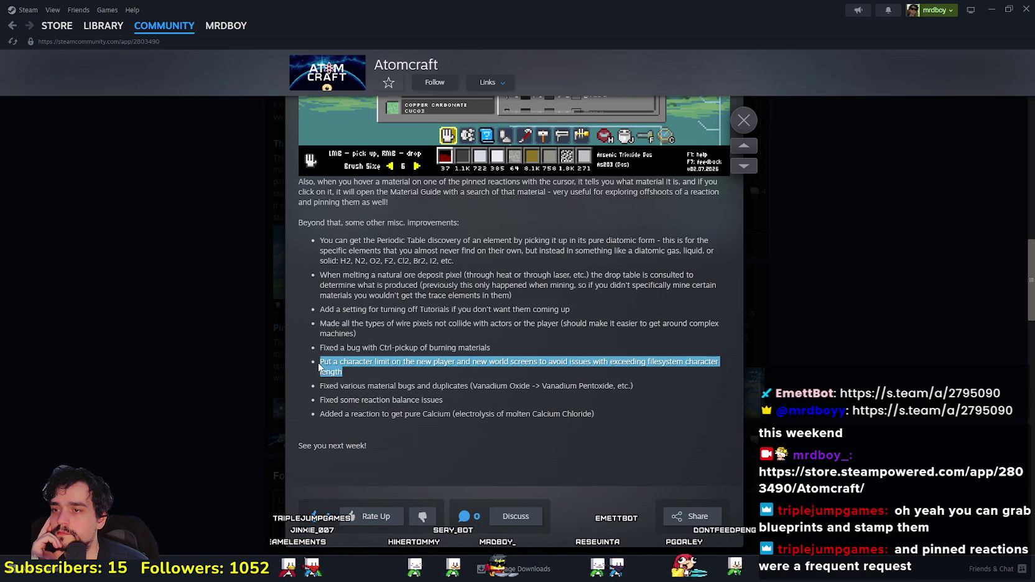
{"action": "left_click", "coordinate": [375, 428]}
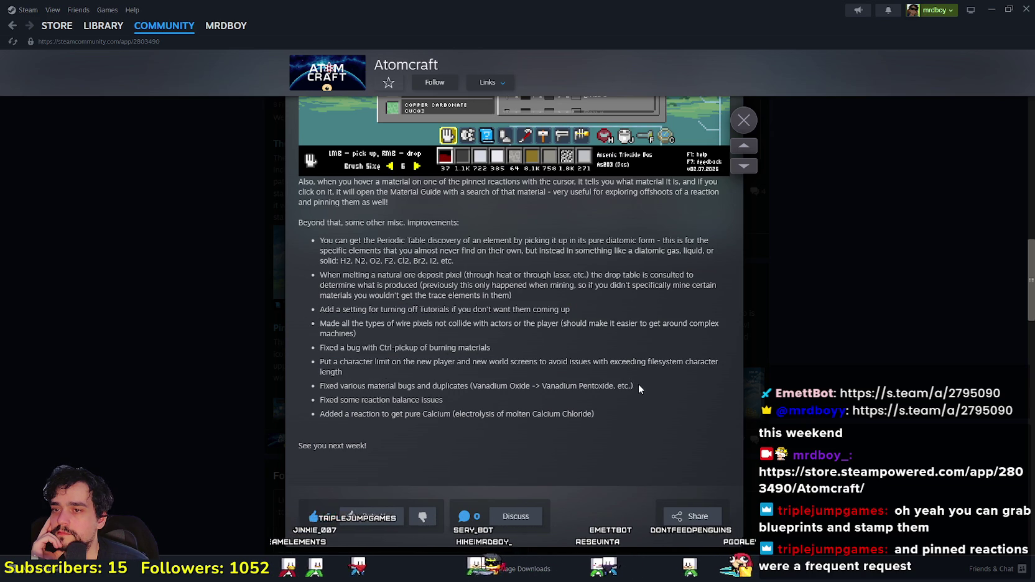
{"action": "left_click_drag", "start_coordinate": [635, 386], "coordinate": [259, 368]}
Step: Reopen the post, select the pure Calcium reaction line, then close it back to the hub
{"action": "left_click", "coordinate": [270, 385]}
{"action": "left_click", "coordinate": [457, 426]}
{"action": "scroll", "coordinate": [457, 426], "scroll_direction": "down", "scroll_amount": 5}
{"action": "scroll", "coordinate": [457, 426], "scroll_direction": "down", "scroll_amount": 15}
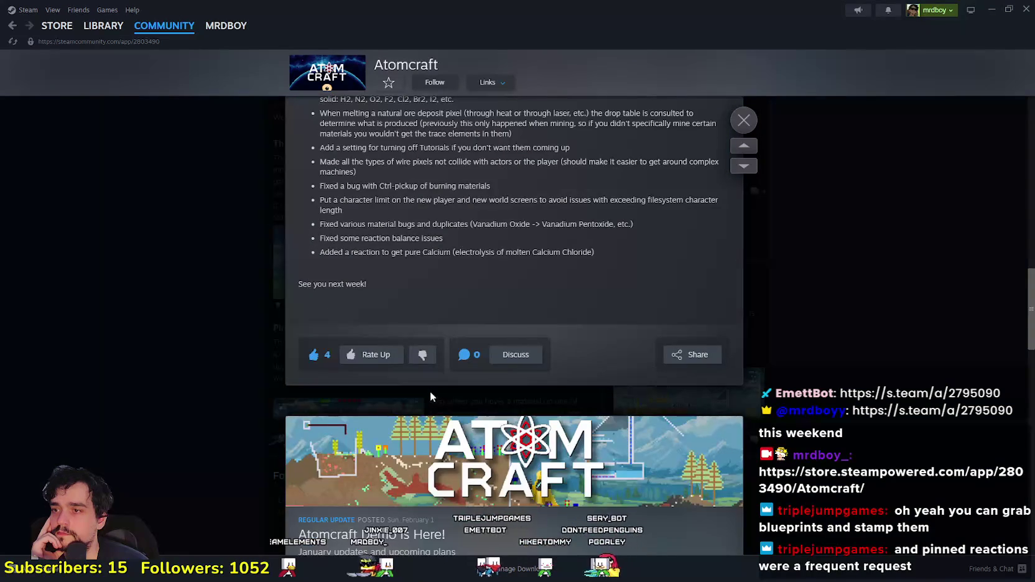
{"action": "left_click_drag", "start_coordinate": [493, 262], "coordinate": [586, 257]}
{"action": "left_click", "coordinate": [609, 287]}
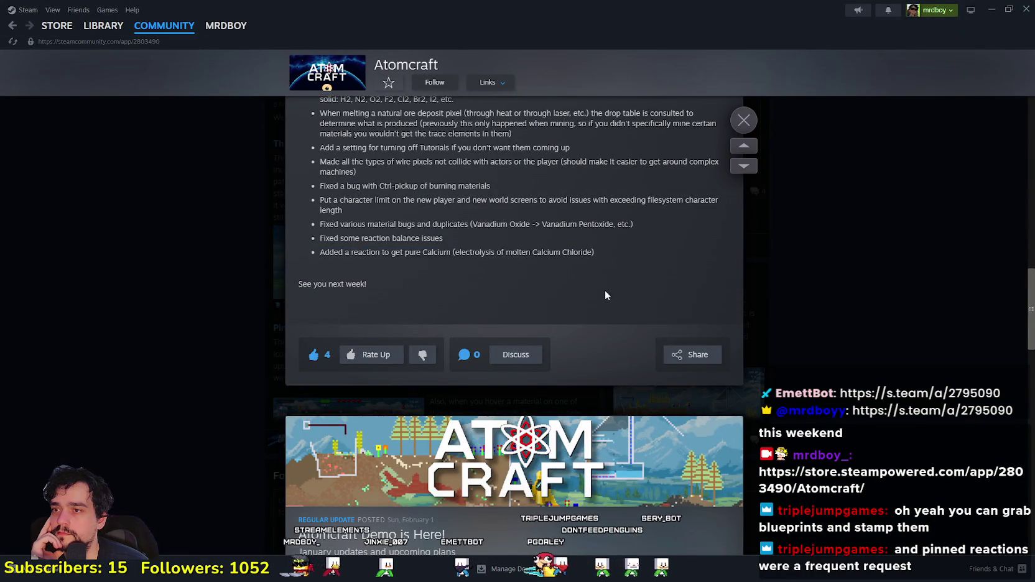
{"action": "scroll", "coordinate": [609, 288], "scroll_direction": "up", "scroll_amount": 15}
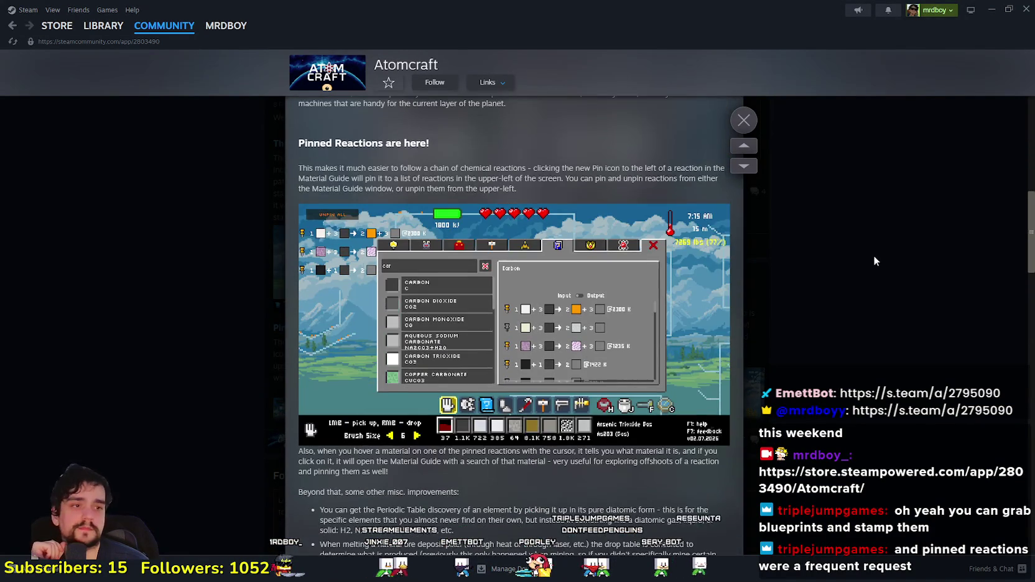
{"action": "left_click", "coordinate": [900, 259]}
{"action": "scroll", "coordinate": [899, 259], "scroll_direction": "up", "scroll_amount": 3}
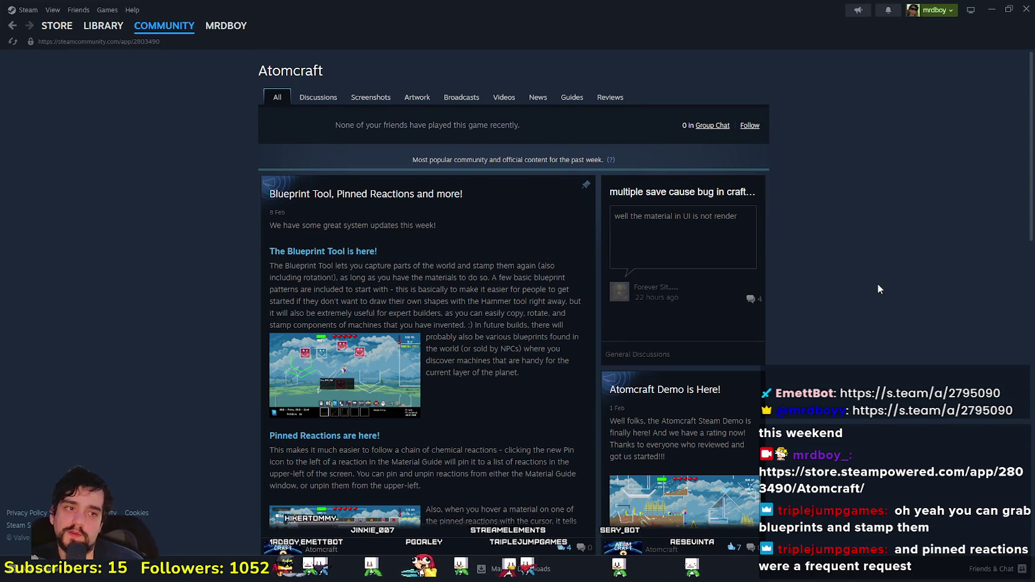
{"action": "left_click", "coordinate": [473, 301]}
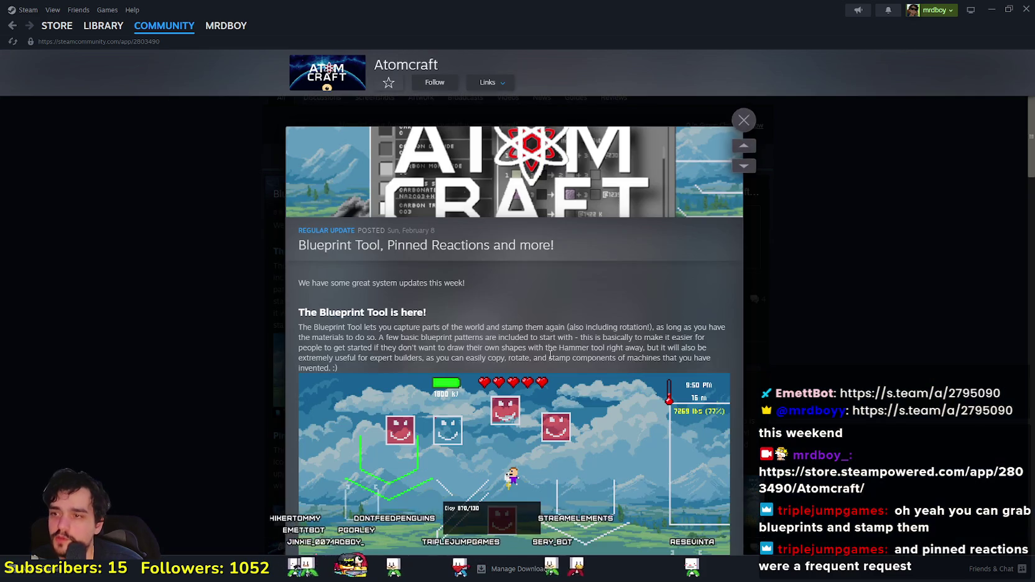
{"action": "scroll", "coordinate": [582, 375], "scroll_direction": "down", "scroll_amount": 3}
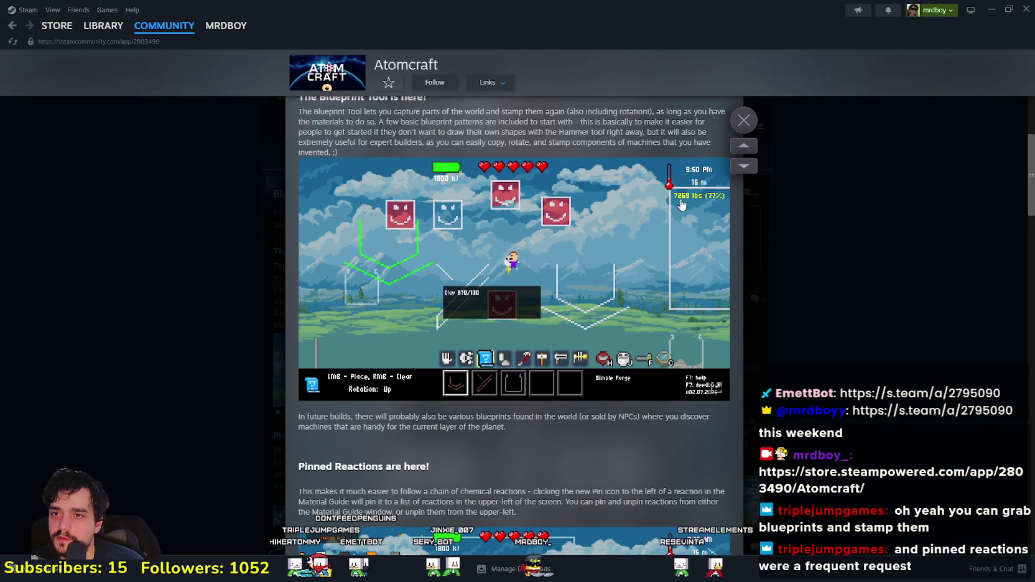
{"action": "scroll", "coordinate": [582, 472], "scroll_direction": "down", "scroll_amount": 3}
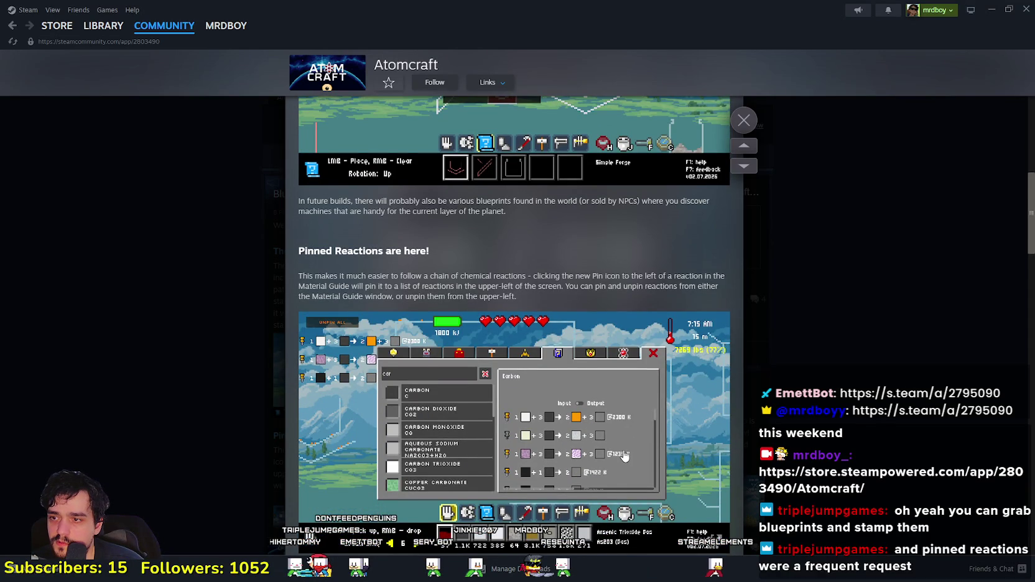
{"action": "scroll", "coordinate": [624, 456], "scroll_direction": "down", "scroll_amount": 2}
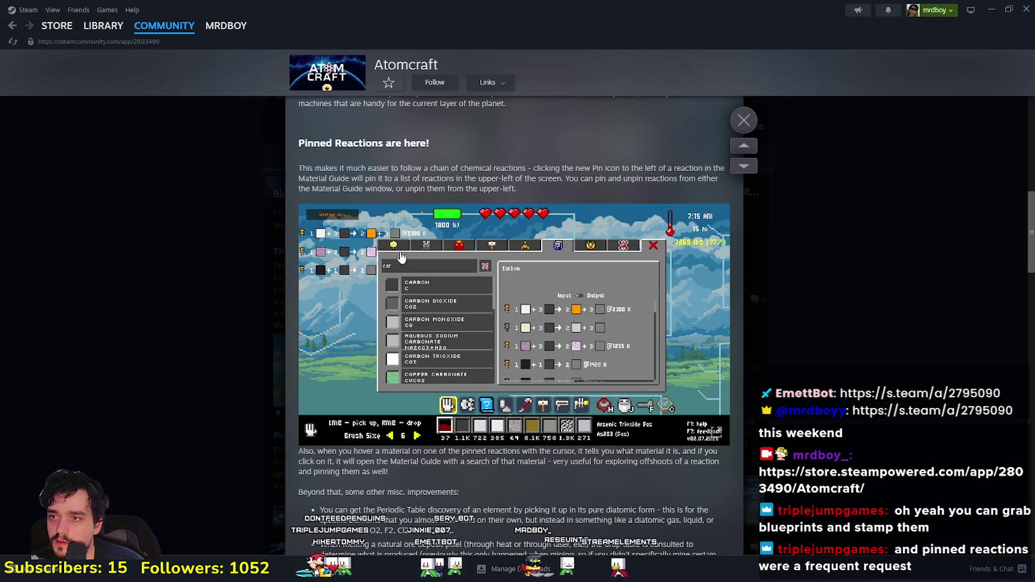
{"action": "scroll", "coordinate": [412, 326], "scroll_direction": "up", "scroll_amount": 5}
{"action": "scroll", "coordinate": [398, 307], "scroll_direction": "down", "scroll_amount": 8}
{"action": "scroll", "coordinate": [374, 285], "scroll_direction": "up", "scroll_amount": 4}
{"action": "scroll", "coordinate": [374, 285], "scroll_direction": "up", "scroll_amount": 1}
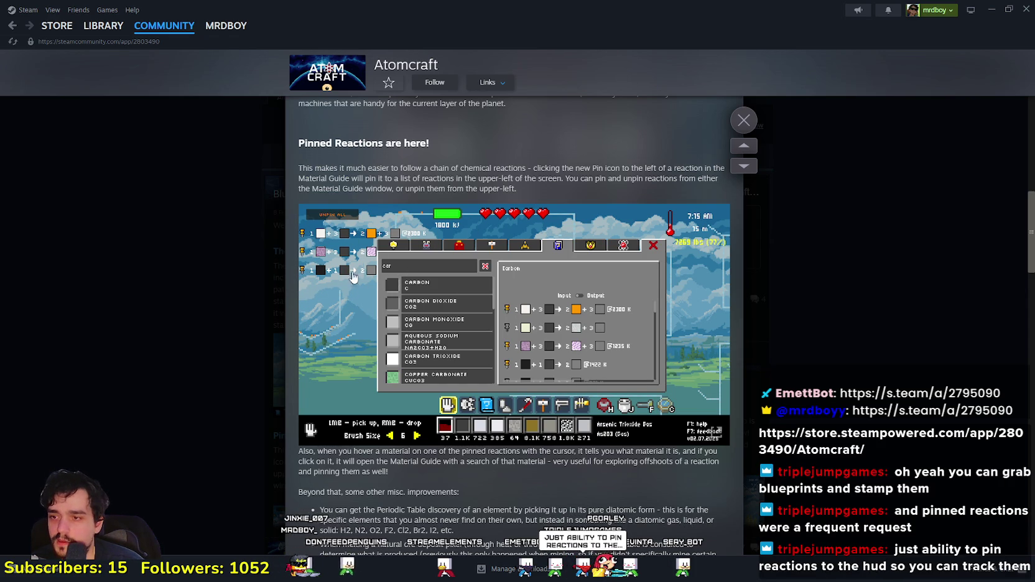
{"action": "scroll", "coordinate": [363, 361], "scroll_direction": "down", "scroll_amount": 3}
{"action": "left_click", "coordinate": [743, 123]}
{"action": "scroll", "coordinate": [835, 343], "scroll_direction": "down", "scroll_amount": 4}
{"action": "scroll", "coordinate": [845, 318], "scroll_direction": "up", "scroll_amount": 4}
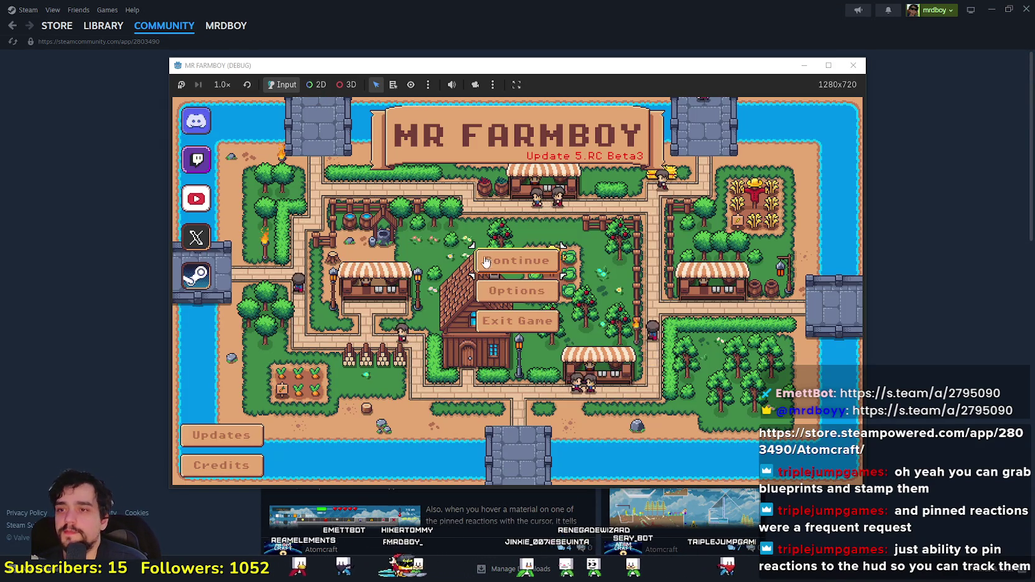
{"action": "left_click", "coordinate": [514, 259]}
Step: Load Save 4 and maximize the Mr Farmboy game window
{"action": "scroll", "coordinate": [529, 302], "scroll_direction": "down", "scroll_amount": 2}
{"action": "left_click", "coordinate": [529, 303]}
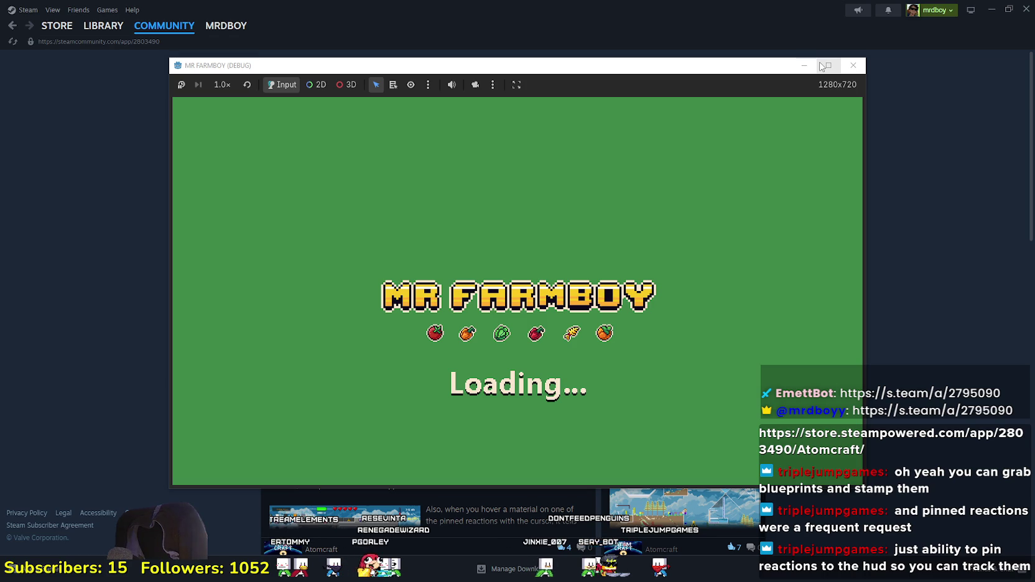
{"action": "left_click", "coordinate": [821, 66]}
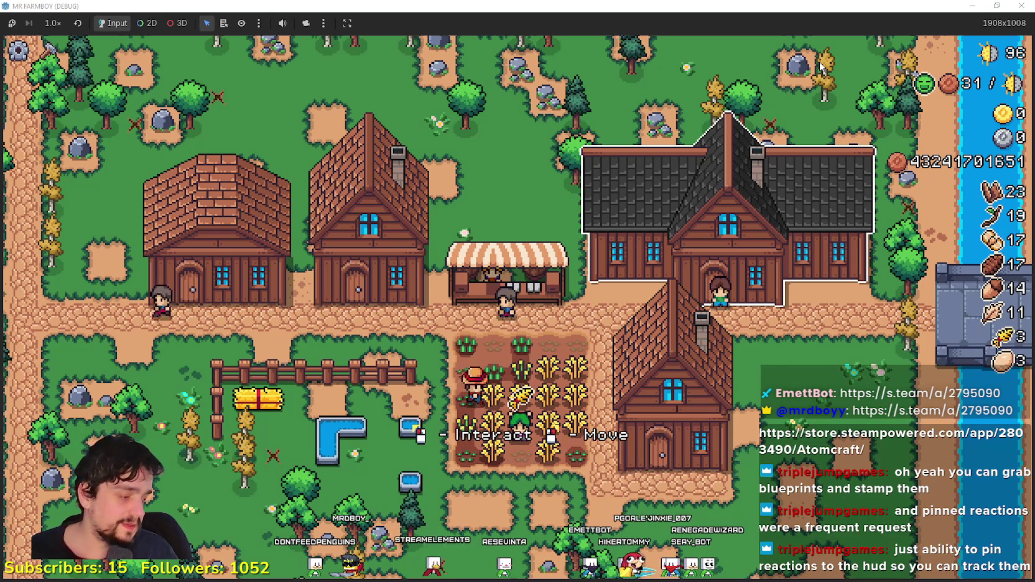
Step: Open the Player House panel, roll four decorations and claim them
{"action": "left_click", "coordinate": [771, 275]}
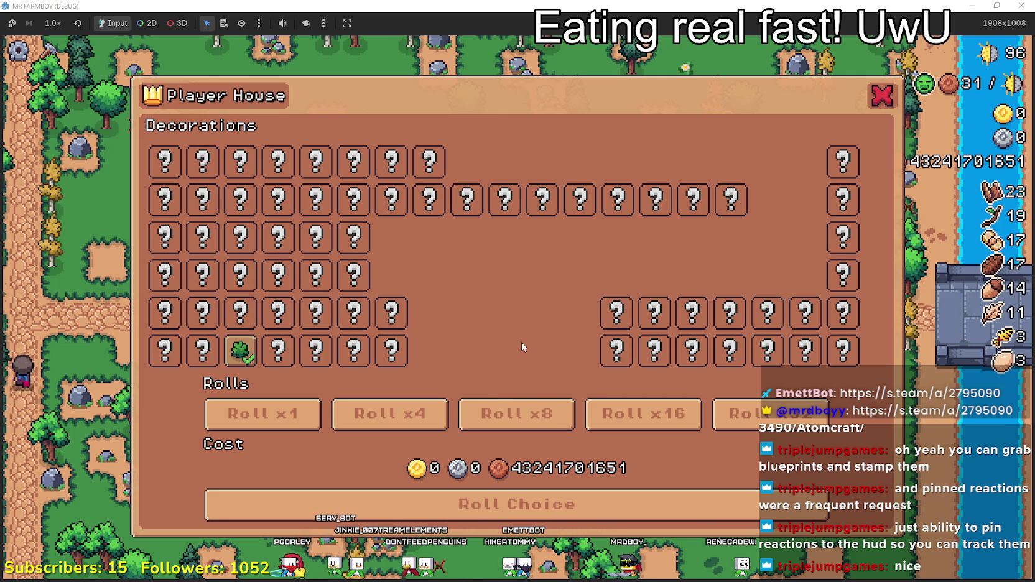
{"action": "left_click", "coordinate": [412, 423]}
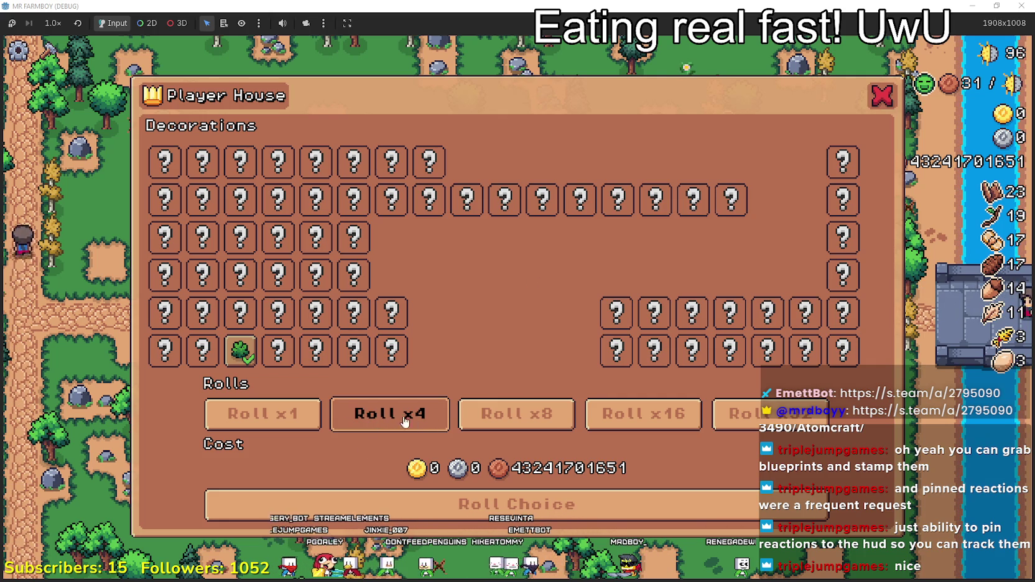
{"action": "left_click", "coordinate": [501, 507]}
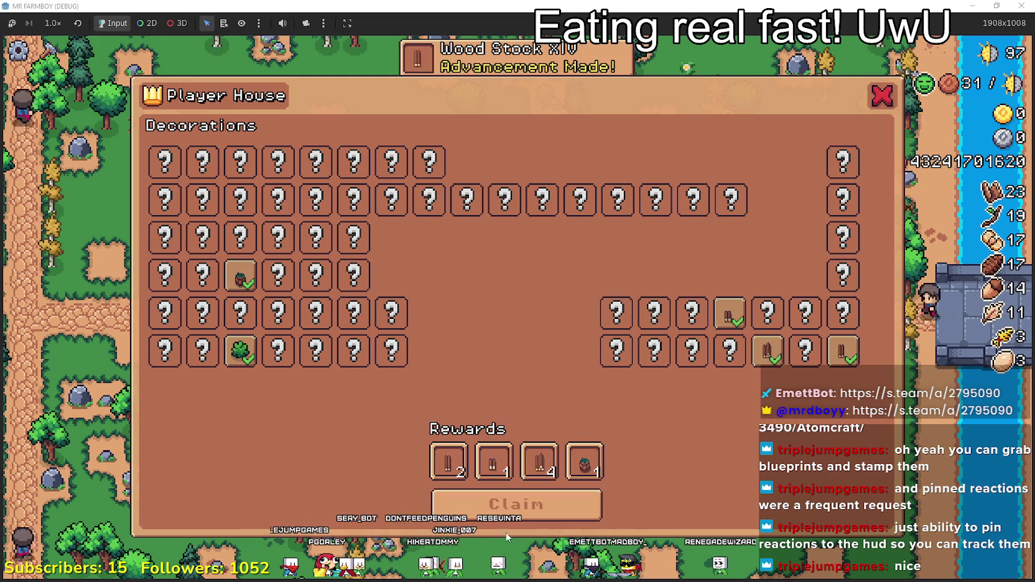
{"action": "mouse_move", "coordinate": [596, 467]}
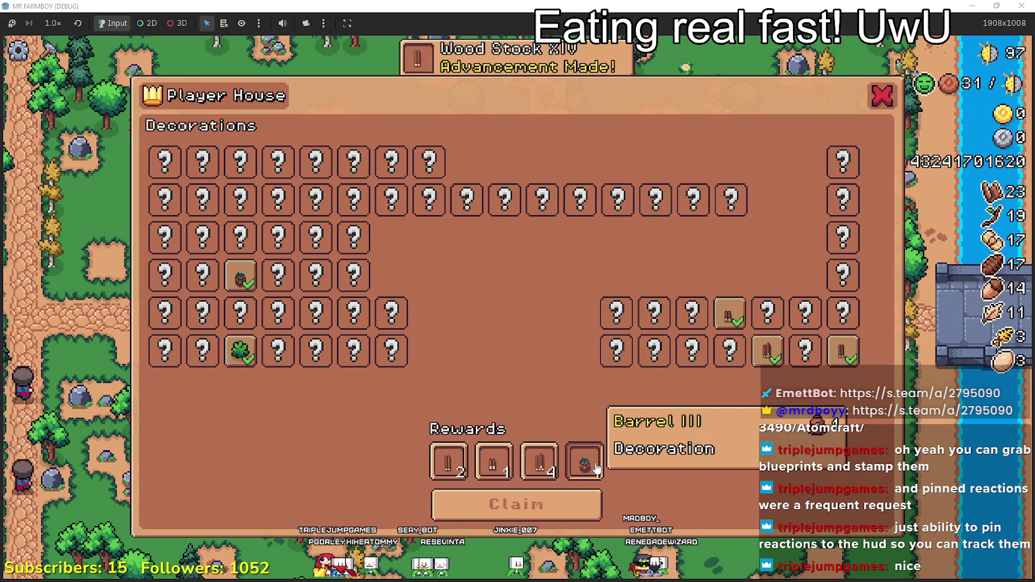
{"action": "left_click", "coordinate": [554, 504]}
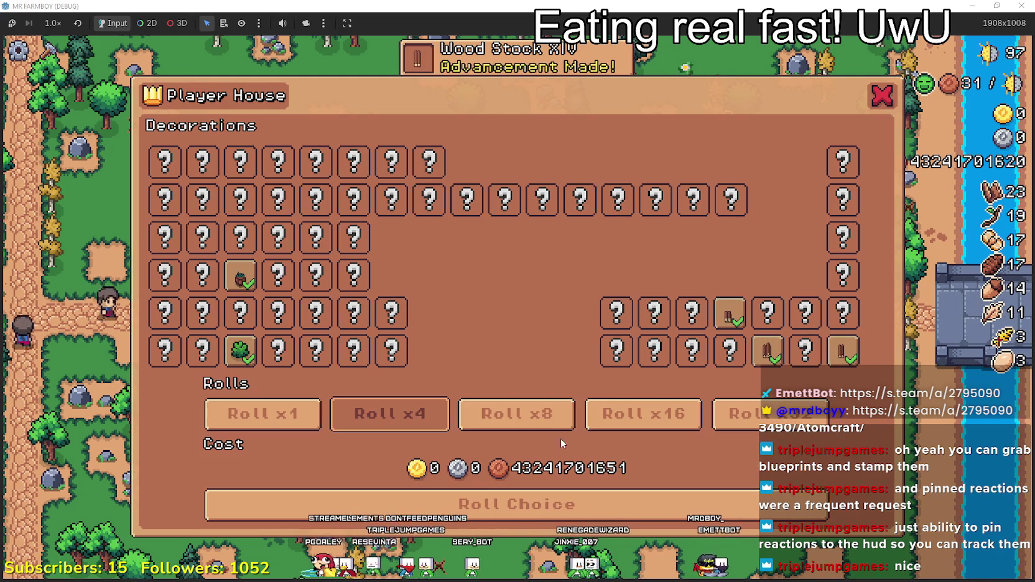
Step: Roll and claim batches of eight and sixteen decorations, then select the largest roll option
{"action": "left_click", "coordinate": [535, 414]}
{"action": "left_click", "coordinate": [560, 505]}
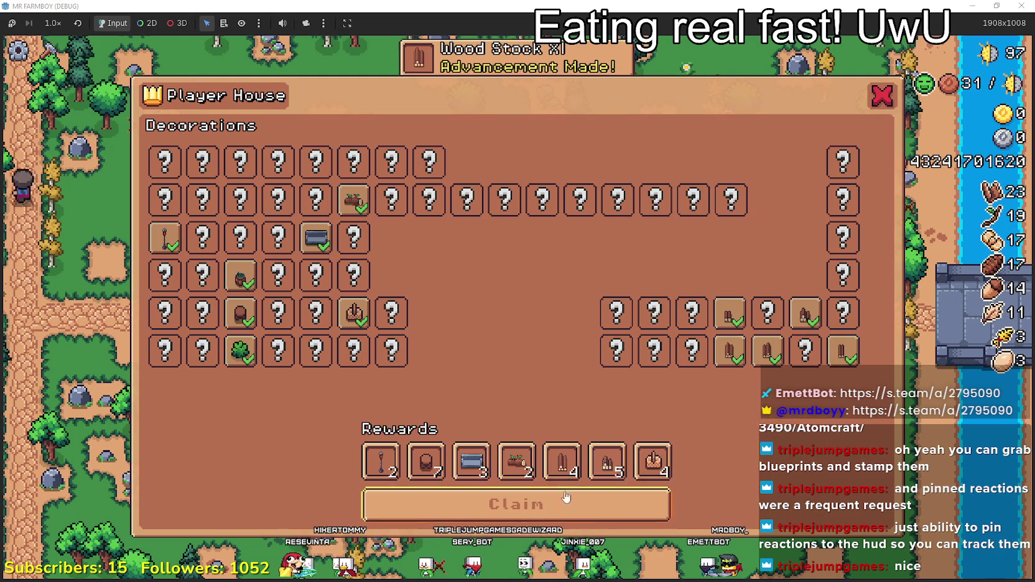
{"action": "mouse_move", "coordinate": [651, 466]}
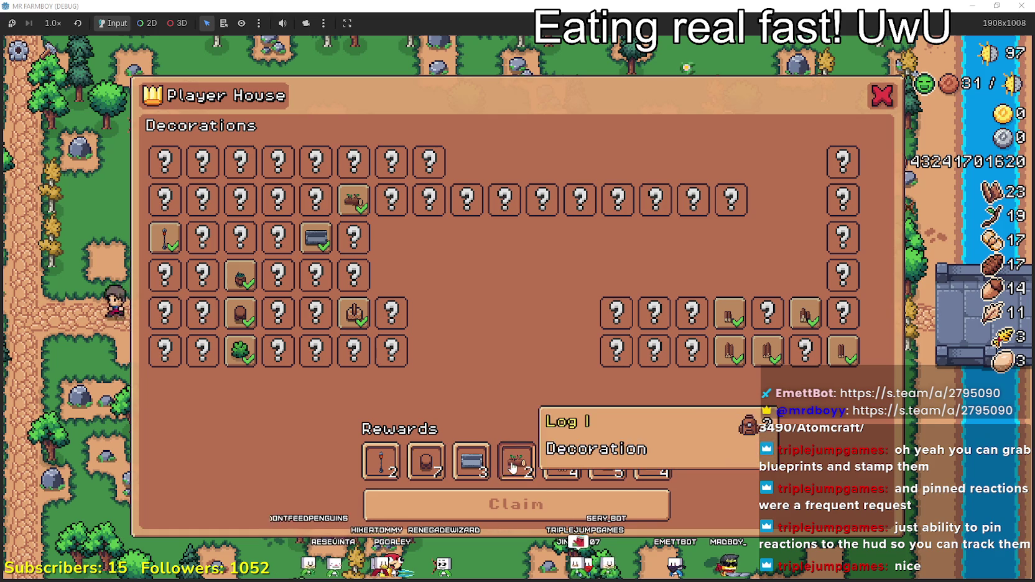
{"action": "left_click", "coordinate": [647, 504]}
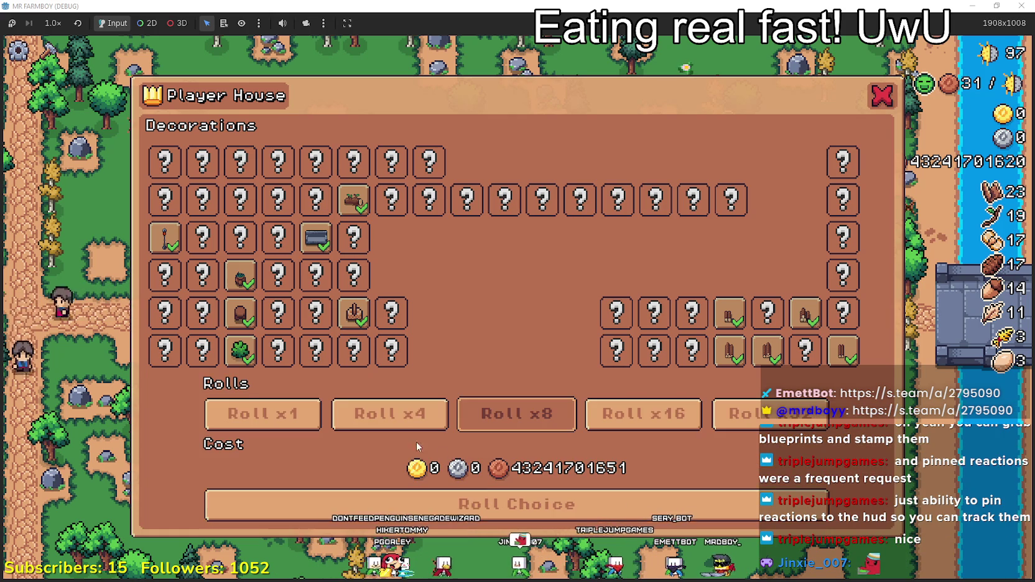
{"action": "left_click", "coordinate": [647, 428]}
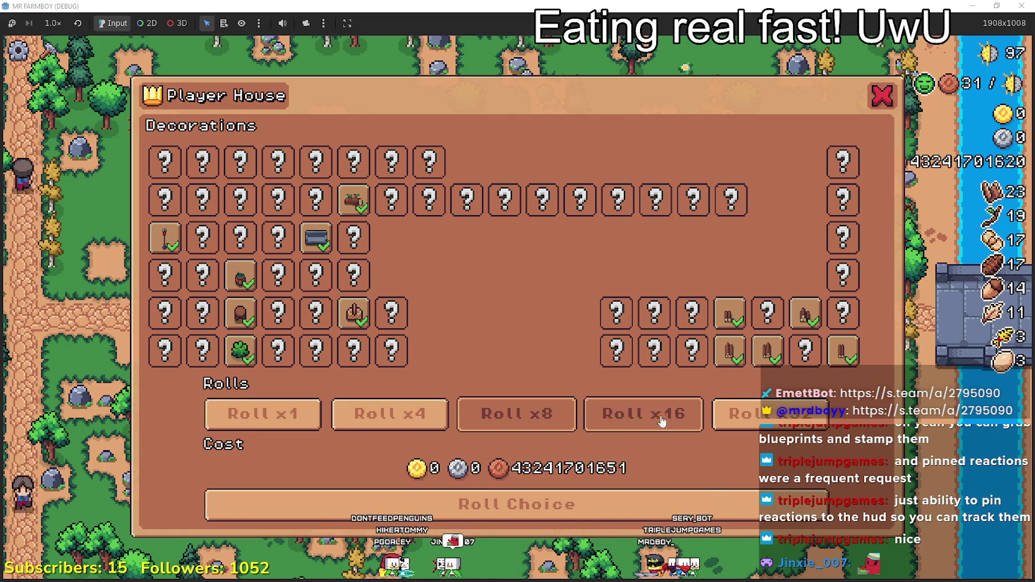
{"action": "left_click", "coordinate": [803, 505]}
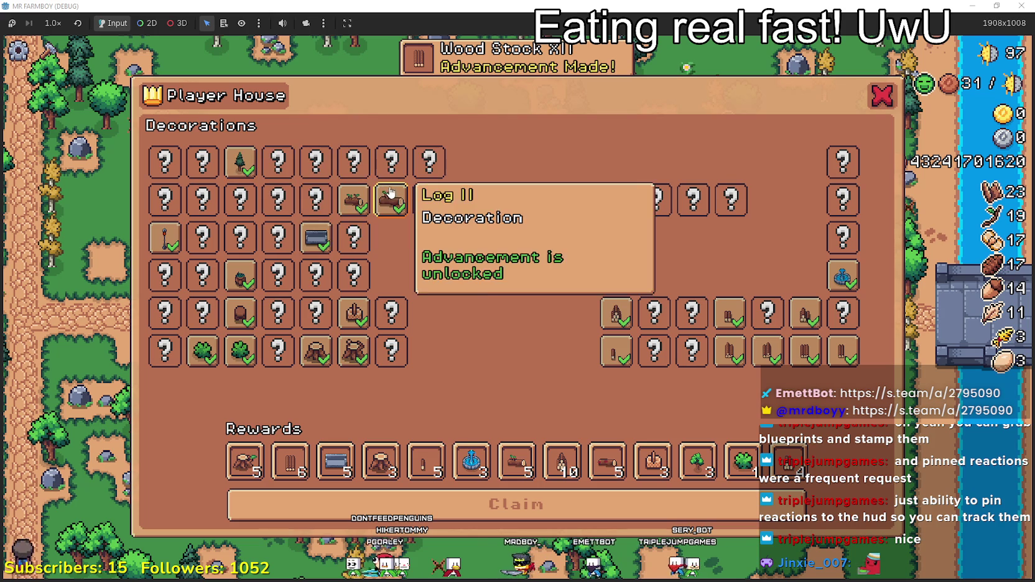
{"action": "left_click", "coordinate": [702, 501]}
{"action": "left_click", "coordinate": [770, 415]}
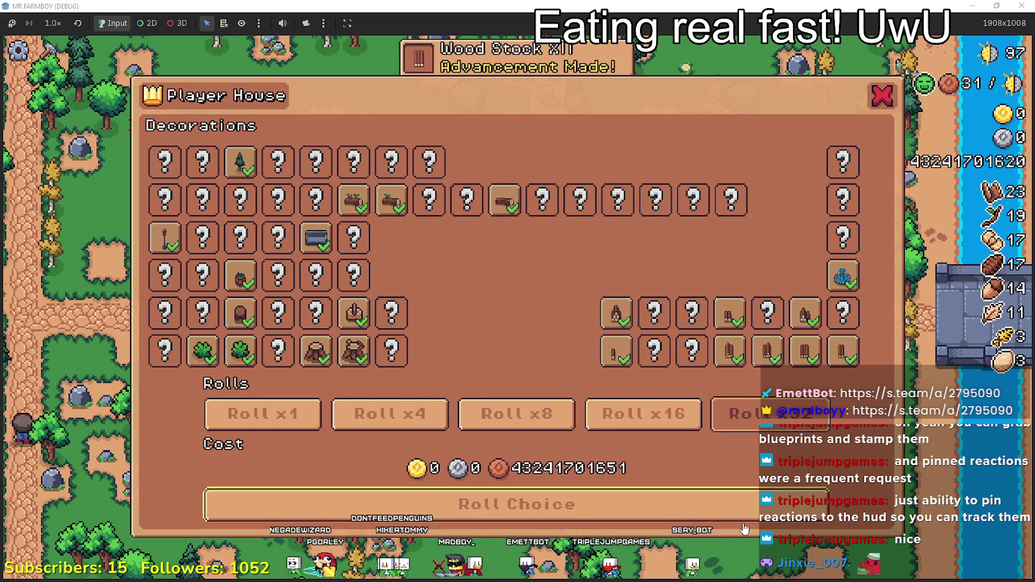
Step: Roll the largest batch of decorations and review the Rewards list
{"action": "left_click", "coordinate": [778, 504]}
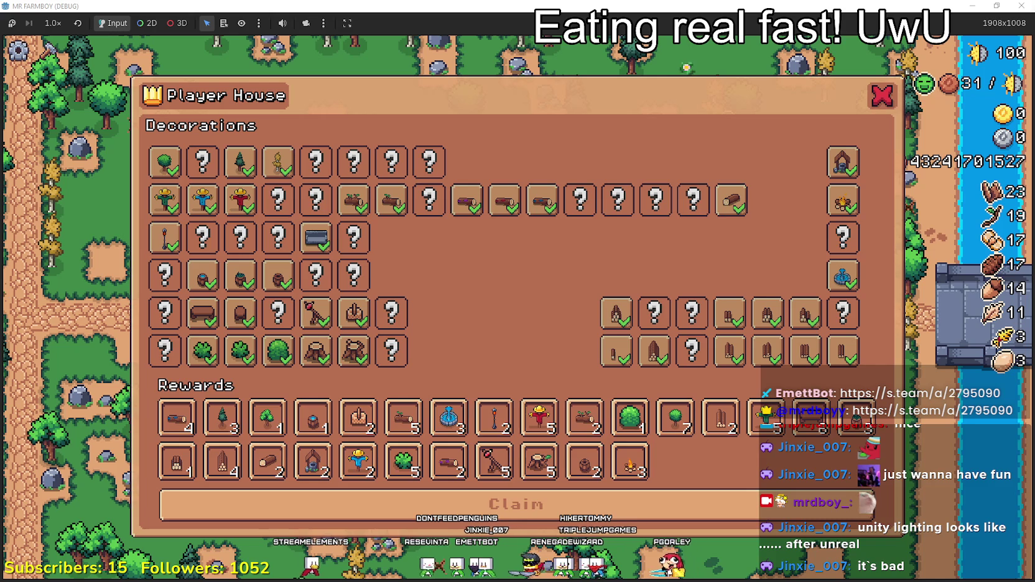
{"action": "key", "text": "d"}
{"action": "key", "text": "d"}
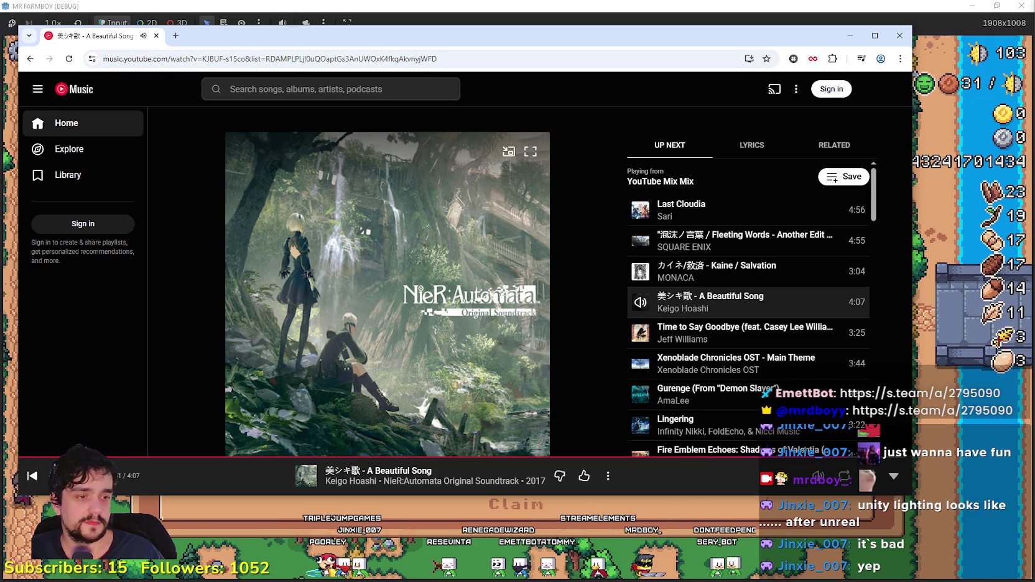
Step: Minimize YouTube Music to bring the game back into view
{"action": "left_click", "coordinate": [850, 36]}
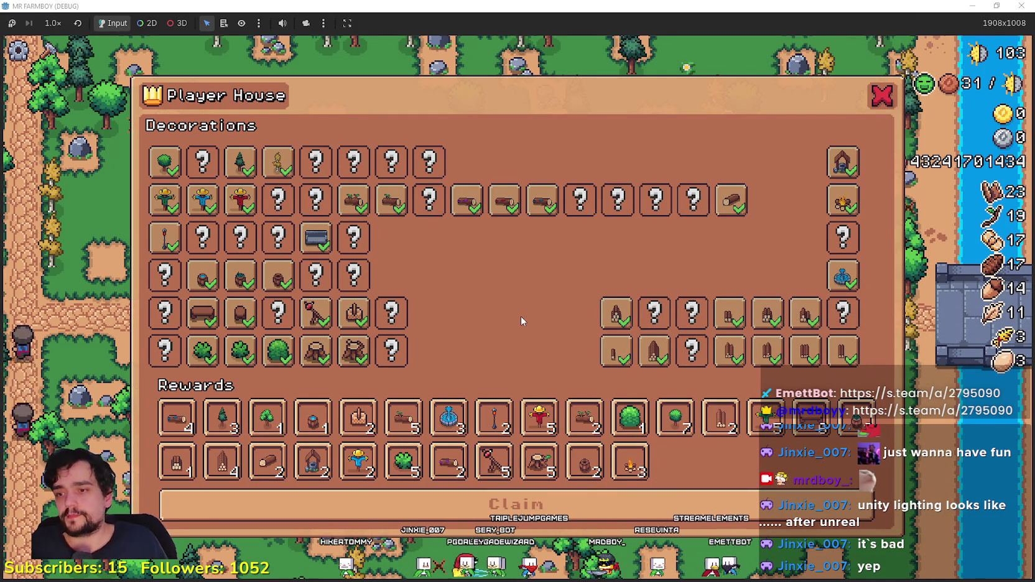
Step: Claim the pending decoration rewards and close the Player House panel with Escape
{"action": "left_click", "coordinate": [474, 519]}
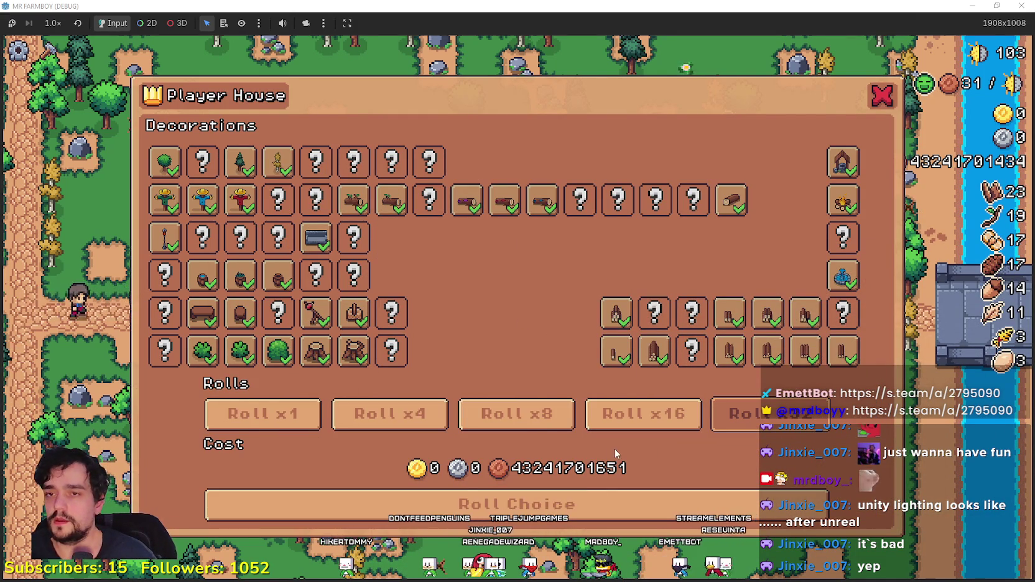
{"action": "key", "text": "Escape"}
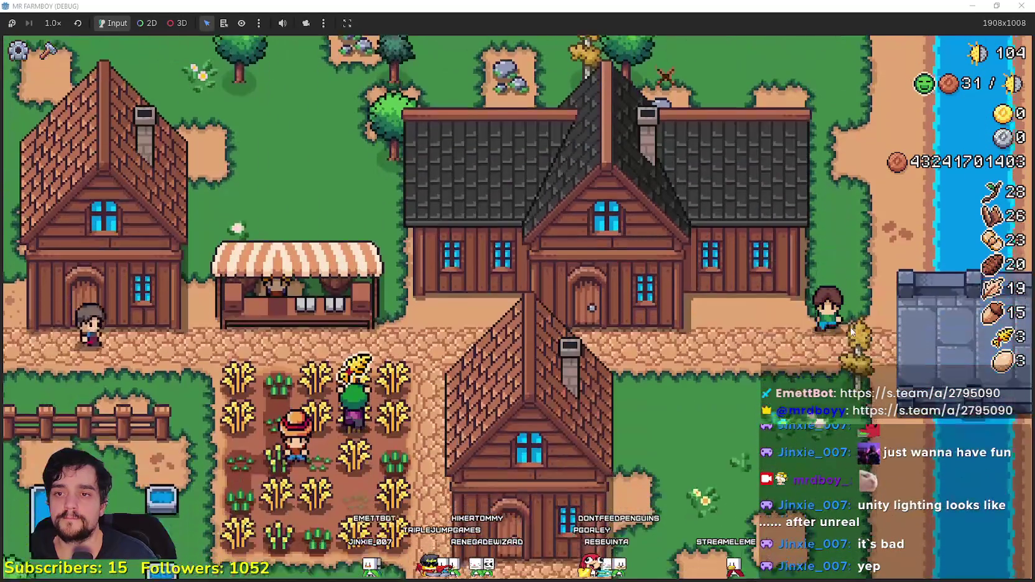
Step: Open the Player House panel, then close it and the pause menu
{"action": "scroll", "coordinate": [842, 329], "scroll_direction": "down", "scroll_amount": 5}
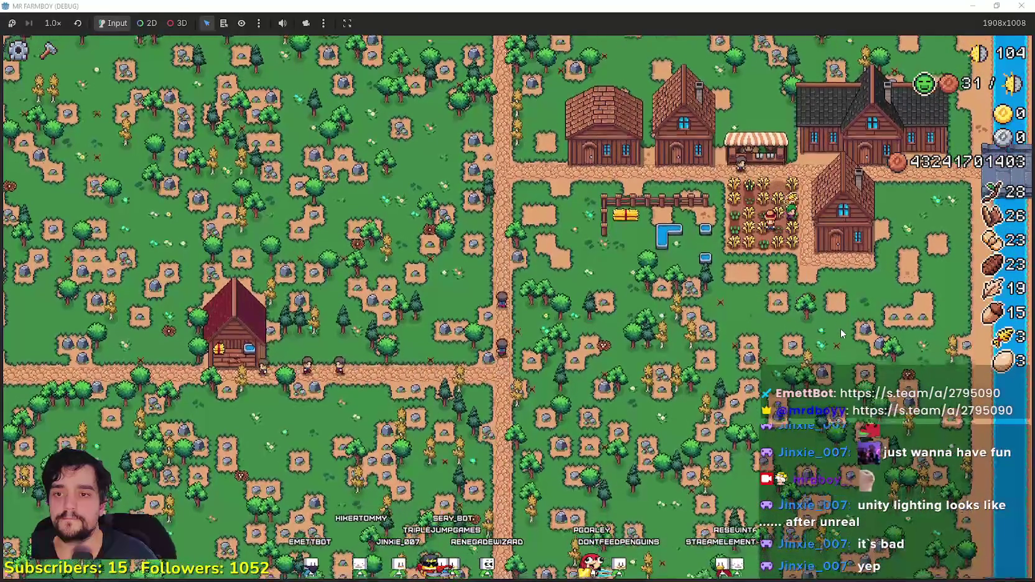
{"action": "scroll", "coordinate": [841, 328], "scroll_direction": "up", "scroll_amount": 5}
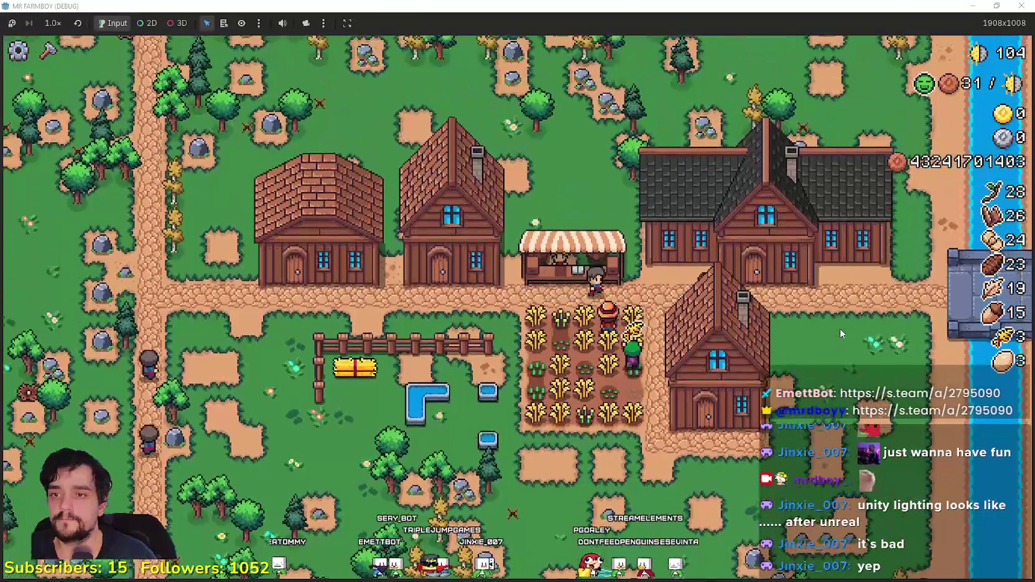
{"action": "left_click", "coordinate": [841, 334]}
{"action": "key", "text": "Escape"}
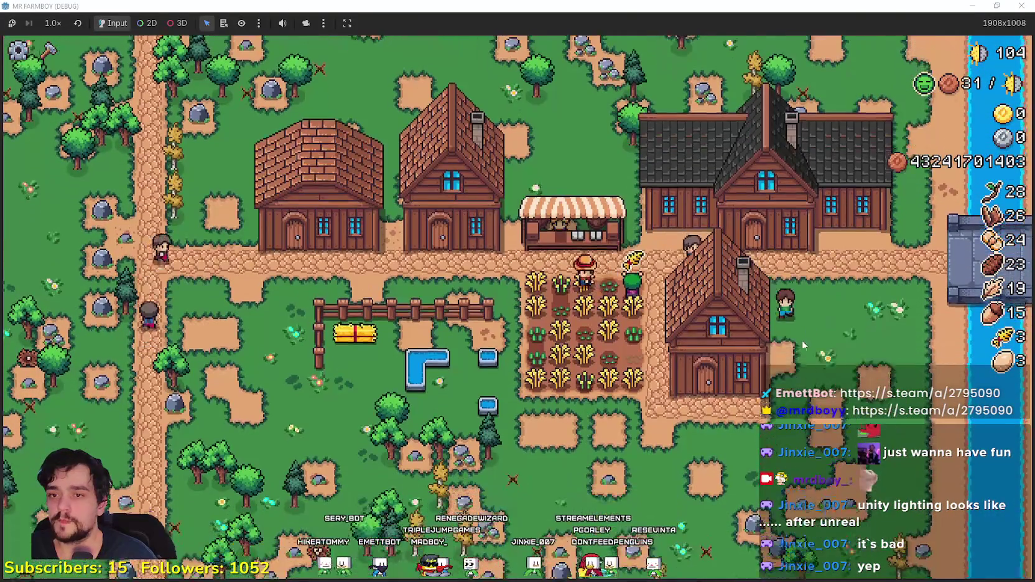
{"action": "key", "text": "Escape"}
{"action": "key", "text": "Escape"}
Step: Relaunch the game from the Godot editor with F5 and continue the saved game
{"action": "key", "text": "alt+Tab"}
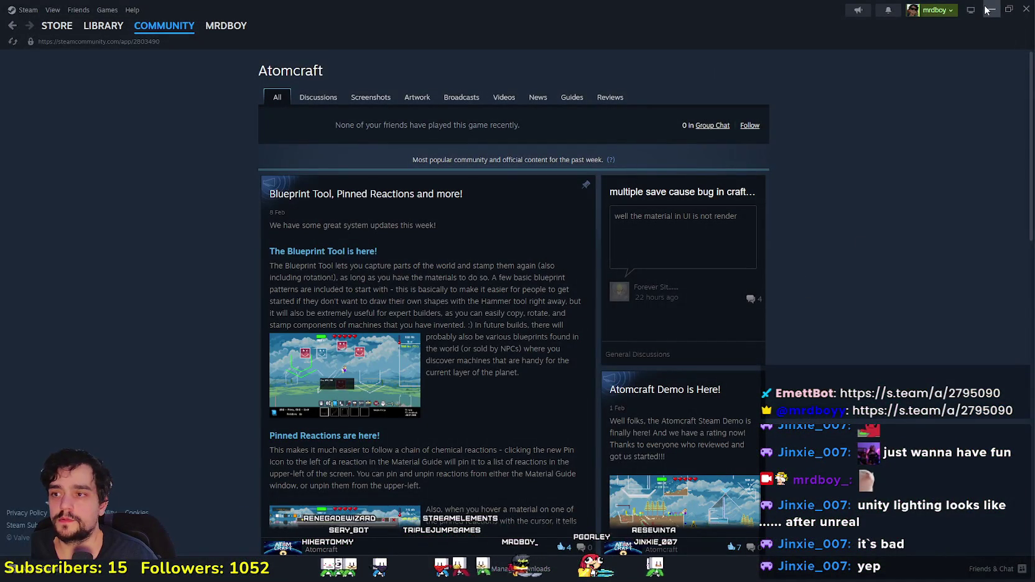
{"action": "left_click", "coordinate": [987, 9]}
{"action": "left_click", "coordinate": [683, 240]}
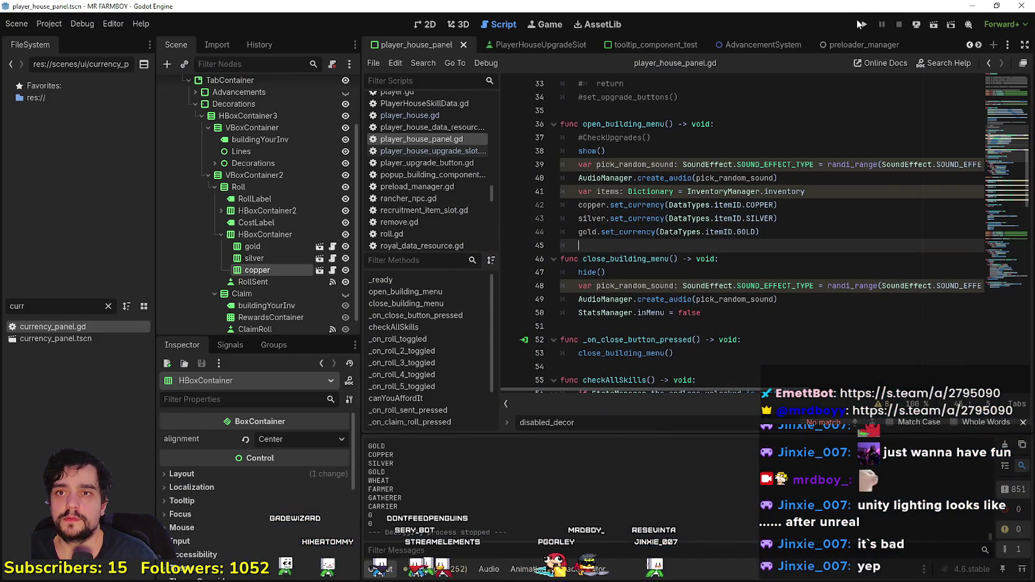
{"action": "key", "text": "F5"}
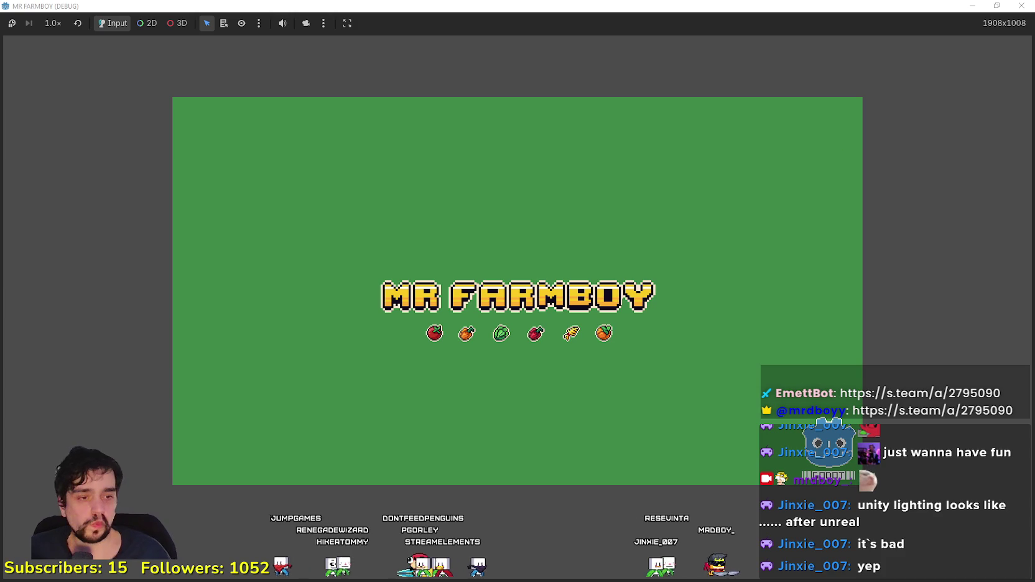
{"action": "key", "text": "alt+Tab"}
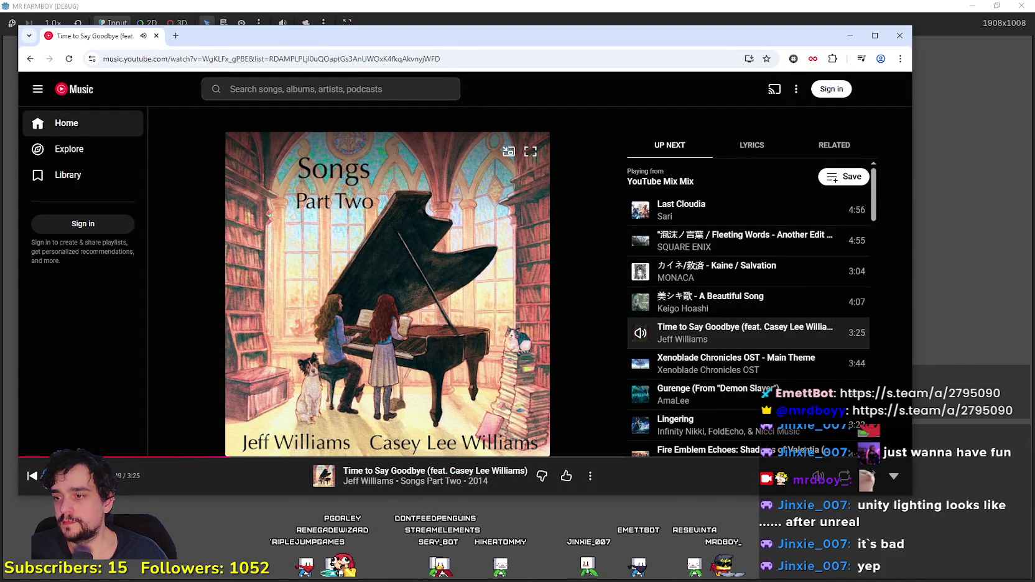
{"action": "key", "text": "alt+Tab"}
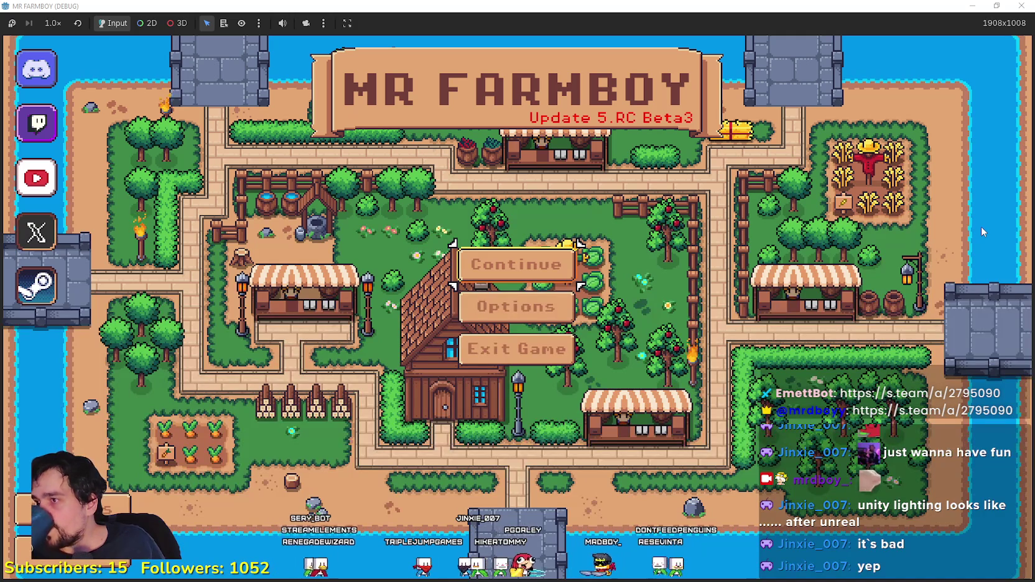
{"action": "left_click", "coordinate": [522, 261]}
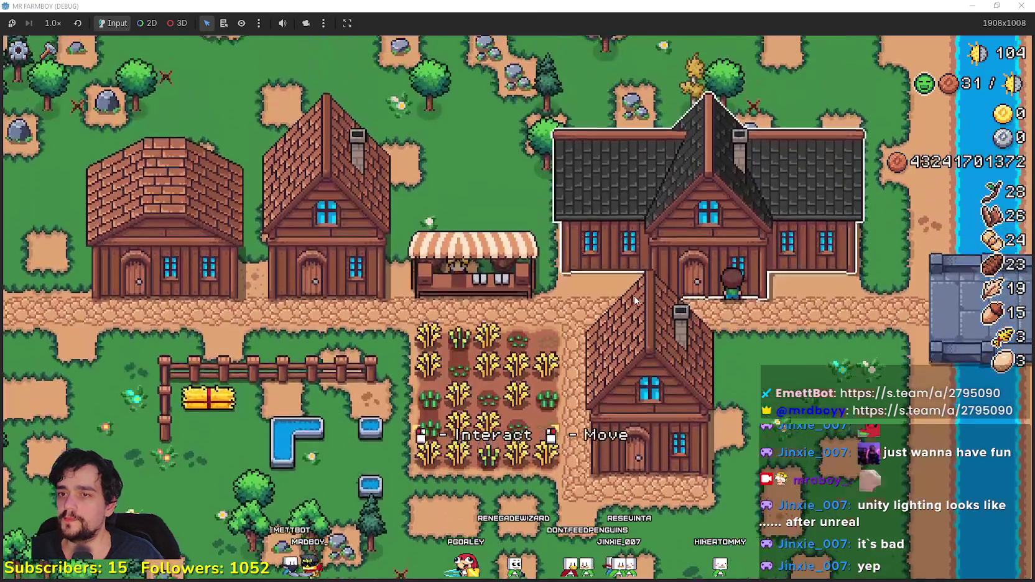
Step: Check the Player House panel, then browse the crafting menu's decorations
{"action": "left_click", "coordinate": [634, 295]}
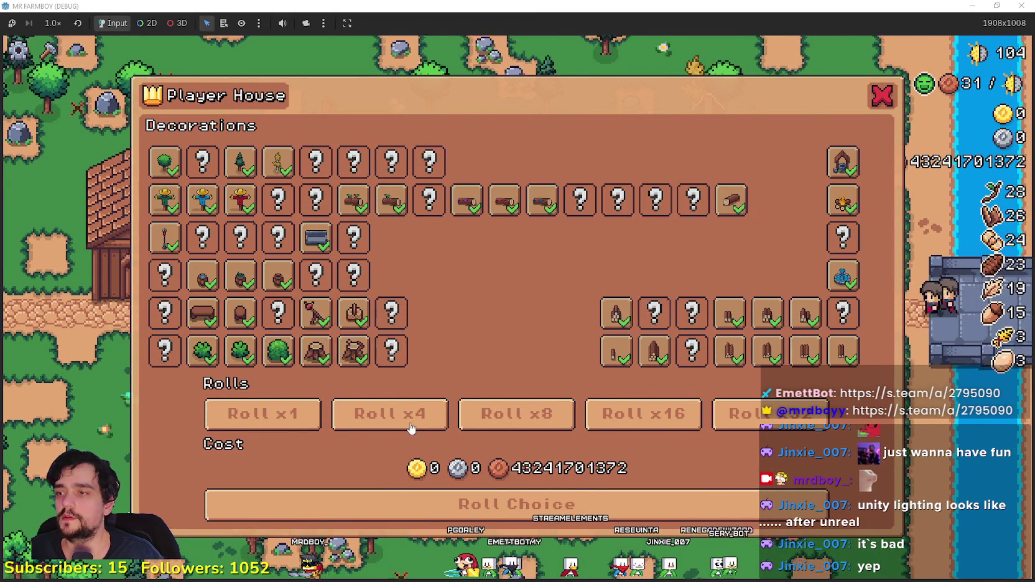
{"action": "key", "text": "Escape"}
{"action": "left_click", "coordinate": [49, 50]}
{"action": "left_click", "coordinate": [89, 152]}
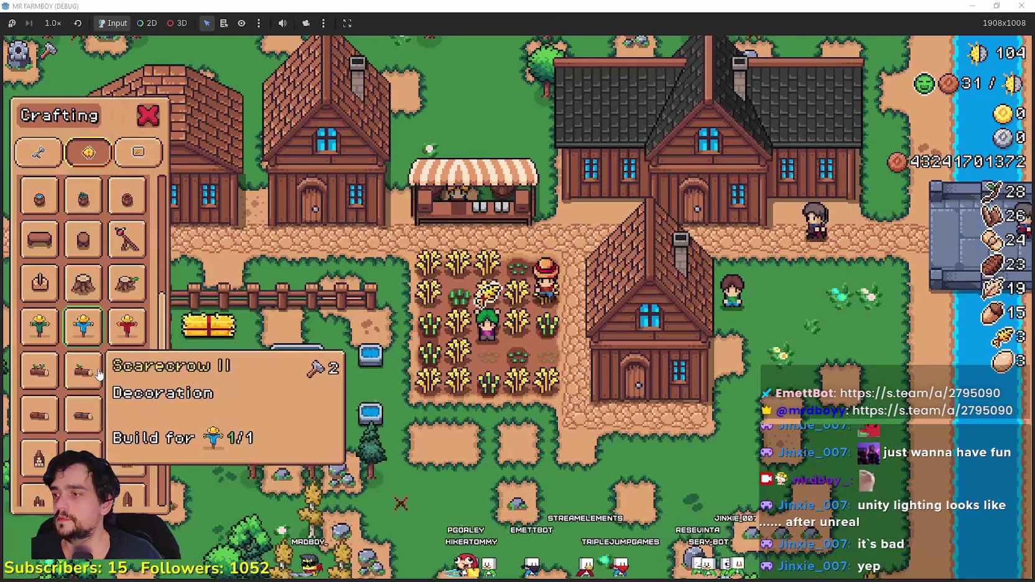
{"action": "scroll", "coordinate": [98, 374], "scroll_direction": "down", "scroll_amount": 3}
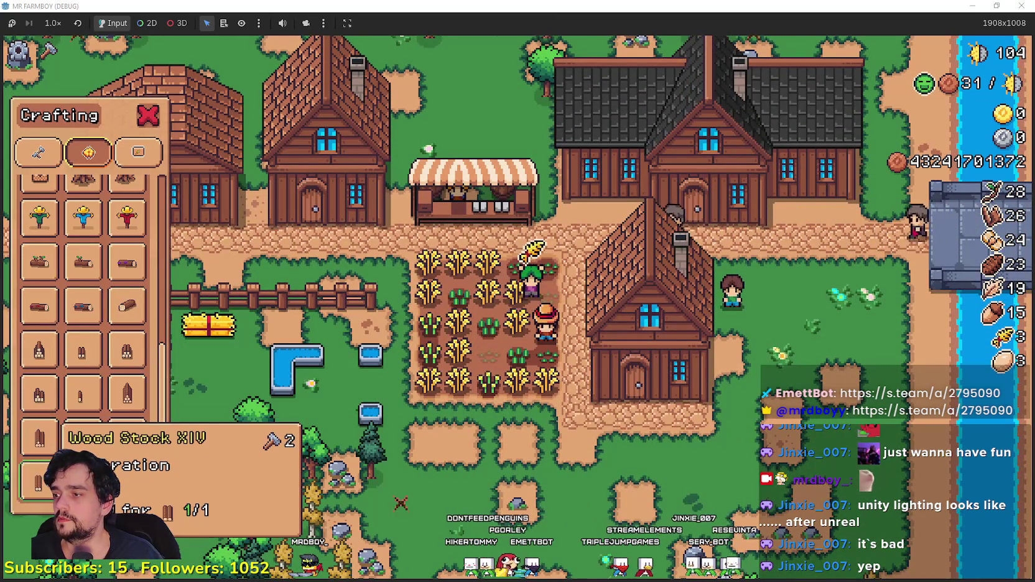
{"action": "key", "text": "Escape"}
Step: Recheck the crafting decorations, then reopen the Player House and pick the sixteen-roll option
{"action": "left_click", "coordinate": [647, 348]}
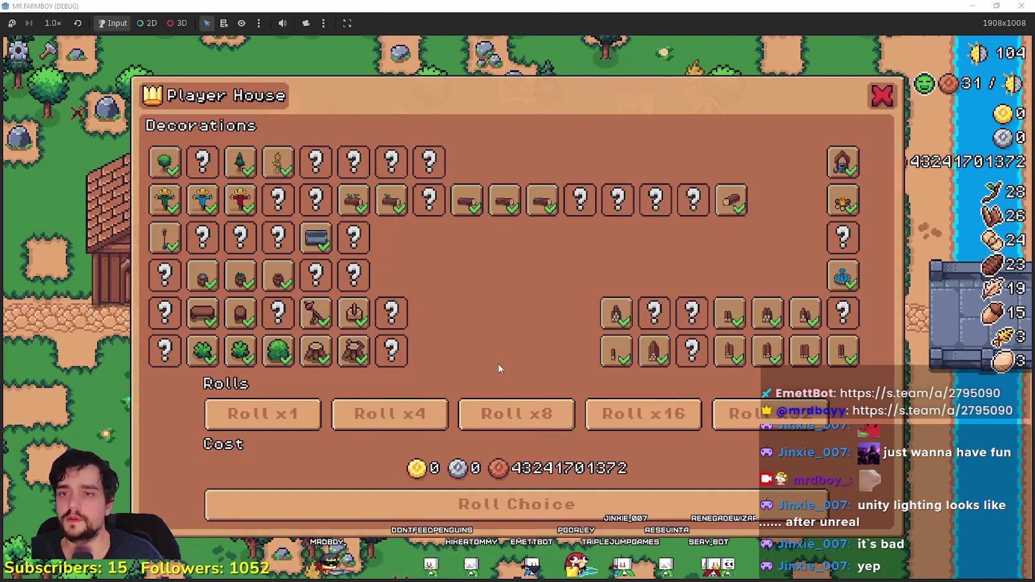
{"action": "key", "text": "Escape"}
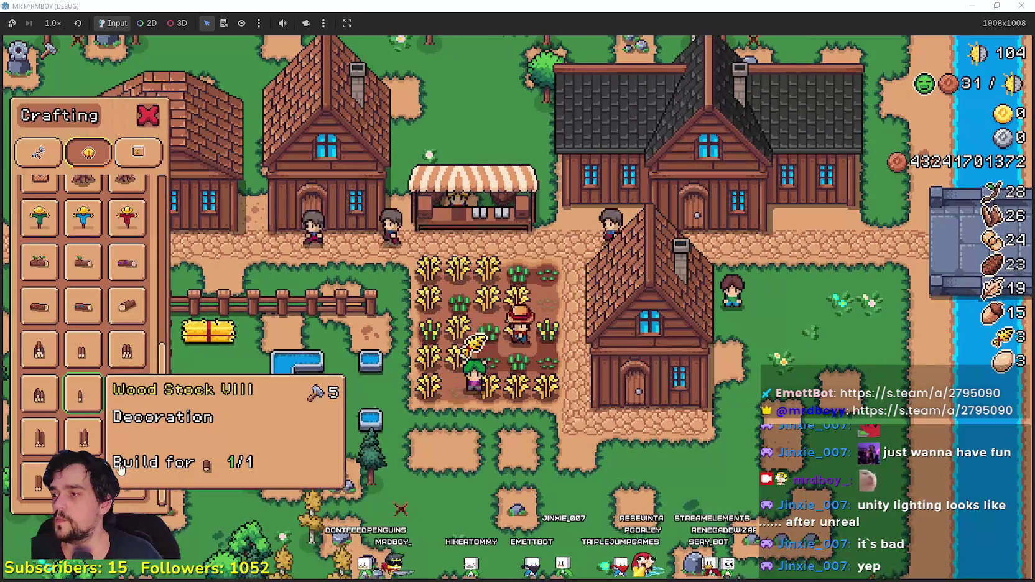
{"action": "scroll", "coordinate": [122, 446], "scroll_direction": "up", "scroll_amount": 5}
{"action": "key", "text": "Escape"}
{"action": "left_click", "coordinate": [745, 361]}
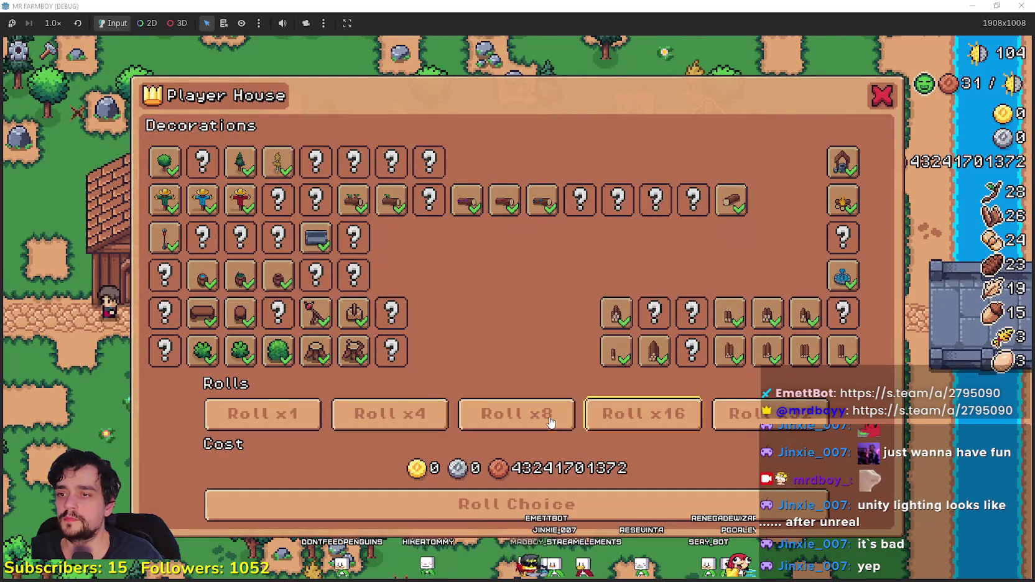
{"action": "left_click", "coordinate": [588, 428]}
Step: Roll and claim decoration batches of 16, 8, 4, 16 and the largest amount
{"action": "left_click", "coordinate": [596, 499]}
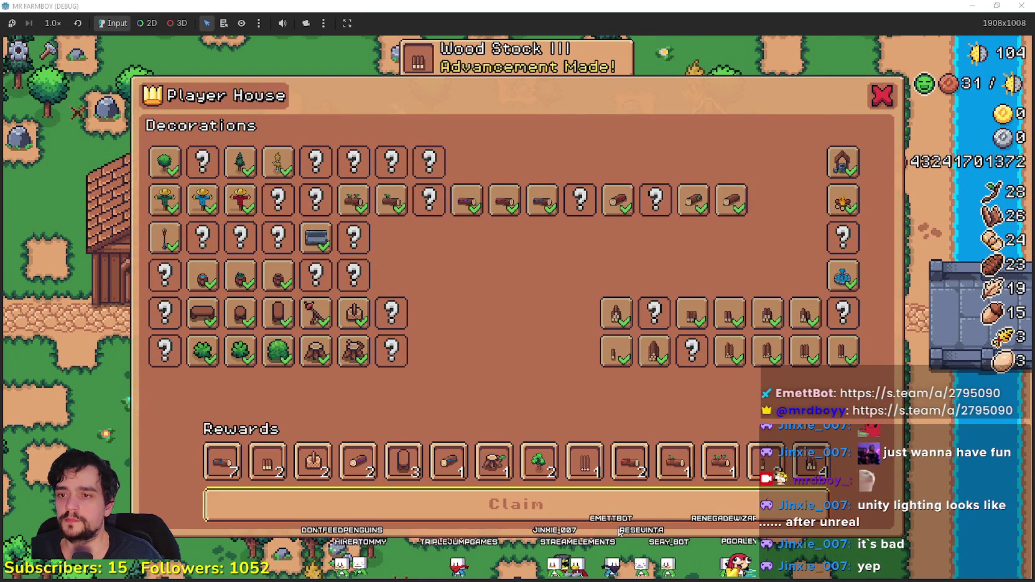
{"action": "left_click", "coordinate": [608, 511]}
{"action": "left_click", "coordinate": [518, 416]}
{"action": "left_click", "coordinate": [473, 504]}
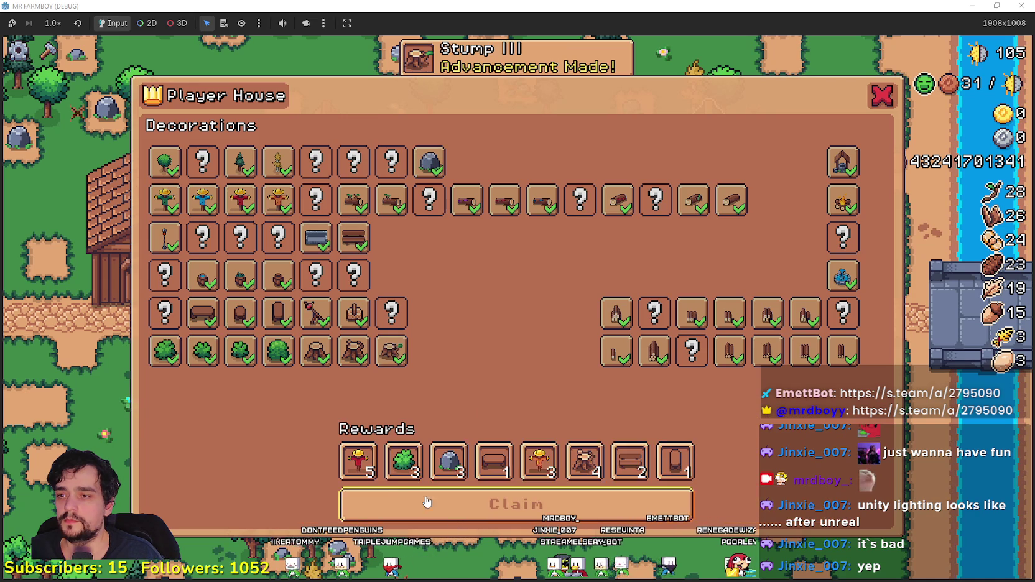
{"action": "left_click", "coordinate": [439, 505]}
{"action": "left_click", "coordinate": [388, 416]}
{"action": "left_click", "coordinate": [402, 498]}
{"action": "left_click", "coordinate": [473, 504]}
{"action": "left_click", "coordinate": [647, 416]}
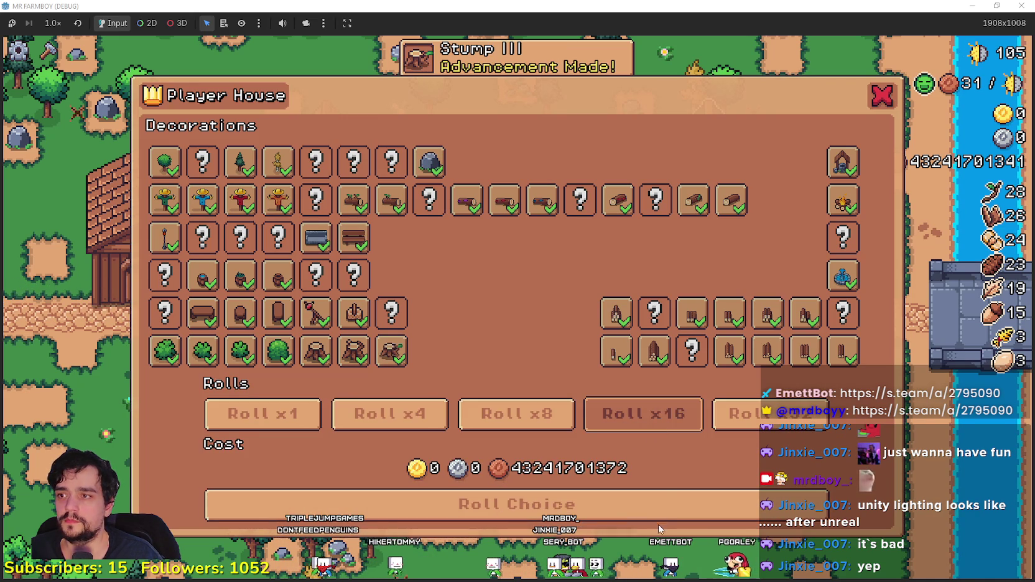
{"action": "left_click", "coordinate": [660, 510]}
{"action": "left_click", "coordinate": [660, 507]}
{"action": "left_click", "coordinate": [731, 414]}
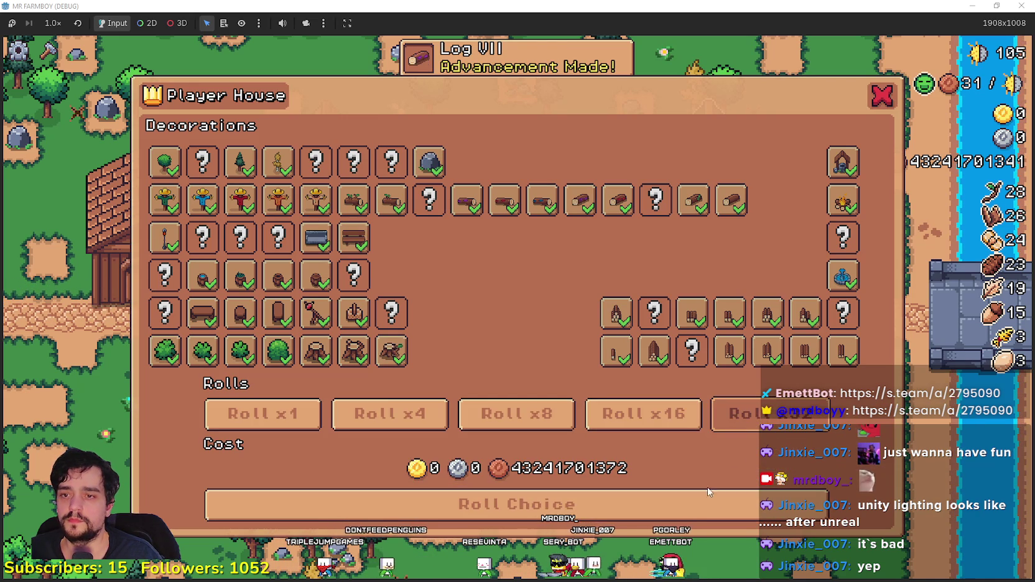
{"action": "left_click", "coordinate": [684, 517]}
{"action": "left_click", "coordinate": [622, 505]}
Step: Roll and claim batches of 8, 16, 4 and the largest amount twice, then reopen the panel
{"action": "left_click", "coordinate": [526, 416]}
{"action": "left_click", "coordinate": [530, 501]}
{"action": "left_click", "coordinate": [545, 507]}
{"action": "left_click", "coordinate": [641, 414]}
{"action": "left_click", "coordinate": [586, 506]}
{"action": "left_click", "coordinate": [552, 514]}
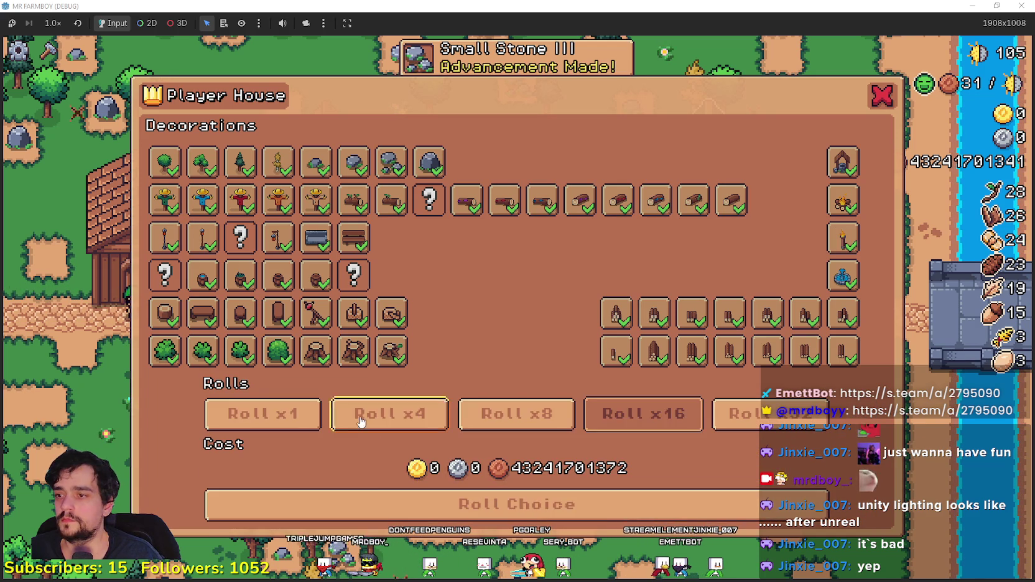
{"action": "left_click", "coordinate": [389, 414]}
{"action": "left_click", "coordinate": [383, 504]}
{"action": "left_click", "coordinate": [399, 505]}
{"action": "left_click", "coordinate": [731, 419]}
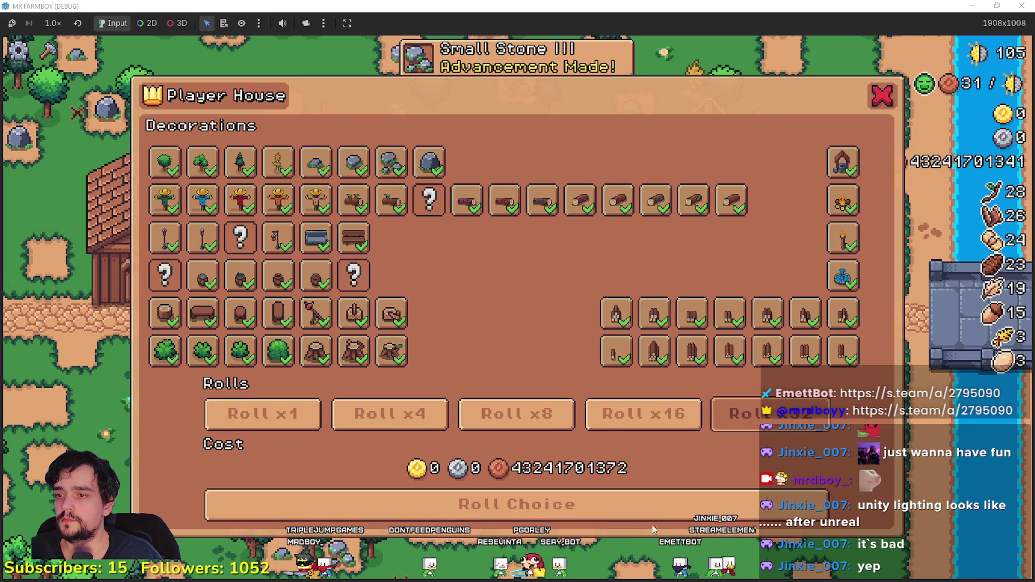
{"action": "left_click", "coordinate": [652, 512]}
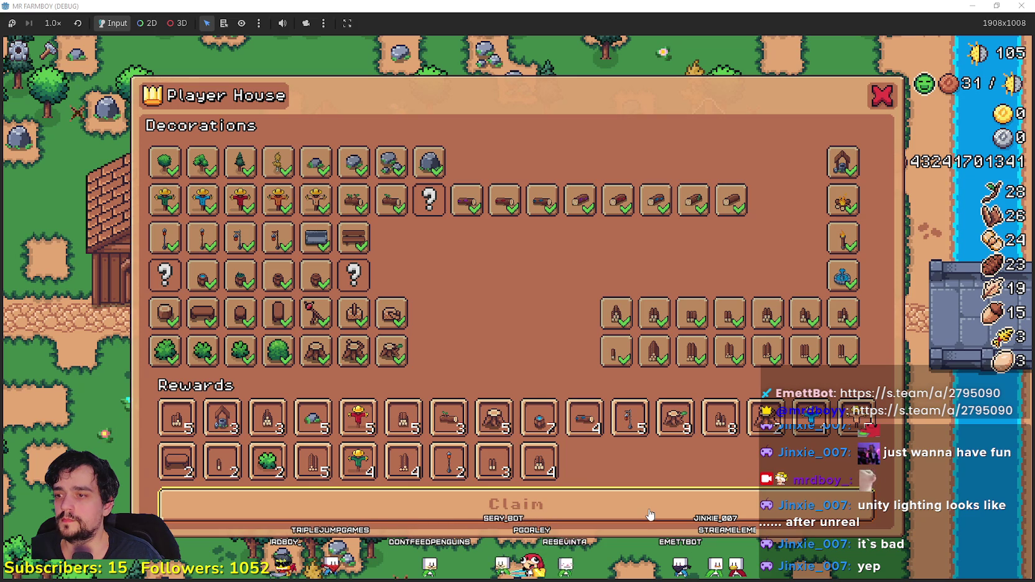
{"action": "left_click", "coordinate": [660, 503]}
{"action": "left_click", "coordinate": [662, 500]}
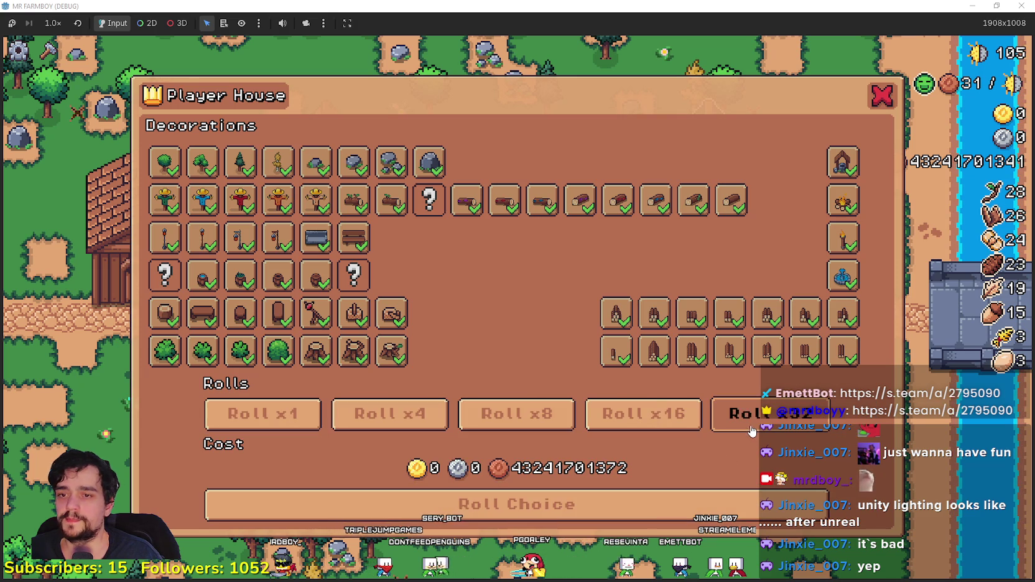
{"action": "left_click", "coordinate": [676, 498]}
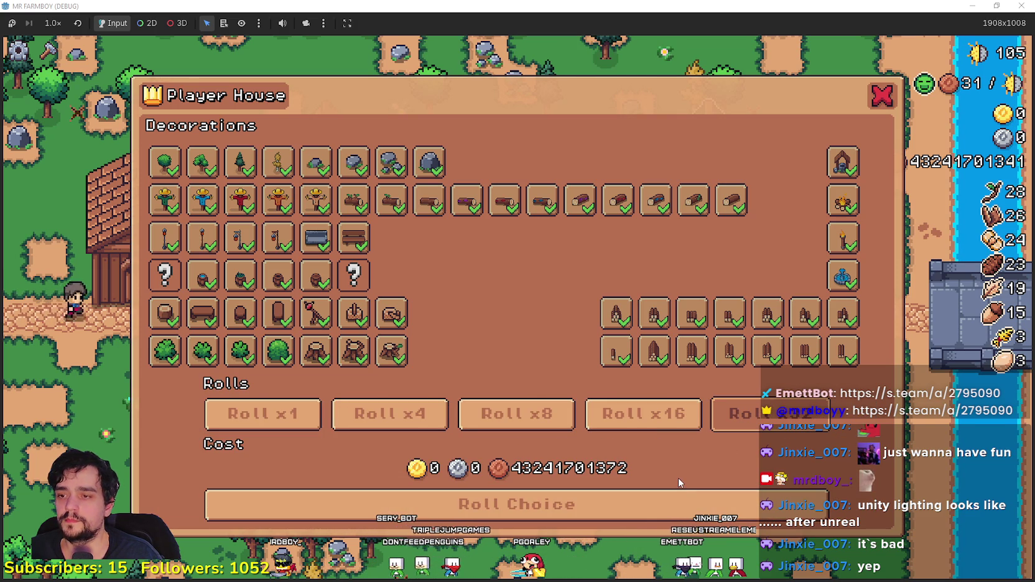
{"action": "key", "text": "Escape"}
{"action": "left_click", "coordinate": [661, 454]}
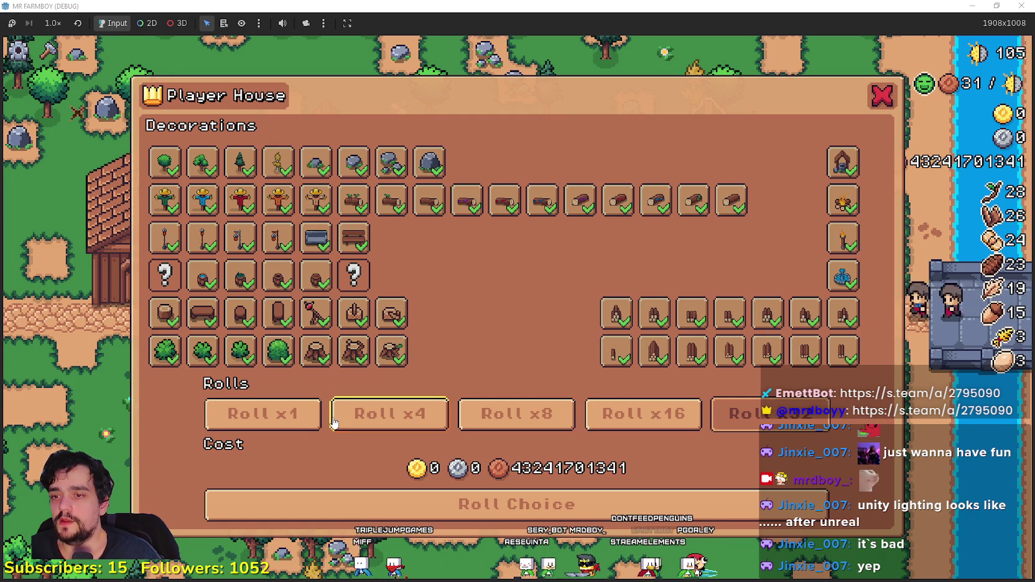
Step: Drag the game window's title bar to un-maximize it over the Godot editor
{"action": "left_click_drag", "start_coordinate": [826, 5], "coordinate": [677, 54]}
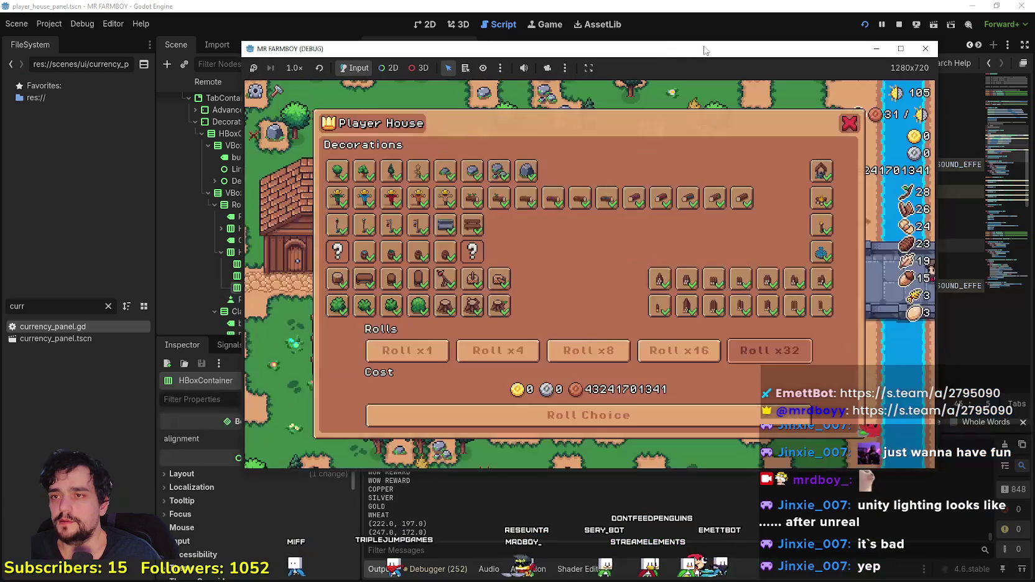
Step: Stop the running game and open player_house.gd in the script editor
{"action": "left_click", "coordinate": [899, 24]}
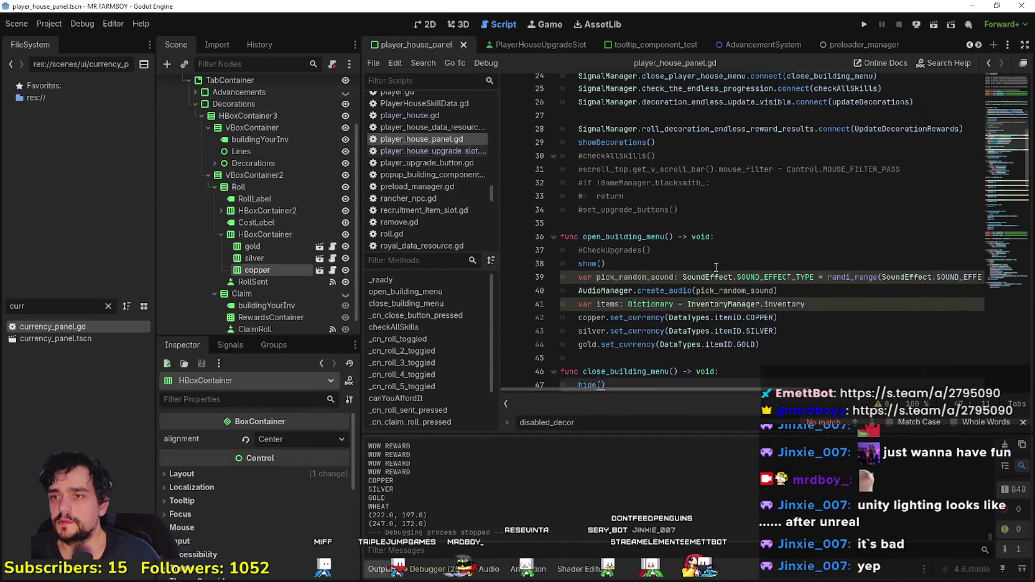
{"action": "left_click", "coordinate": [422, 117]}
{"action": "scroll", "coordinate": [695, 303], "scroll_direction": "up", "scroll_amount": 5}
Step: Mark the decoration roll variables near line 22 and search the script for decorationRolls
{"action": "left_click", "coordinate": [716, 340]}
{"action": "scroll", "coordinate": [684, 311], "scroll_direction": "down", "scroll_amount": 2}
{"action": "left_click_drag", "start_coordinate": [715, 259], "coordinate": [557, 248]}
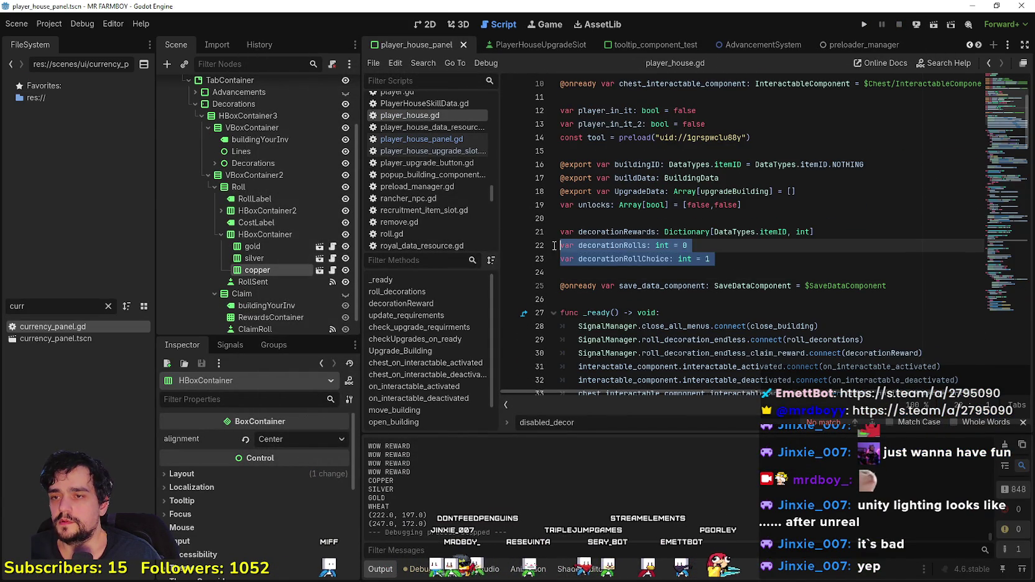
{"action": "scroll", "coordinate": [589, 241], "scroll_direction": "down", "scroll_amount": 3}
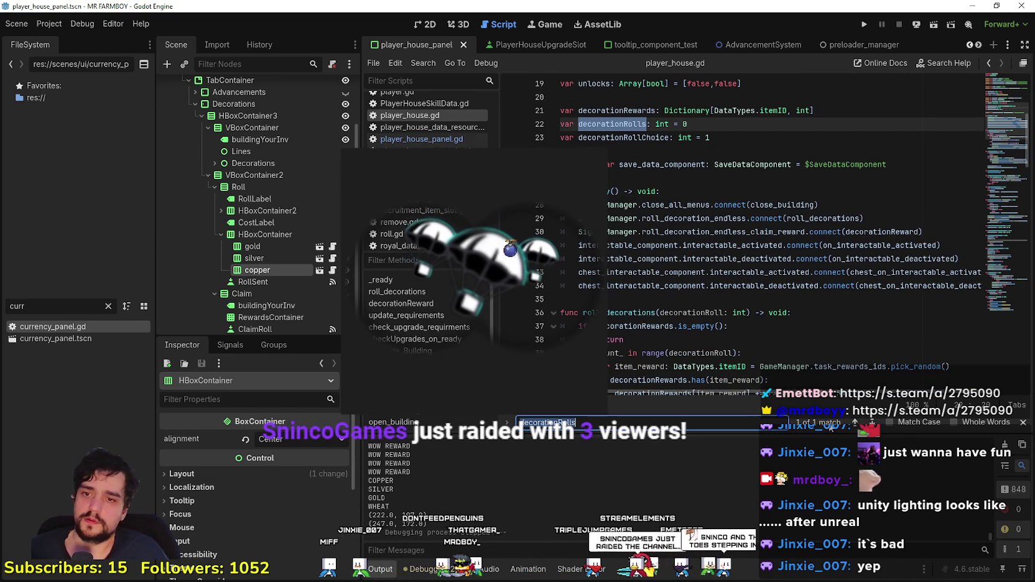
{"action": "key", "text": "ctrl+f"}
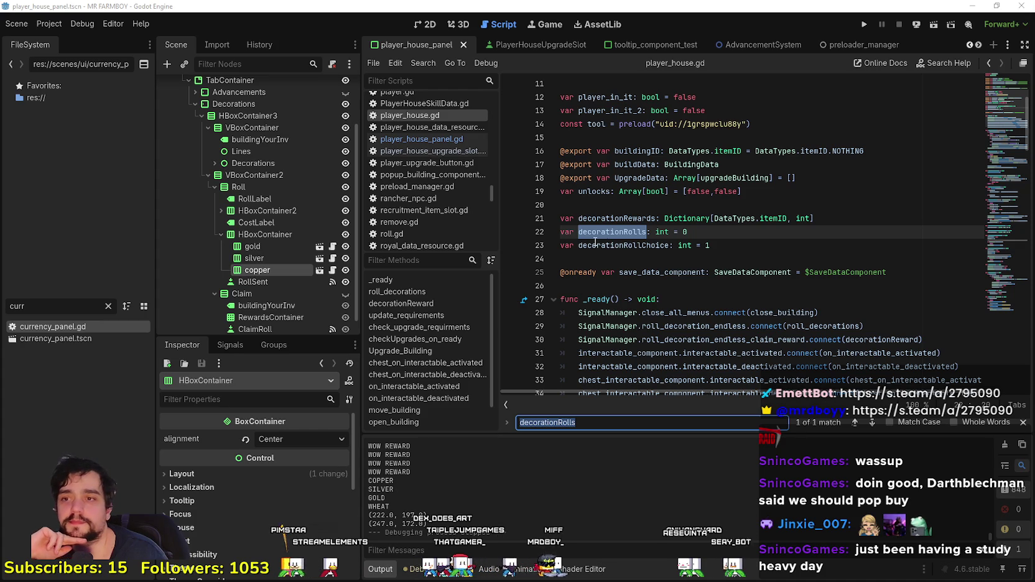
Step: Close the find bar and search again for the selected decorationRolls variable
{"action": "left_click", "coordinate": [595, 244]}
{"action": "left_click", "coordinate": [1023, 423]}
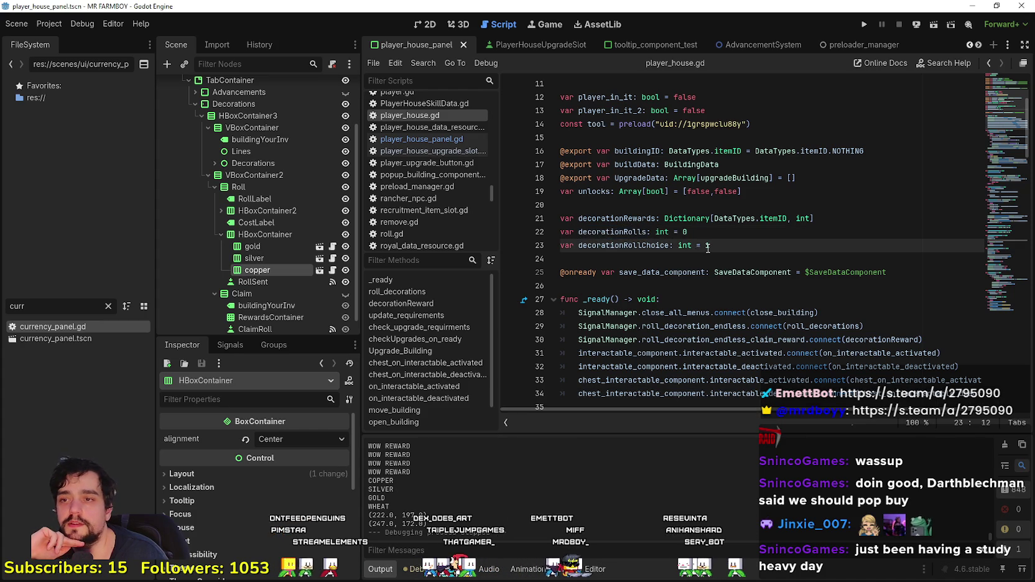
{"action": "double_click", "coordinate": [625, 232]}
{"action": "key", "text": "ctrl+c"}
{"action": "key", "text": "ctrl+f"}
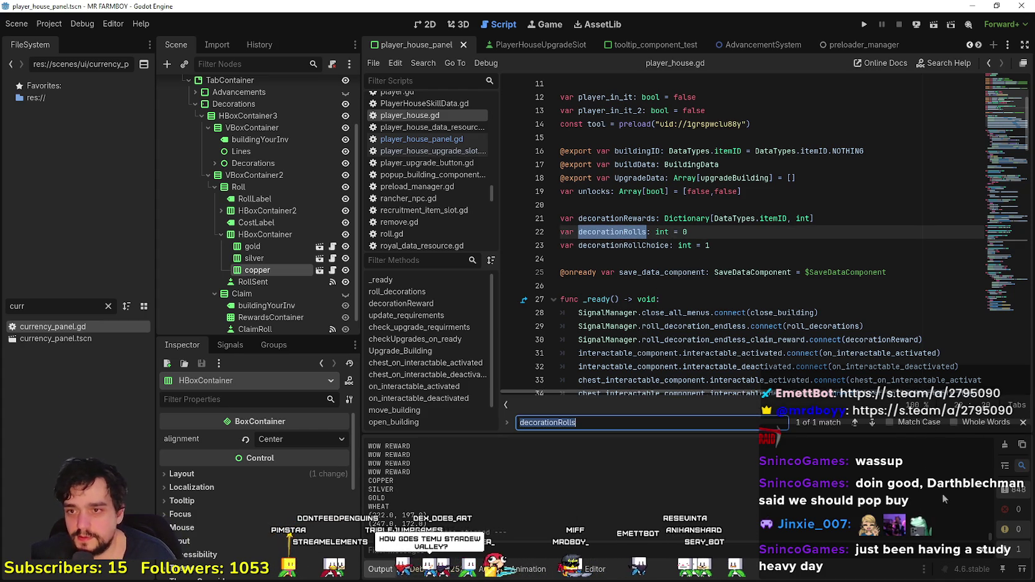
{"action": "left_click", "coordinate": [585, 231]}
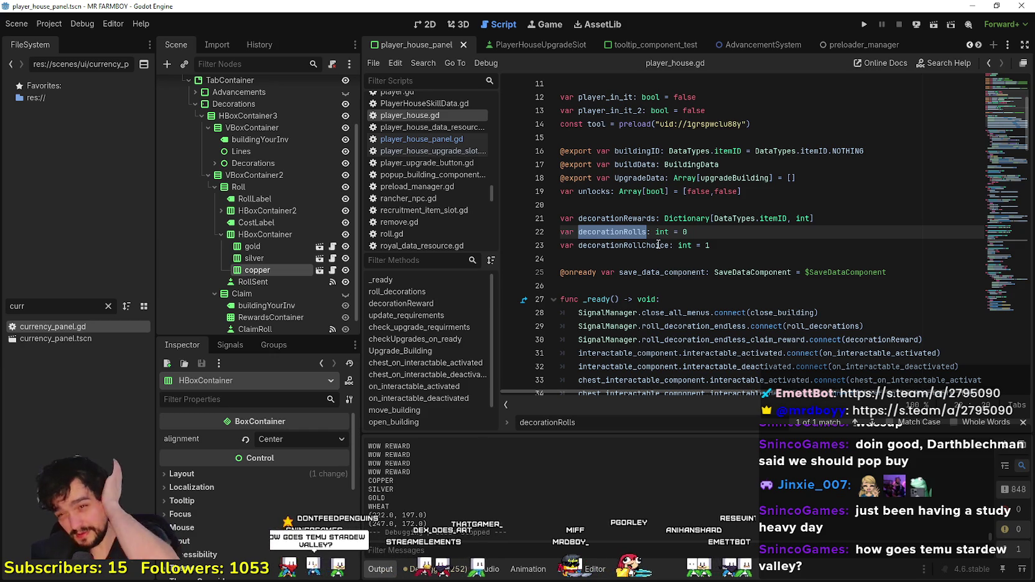
{"action": "scroll", "coordinate": [717, 263], "scroll_direction": "down", "scroll_amount": 6}
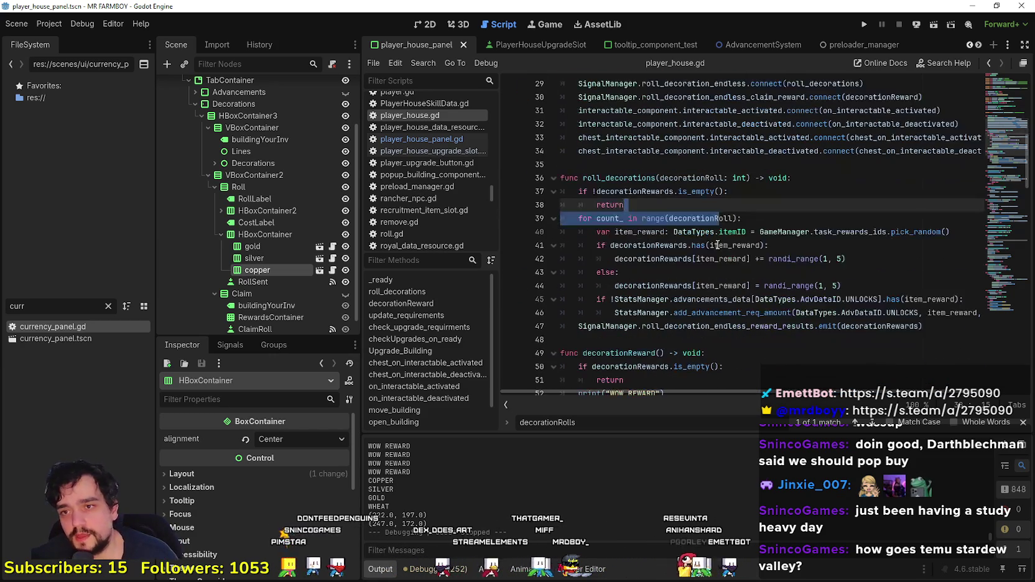
Step: Review roll_decorations: its decorationRoll parameter, early return and for loop
{"action": "left_click", "coordinate": [755, 246]}
{"action": "left_click", "coordinate": [728, 178]}
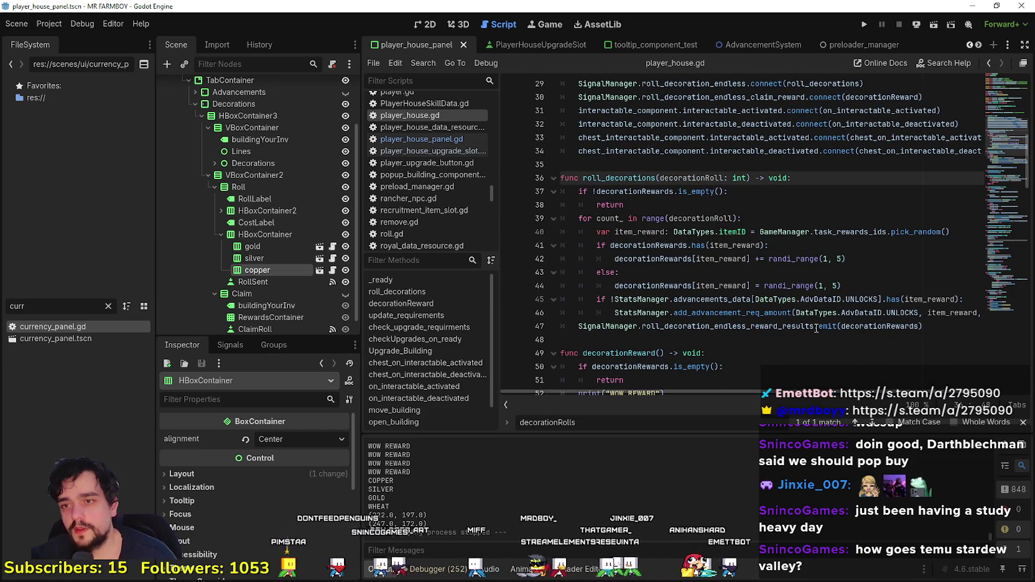
{"action": "left_click", "coordinate": [695, 340]}
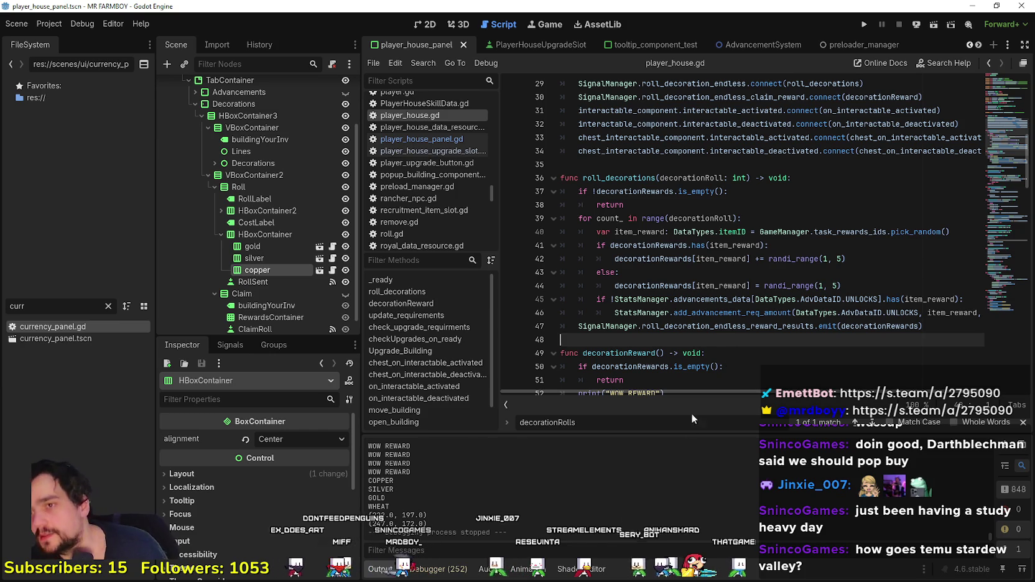
{"action": "double_click", "coordinate": [703, 178]}
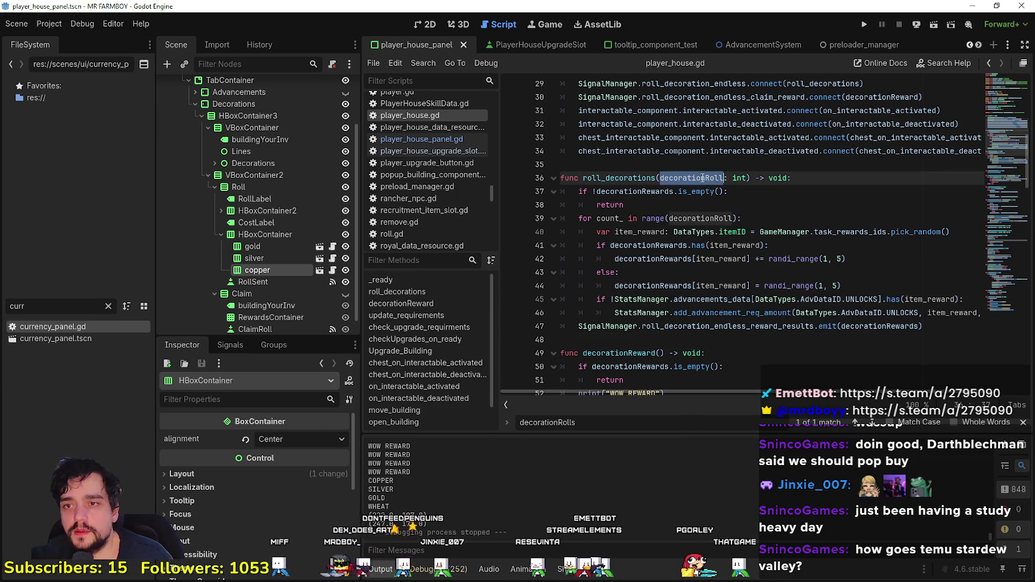
{"action": "left_click", "coordinate": [701, 218]}
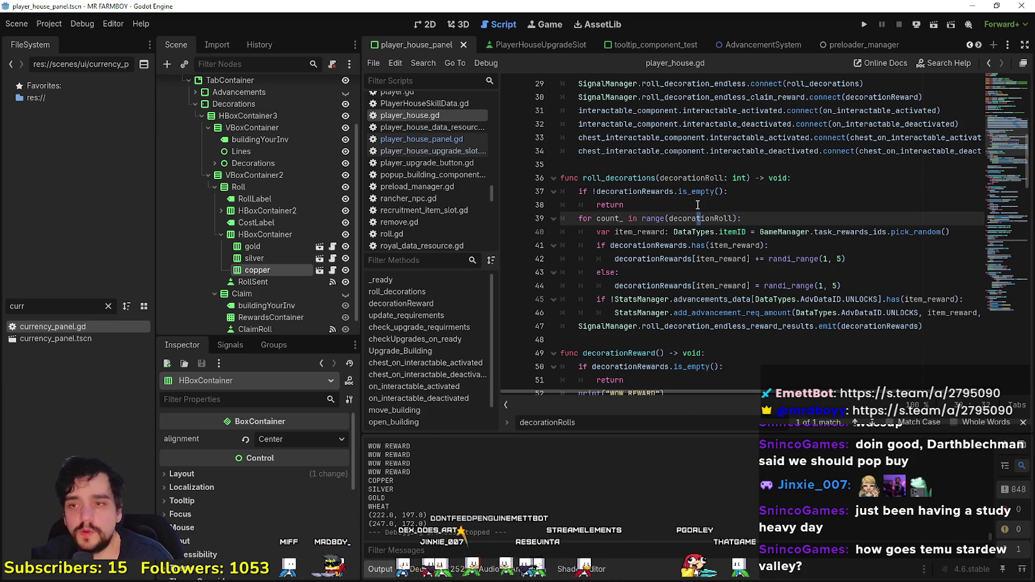
{"action": "left_click", "coordinate": [698, 205]}
{"action": "left_click", "coordinate": [795, 181]}
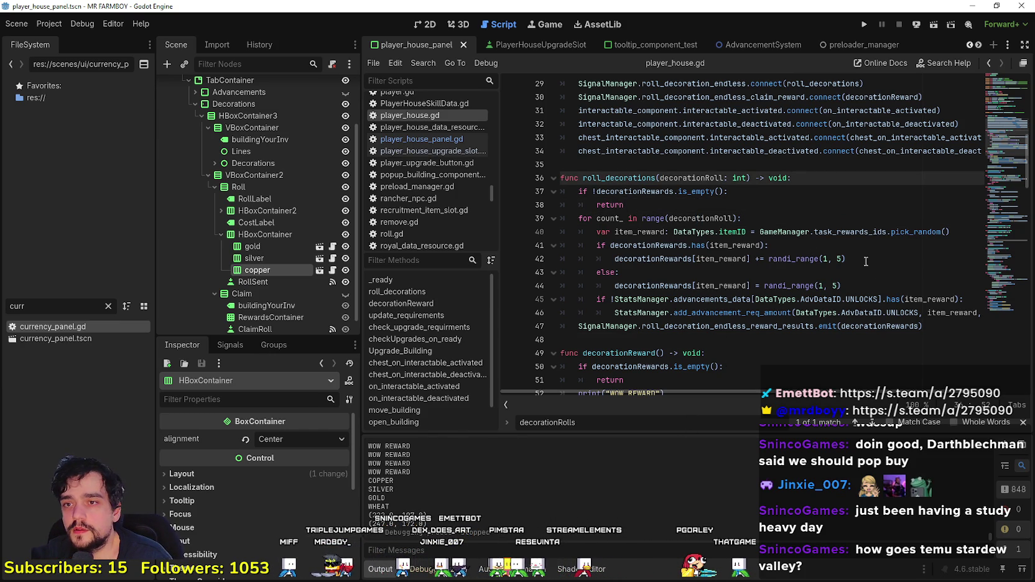
{"action": "left_click", "coordinate": [761, 205]}
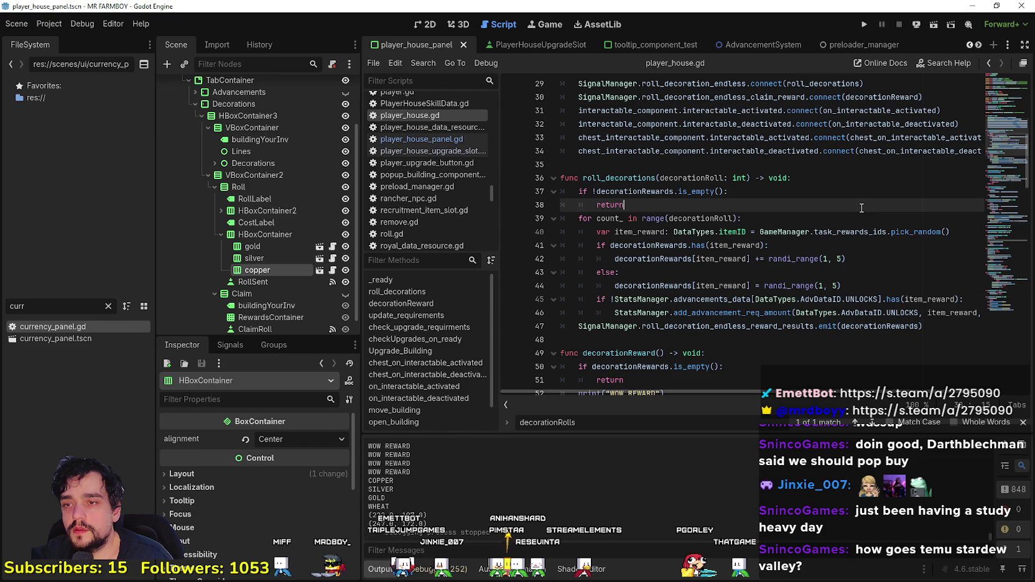
{"action": "scroll", "coordinate": [862, 208], "scroll_direction": "down", "scroll_amount": 2}
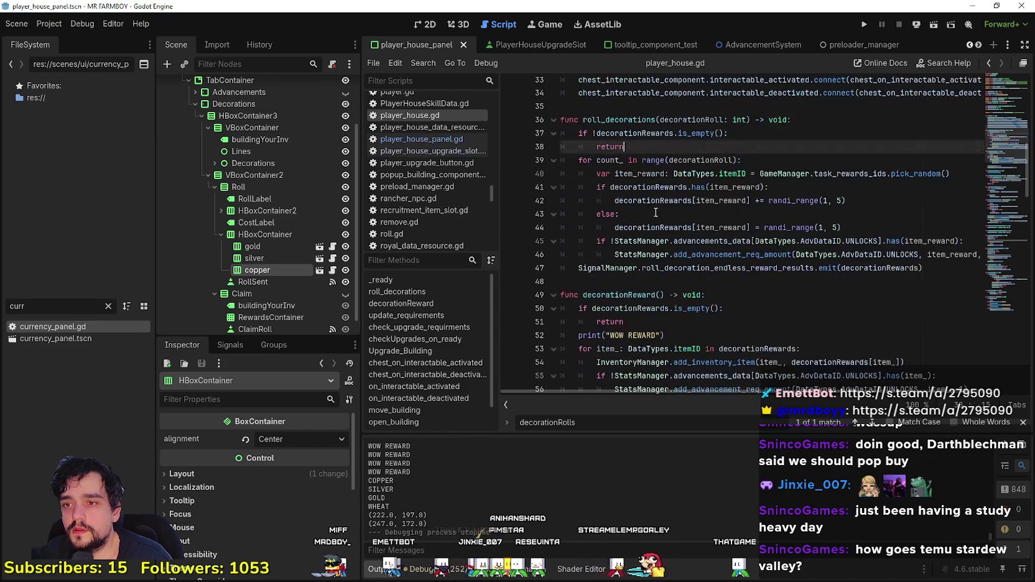
{"action": "left_click", "coordinate": [623, 279]}
{"action": "scroll", "coordinate": [947, 299], "scroll_direction": "up", "scroll_amount": 2}
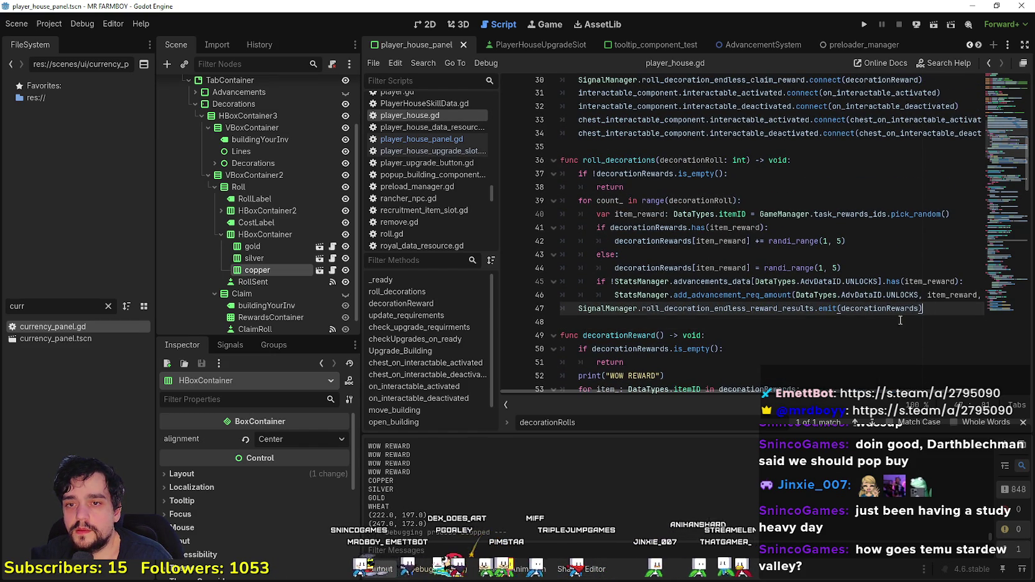
Step: Add a line after the advancement call that adds decorationRoll to decorationRolls
{"action": "left_click_drag", "start_coordinate": [962, 295], "coordinate": [980, 297]}
{"action": "key", "text": "Return"}
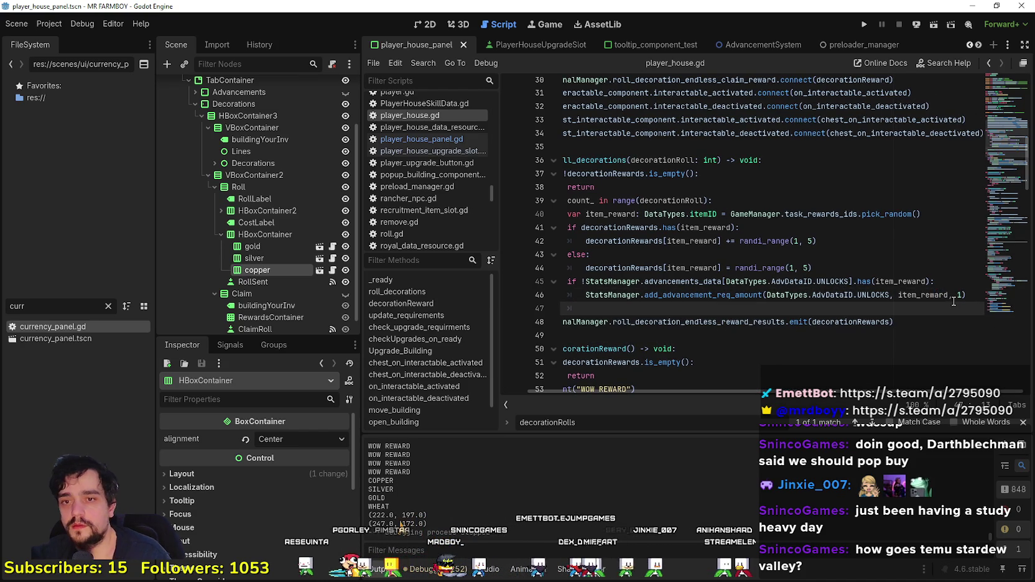
{"action": "mouse_move", "coordinate": [862, 309]}
{"action": "left_mouse_down"}
{"action": "mouse_move", "coordinate": [531, 296]}
{"action": "mouse_move", "coordinate": [562, 308]}
{"action": "left_mouse_up"}
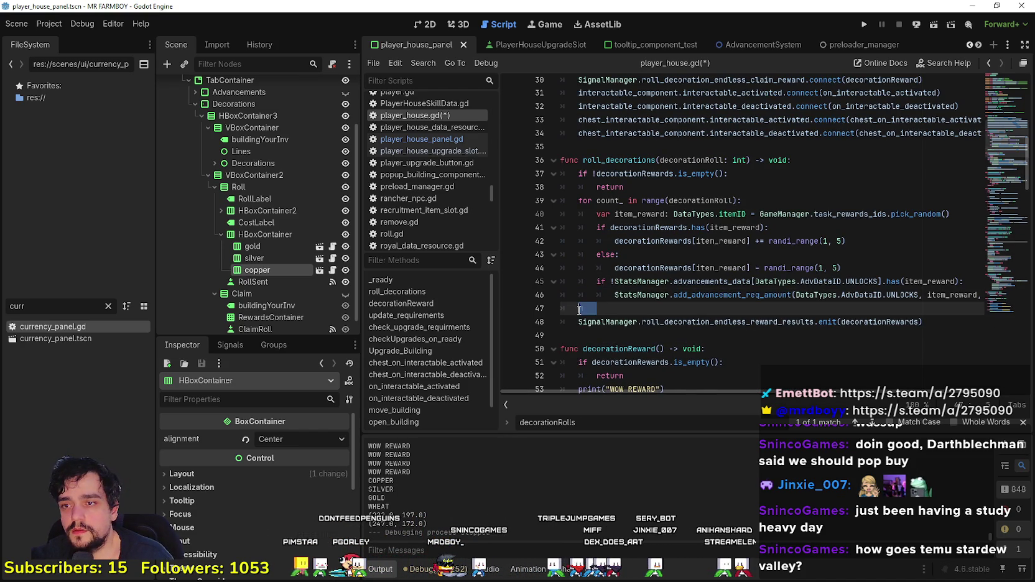
{"action": "key", "text": "ctrl+v"}
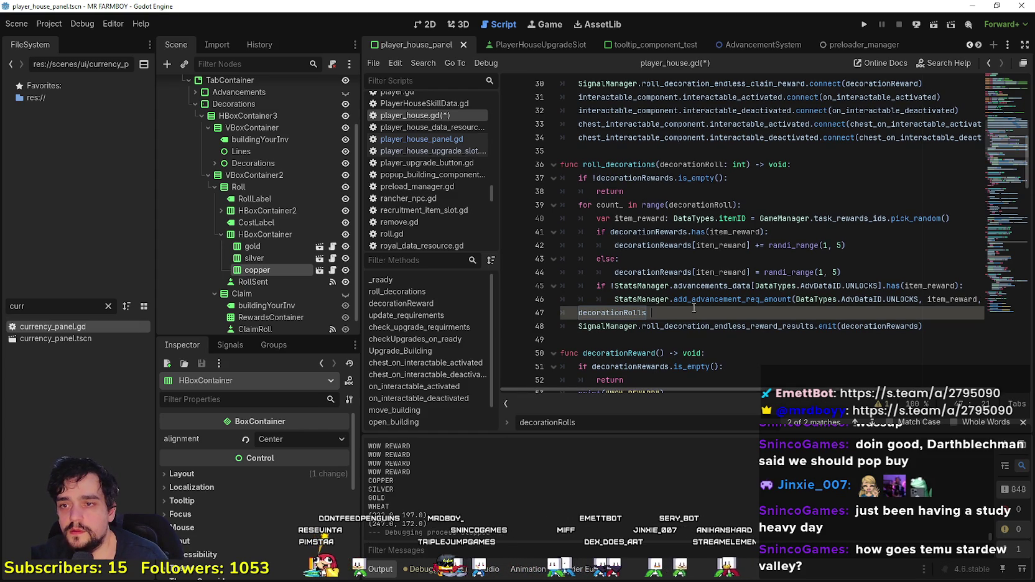
{"action": "type", "text": "+= deco"}
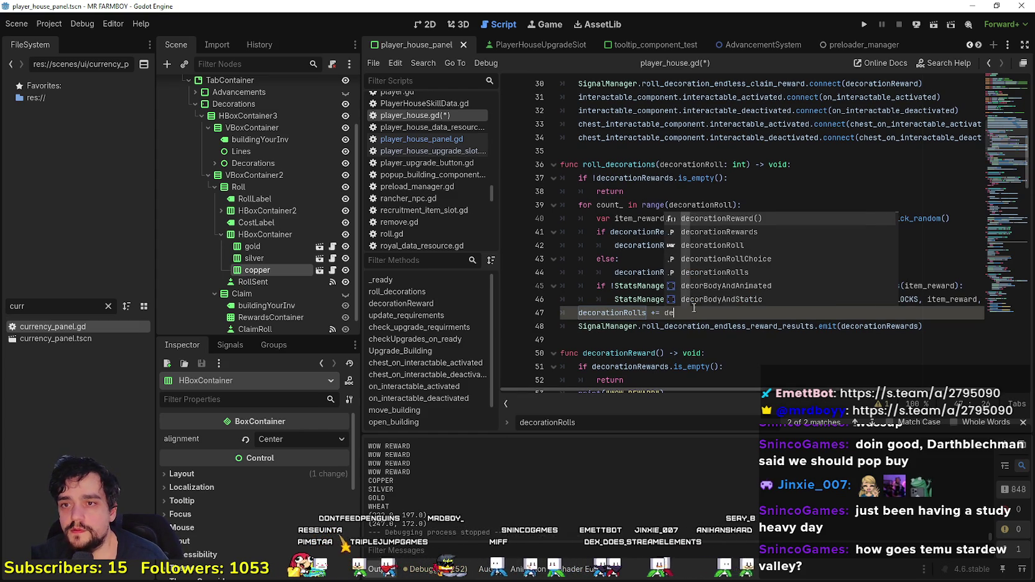
{"action": "left_click", "coordinate": [690, 312]}
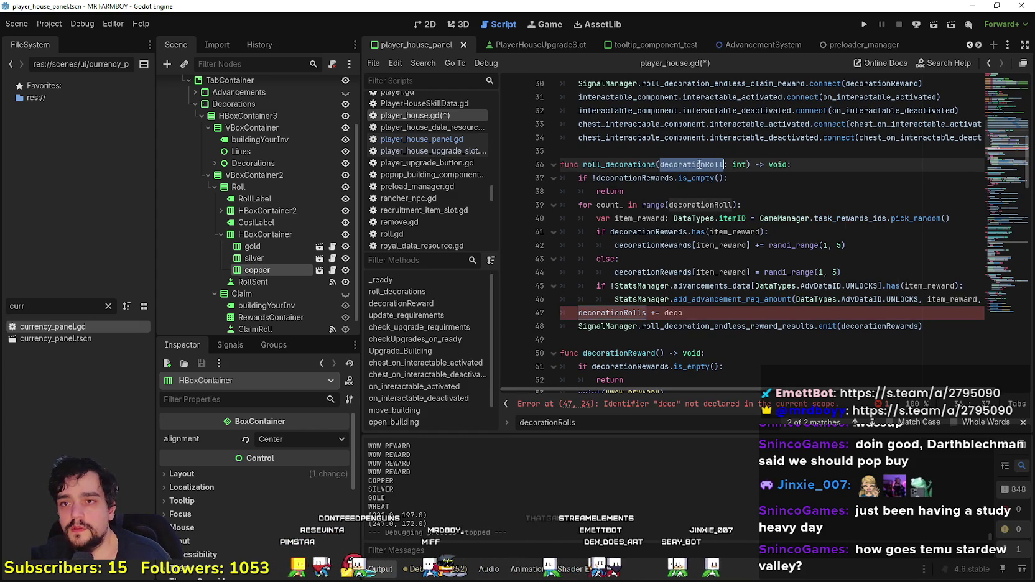
{"action": "type", "text": "rationRoll"}
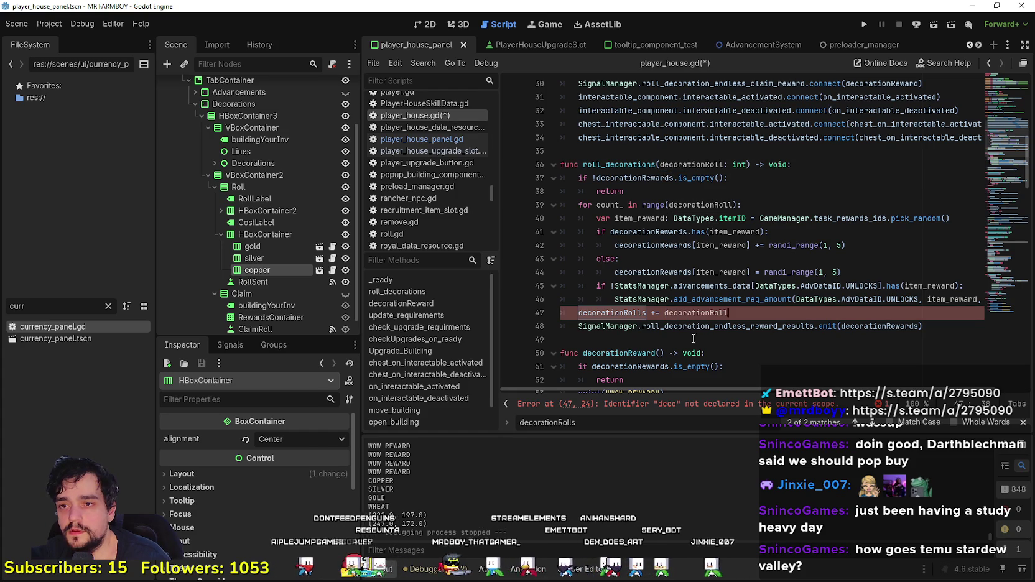
Step: Save the scene and script changes, then launch the game in a debug run
{"action": "left_click", "coordinate": [645, 336]}
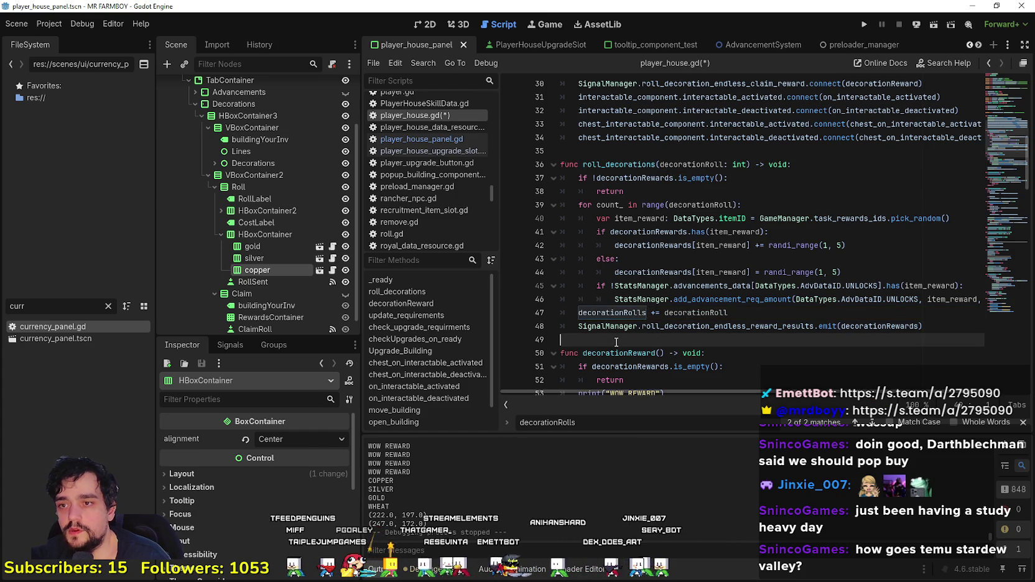
{"action": "key", "text": "ctrl+s"}
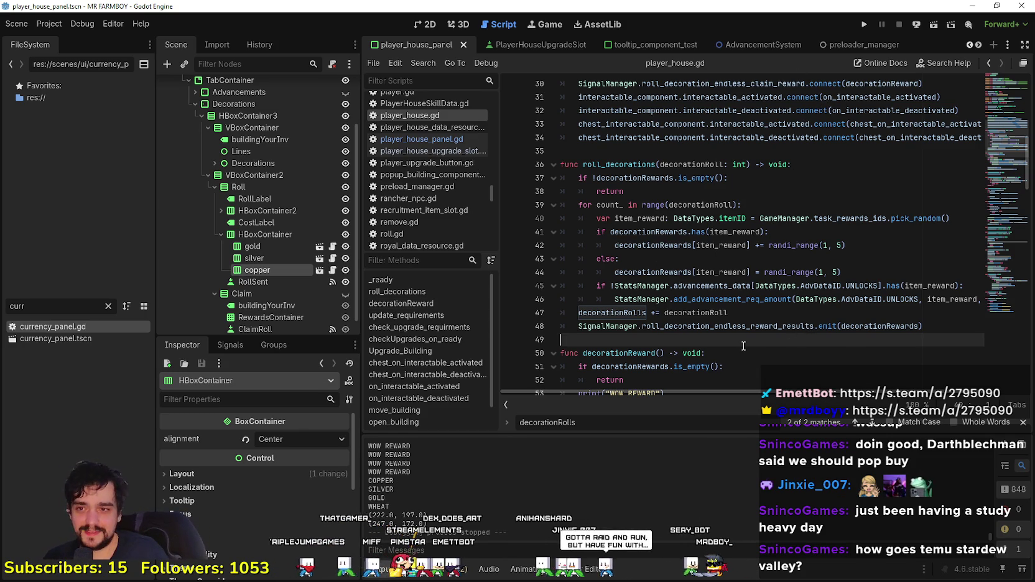
{"action": "left_click", "coordinate": [866, 23]}
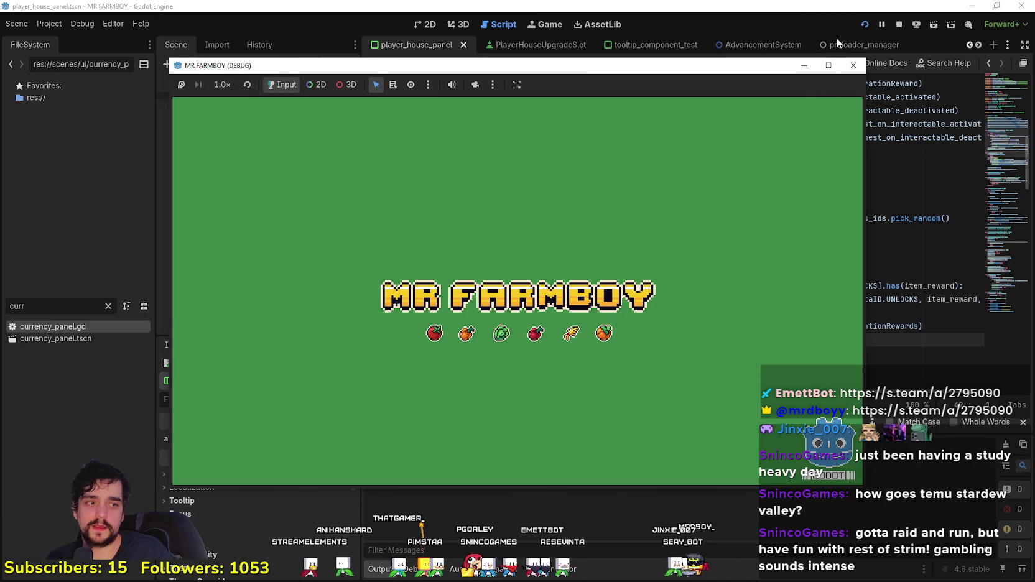
Step: Load a saved game from the Select Save Game list in the debug run
{"action": "key", "text": "F8"}
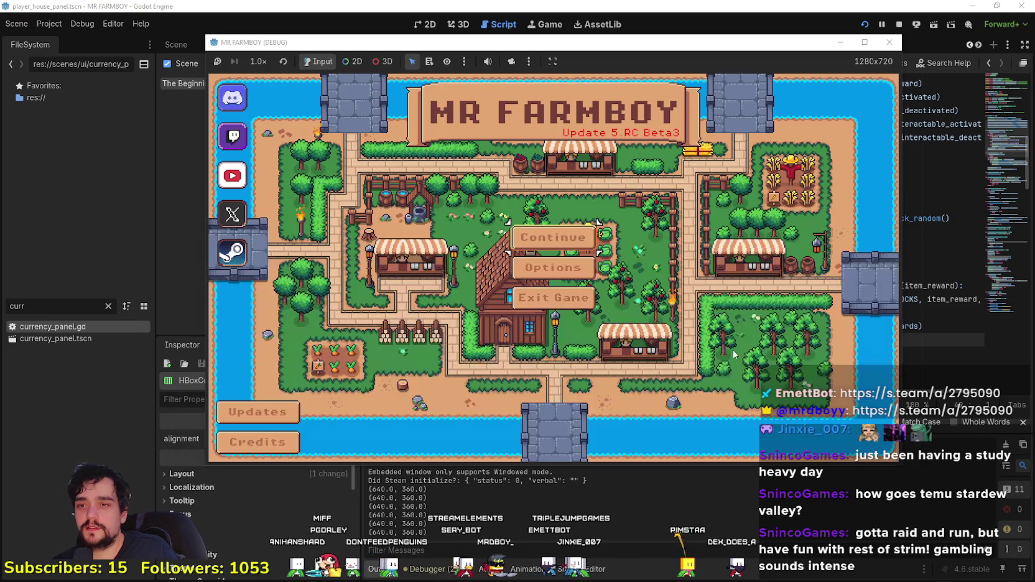
{"action": "left_click", "coordinate": [581, 249]}
{"action": "scroll", "coordinate": [577, 302], "scroll_direction": "up", "scroll_amount": 2}
{"action": "left_click", "coordinate": [497, 234]}
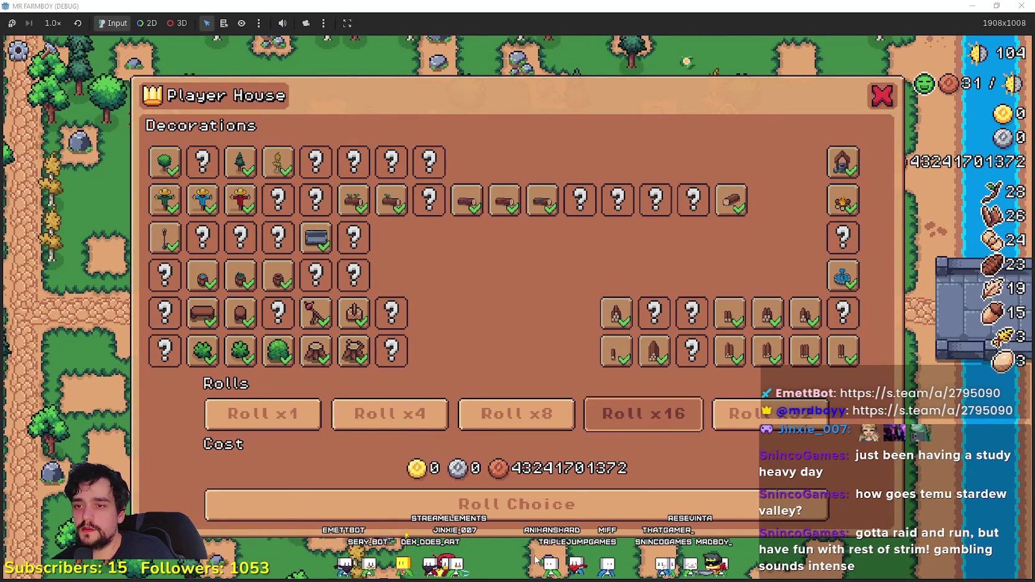
Step: Roll and claim the first decoration round, then set the roll amount to 8
{"action": "left_click", "coordinate": [676, 498]}
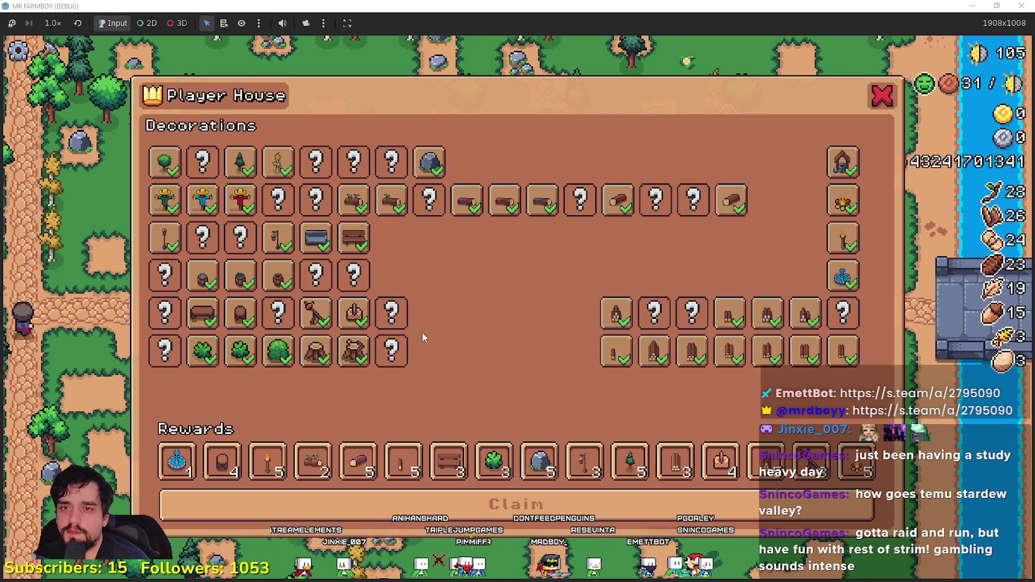
{"action": "left_click", "coordinate": [551, 506]}
{"action": "left_click", "coordinate": [492, 422]}
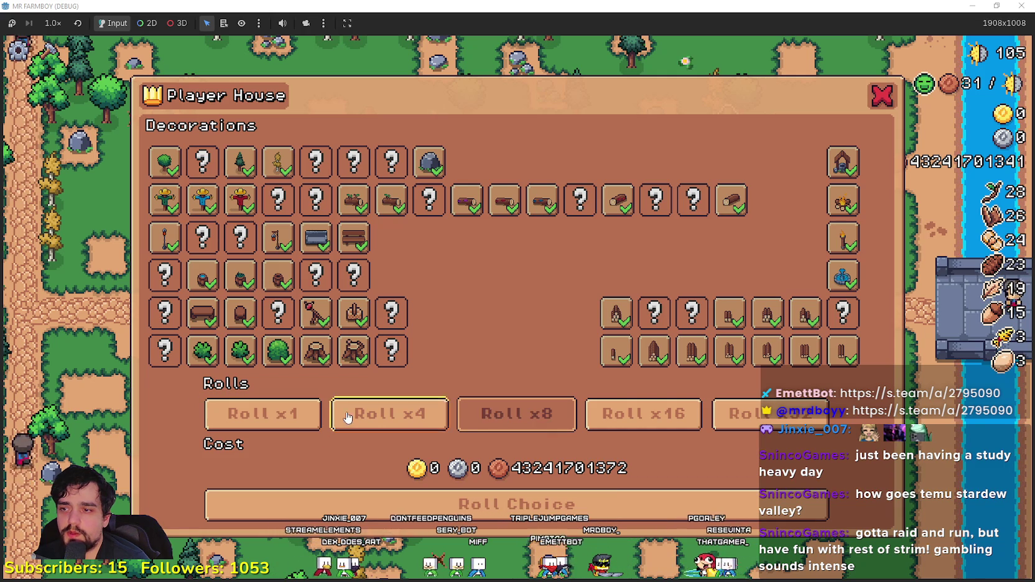
{"action": "left_click", "coordinate": [349, 416]}
{"action": "left_click", "coordinate": [644, 416]}
{"action": "left_click", "coordinate": [785, 420]}
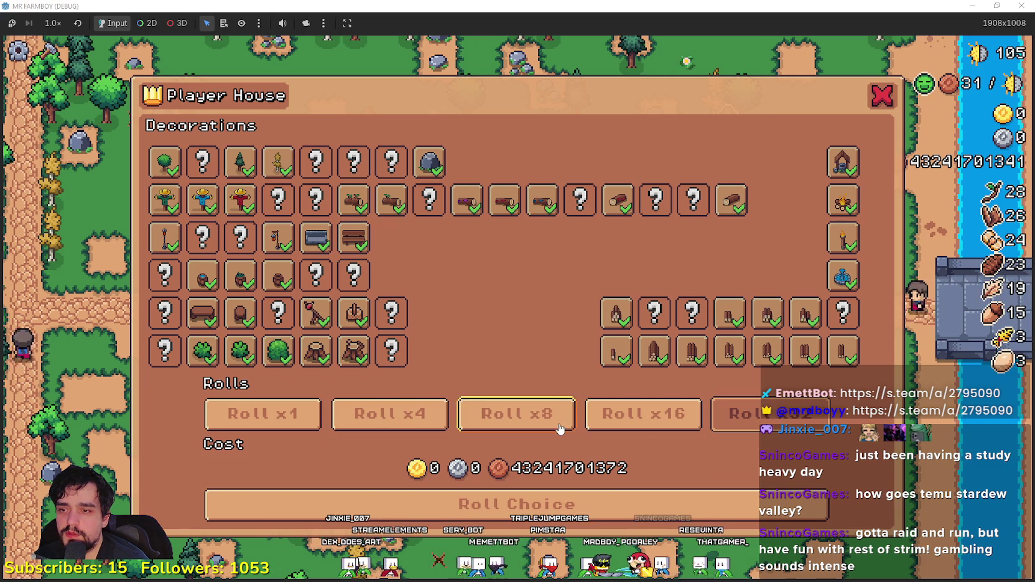
{"action": "left_click", "coordinate": [517, 416]}
Step: Roll eight decorations, claim the rewards, and restore the game window to a smaller size
{"action": "left_click", "coordinate": [459, 514]}
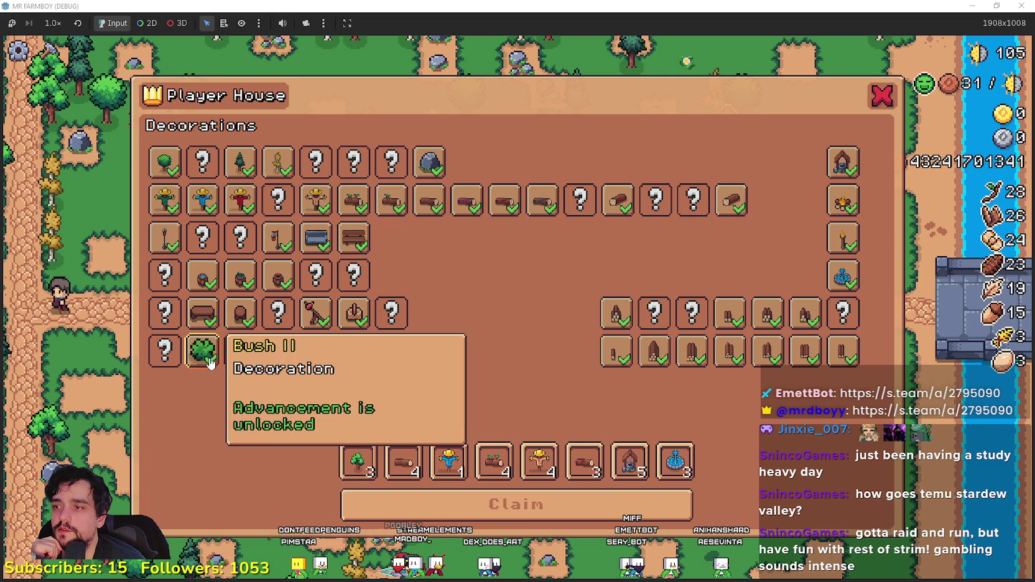
{"action": "mouse_move", "coordinate": [347, 321]}
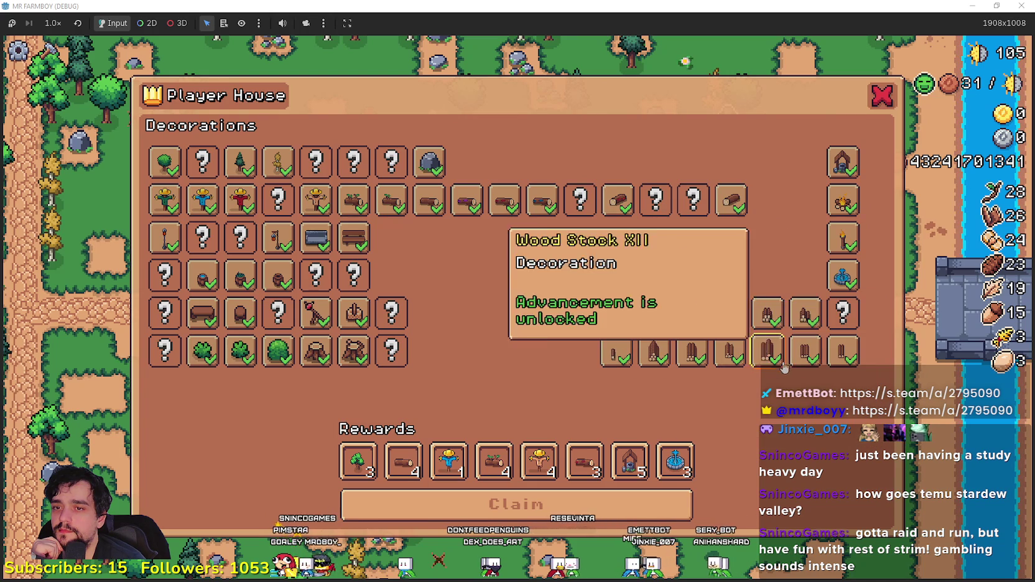
{"action": "mouse_move", "coordinate": [815, 360]}
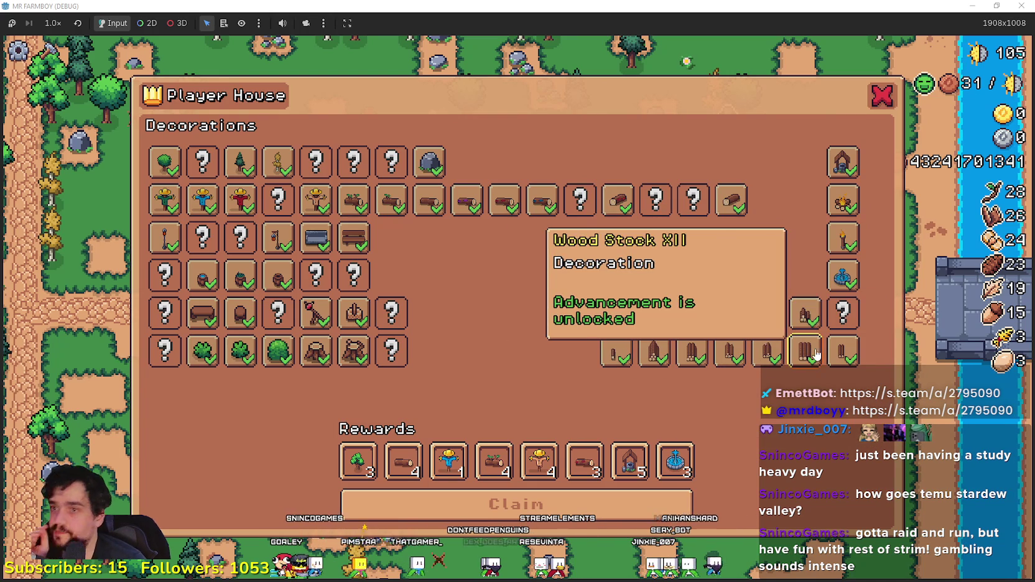
{"action": "left_click_drag", "start_coordinate": [532, 6], "coordinate": [530, 46]}
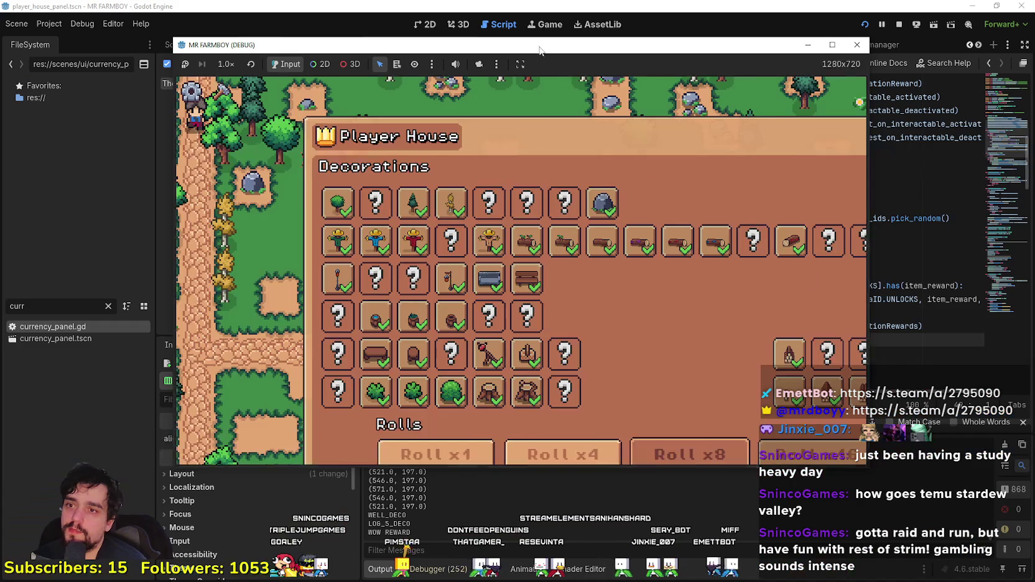
Step: Stop the debug run and inspect the decorationRolls update on lines 46–47
{"action": "key", "text": "F8"}
{"action": "left_click", "coordinate": [625, 311]}
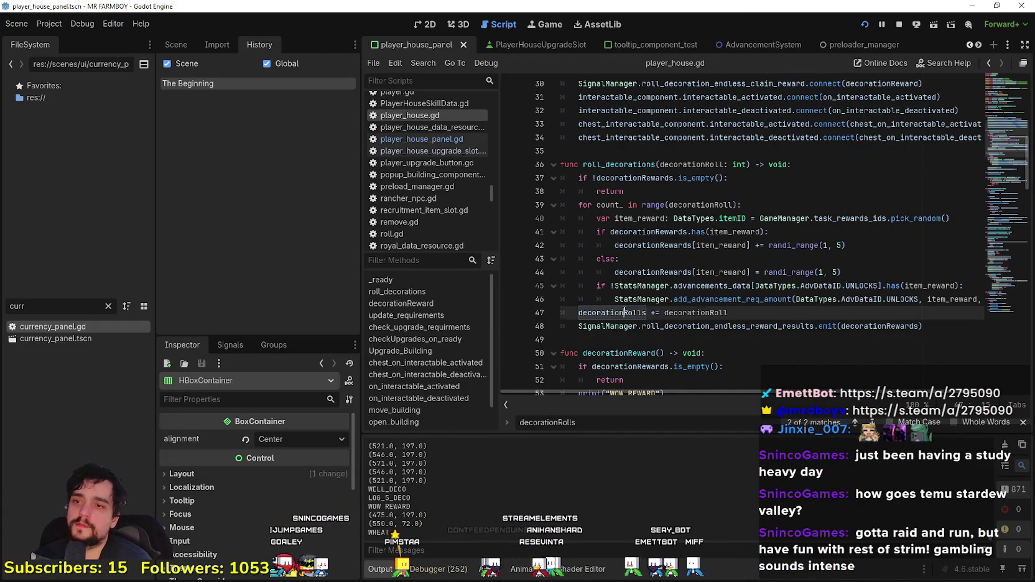
{"action": "left_click", "coordinate": [790, 301]}
{"action": "left_click", "coordinate": [793, 308]}
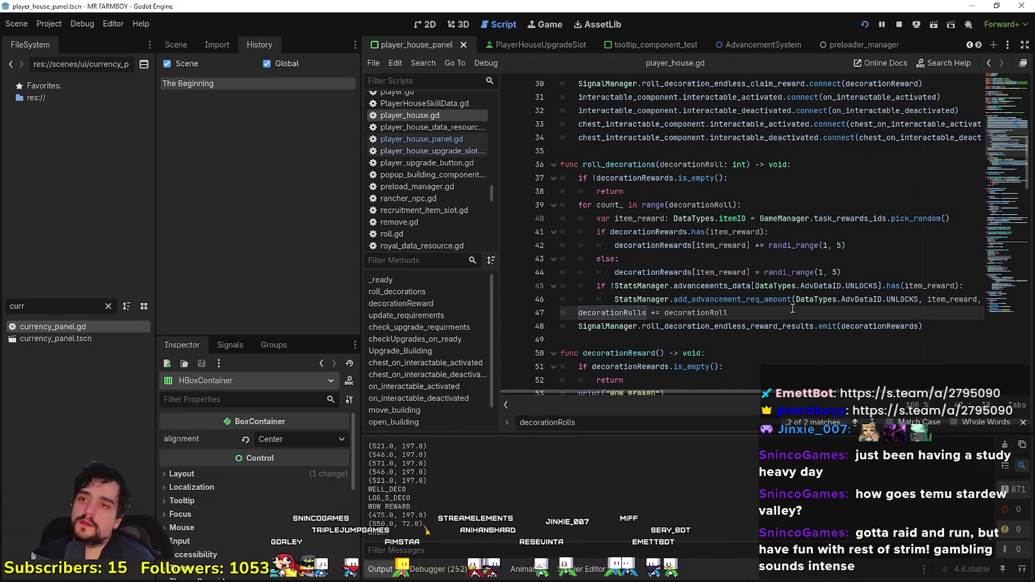
{"action": "scroll", "coordinate": [749, 248], "scroll_direction": "down", "scroll_amount": 2}
{"action": "scroll", "coordinate": [749, 248], "scroll_direction": "up", "scroll_amount": 4}
{"action": "scroll", "coordinate": [750, 247], "scroll_direction": "down", "scroll_amount": 6}
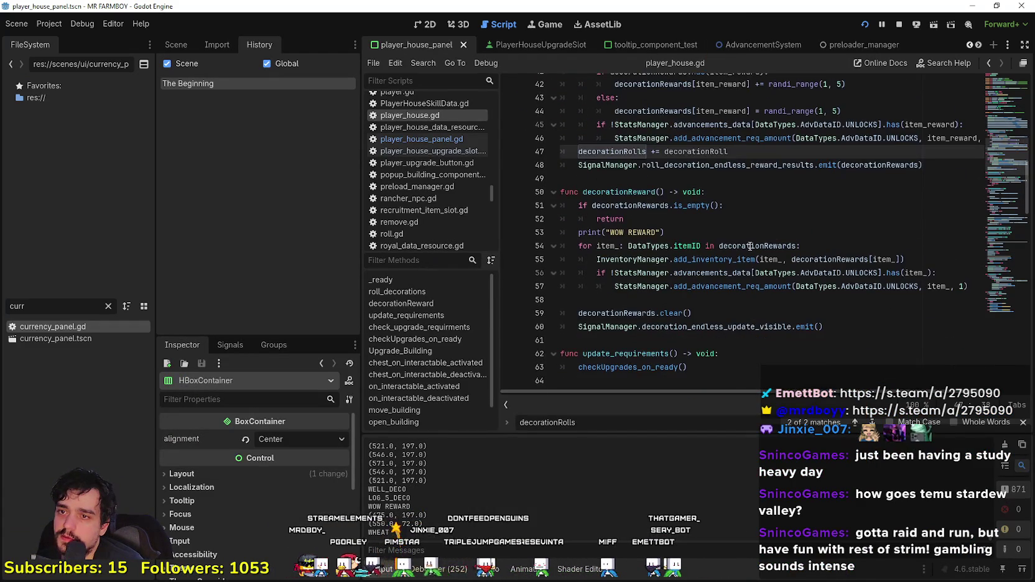
Step: Review the roll_decorations function from line 36 through line 61 in player_house.gd
{"action": "left_click", "coordinate": [704, 345]}
{"action": "left_click", "coordinate": [718, 298]}
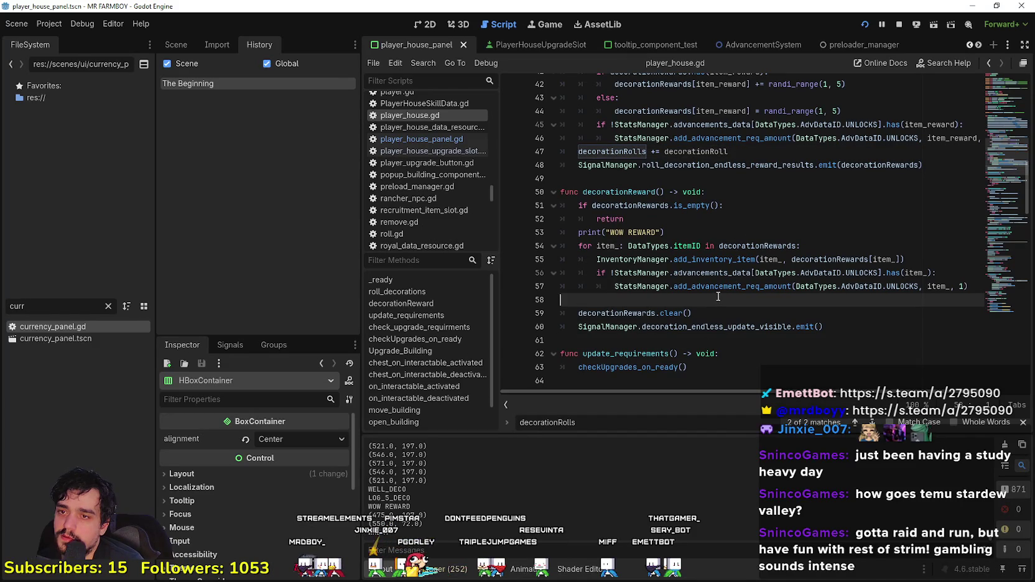
{"action": "scroll", "coordinate": [718, 296], "scroll_direction": "up", "scroll_amount": 6}
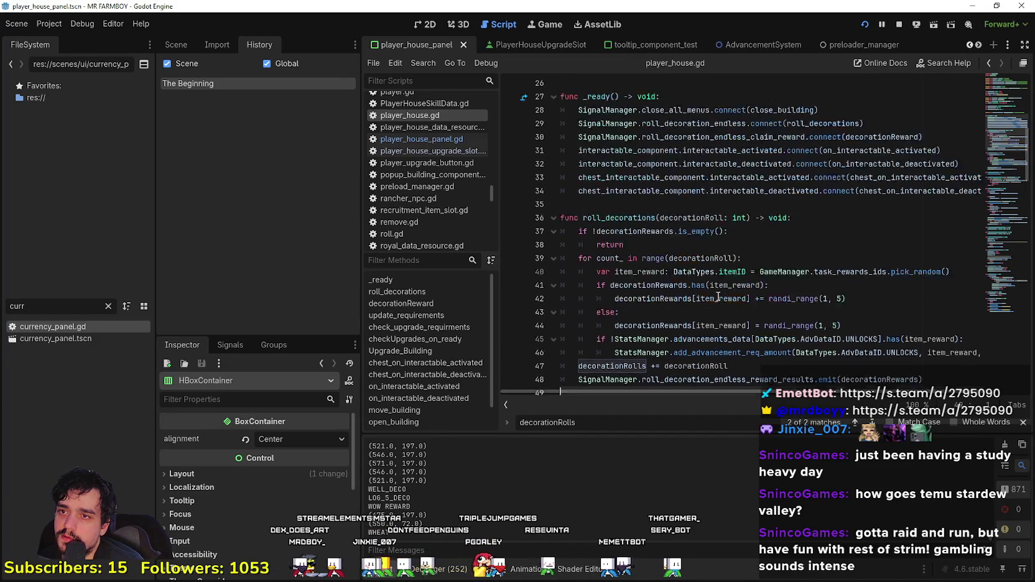
{"action": "left_click", "coordinate": [635, 246]}
{"action": "left_click", "coordinate": [819, 251]}
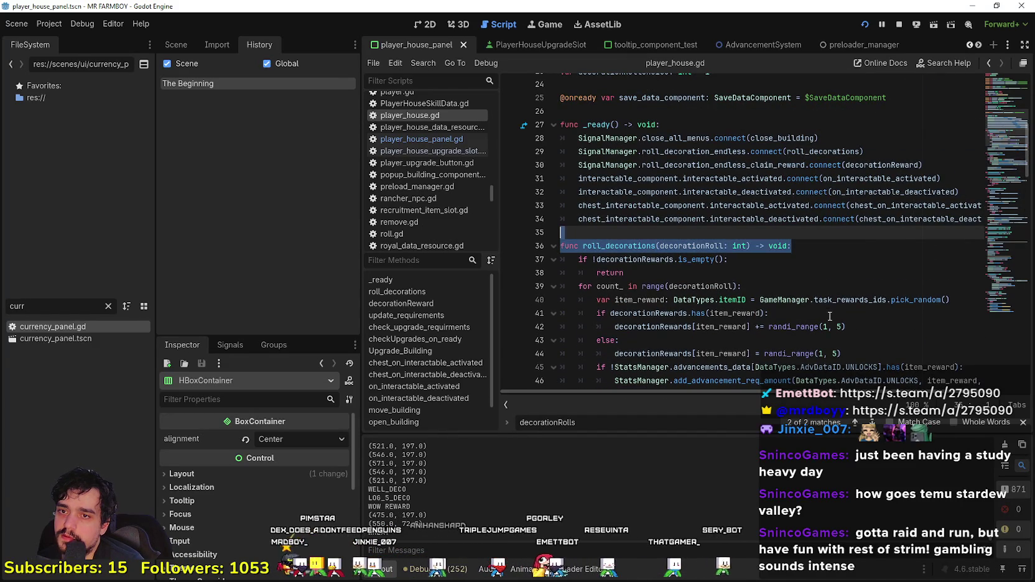
{"action": "scroll", "coordinate": [819, 252], "scroll_direction": "down", "scroll_amount": 2}
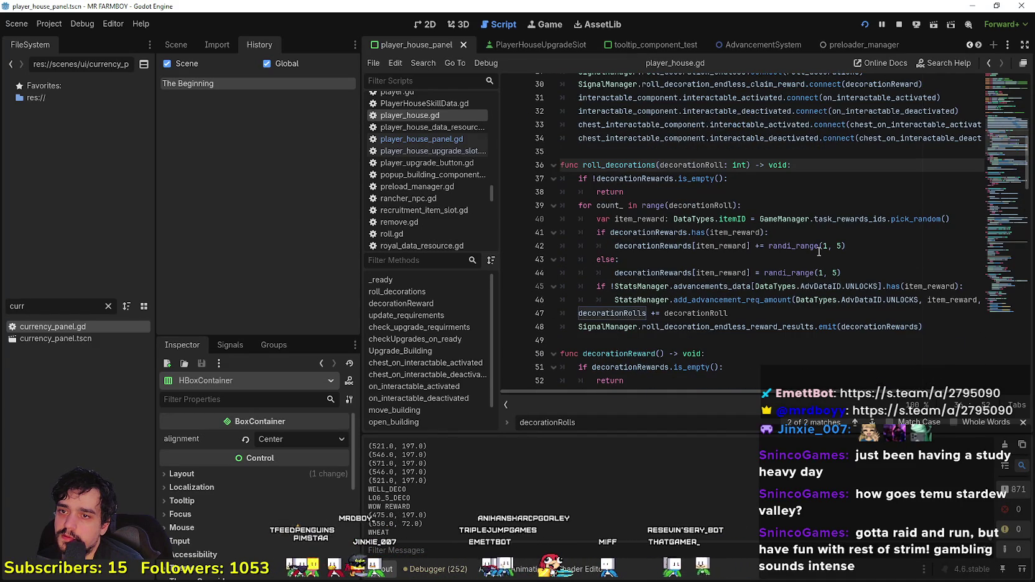
{"action": "double_click", "coordinate": [632, 313]}
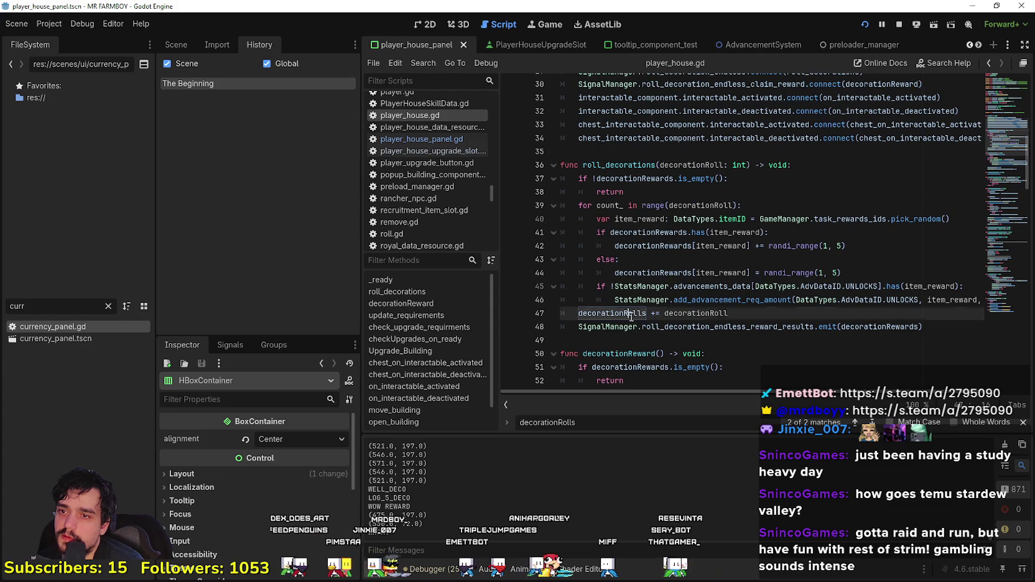
{"action": "left_click", "coordinate": [818, 167]}
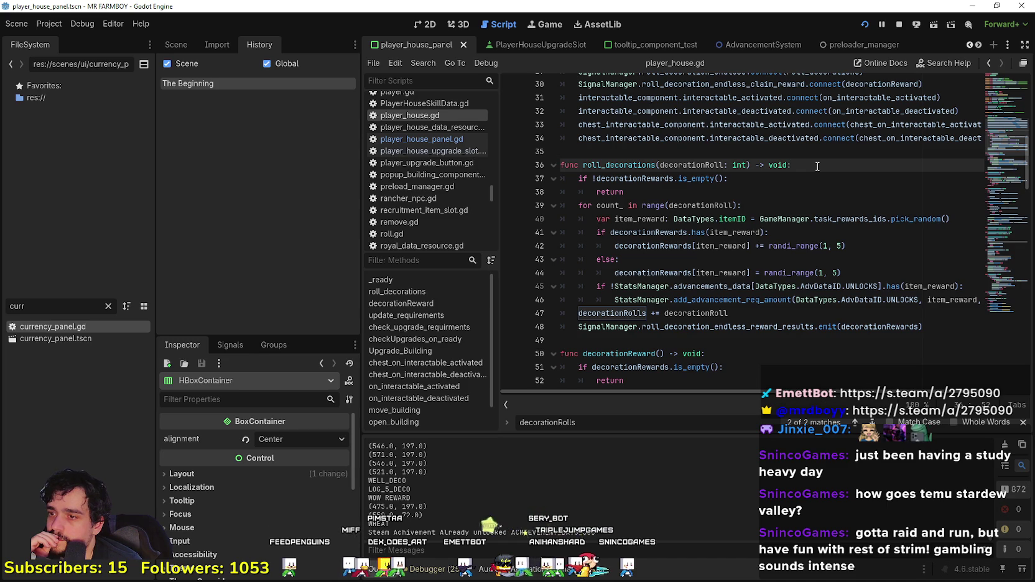
{"action": "scroll", "coordinate": [818, 166], "scroll_direction": "up", "scroll_amount": 2}
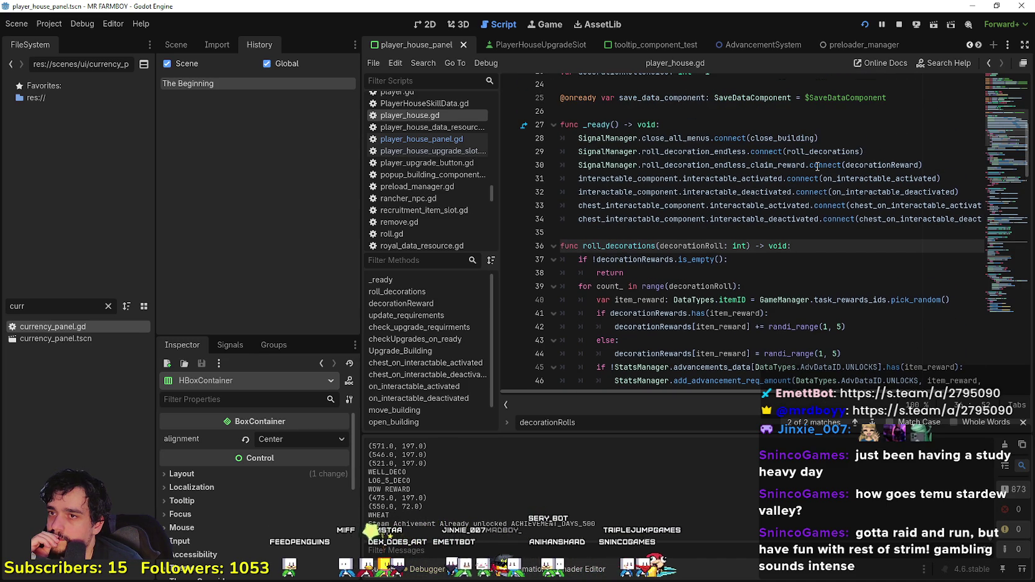
{"action": "scroll", "coordinate": [815, 168], "scroll_direction": "down", "scroll_amount": 3}
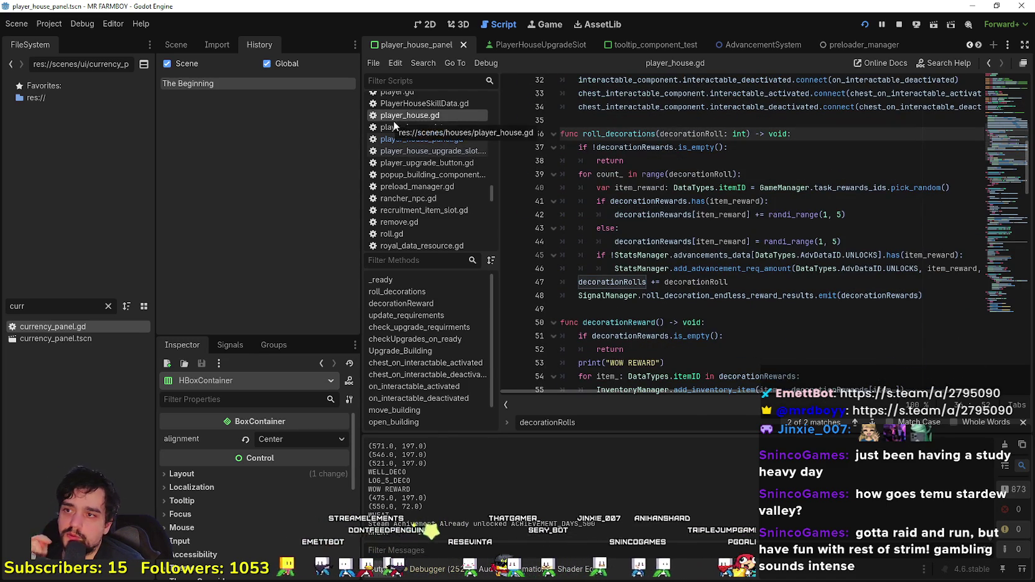
{"action": "left_click", "coordinate": [411, 140]}
Step: Scroll through player_house_panel.gd via the minimap, briefly checking player_house_upgrade_slot.gd
{"action": "left_click", "coordinate": [833, 354]}
{"action": "scroll", "coordinate": [834, 354], "scroll_direction": "down", "scroll_amount": 8}
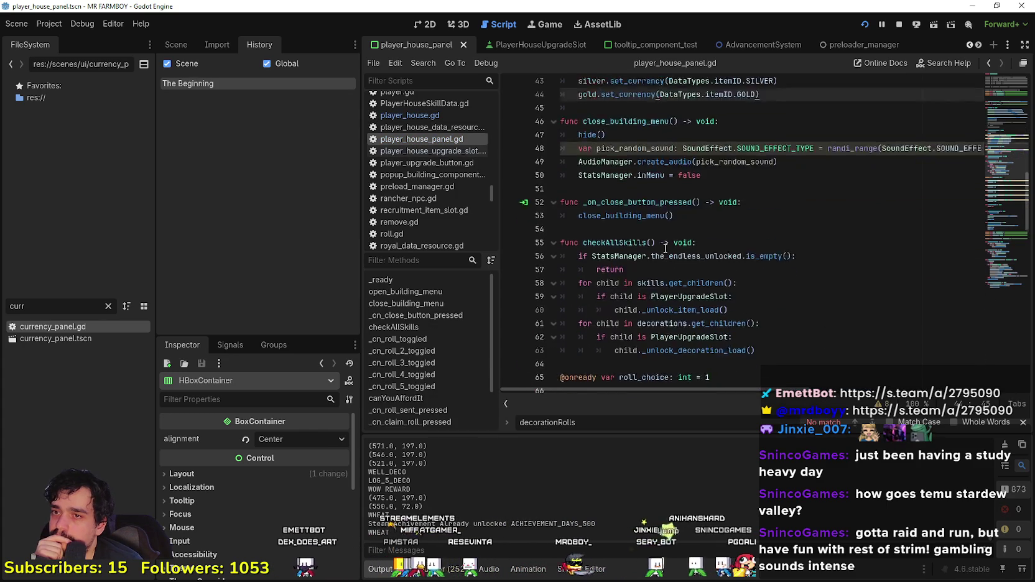
{"action": "mouse_move", "coordinate": [987, 235]}
{"action": "left_mouse_down"}
{"action": "mouse_move", "coordinate": [1003, 288]}
{"action": "mouse_move", "coordinate": [1000, 258]}
{"action": "left_mouse_up"}
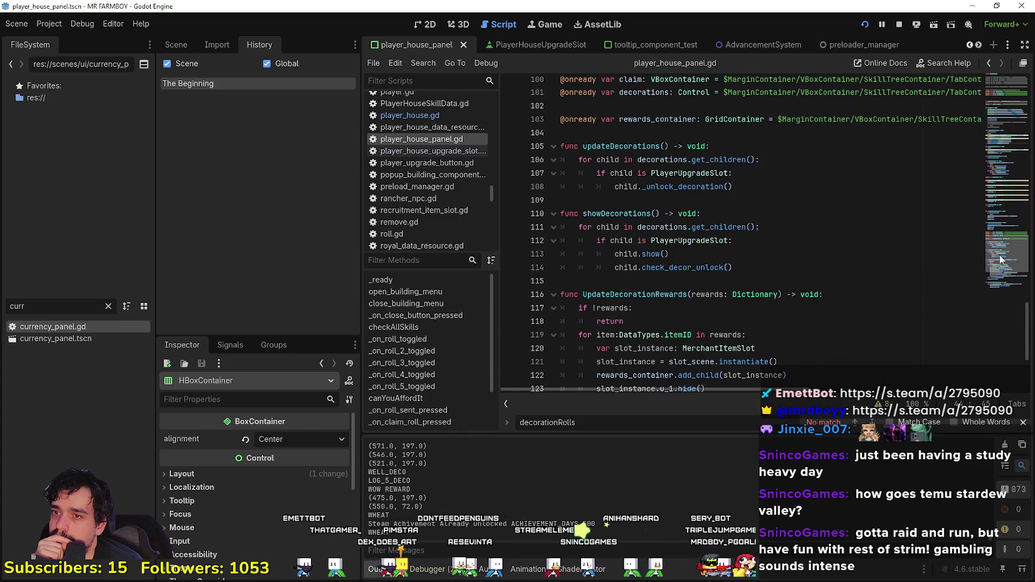
{"action": "scroll", "coordinate": [998, 308], "scroll_direction": "down", "scroll_amount": 4}
{"action": "mouse_move", "coordinate": [990, 306]}
{"action": "left_mouse_down"}
{"action": "mouse_move", "coordinate": [1006, 145]}
{"action": "mouse_move", "coordinate": [1003, 284]}
{"action": "left_mouse_up"}
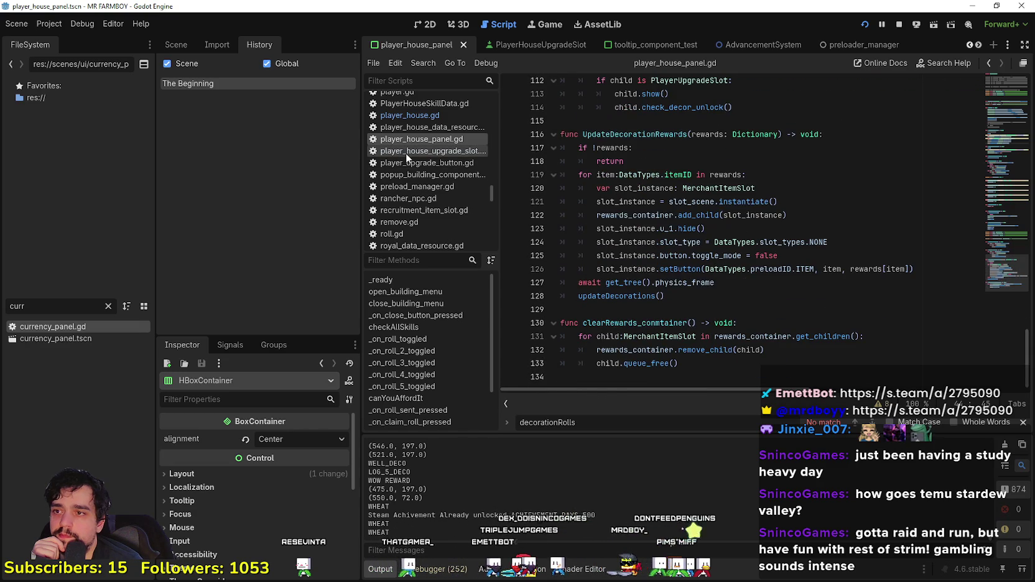
{"action": "left_click", "coordinate": [405, 152]}
{"action": "left_click", "coordinate": [418, 140]}
Step: Locate the UpdateDecorationRewards function around lines 128–129
{"action": "left_click", "coordinate": [691, 303]}
{"action": "left_click", "coordinate": [687, 312]}
{"action": "scroll", "coordinate": [685, 321], "scroll_direction": "up", "scroll_amount": 2}
{"action": "double_click", "coordinate": [639, 219]}
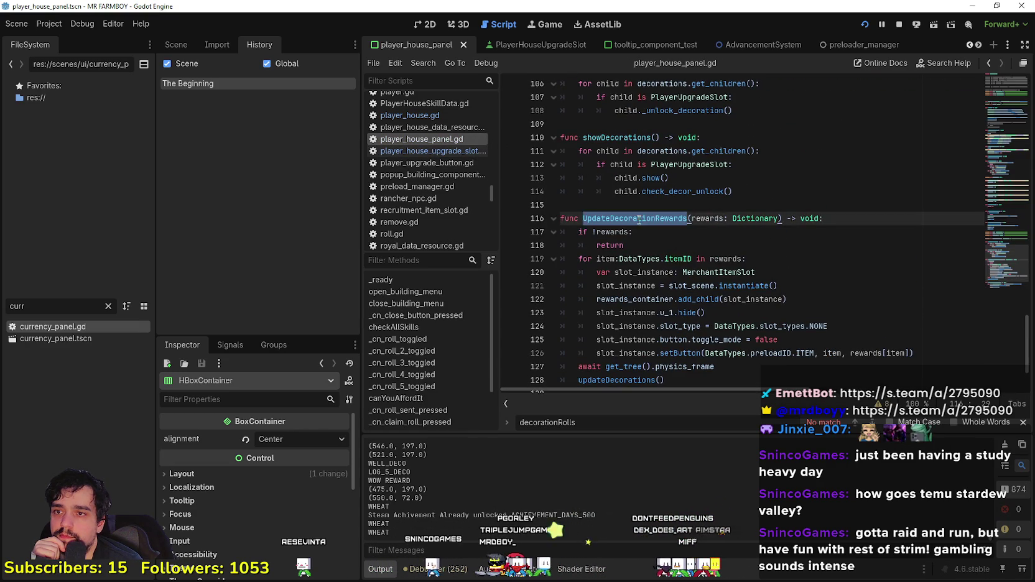
{"action": "scroll", "coordinate": [646, 249], "scroll_direction": "up", "scroll_amount": 4}
{"action": "scroll", "coordinate": [630, 262], "scroll_direction": "up", "scroll_amount": 5}
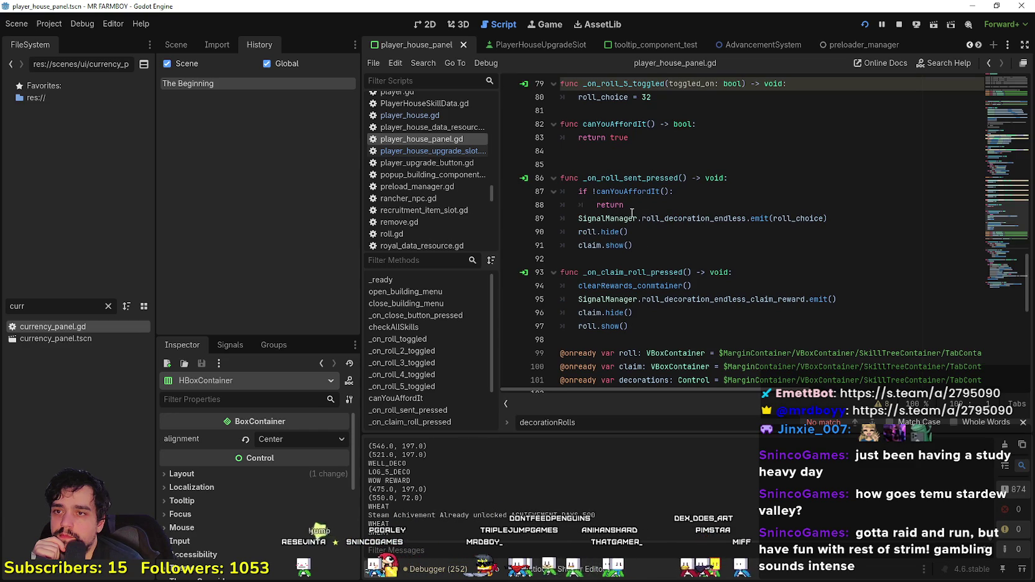
Step: Check canYouAffordIt returns true and select its affordability check on lines 87–88
{"action": "left_click_drag", "start_coordinate": [633, 213], "coordinate": [562, 199]}
{"action": "double_click", "coordinate": [611, 195]}
{"action": "scroll", "coordinate": [613, 194], "scroll_direction": "up", "scroll_amount": 1}
{"action": "left_click", "coordinate": [679, 190]}
{"action": "left_click", "coordinate": [674, 177]}
{"action": "left_click", "coordinate": [770, 163]}
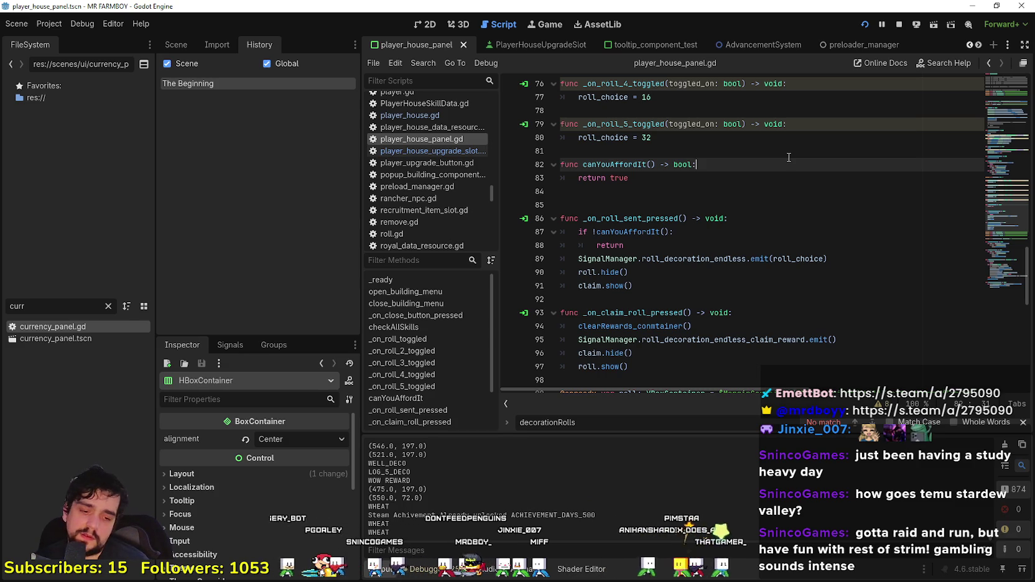
{"action": "left_click", "coordinate": [644, 243]}
{"action": "left_click_drag", "start_coordinate": [640, 247], "coordinate": [539, 232]}
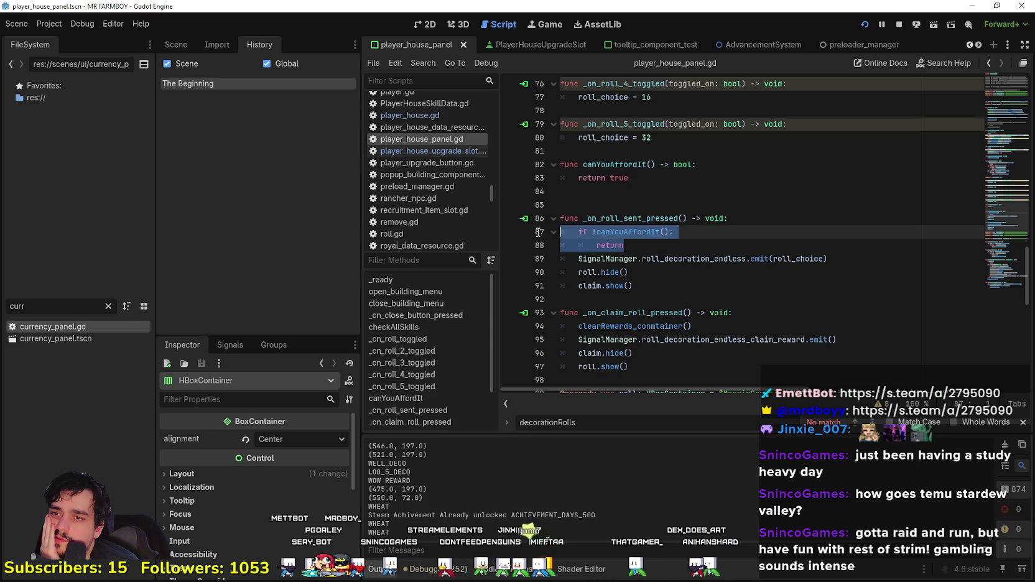
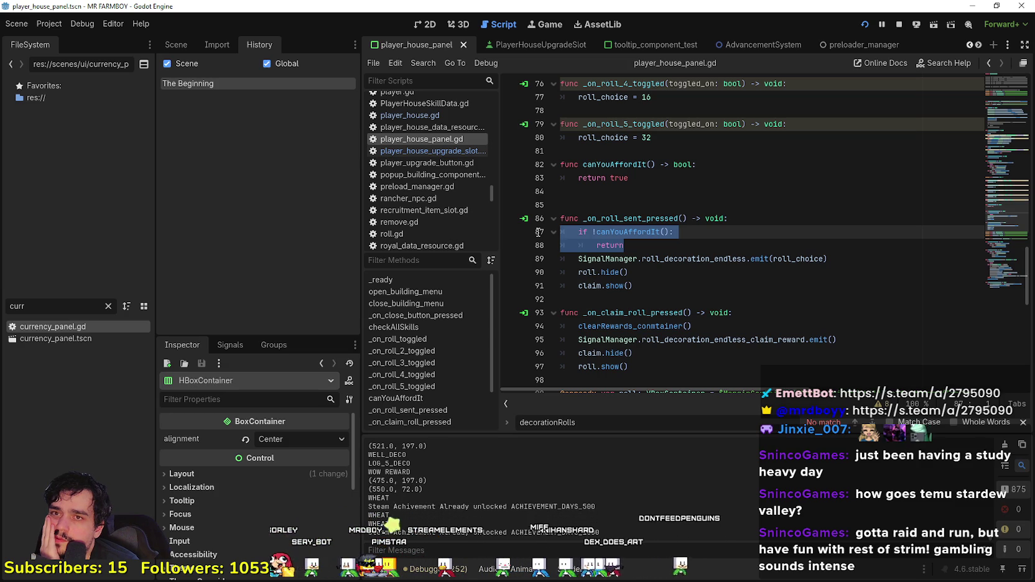
Step: Inspect the canYouAffordIt check on lines 87–88 and its return true in player_house_panel.gd
{"action": "left_click", "coordinate": [652, 232]}
{"action": "double_click", "coordinate": [644, 233]}
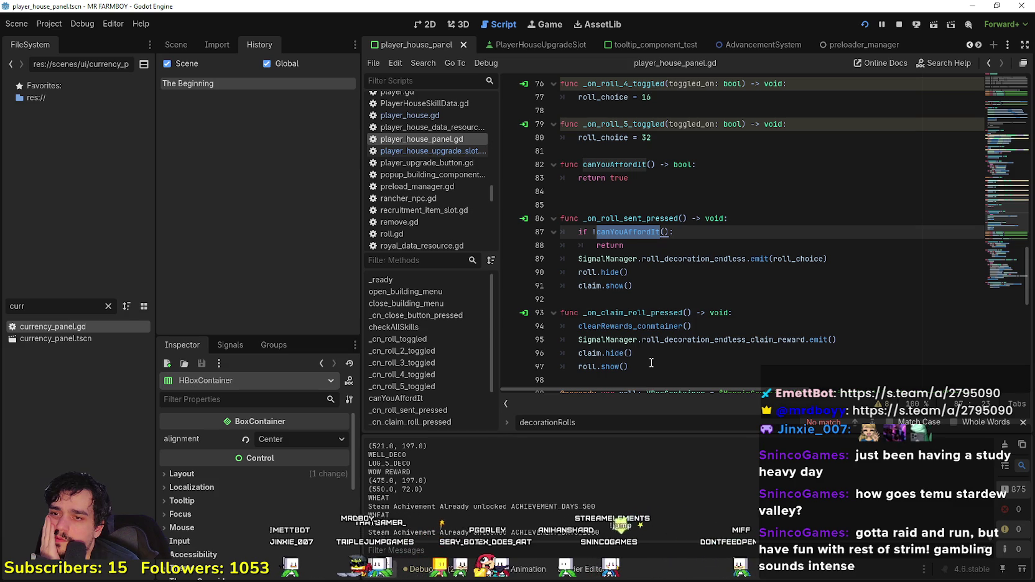
{"action": "left_click", "coordinate": [652, 362]}
{"action": "scroll", "coordinate": [617, 322], "scroll_direction": "down", "scroll_amount": 3}
{"action": "scroll", "coordinate": [593, 270], "scroll_direction": "up", "scroll_amount": 3}
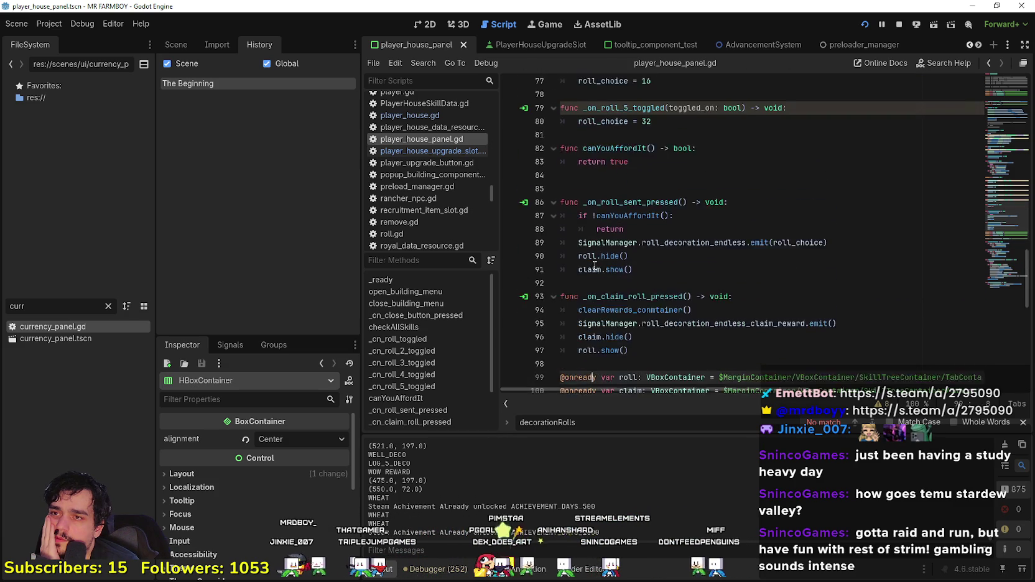
{"action": "mouse_move", "coordinate": [624, 247]}
{"action": "left_mouse_down"}
{"action": "mouse_move", "coordinate": [613, 237]}
{"action": "mouse_move", "coordinate": [555, 240]}
{"action": "left_mouse_up"}
{"action": "left_click_drag", "start_coordinate": [629, 180], "coordinate": [561, 184]}
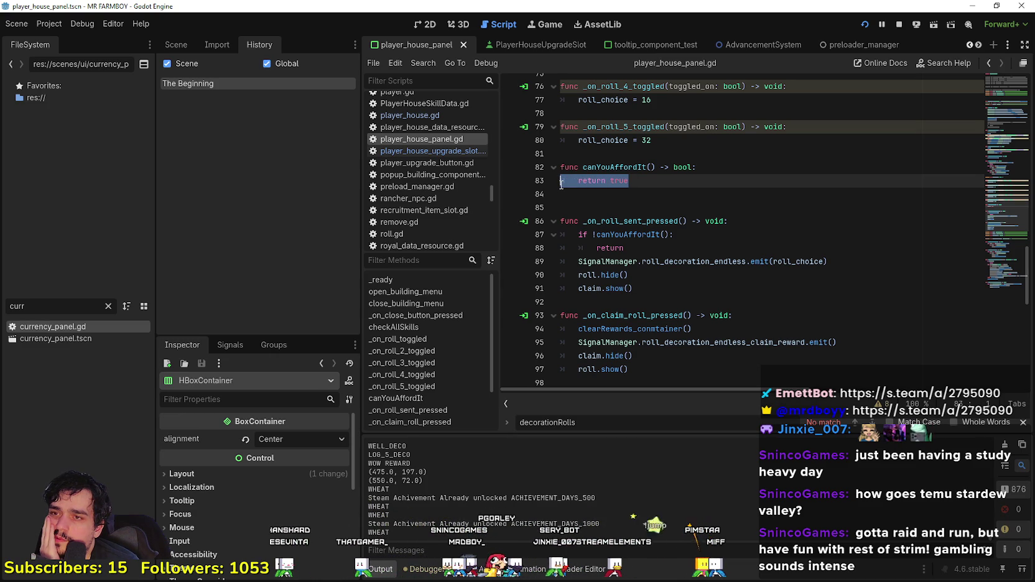
{"action": "left_click_drag", "start_coordinate": [561, 184], "coordinate": [579, 181]}
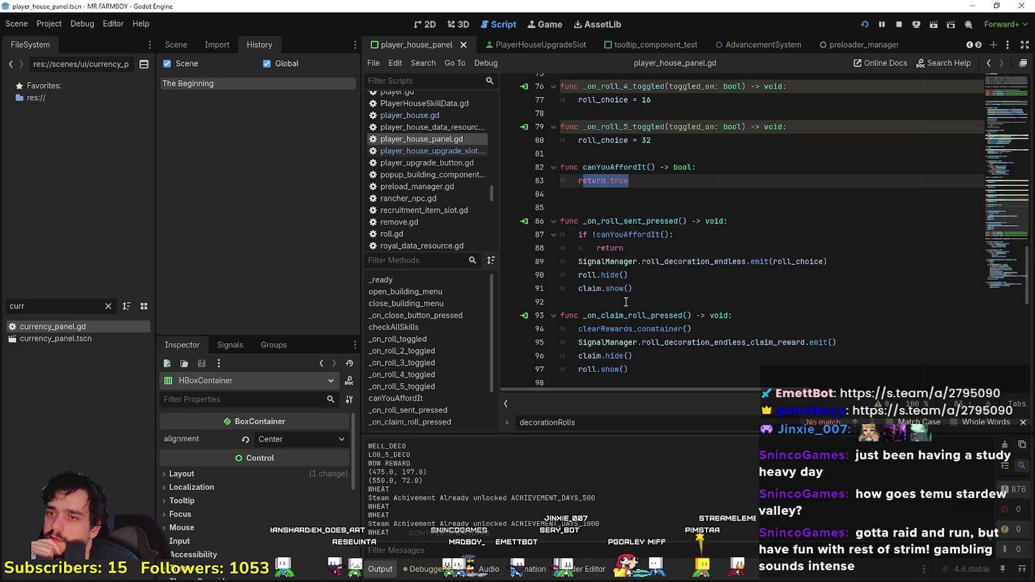
{"action": "left_click", "coordinate": [745, 167]}
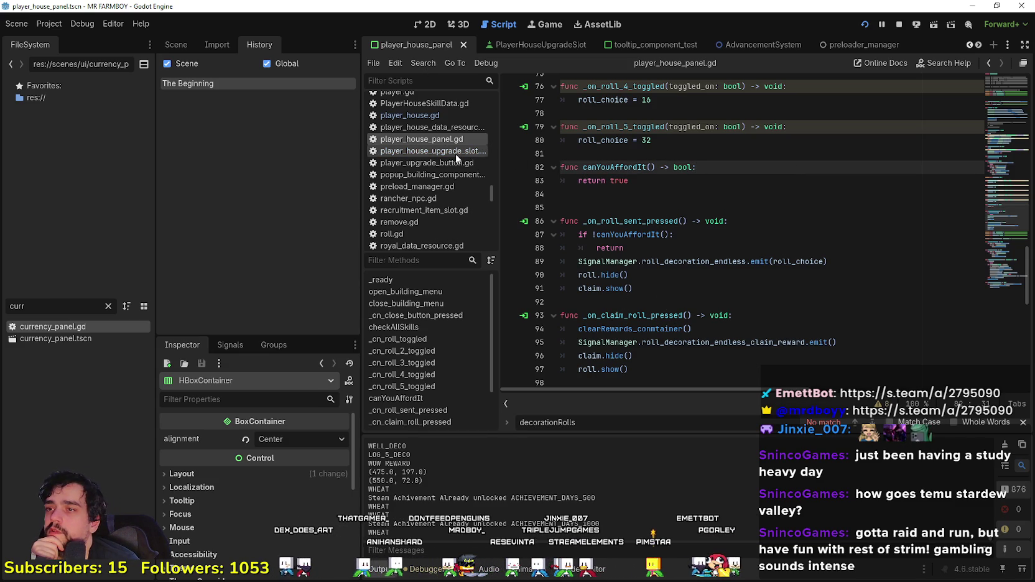
Step: Review roll_decorations in player_house.gd, then return to player_house_panel.gd
{"action": "left_click", "coordinate": [423, 117]}
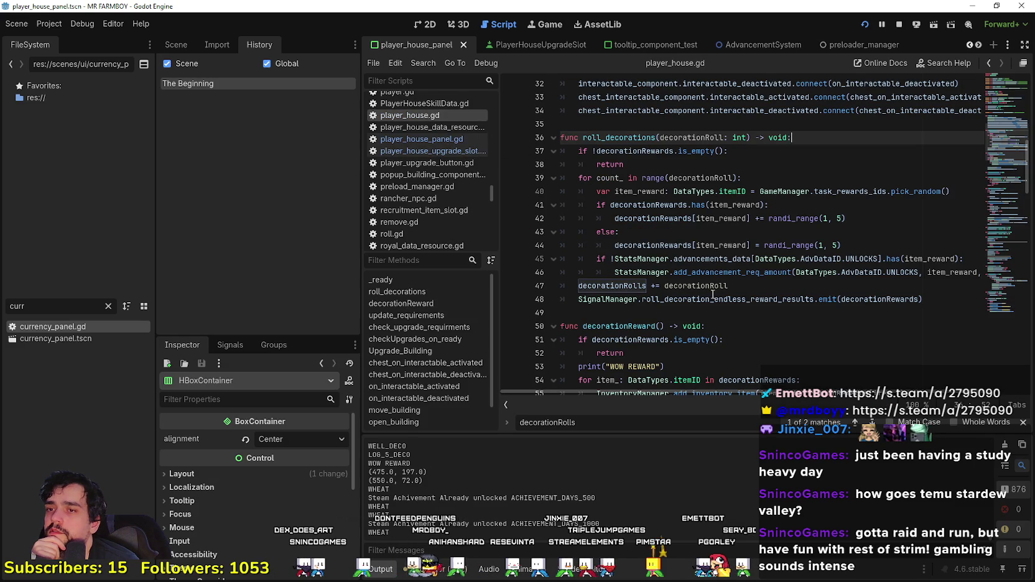
{"action": "scroll", "coordinate": [944, 153], "scroll_direction": "up", "scroll_amount": 7}
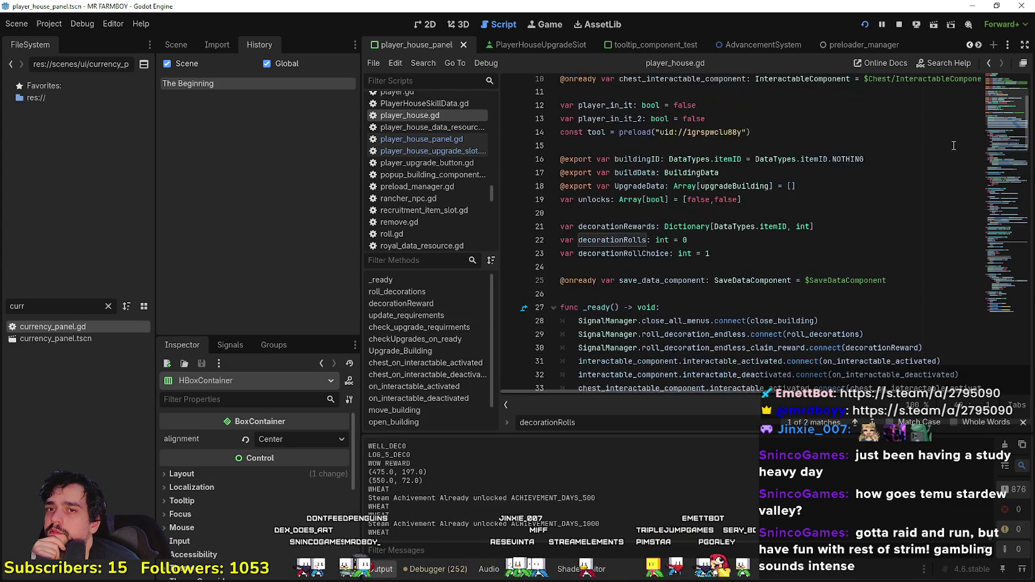
{"action": "scroll", "coordinate": [1001, 95], "scroll_direction": "up", "scroll_amount": 3}
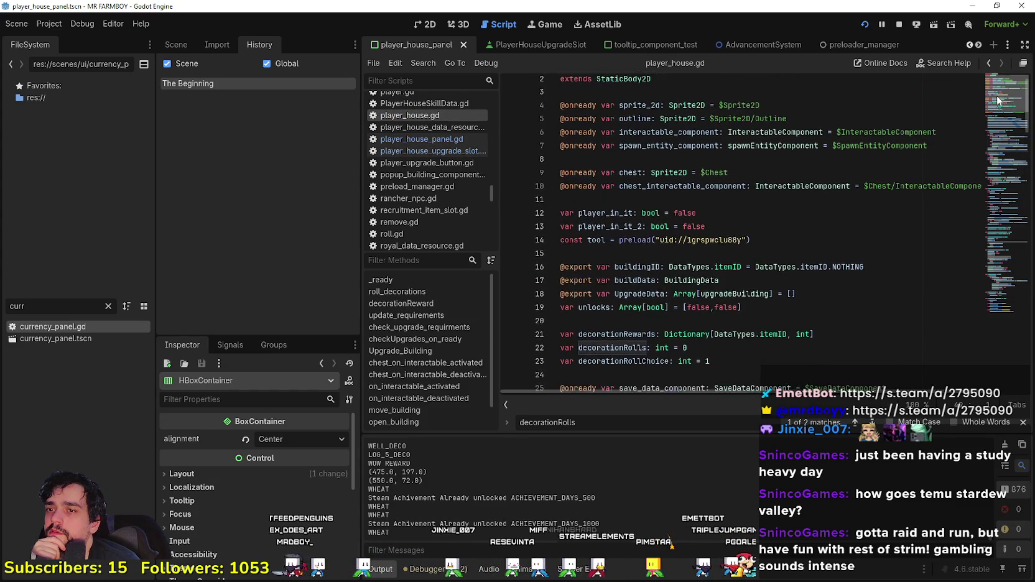
{"action": "scroll", "coordinate": [997, 94], "scroll_direction": "down", "scroll_amount": 5}
{"action": "scroll", "coordinate": [988, 122], "scroll_direction": "up", "scroll_amount": 5}
{"action": "scroll", "coordinate": [988, 122], "scroll_direction": "down", "scroll_amount": 5}
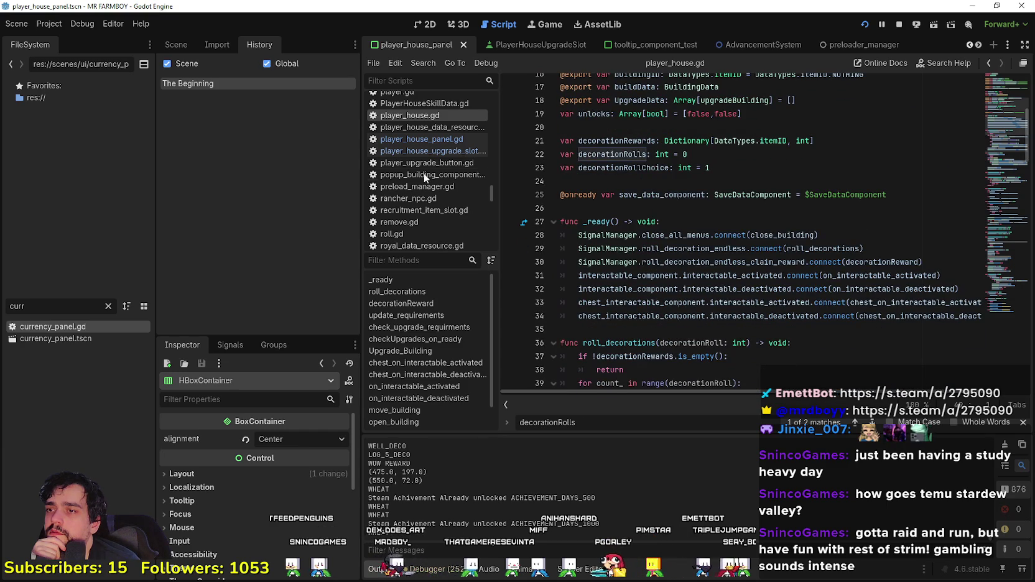
{"action": "left_click", "coordinate": [436, 140]}
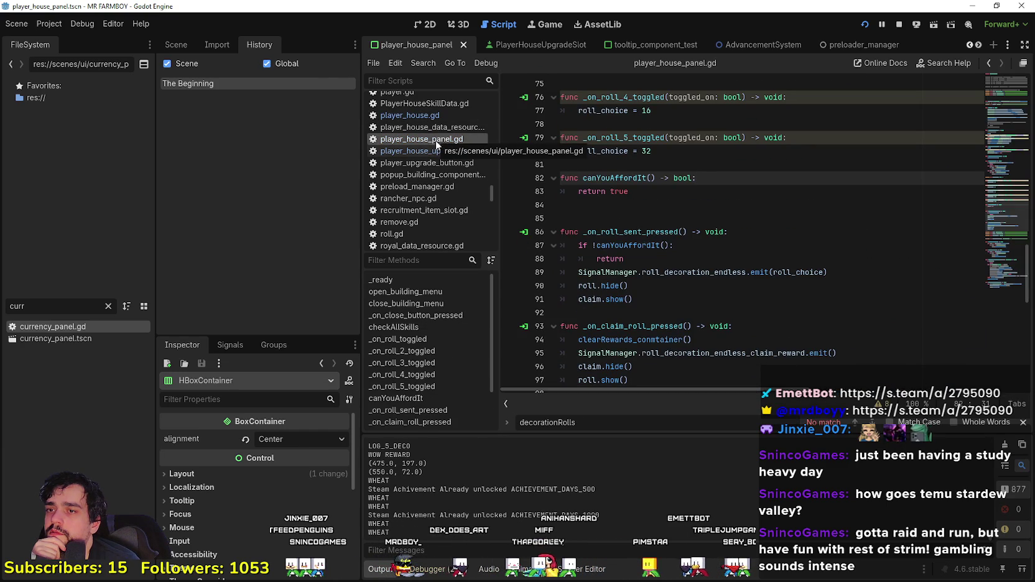
Step: Add a roll_approved() -> void function header after the roll_decoration_endless emit line
{"action": "left_click", "coordinate": [654, 260]}
{"action": "left_click_drag", "start_coordinate": [654, 260], "coordinate": [544, 250]}
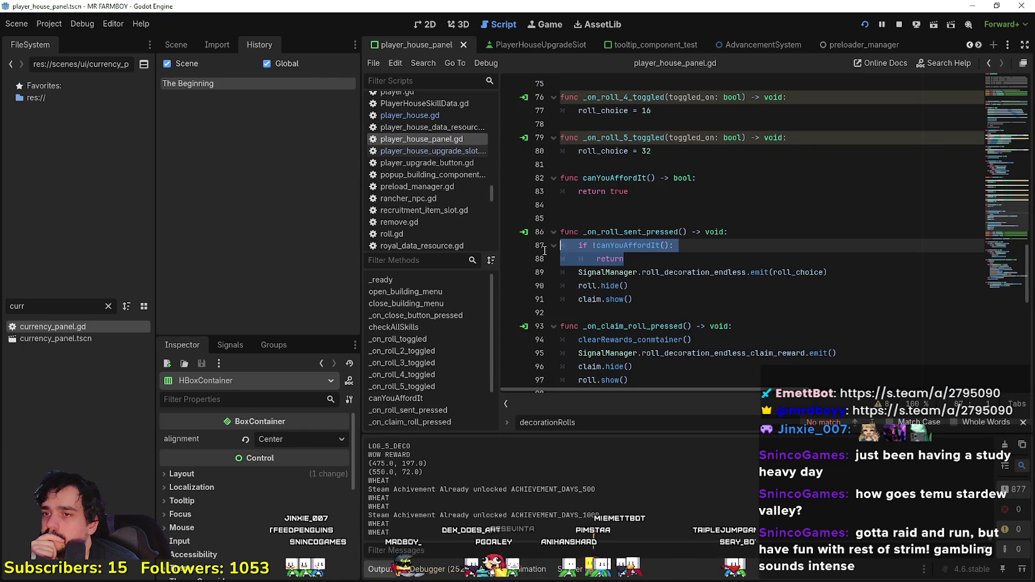
{"action": "mouse_move", "coordinate": [857, 274]}
{"action": "left_mouse_down"}
{"action": "mouse_move", "coordinate": [562, 275]}
{"action": "mouse_move", "coordinate": [574, 271]}
{"action": "left_mouse_up"}
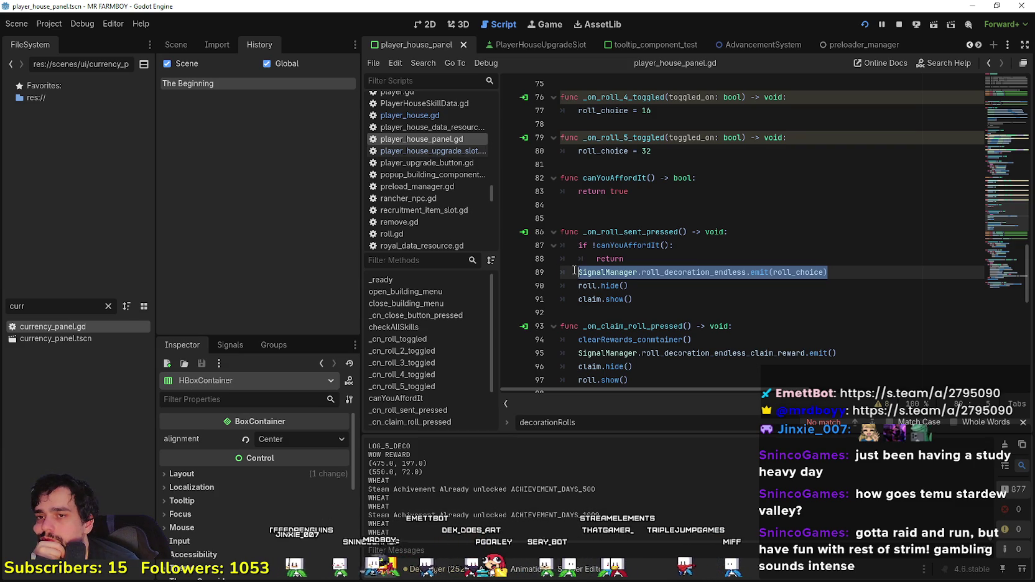
{"action": "mouse_move", "coordinate": [870, 278]}
{"action": "left_mouse_down"}
{"action": "mouse_move", "coordinate": [561, 274]}
{"action": "mouse_move", "coordinate": [579, 273]}
{"action": "left_mouse_up"}
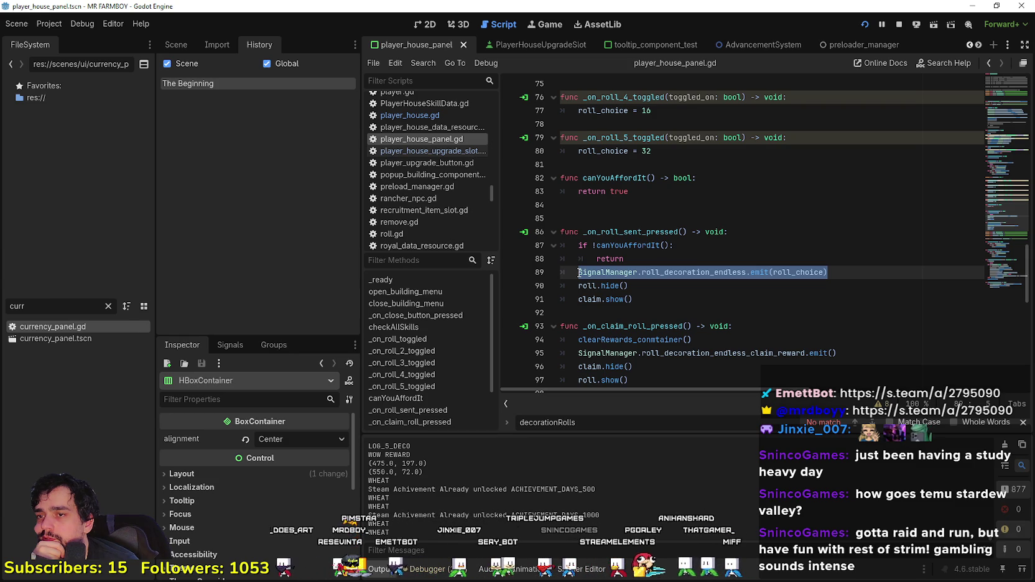
{"action": "left_click", "coordinate": [607, 218]}
{"action": "left_click", "coordinate": [858, 272]}
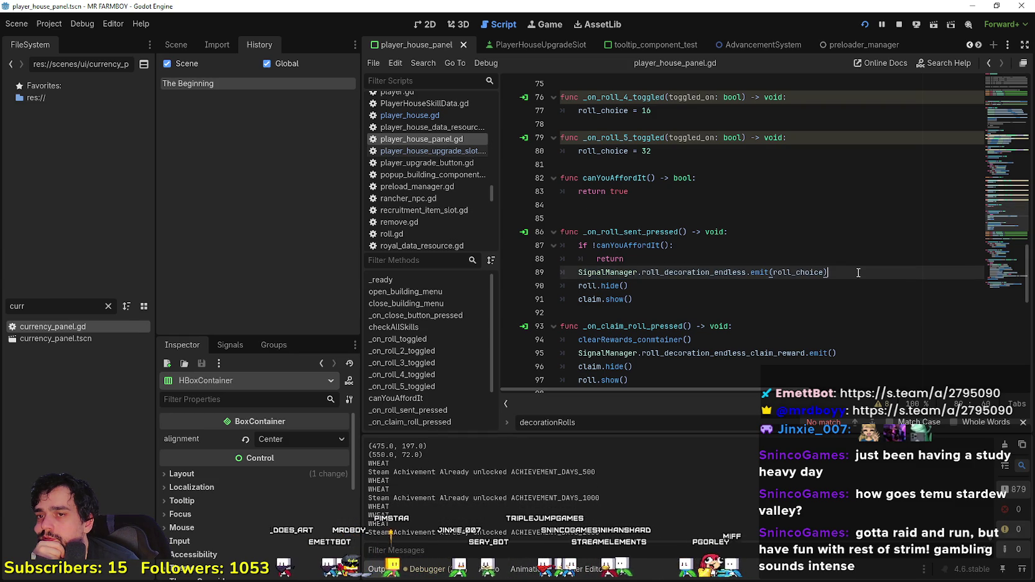
{"action": "key", "text": "Return"}
{"action": "key", "text": "Return"}
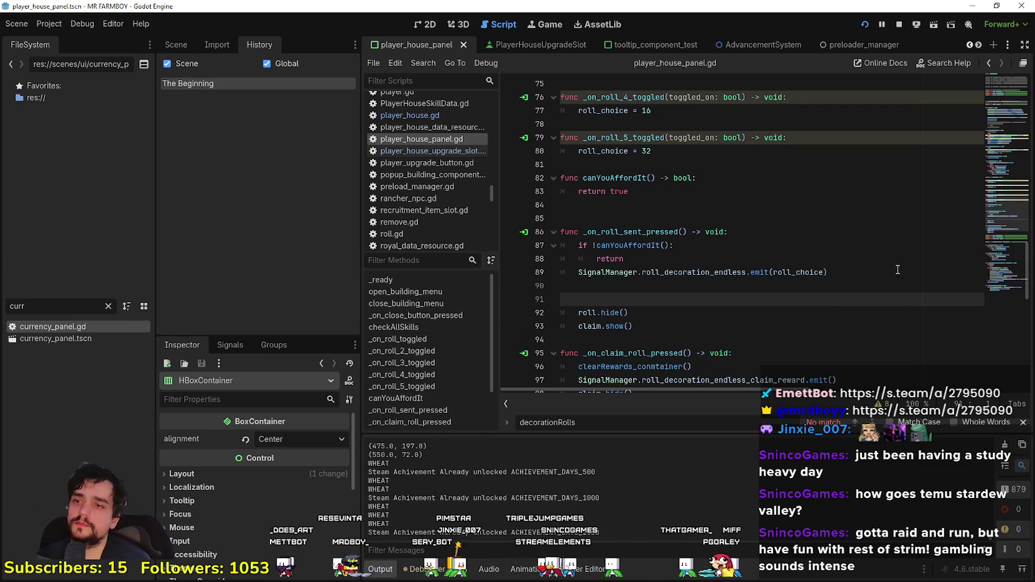
{"action": "type", "text": "func "}
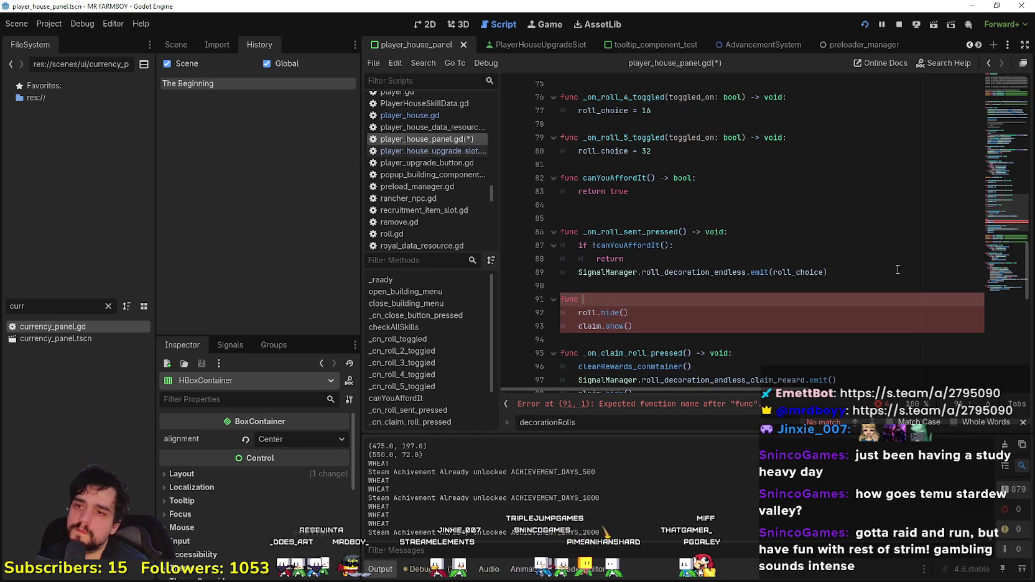
{"action": "type", "text": "roll_approved() -> void:"}
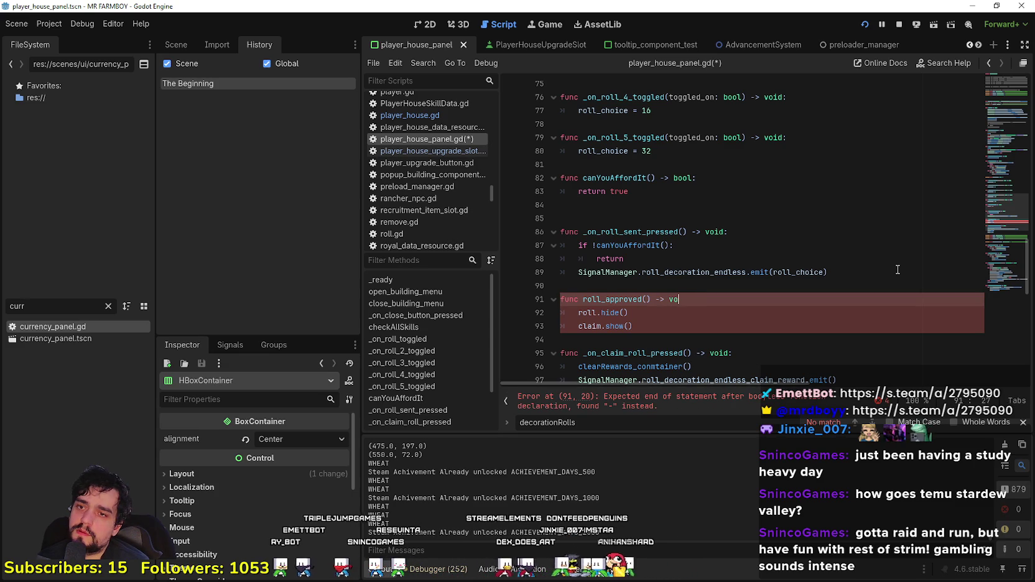
Step: Indent roll.hide() and claim.show() exactly one level beneath roll_approved
{"action": "left_click", "coordinate": [575, 324]}
{"action": "key", "text": "Tab"}
{"action": "left_click", "coordinate": [573, 312]}
{"action": "key", "text": "Tab"}
{"action": "left_click", "coordinate": [596, 327]}
{"action": "left_click", "coordinate": [597, 313]}
{"action": "key", "text": "BackSpace"}
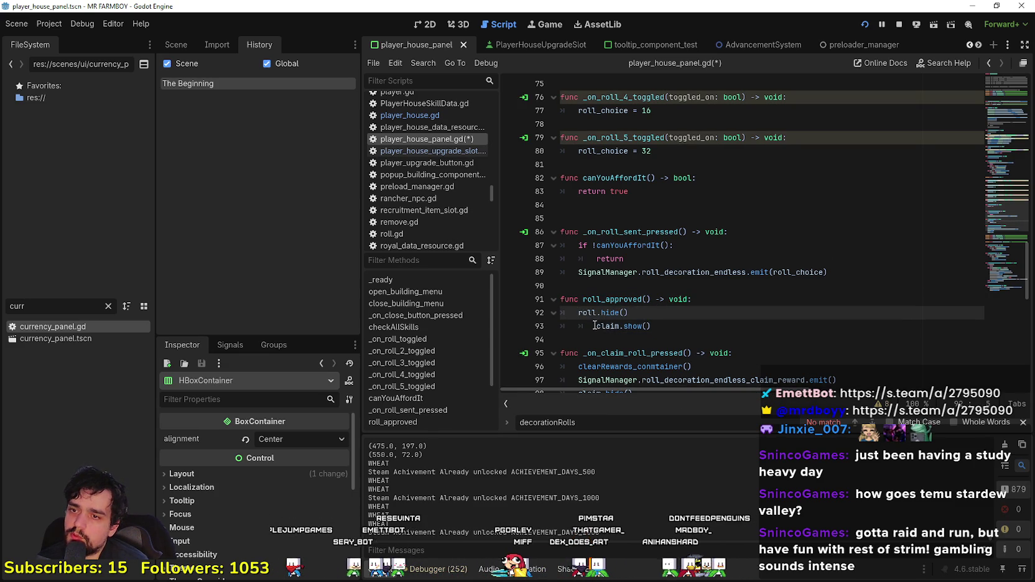
{"action": "left_click", "coordinate": [596, 326]}
{"action": "key", "text": "BackSpace"}
{"action": "left_click", "coordinate": [656, 320]}
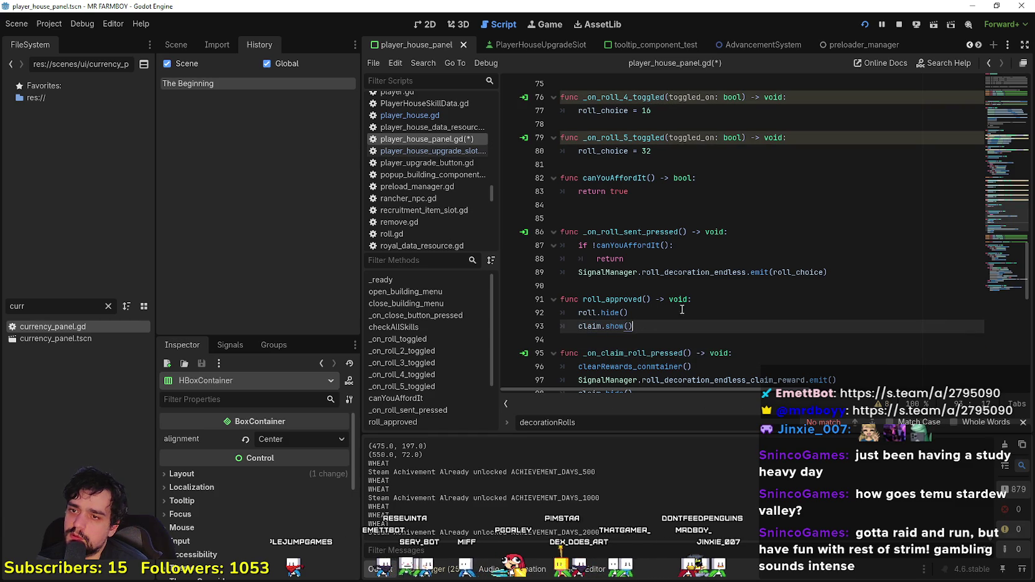
{"action": "mouse_move", "coordinate": [661, 299]}
{"action": "left_mouse_down"}
{"action": "mouse_move", "coordinate": [652, 284]}
{"action": "mouse_move", "coordinate": [688, 305]}
{"action": "left_mouse_up"}
Step: Duplicate the decoration_endless_update_visible connect line onto line 27, renaming its signal to roll_decoration_approved
{"action": "scroll", "coordinate": [690, 299], "scroll_direction": "up", "scroll_amount": 9}
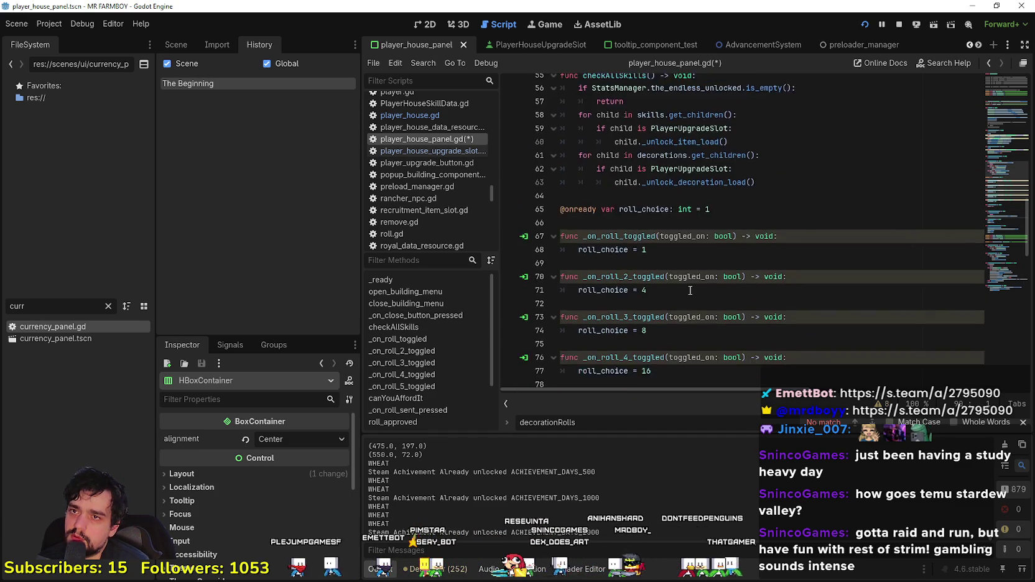
{"action": "scroll", "coordinate": [695, 291], "scroll_direction": "up", "scroll_amount": 10}
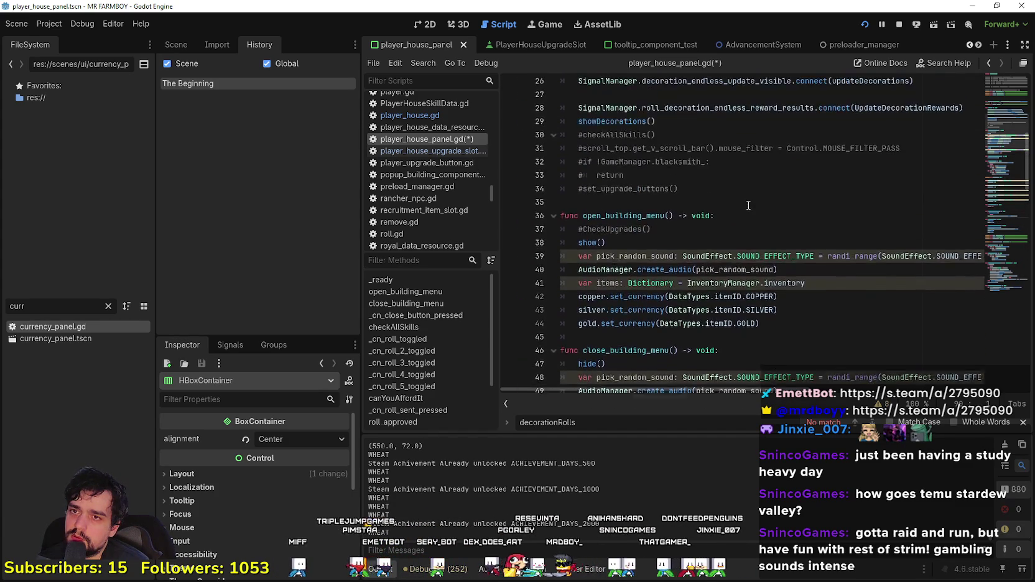
{"action": "scroll", "coordinate": [962, 180], "scroll_direction": "up", "scroll_amount": 5}
{"action": "scroll", "coordinate": [962, 180], "scroll_direction": "down", "scroll_amount": 4}
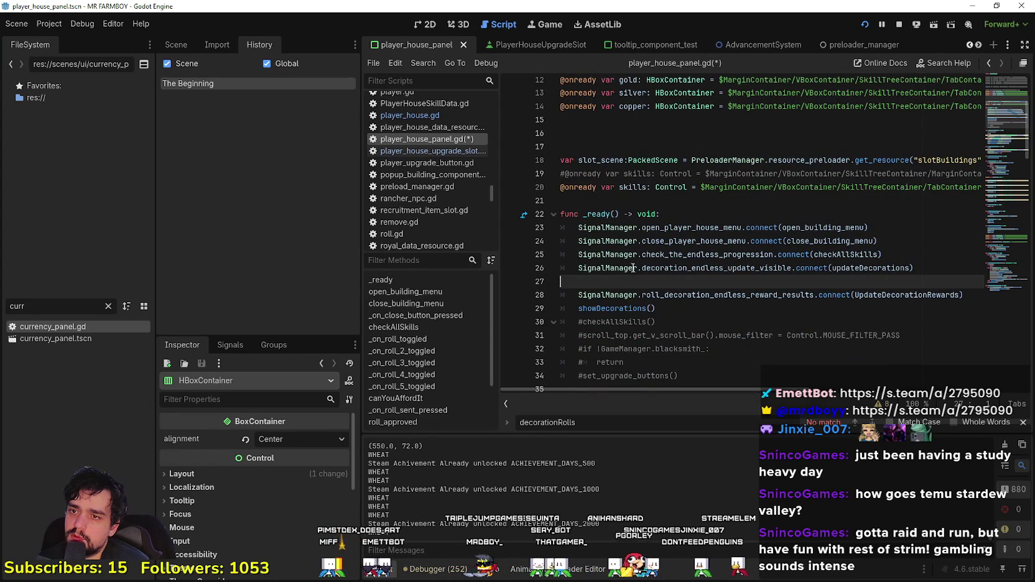
{"action": "left_click_drag", "start_coordinate": [638, 268], "coordinate": [907, 261]}
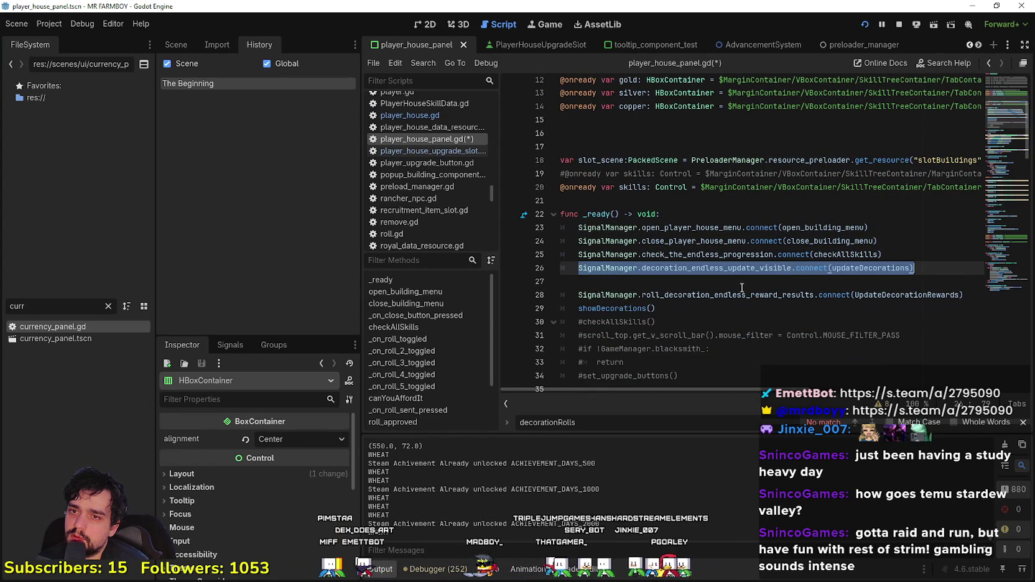
{"action": "left_click", "coordinate": [719, 283]}
{"action": "type", "text": "SignalManager.decoration_endless_update_visible.connect(updateDecorations)"}
{"action": "double_click", "coordinate": [745, 281]}
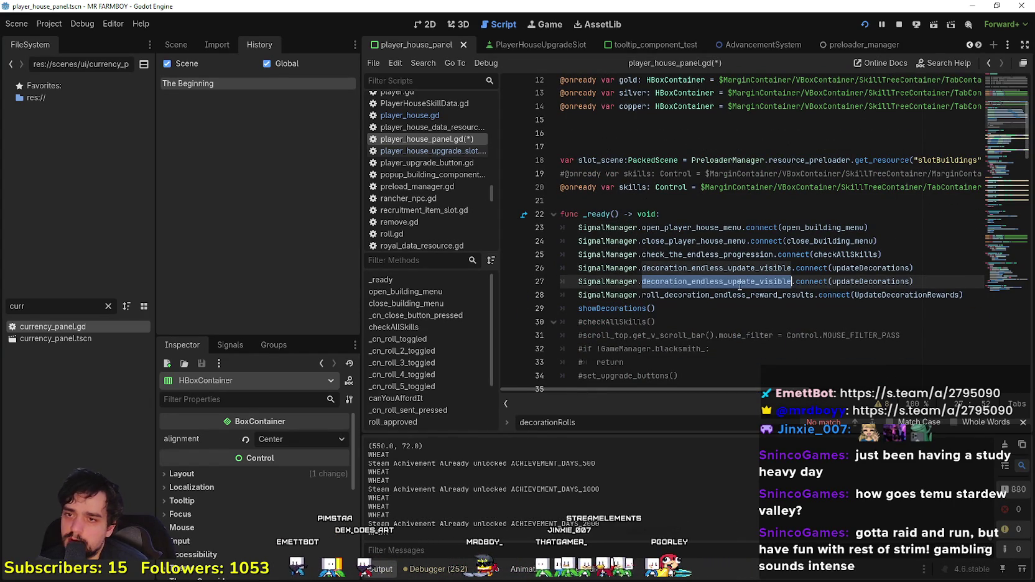
{"action": "key", "text": "Right"}
{"action": "key", "text": "ctrl+shift+Left"}
{"action": "left_click", "coordinate": [654, 282], "text": "shift"}
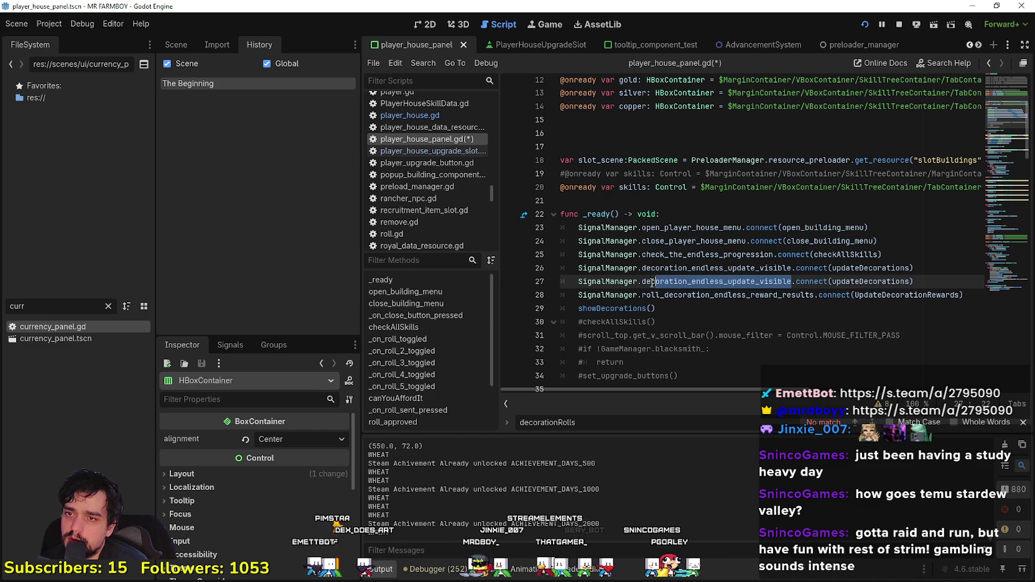
{"action": "key", "text": "shift+Left"}
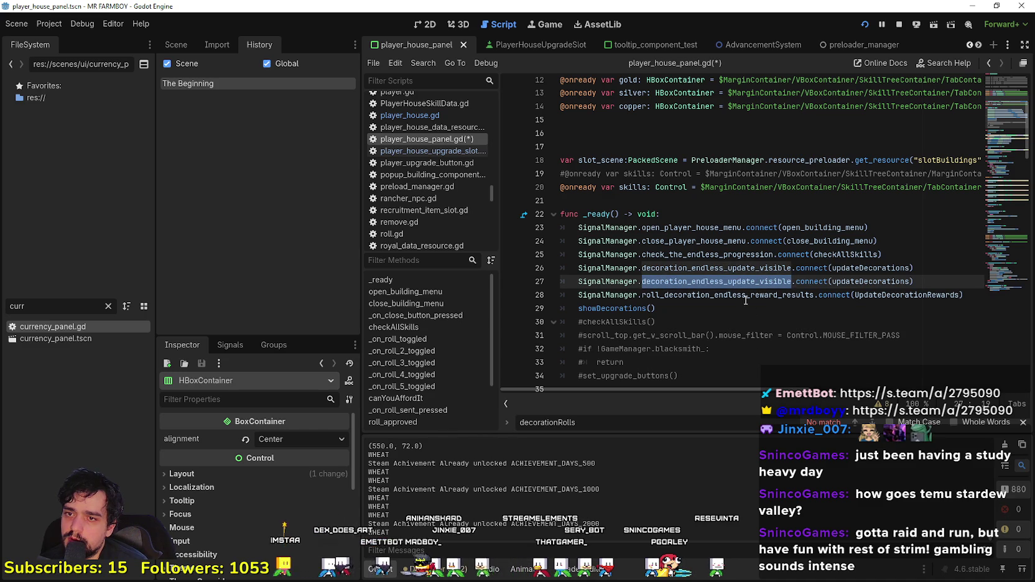
{"action": "type", "text": "roll_deco"}
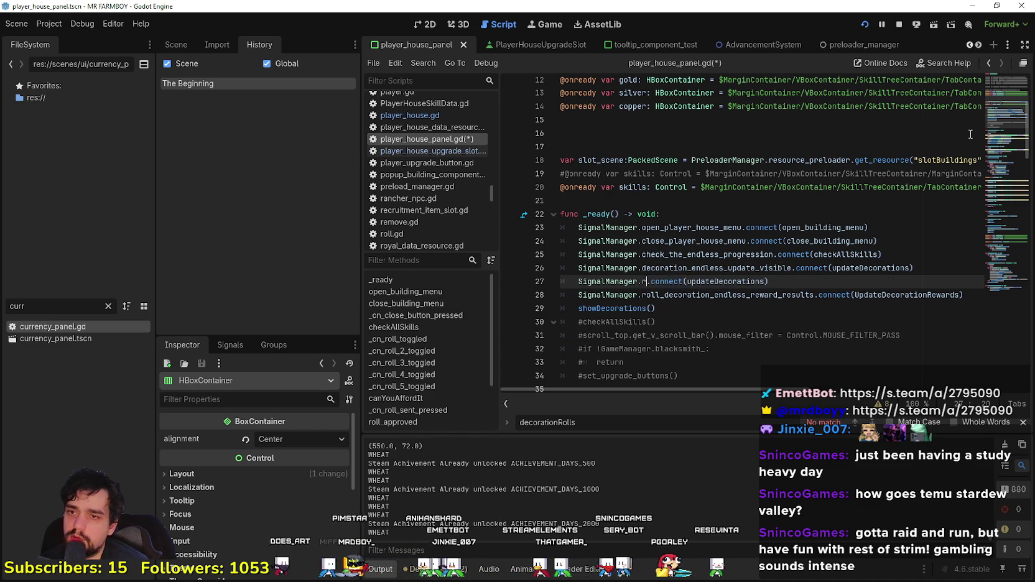
{"action": "type", "text": "ration_ap"}
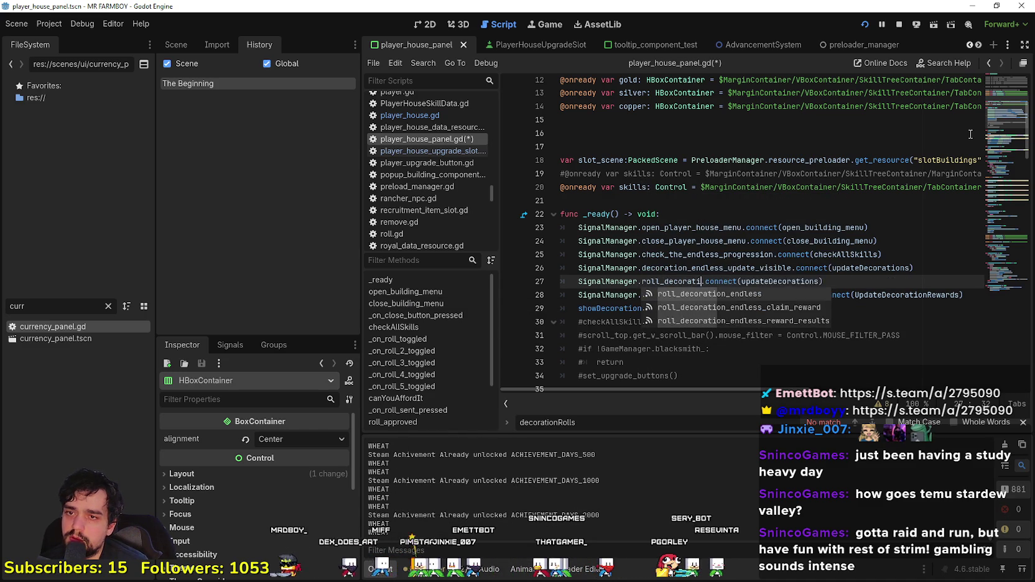
{"action": "type", "text": "proved"}
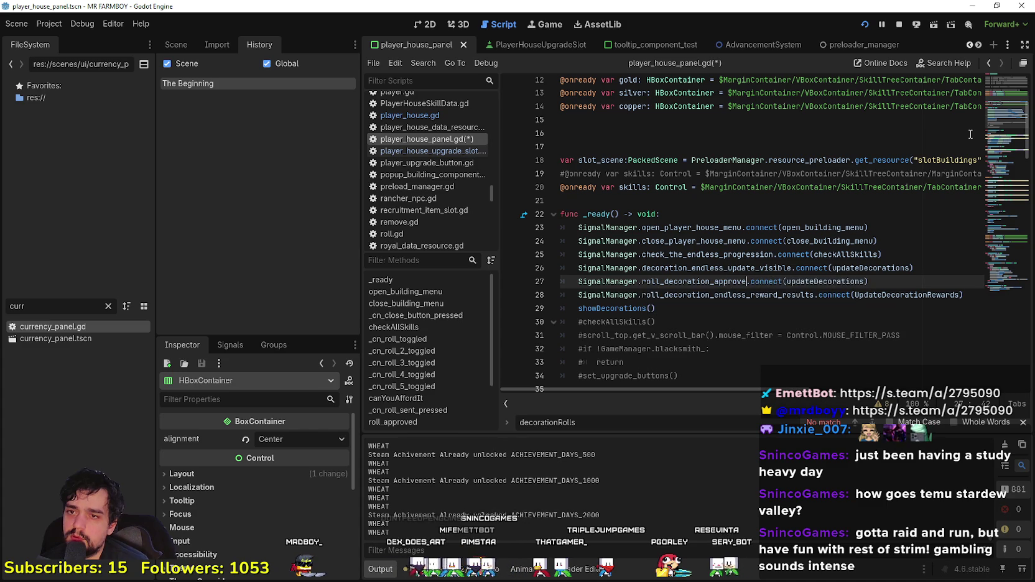
Step: Change the copied line's callback from updateDecorations to roll_approved
{"action": "double_click", "coordinate": [752, 285]}
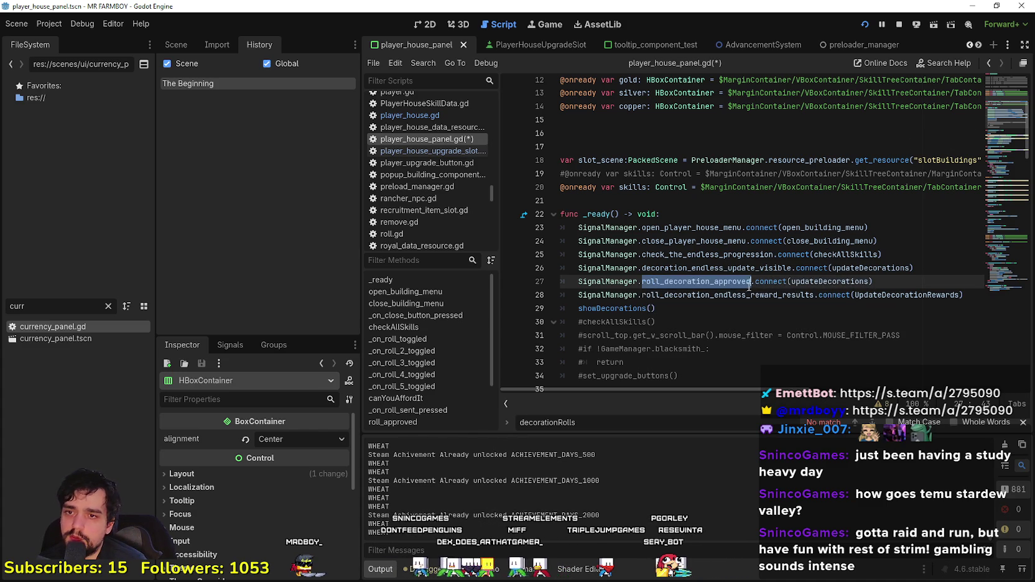
{"action": "double_click", "coordinate": [847, 283]}
{"action": "type", "text": "roll"}
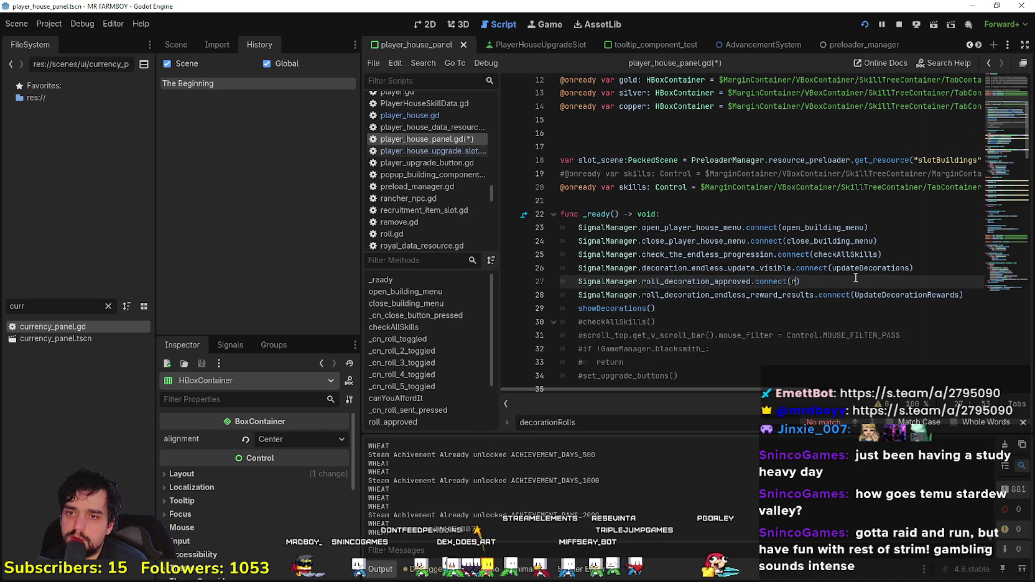
{"action": "key", "text": "Down"}
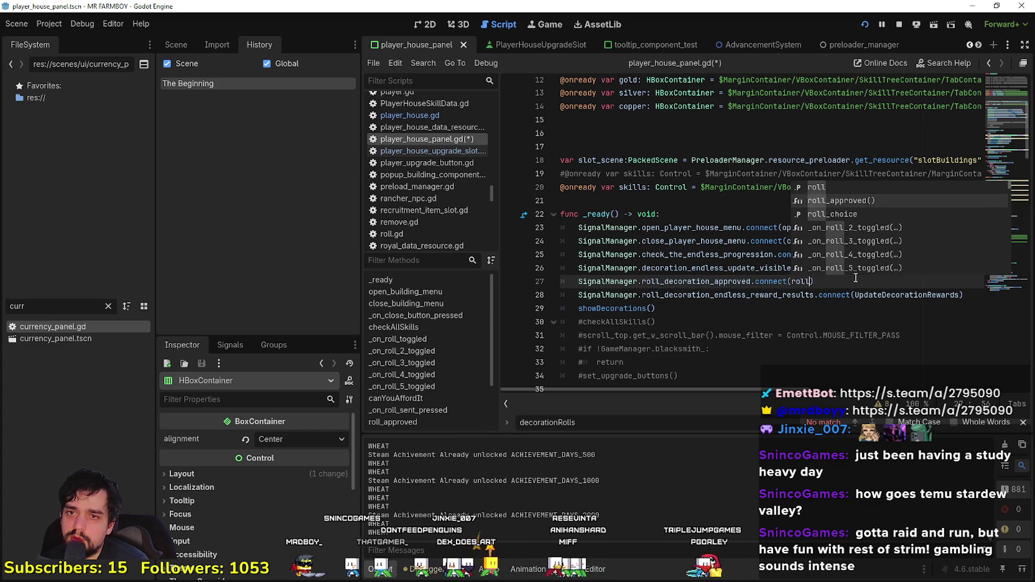
{"action": "key", "text": "Return"}
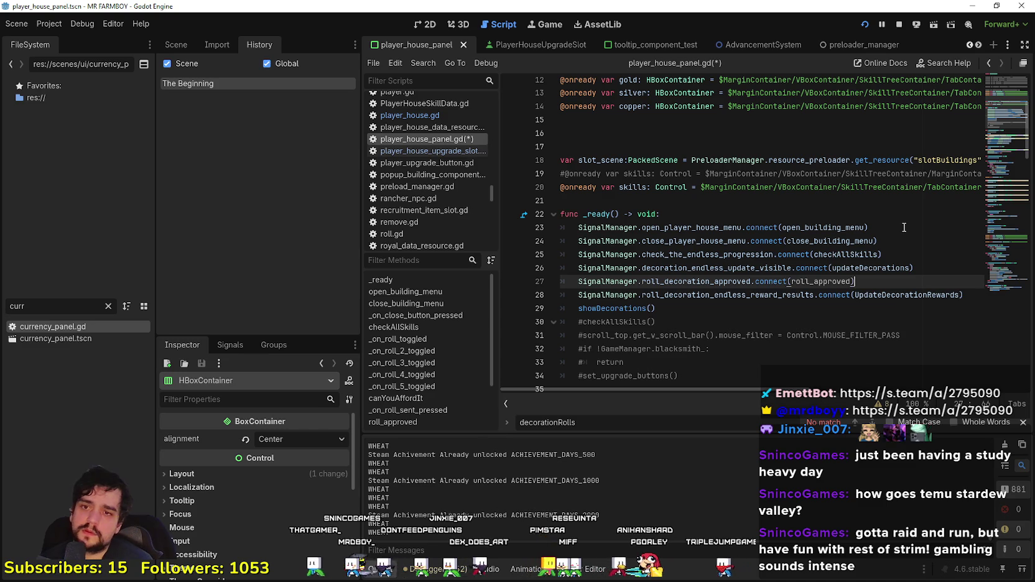
Step: Save player_house_panel.gd and switch to player_house.gd
{"action": "scroll", "coordinate": [830, 204], "scroll_direction": "down", "scroll_amount": 2}
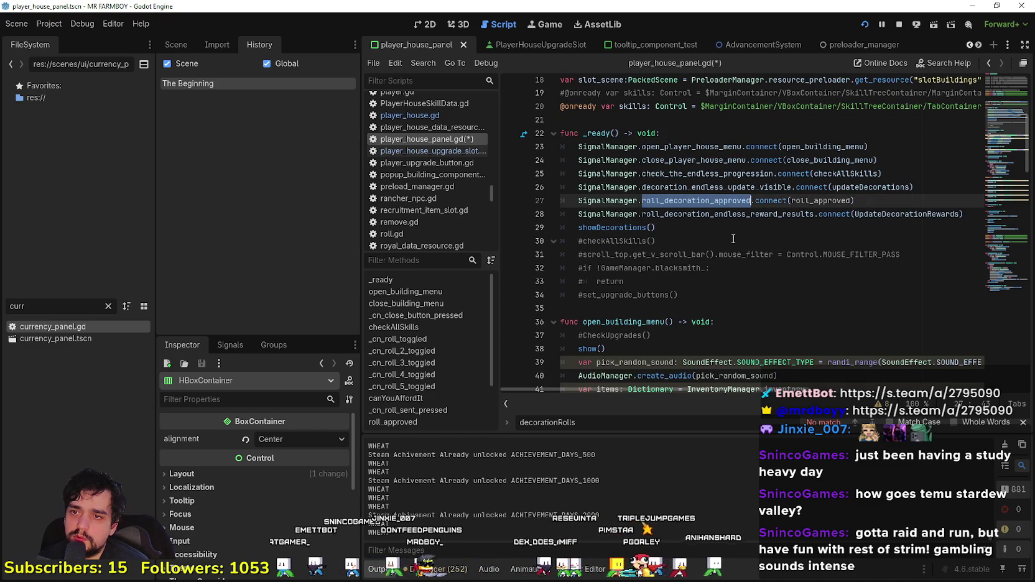
{"action": "left_click", "coordinate": [732, 241]}
{"action": "key", "text": "ctrl+s"}
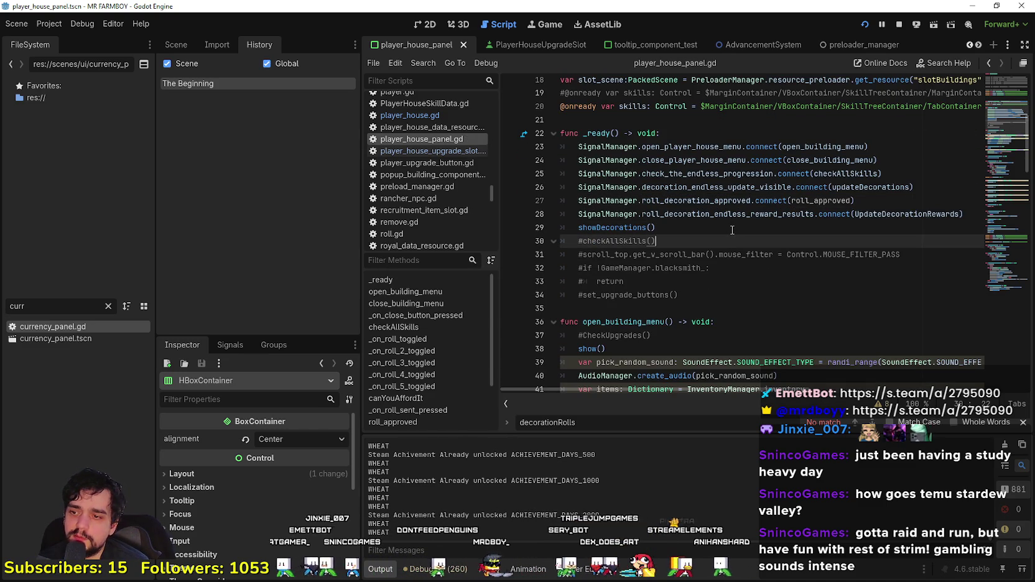
{"action": "double_click", "coordinate": [658, 201]}
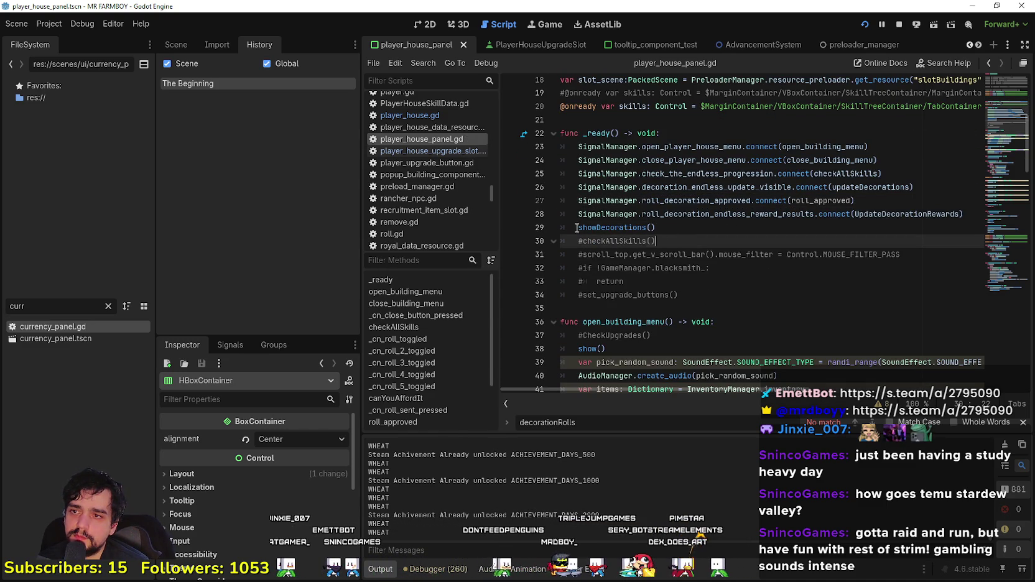
{"action": "left_click", "coordinate": [410, 117]}
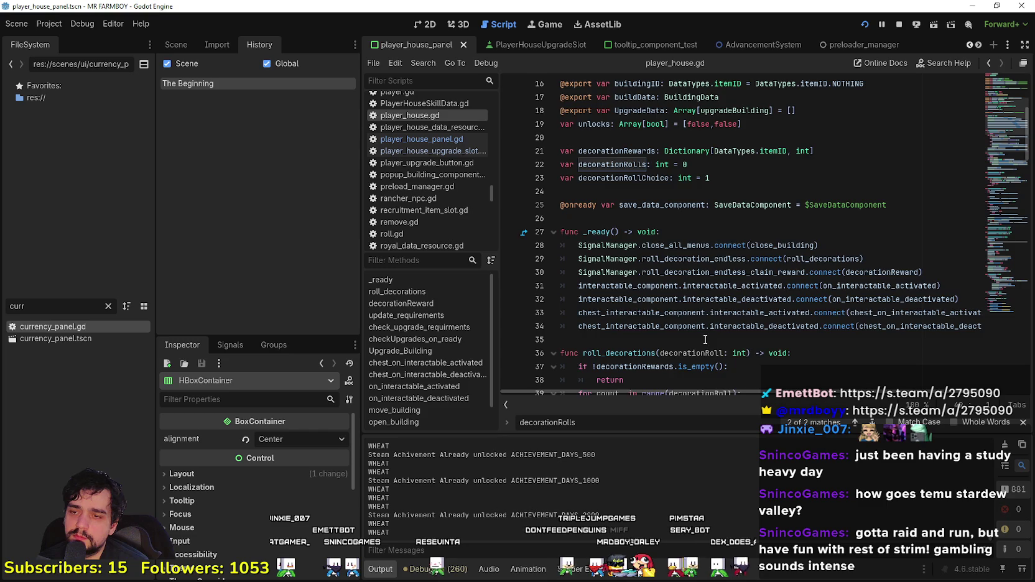
Step: Start a line after roll_decorations' early return, discarding a mistyped roll_decoration_approved reference
{"action": "left_click", "coordinate": [803, 353]}
{"action": "scroll", "coordinate": [803, 280], "scroll_direction": "down", "scroll_amount": 4}
{"action": "left_click", "coordinate": [809, 218]}
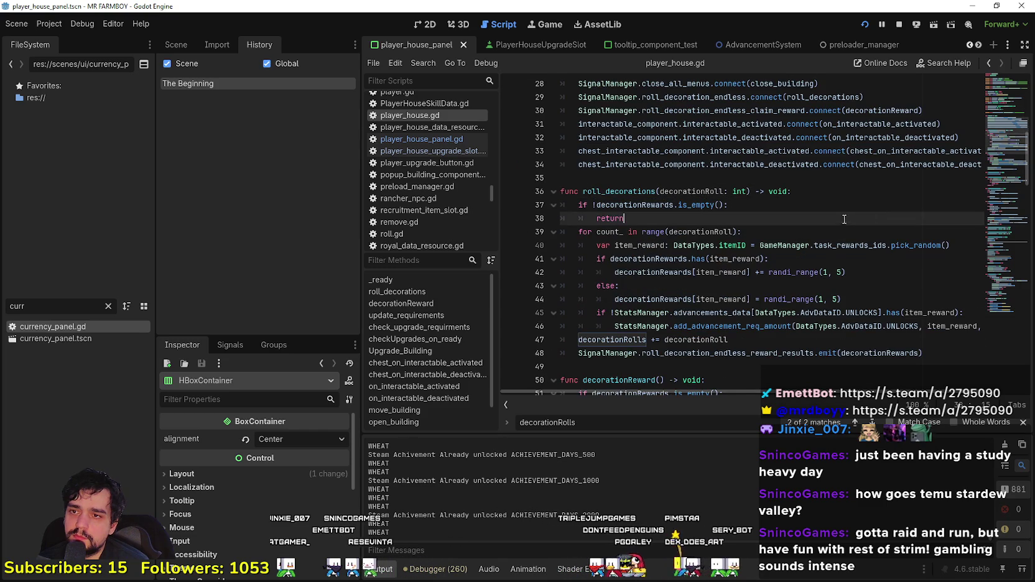
{"action": "scroll", "coordinate": [693, 327], "scroll_direction": "down", "scroll_amount": 2}
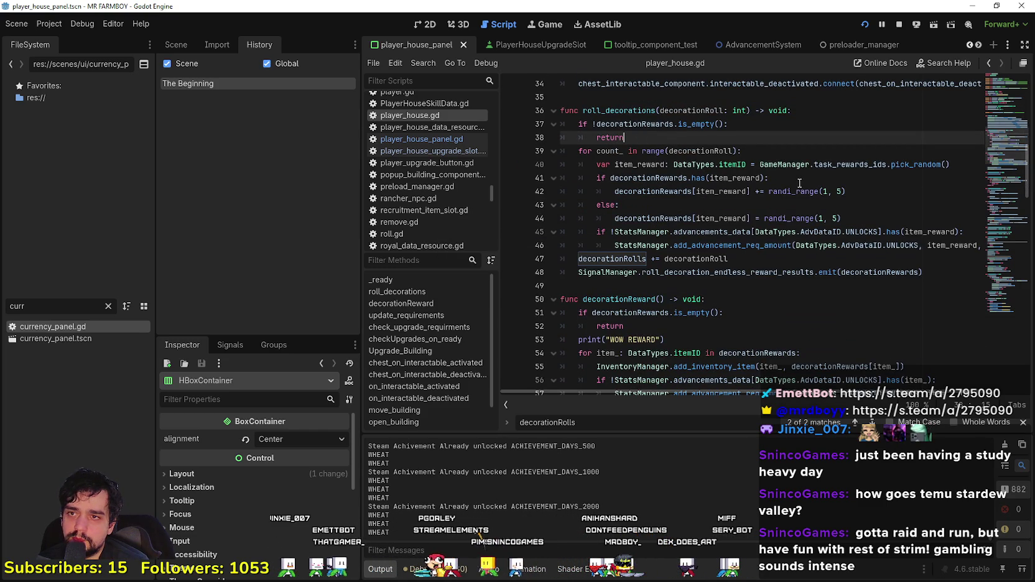
{"action": "key", "text": "Return"}
{"action": "type", "text": "roll_decoration_approved."}
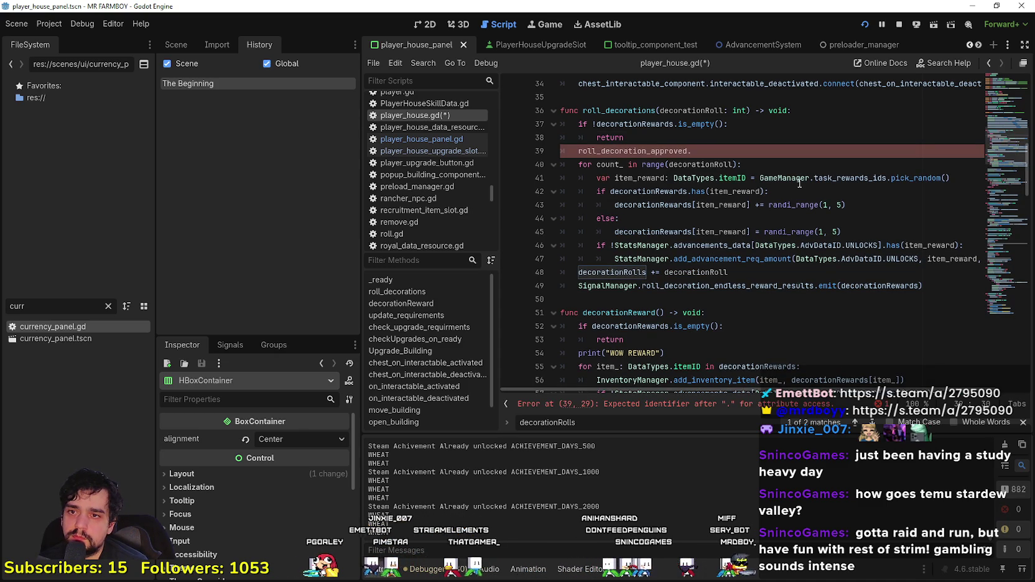
{"action": "key", "text": "BackSpace"}
{"action": "key", "text": "BackSpace"}
{"action": "key", "text": "BackSpace"}
{"action": "key", "text": "BackSpace"}
{"action": "key", "text": "BackSpace"}
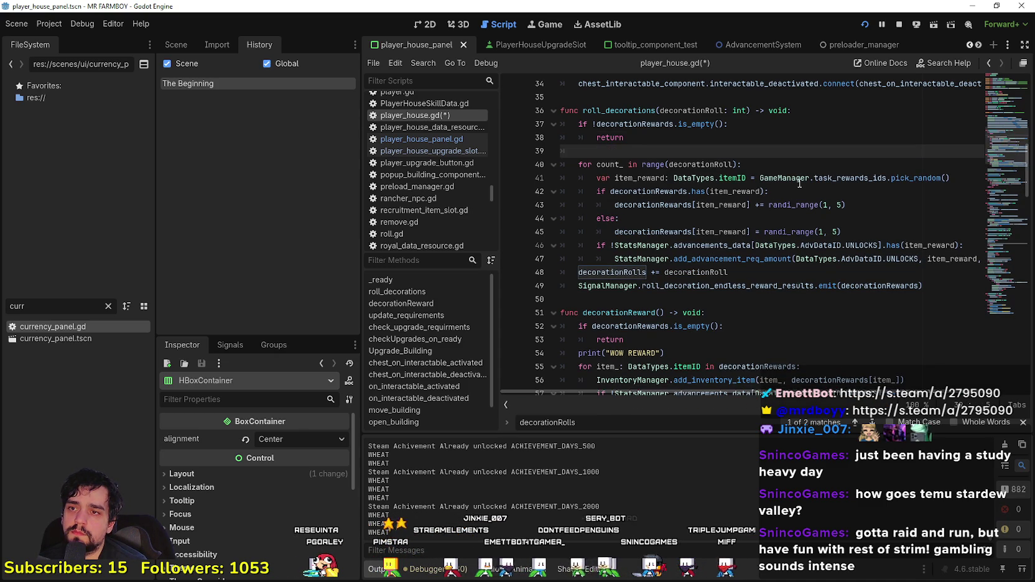
{"action": "key", "text": "BackSpace"}
{"action": "key", "text": "BackSpace"}
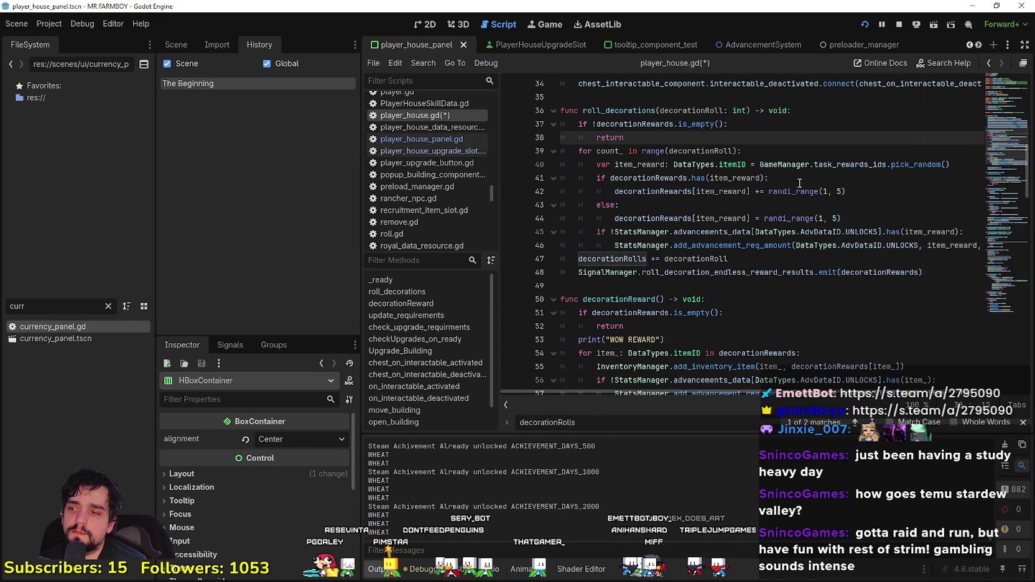
Step: Add SignalManager.roll_decoration_approved.emit() on line 39, right after the empty-rewards return
{"action": "key", "text": "Return"}
{"action": "type", "text": "s"}
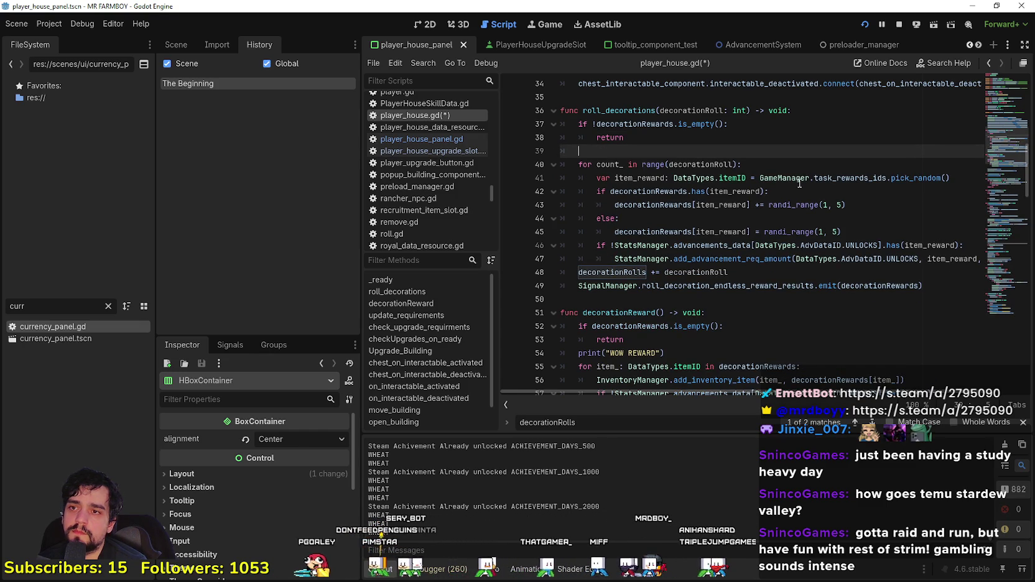
{"action": "type", "text": "ignal"}
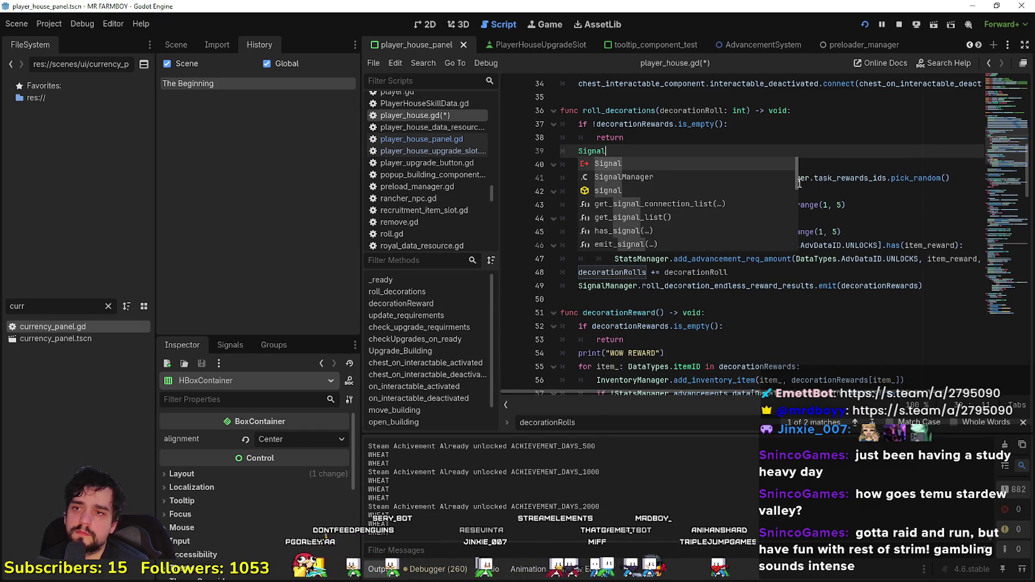
{"action": "key", "text": "Down"}
{"action": "key", "text": "Return"}
{"action": "type", "text": ".roll_decoration_approved.emit("}
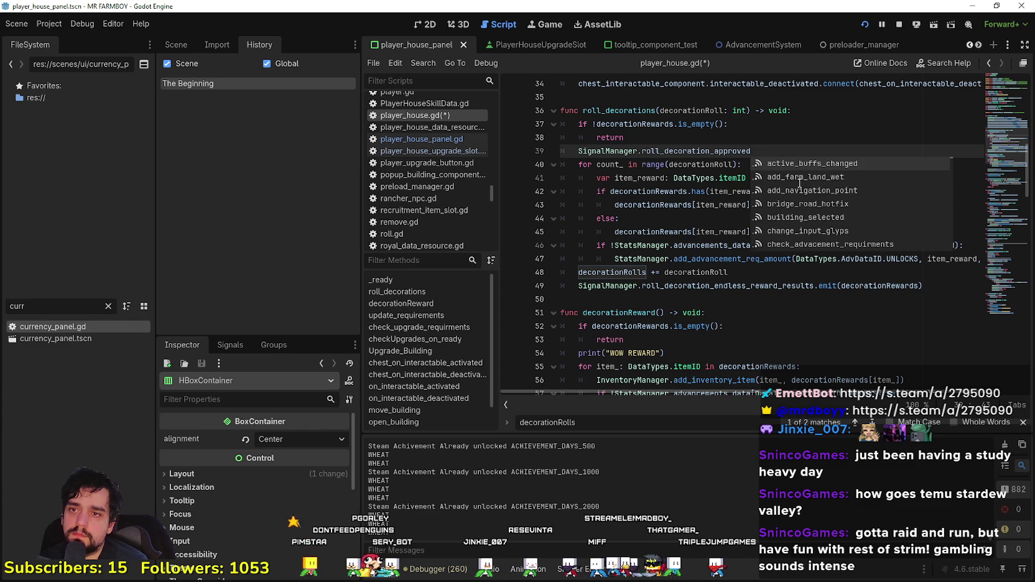
{"action": "key", "text": "Escape"}
{"action": "left_click", "coordinate": [776, 205]}
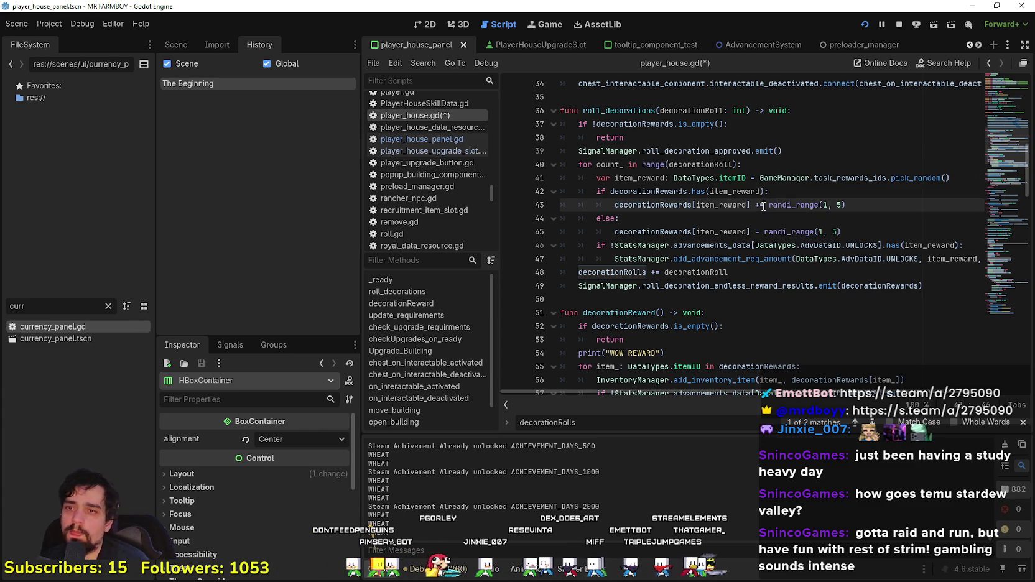
{"action": "left_click", "coordinate": [745, 301]}
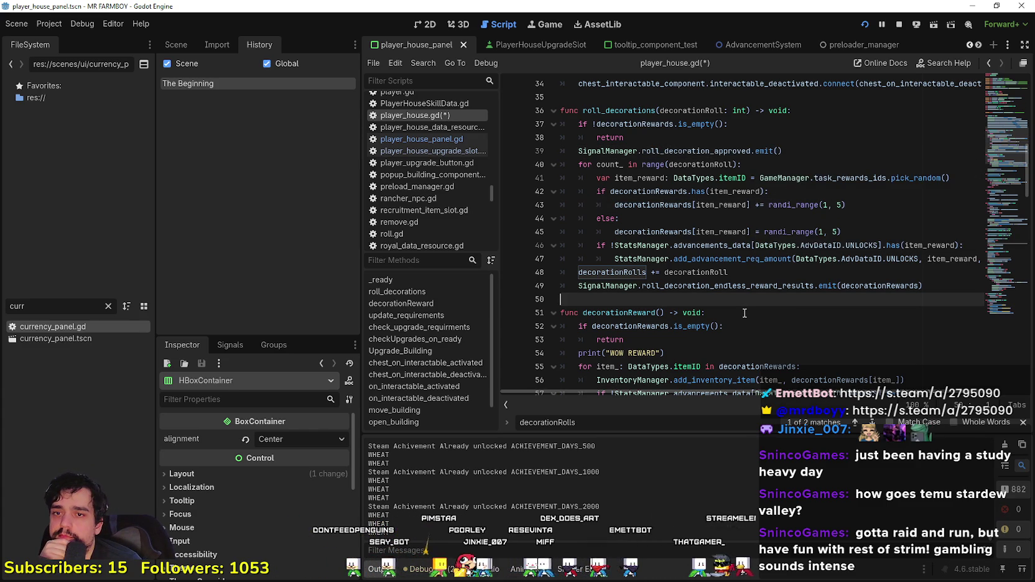
{"action": "left_click", "coordinate": [827, 145]}
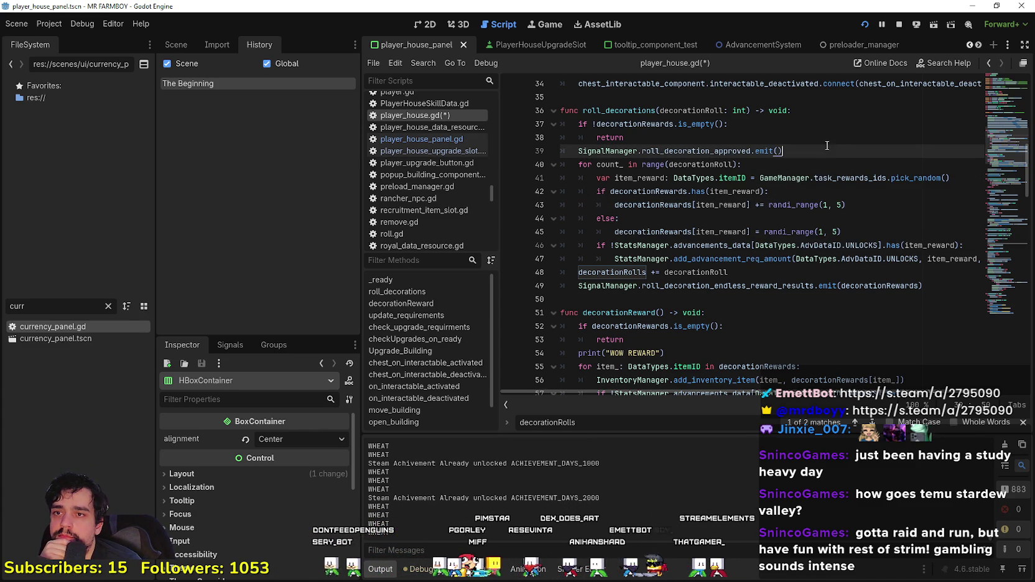
{"action": "left_click", "coordinate": [576, 153], "text": "shift"}
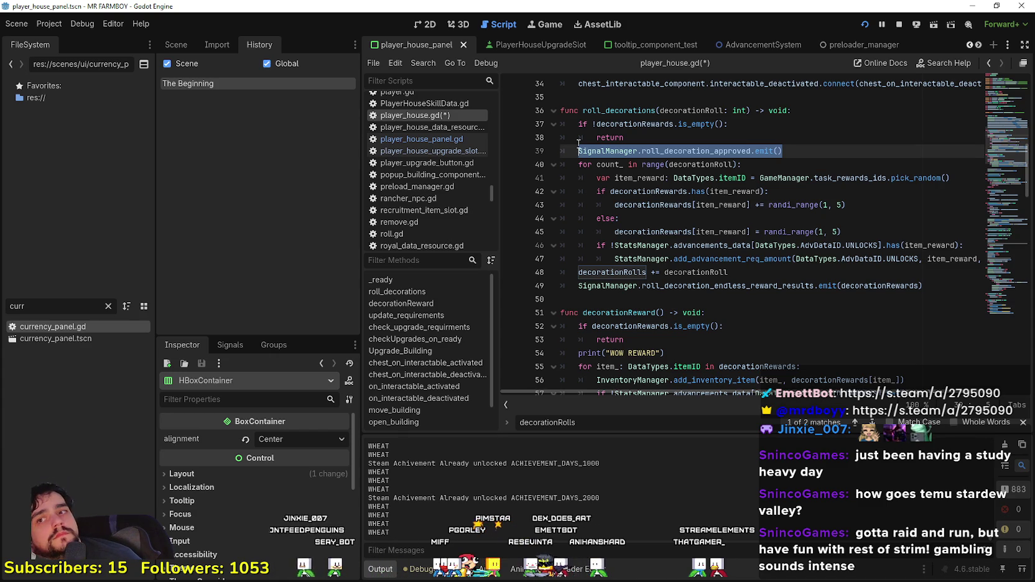
Step: Save player_house.gd
{"action": "key", "text": "ctrl+s"}
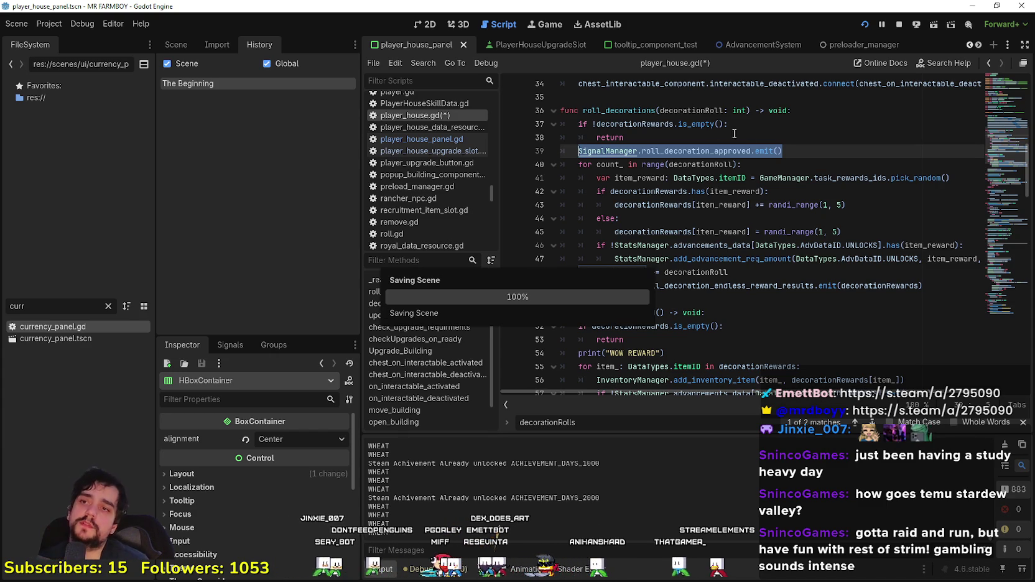
{"action": "left_click", "coordinate": [674, 138]}
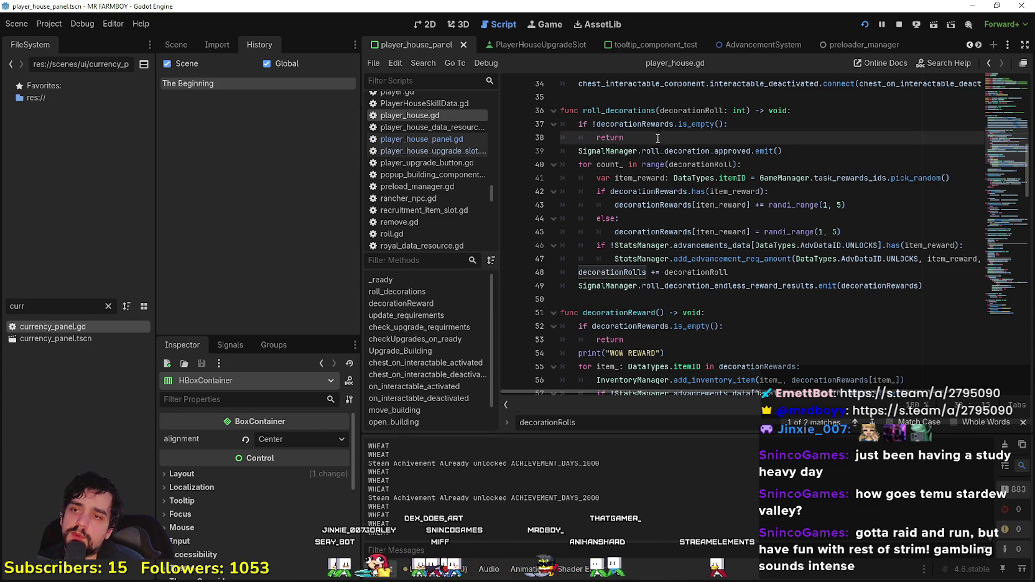
{"action": "scroll", "coordinate": [672, 143], "scroll_direction": "up", "scroll_amount": 4}
{"action": "left_click", "coordinate": [641, 256]}
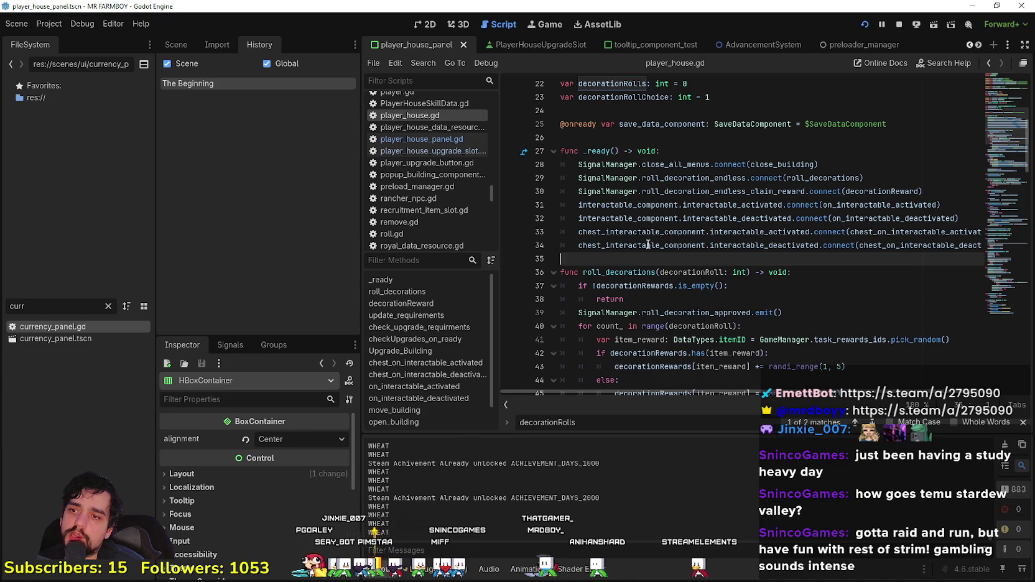
Step: Write func canYouAffordRoll() -> bool: with return true above roll_decorations
{"action": "key", "text": "Return"}
{"action": "type", "text": "func can"}
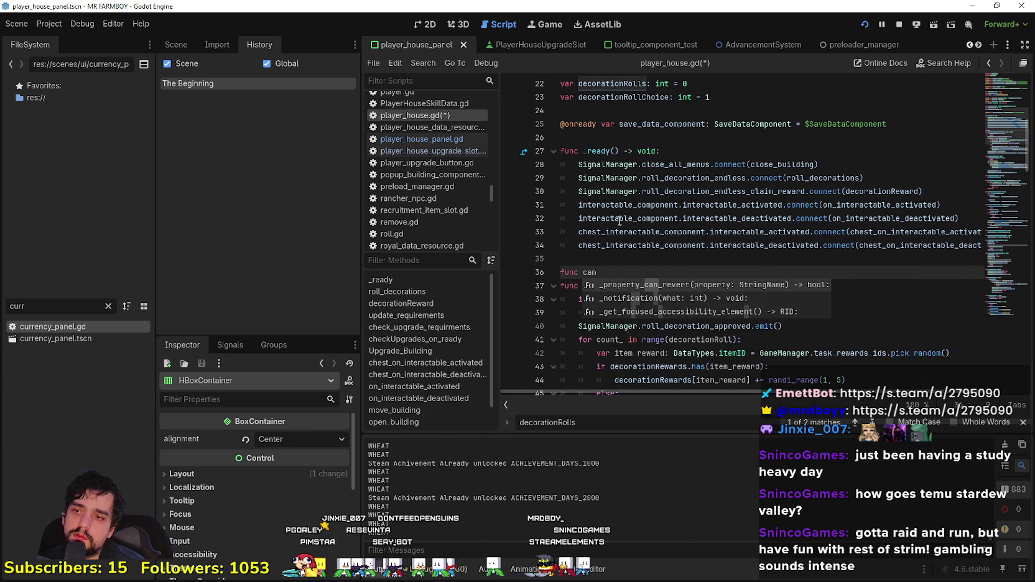
{"action": "type", "text": "Yo"}
{"action": "type", "text": "uAfford()"}
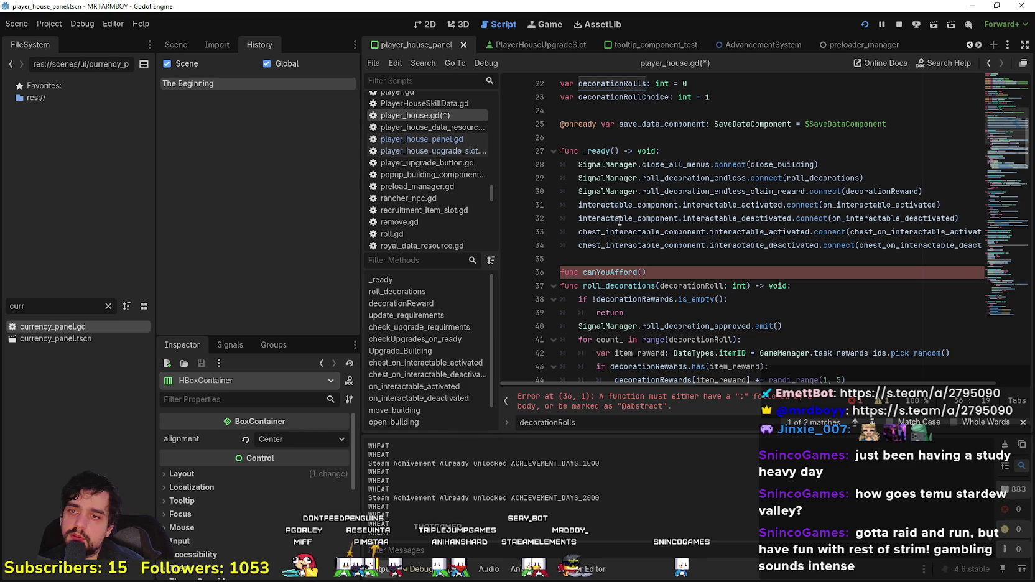
{"action": "type", "text": "Roll"}
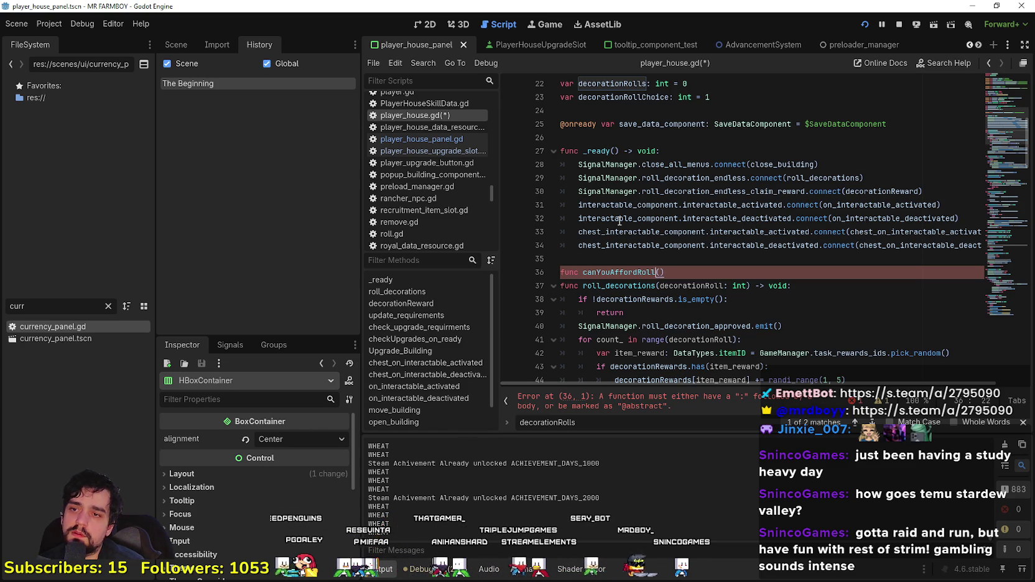
{"action": "type", "text": "> voi"}
{"action": "key", "text": "Return"}
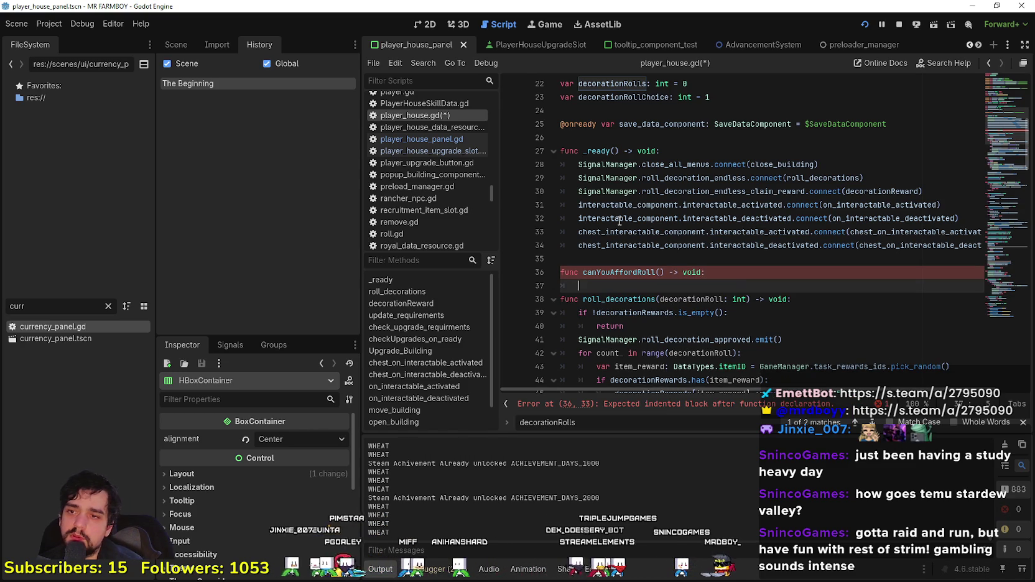
{"action": "scroll", "coordinate": [653, 178], "scroll_direction": "down", "scroll_amount": 2}
{"action": "left_click", "coordinate": [691, 182]}
{"action": "double_click", "coordinate": [689, 192]}
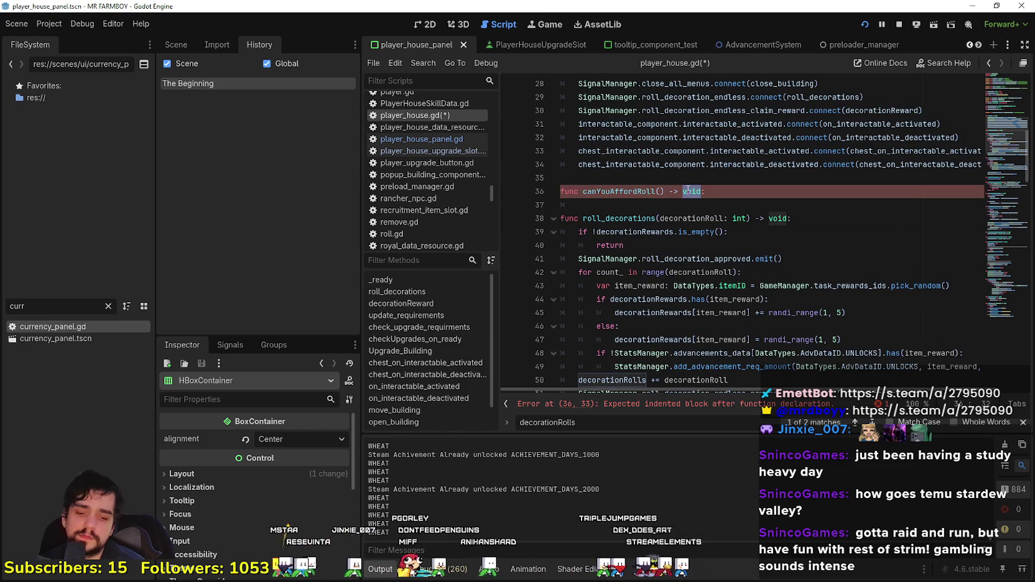
{"action": "type", "text": "bool"}
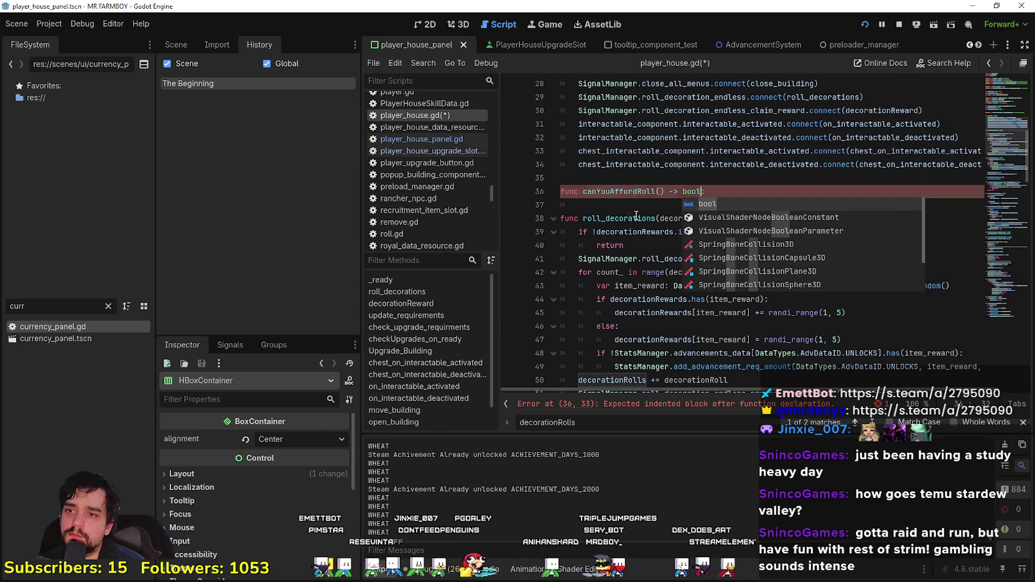
{"action": "left_click", "coordinate": [633, 206]}
{"action": "type", "text": "return true"}
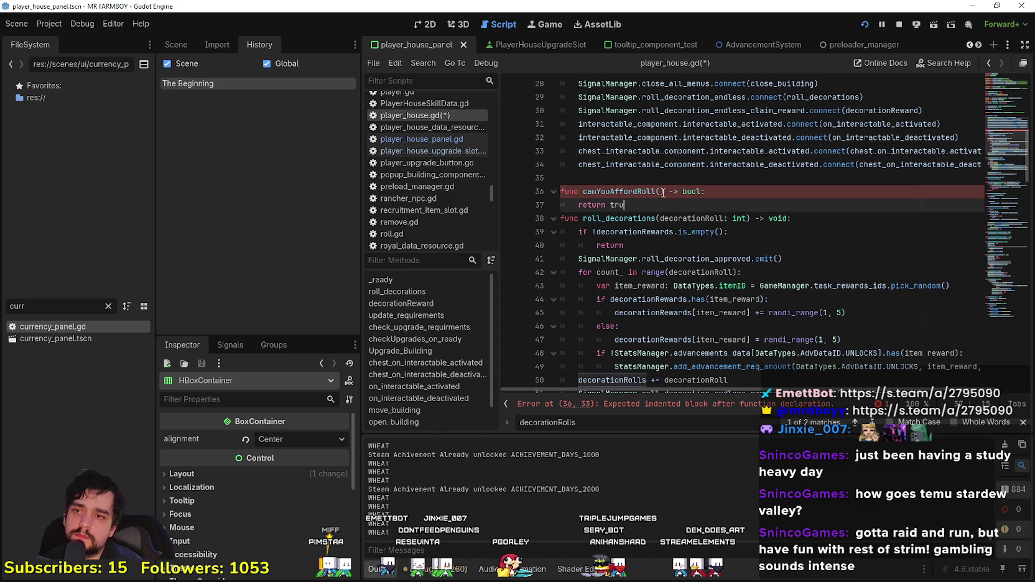
Step: Add a blank line at the top of canYouAffordRoll's body
{"action": "left_click", "coordinate": [736, 197]}
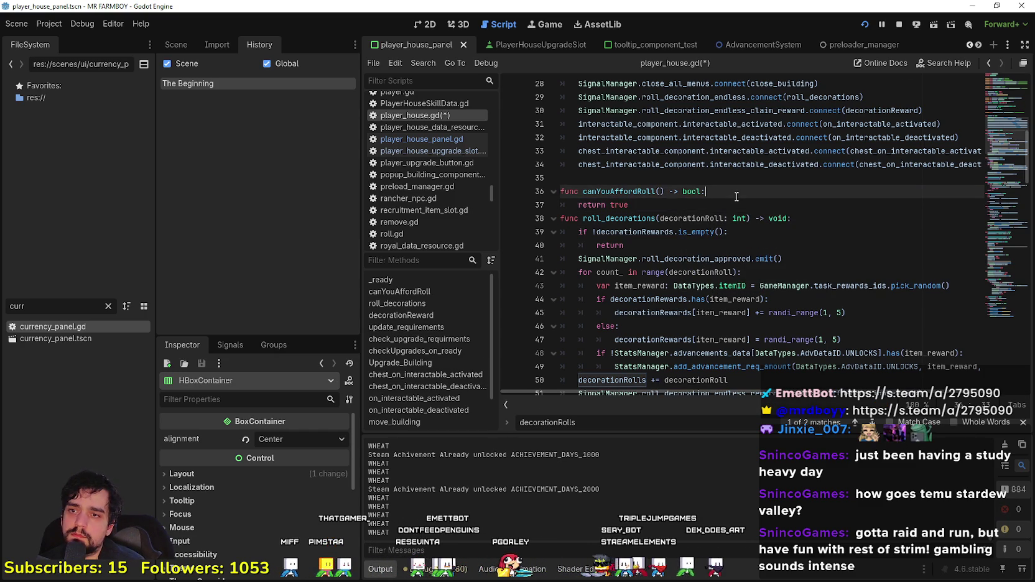
{"action": "key", "text": "Return"}
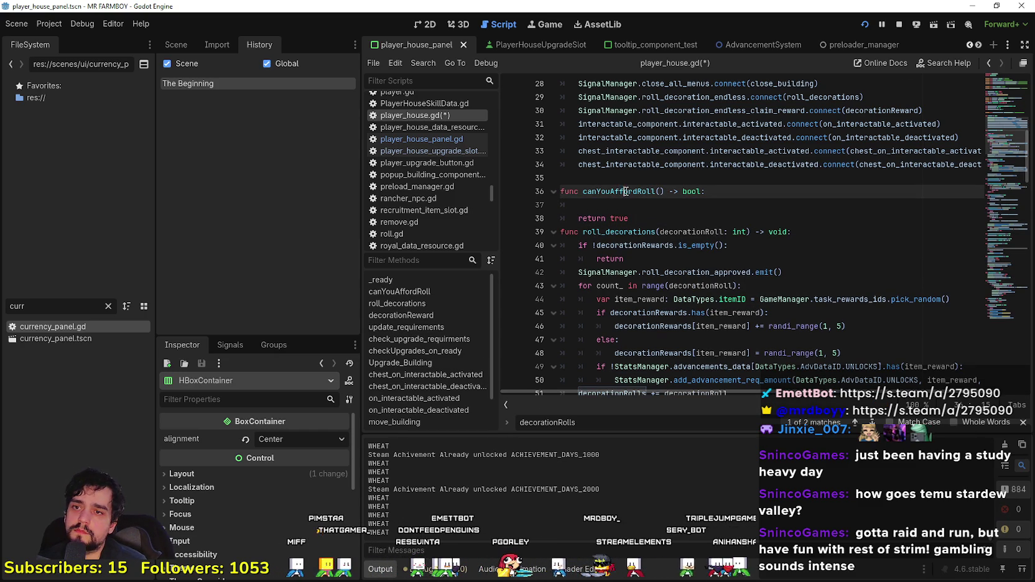
{"action": "double_click", "coordinate": [640, 192]}
{"action": "left_click_drag", "start_coordinate": [640, 192], "coordinate": [667, 192]}
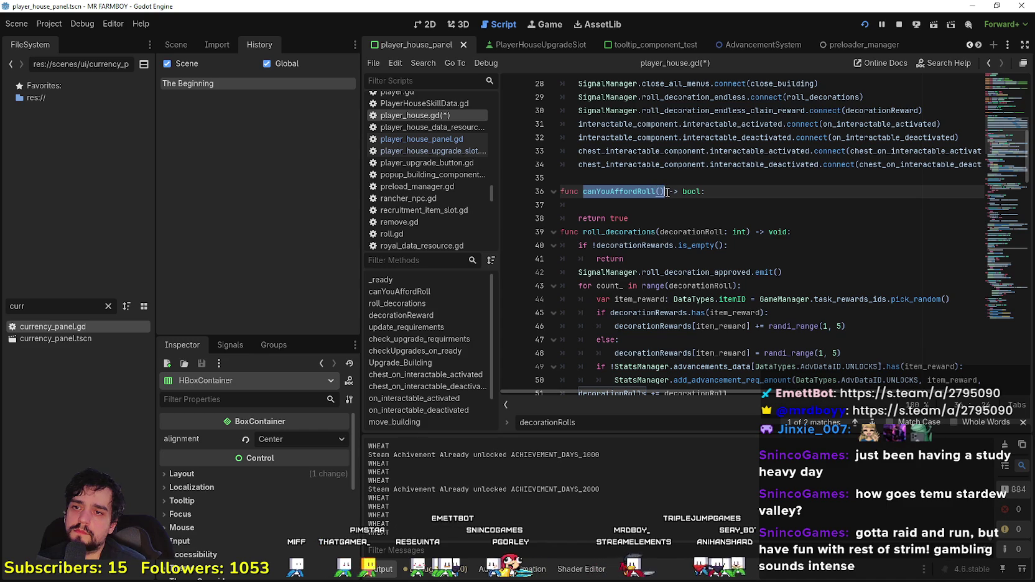
{"action": "left_click", "coordinate": [853, 245]}
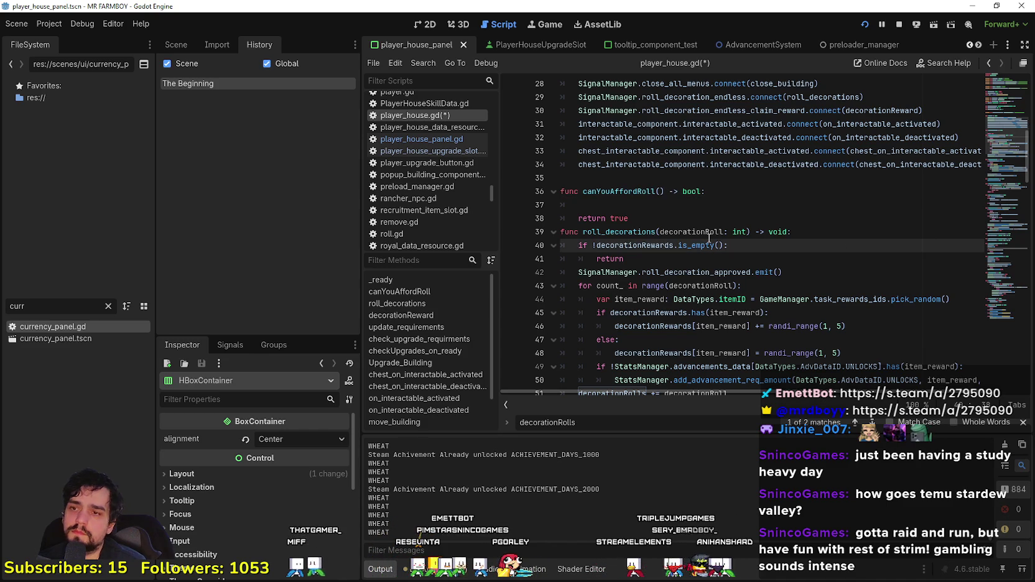
Step: Add 'if !canYouAffordRoll(): return' below the empty-rewards check in roll_decorations
{"action": "key", "text": "ctrl+shift+Return"}
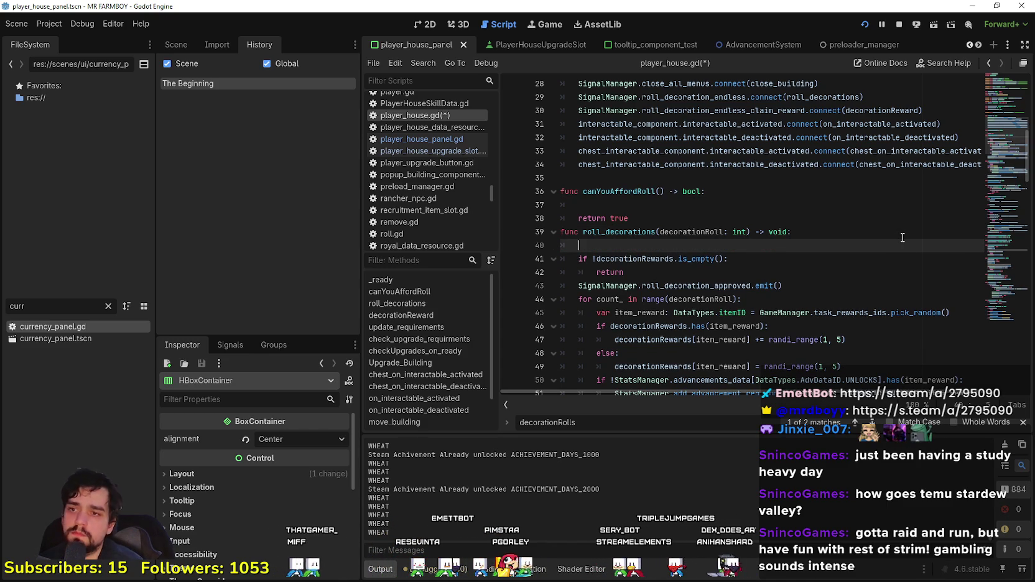
{"action": "key", "text": "ctrl+z"}
{"action": "left_click", "coordinate": [744, 259]}
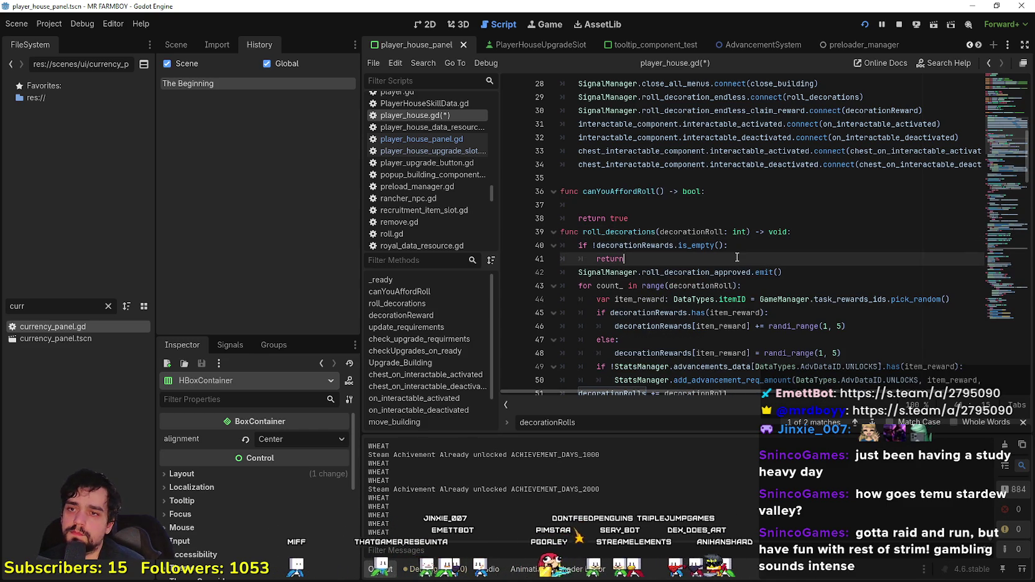
{"action": "key", "text": "Return"}
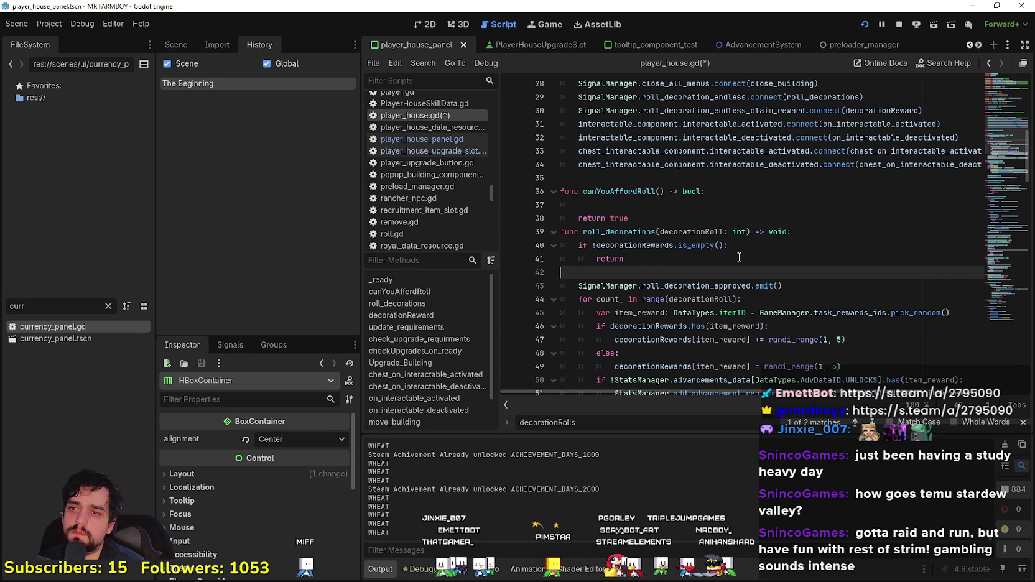
{"action": "type", "text": "if canYouAffordRoll():"}
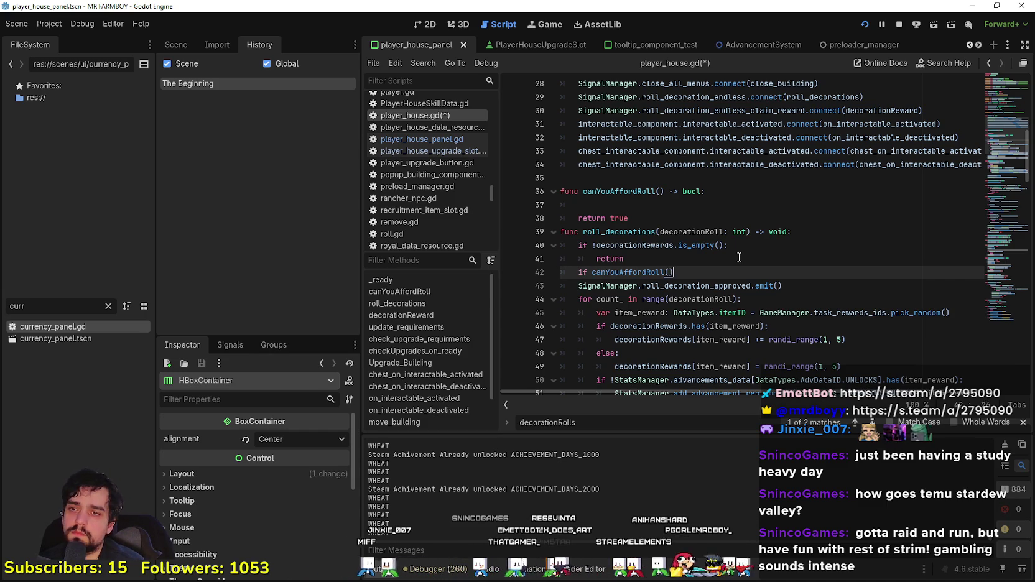
{"action": "key", "text": "Return"}
{"action": "type", "text": "return"}
{"action": "left_click", "coordinate": [592, 272]}
{"action": "type", "text": "!"}
{"action": "left_click", "coordinate": [655, 287]}
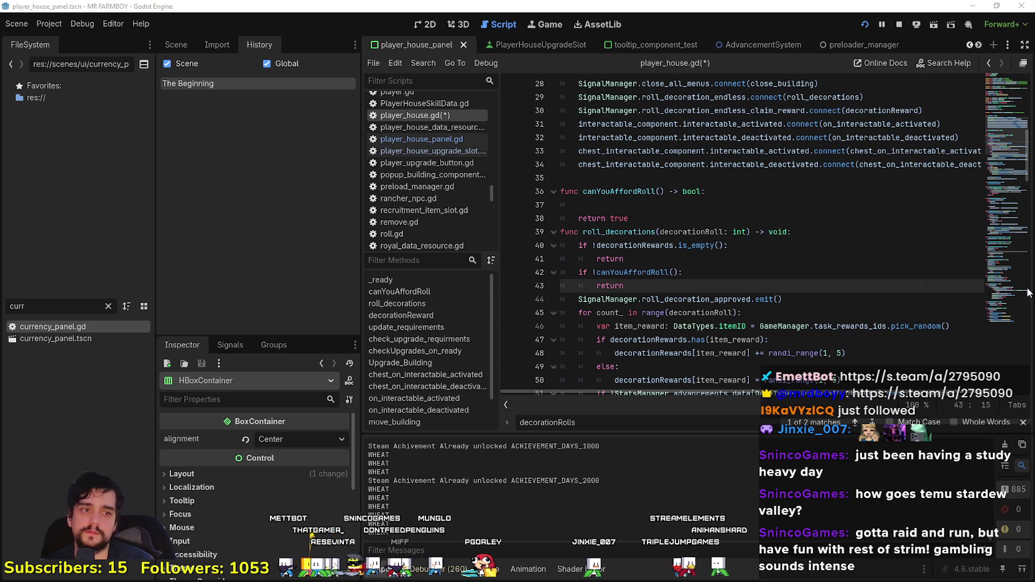
Step: Select the decorationRoll name and place the caret inside the canYouAffordRoll() call
{"action": "scroll", "coordinate": [661, 160], "scroll_direction": "down", "scroll_amount": 1}
{"action": "left_click", "coordinate": [661, 160]}
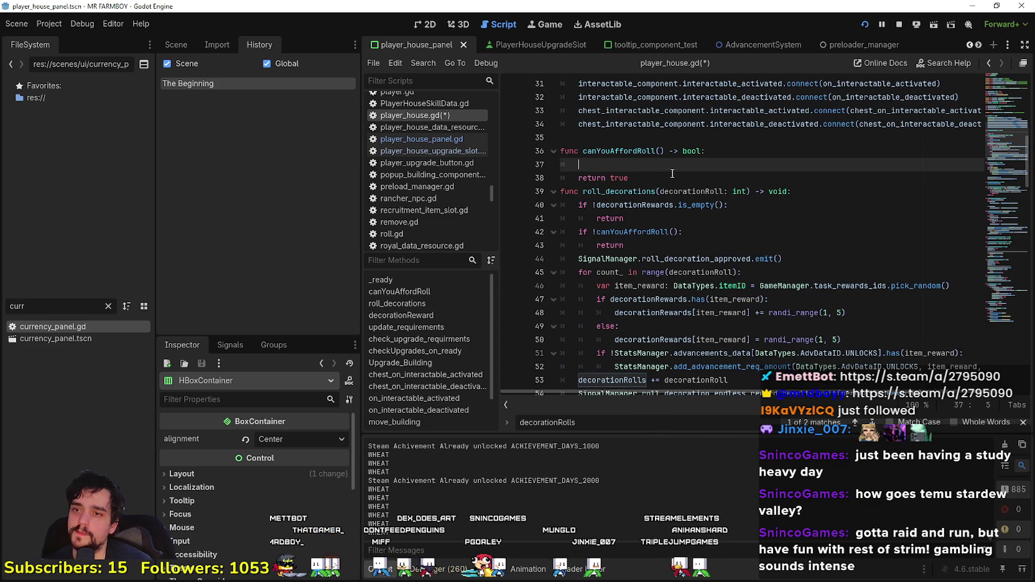
{"action": "left_click", "coordinate": [742, 338]}
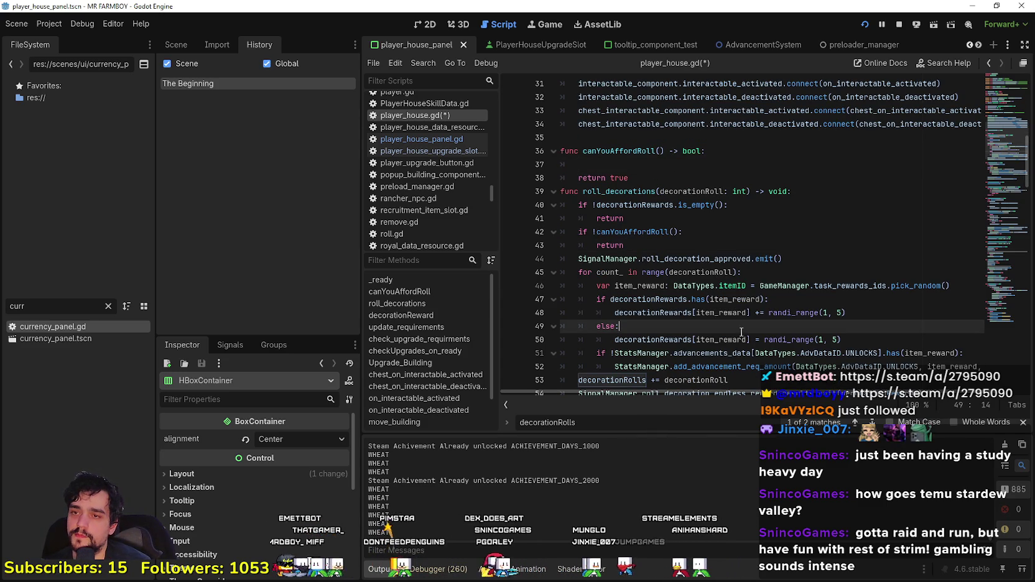
{"action": "double_click", "coordinate": [691, 191]}
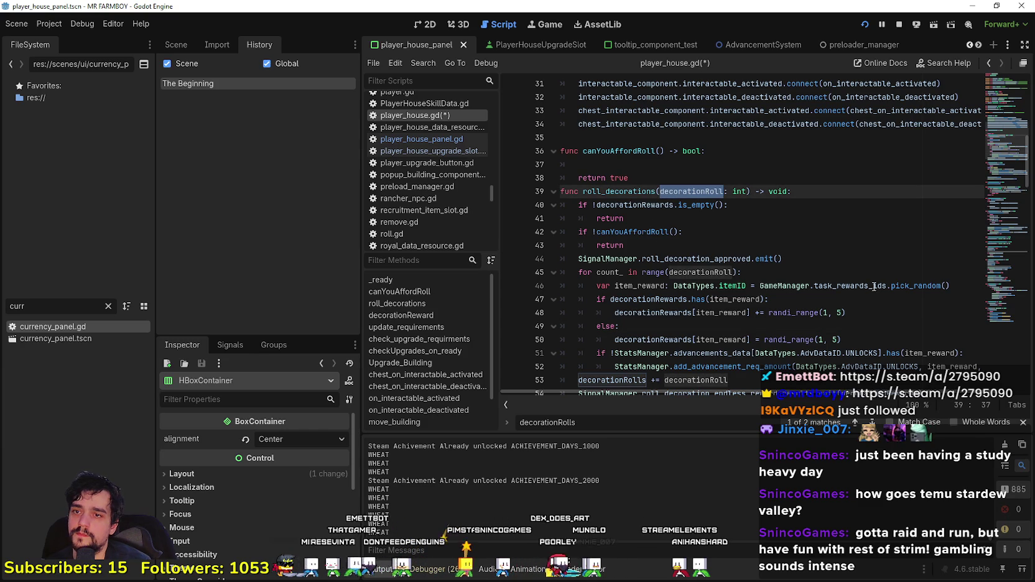
{"action": "scroll", "coordinate": [809, 260], "scroll_direction": "down", "scroll_amount": 2}
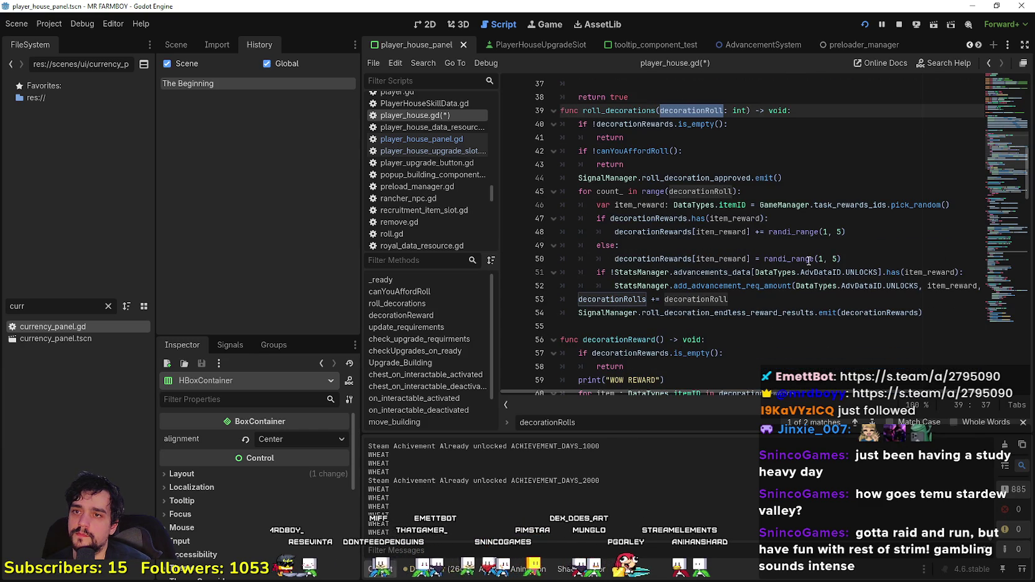
{"action": "scroll", "coordinate": [809, 260], "scroll_direction": "up", "scroll_amount": 1}
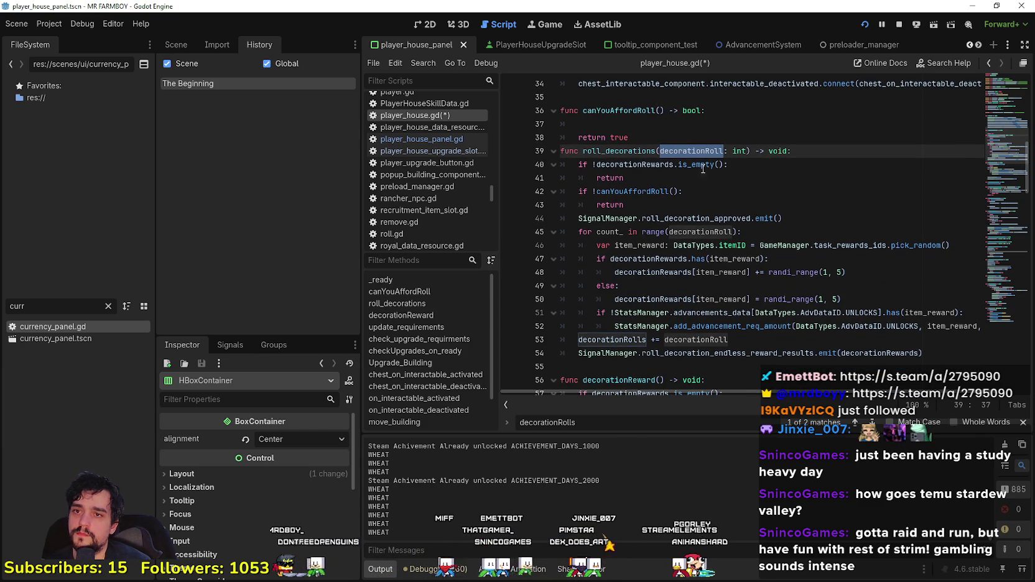
{"action": "left_click", "coordinate": [675, 191]}
Step: Pass decorationRoll to the canYouAffordRoll call and give the function a decorationRoll_: int parameter
{"action": "type", "text": "decorationRoll"}
{"action": "left_click", "coordinate": [661, 110]}
{"action": "type", "text": "decorationRoll"}
{"action": "type", "text": ":"}
{"action": "type", "text": ": int"}
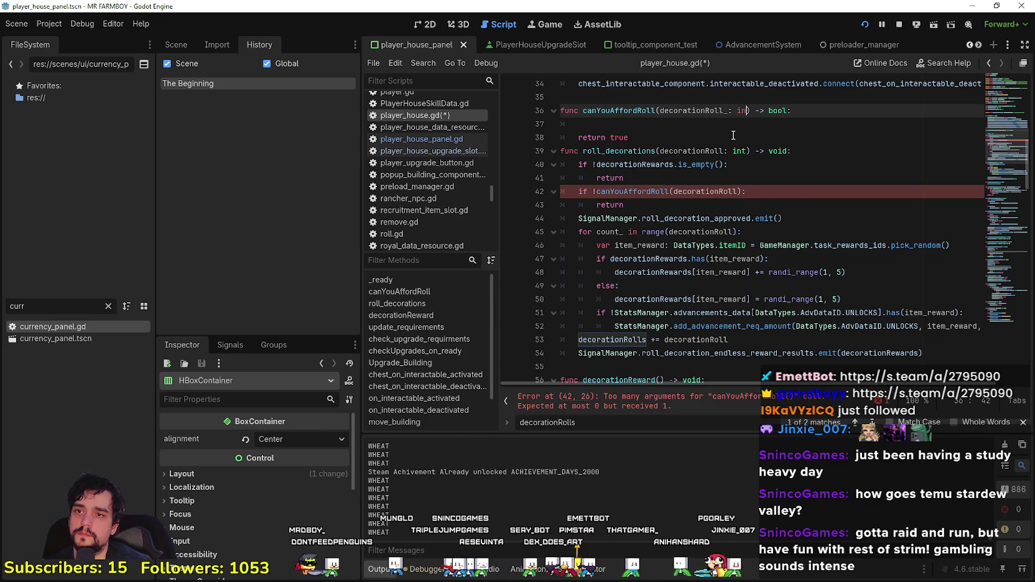
{"action": "left_click", "coordinate": [631, 130]}
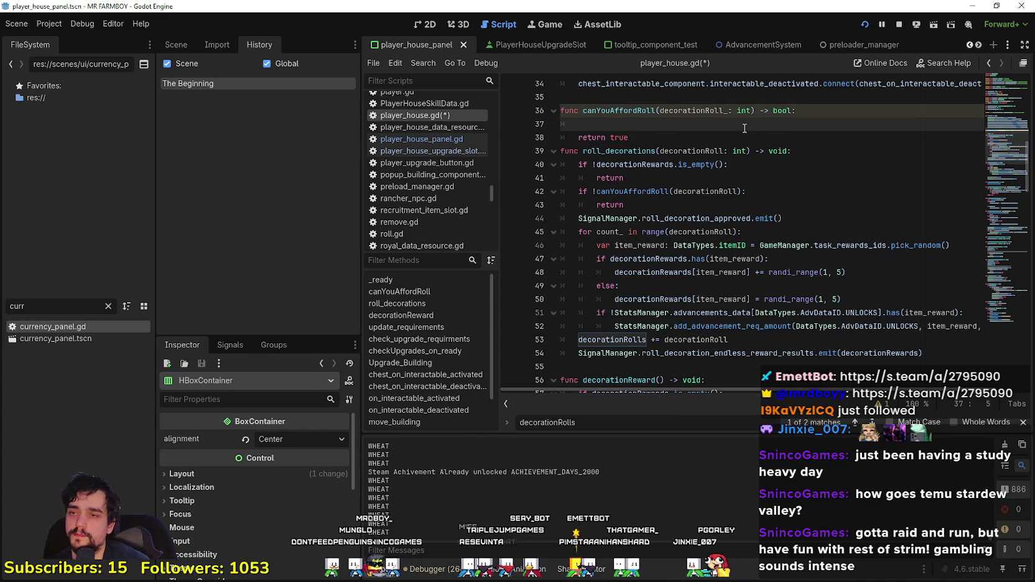
{"action": "double_click", "coordinate": [686, 112]}
{"action": "left_click_drag", "start_coordinate": [728, 340], "coordinate": [580, 340]}
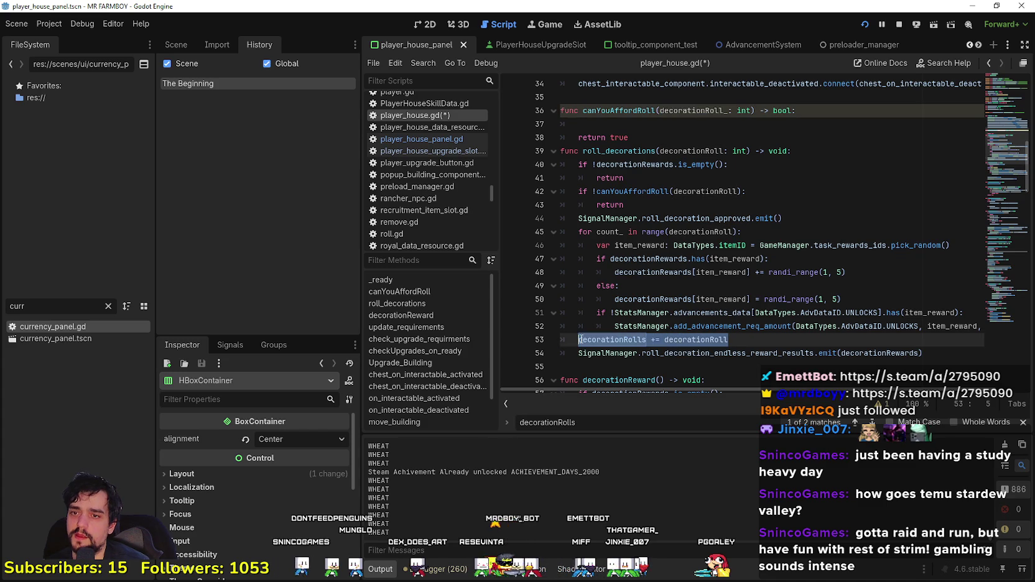
{"action": "left_click", "coordinate": [666, 122]}
{"action": "double_click", "coordinate": [613, 339]}
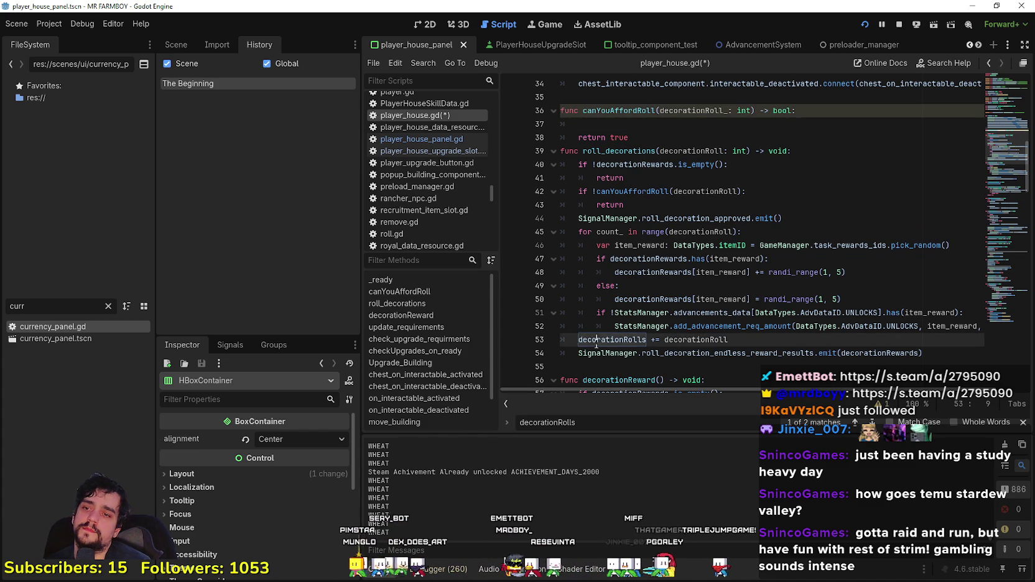
{"action": "left_click", "coordinate": [621, 124]}
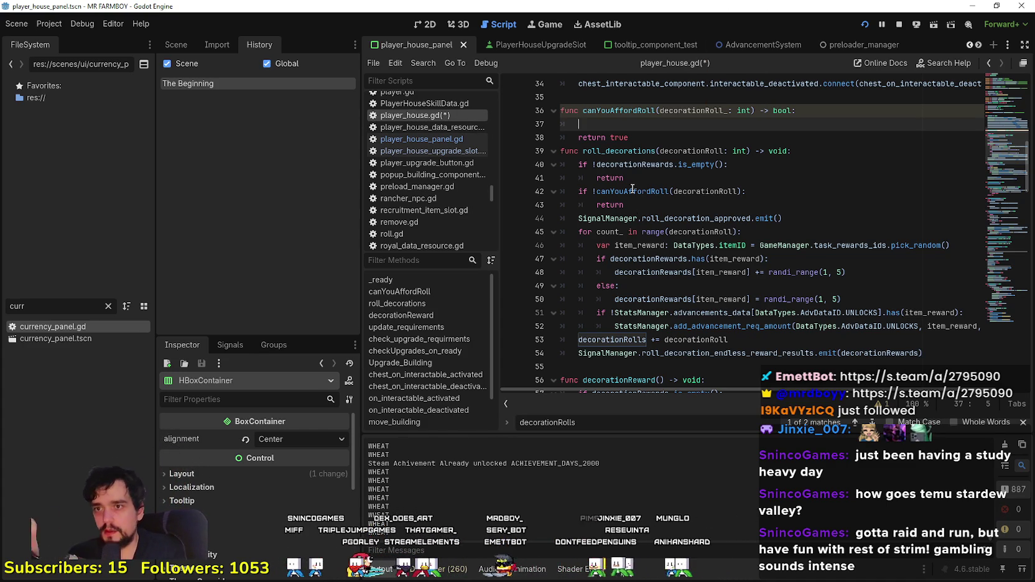
Step: Begin canYouAffordRoll's body on line 37 with an unfinished 'if' above return true
{"action": "scroll", "coordinate": [594, 136], "scroll_direction": "up", "scroll_amount": 2}
{"action": "scroll", "coordinate": [594, 135], "scroll_direction": "down", "scroll_amount": 3}
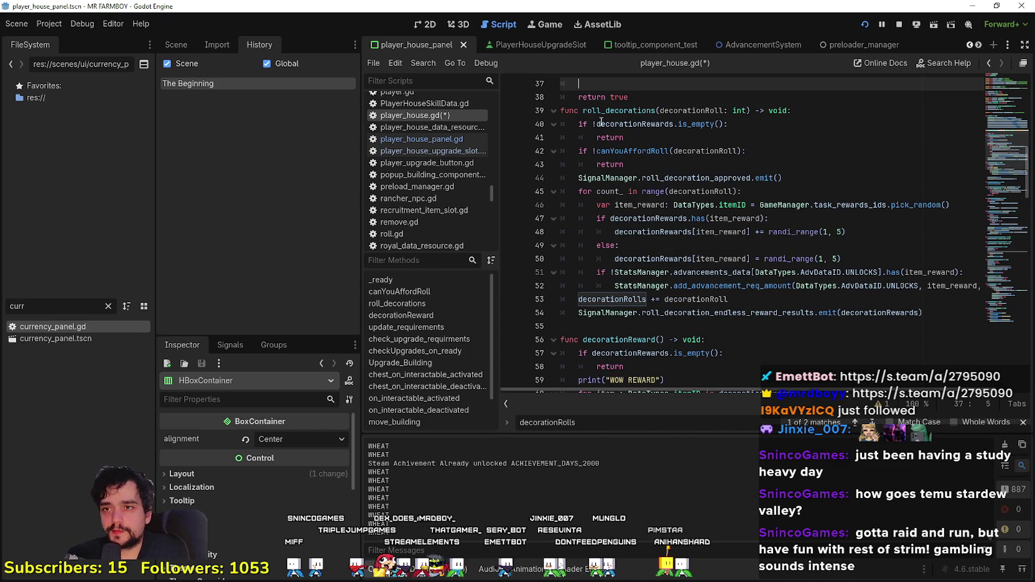
{"action": "scroll", "coordinate": [610, 137], "scroll_direction": "up", "scroll_amount": 3}
{"action": "left_click", "coordinate": [657, 152]}
{"action": "left_click", "coordinate": [659, 163]}
{"action": "type", "text": "if"}
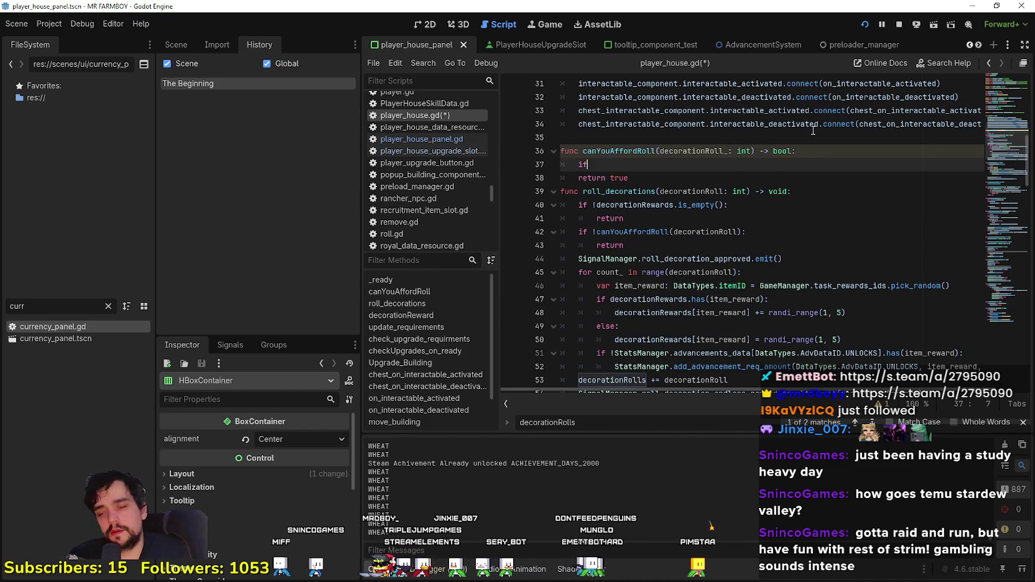
{"action": "mouse_move", "coordinate": [814, 131]}
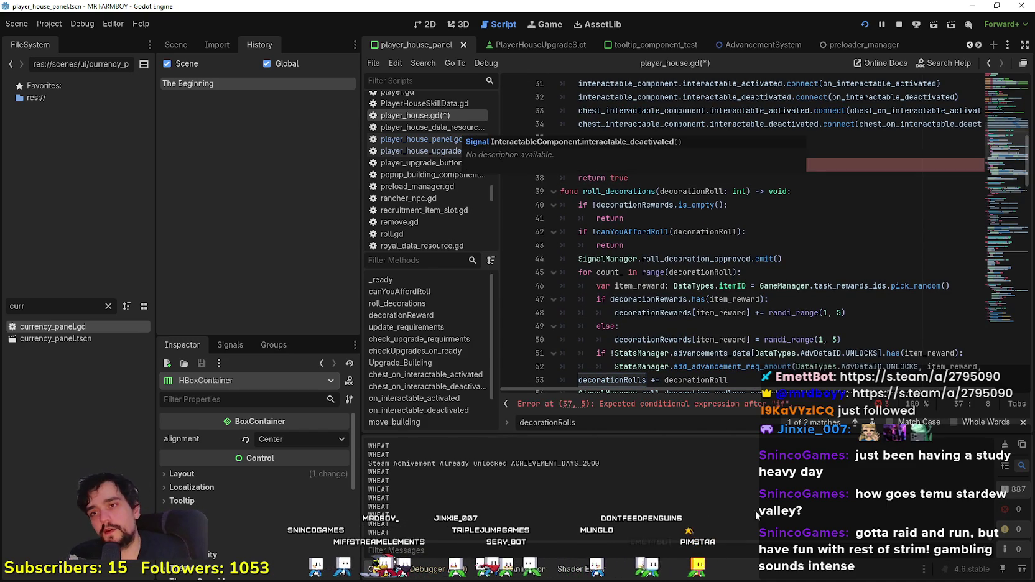
{"action": "left_click_drag", "start_coordinate": [592, 164], "coordinate": [580, 163]}
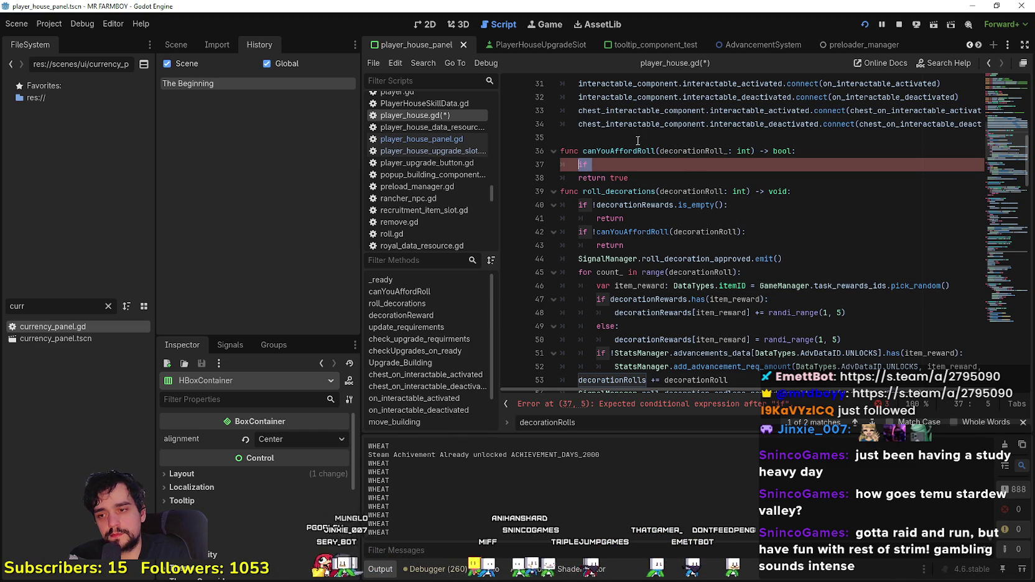
{"action": "left_click", "coordinate": [632, 176]}
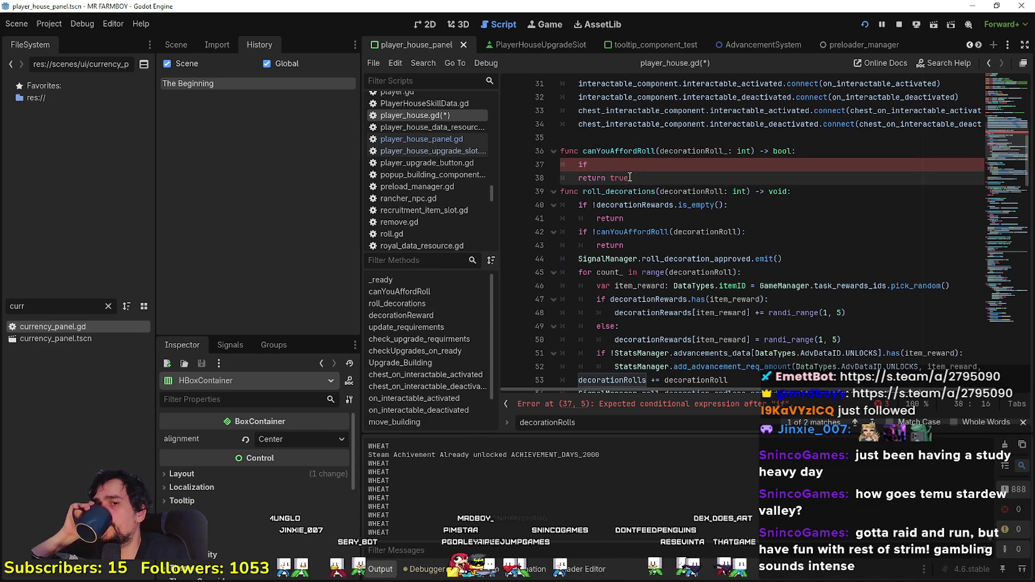
{"action": "double_click", "coordinate": [614, 163]}
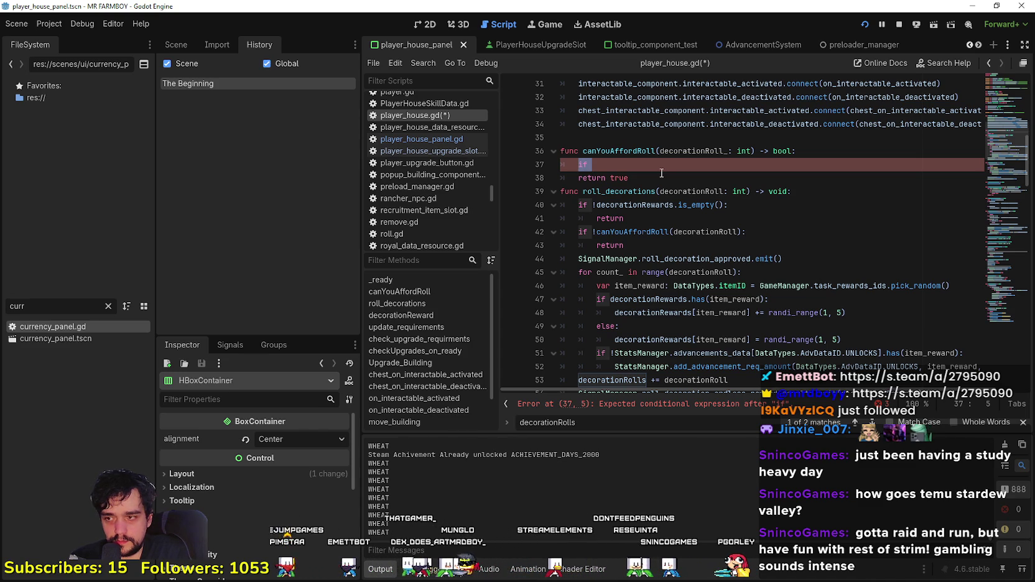
{"action": "scroll", "coordinate": [661, 181], "scroll_direction": "up", "scroll_amount": 5}
{"action": "left_click", "coordinate": [660, 192]}
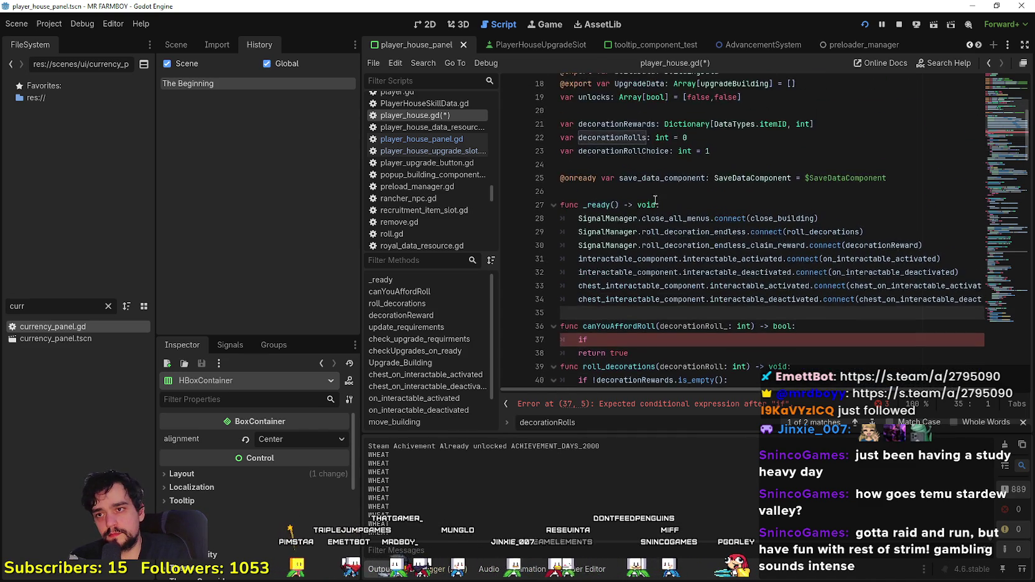
Step: On line 36, begin declaring var decorationCost with a Dictionary type
{"action": "scroll", "coordinate": [645, 198], "scroll_direction": "down", "scroll_amount": 3}
{"action": "key", "text": "Return"}
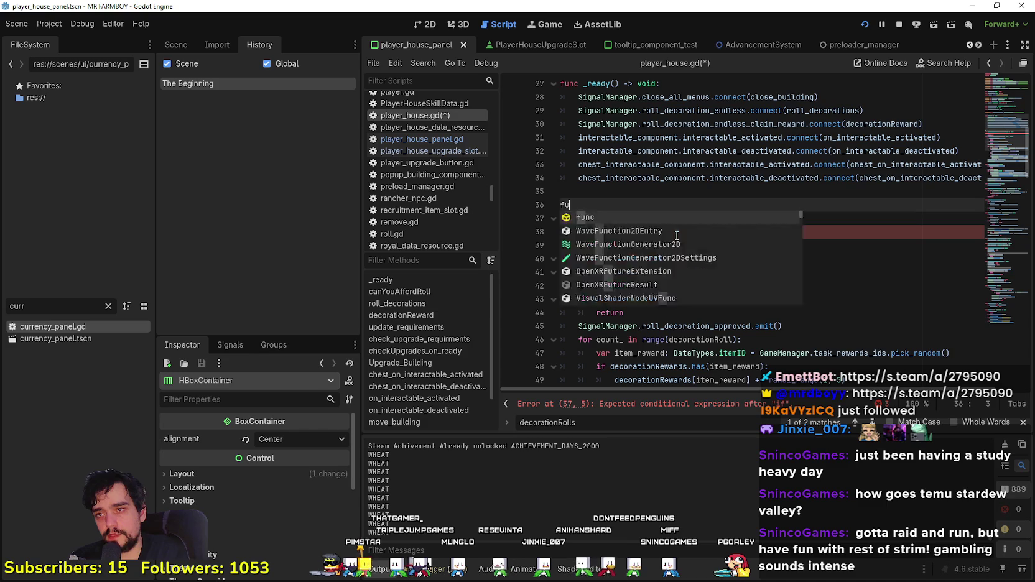
{"action": "key", "text": "BackSpace"}
{"action": "key", "text": "BackSpace"}
{"action": "type", "text": "var "}
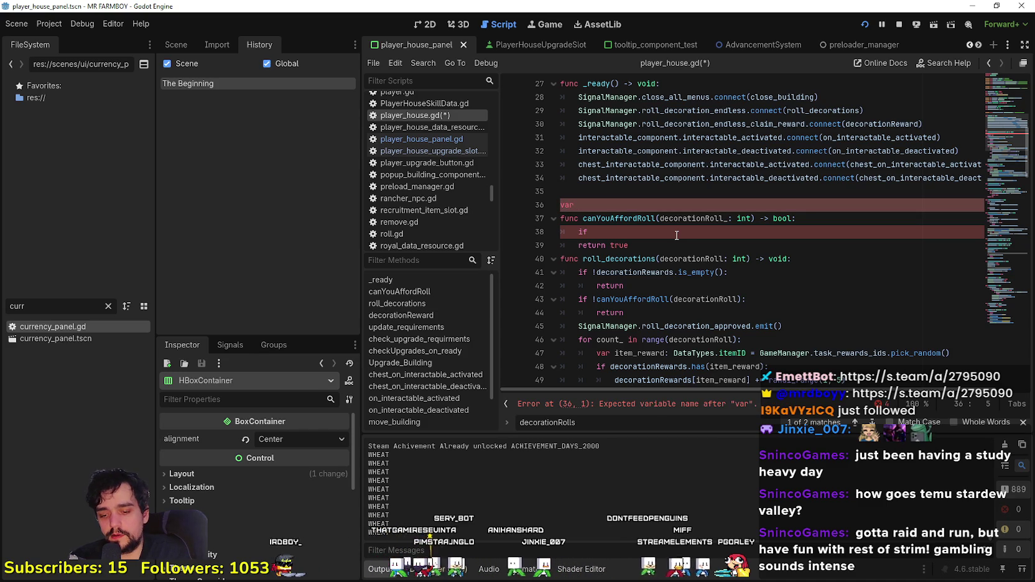
{"action": "type", "text": "decorationCost:"}
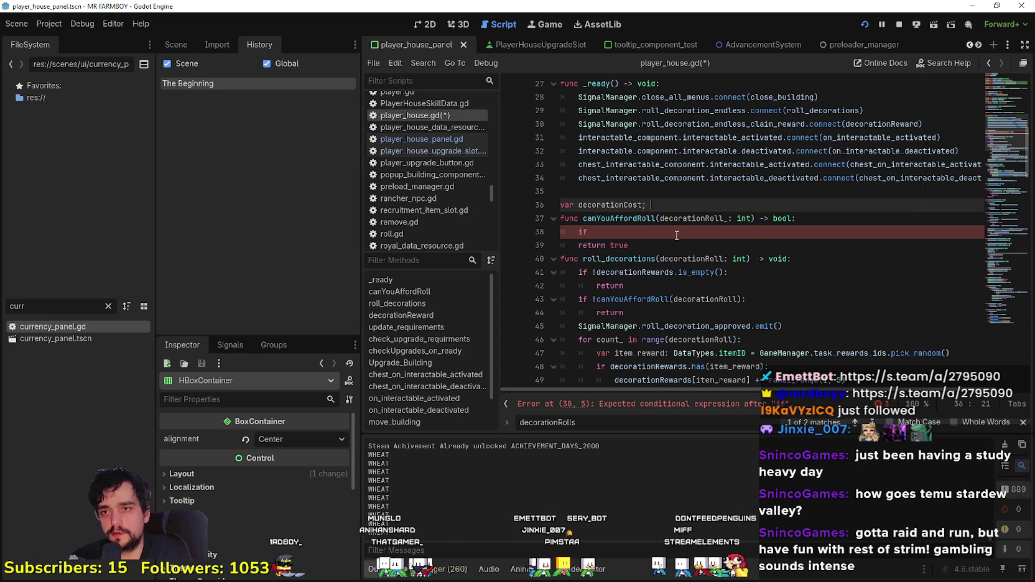
{"action": "key", "text": "BackSpace"}
{"action": "type", "text": ":"}
{"action": "scroll", "coordinate": [677, 235], "scroll_direction": "up", "scroll_amount": 1}
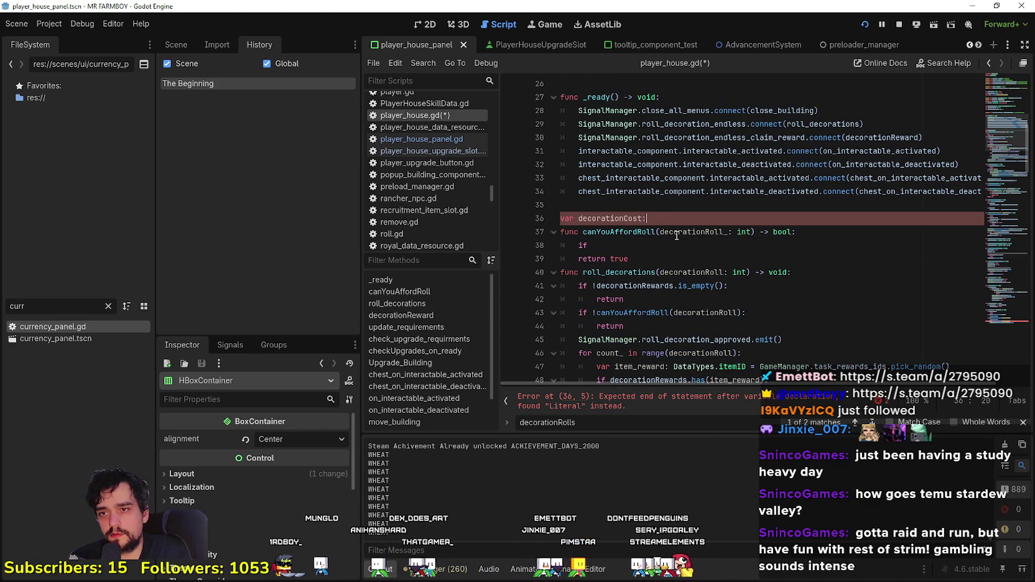
{"action": "type", "text": " Dict"}
{"action": "key", "text": "Return"}
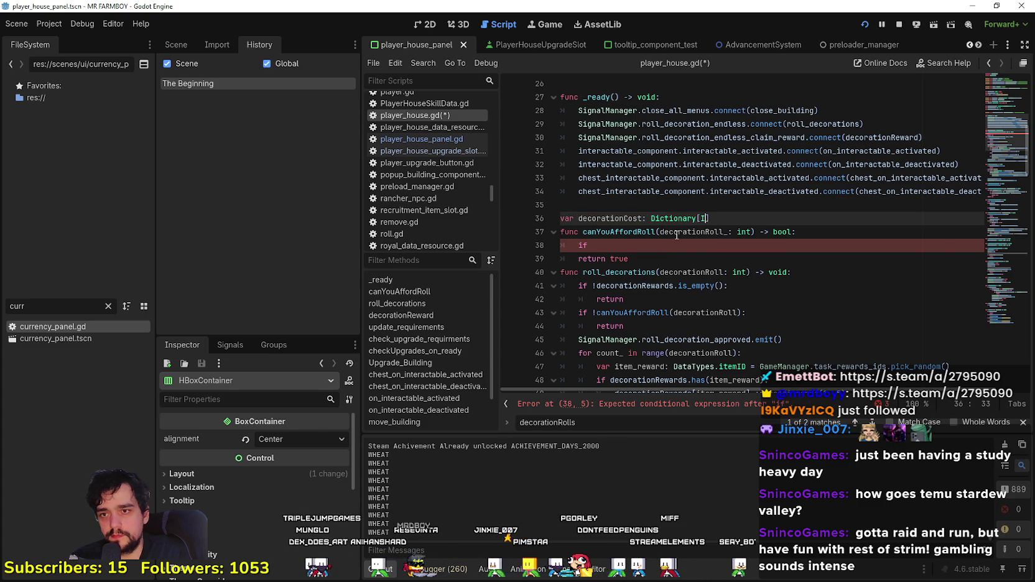
{"action": "type", "text": "tem"}
{"action": "key", "text": "BackSpace"}
{"action": "key", "text": "BackSpace"}
{"action": "key", "text": "BackSpace"}
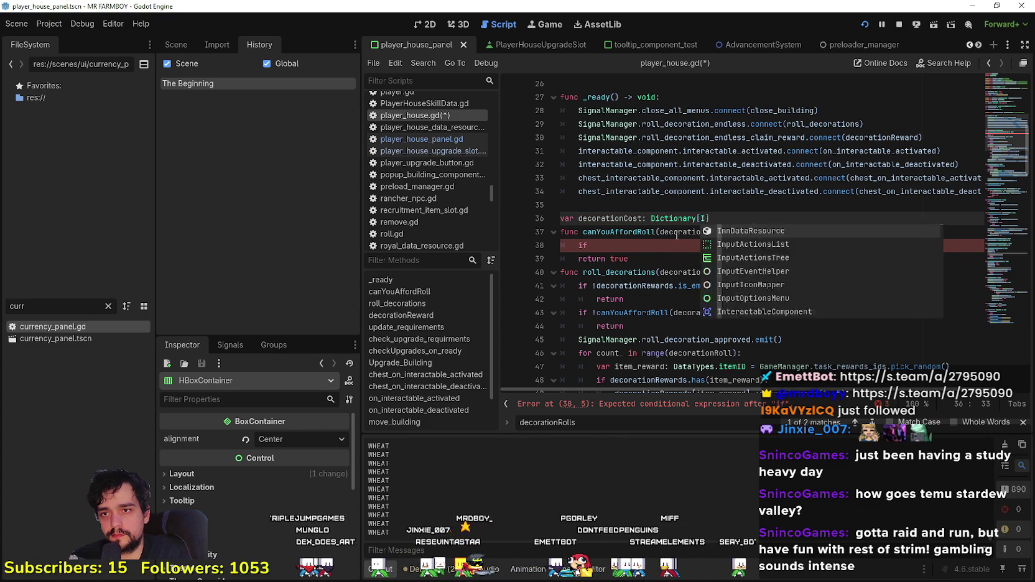
Step: Type it as Dictionary[DataTypes.itemID, int] holding COPPER 100, SILVER 0 and GOLD 0
{"action": "type", "text": "Data"}
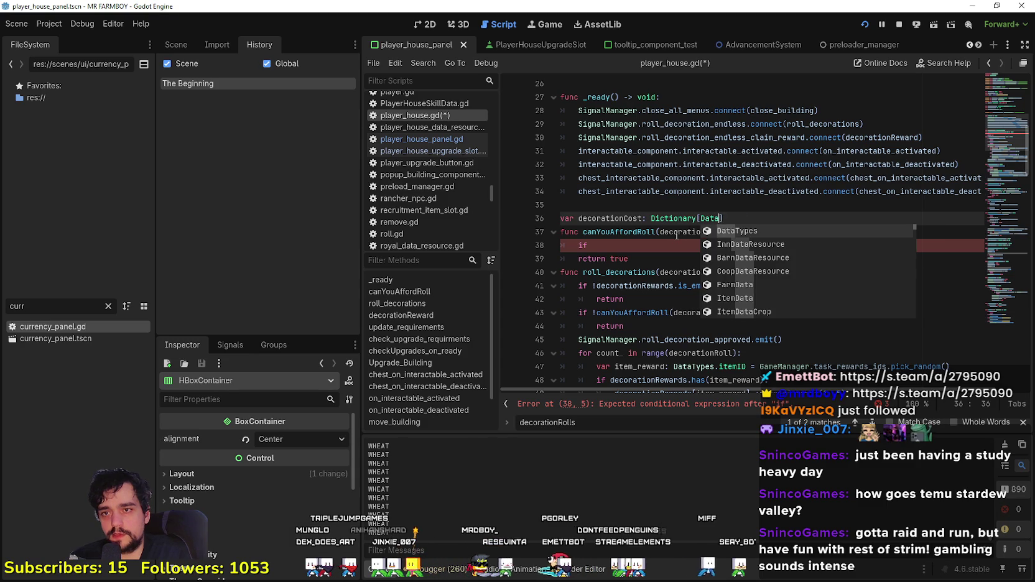
{"action": "type", "text": "Types.itemID, int] ="}
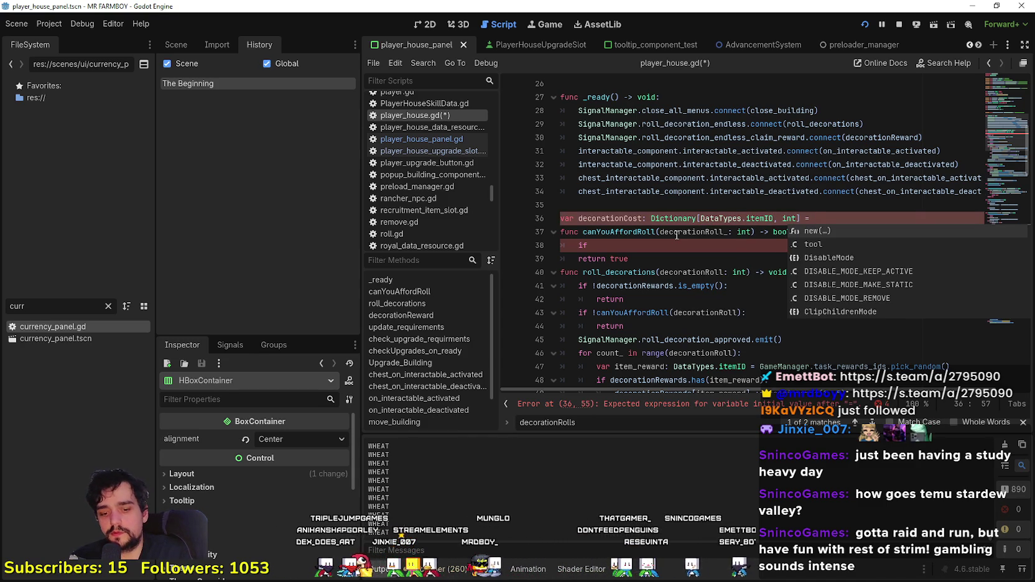
{"action": "type", "text": "["}
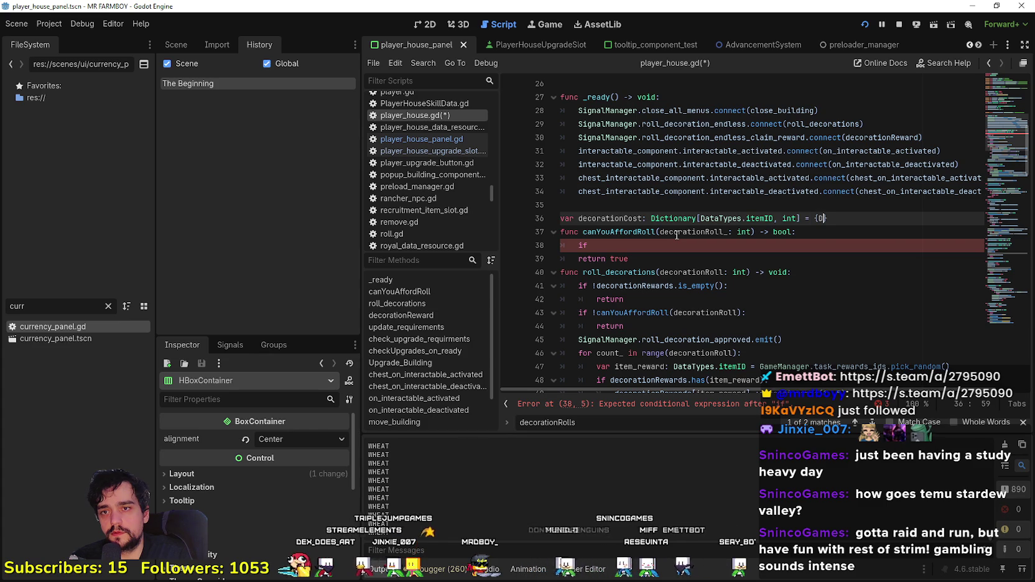
{"action": "type", "text": "ataTypes"}
{"action": "type", "text": ".itemID"}
{"action": "type", "text": "COPPER,"}
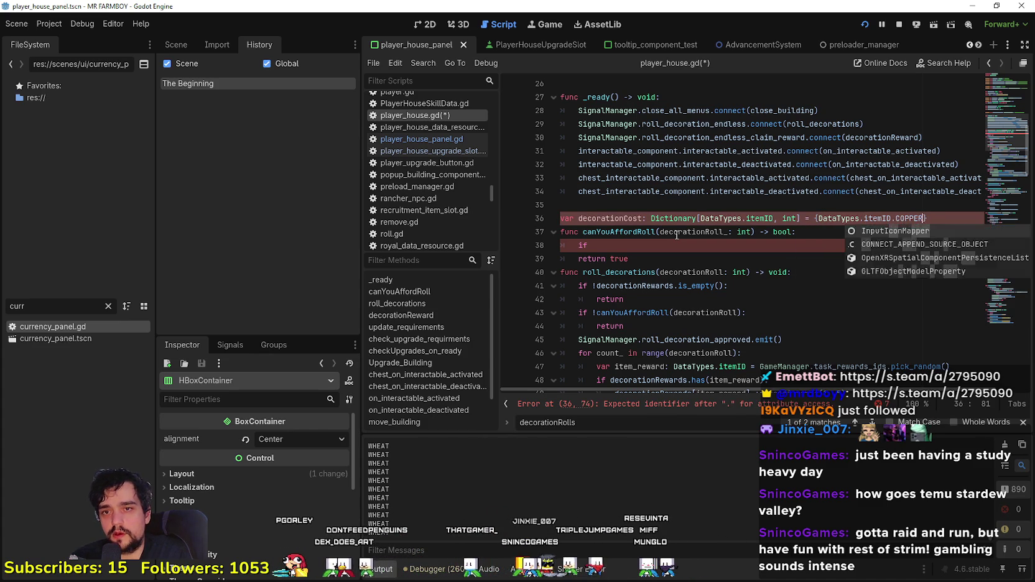
{"action": "type", "text": "100,"}
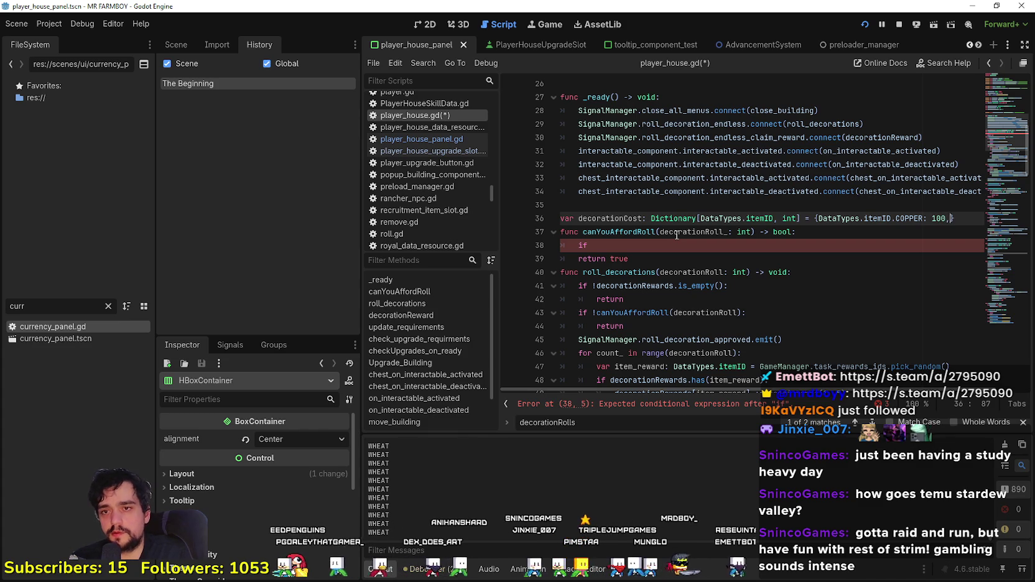
{"action": "type", "text": "Datra"}
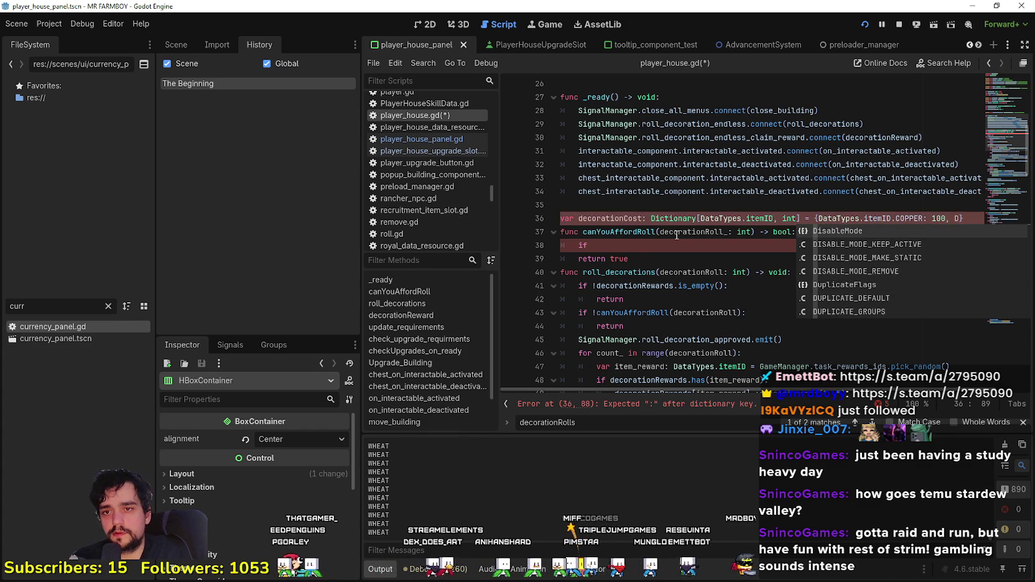
{"action": "key", "text": "BackSpace"}
{"action": "key", "text": "BackSpace"}
{"action": "type", "text": "ata"}
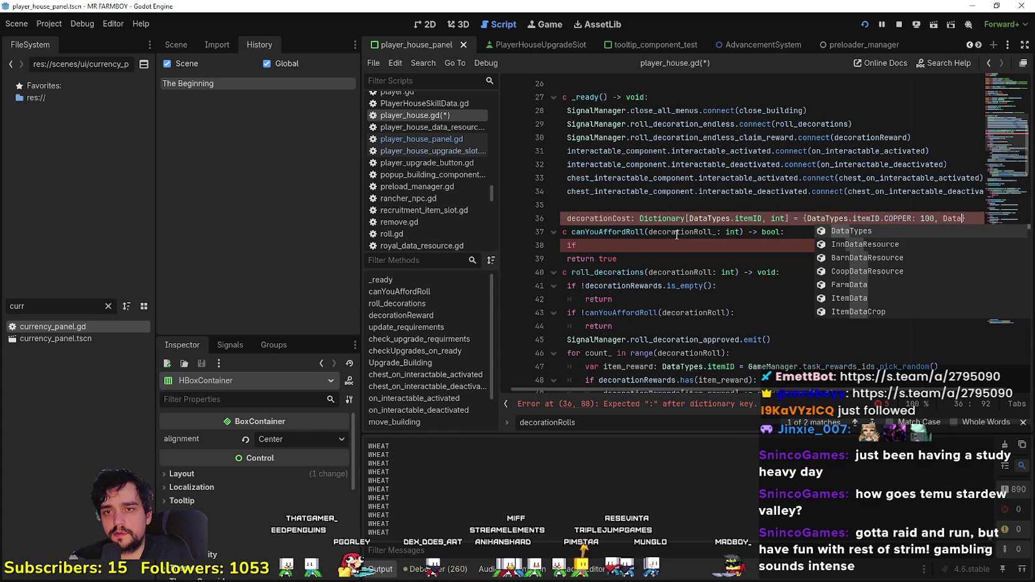
{"action": "key", "text": "Return"}
{"action": "type", "text": "itemID.Si"}
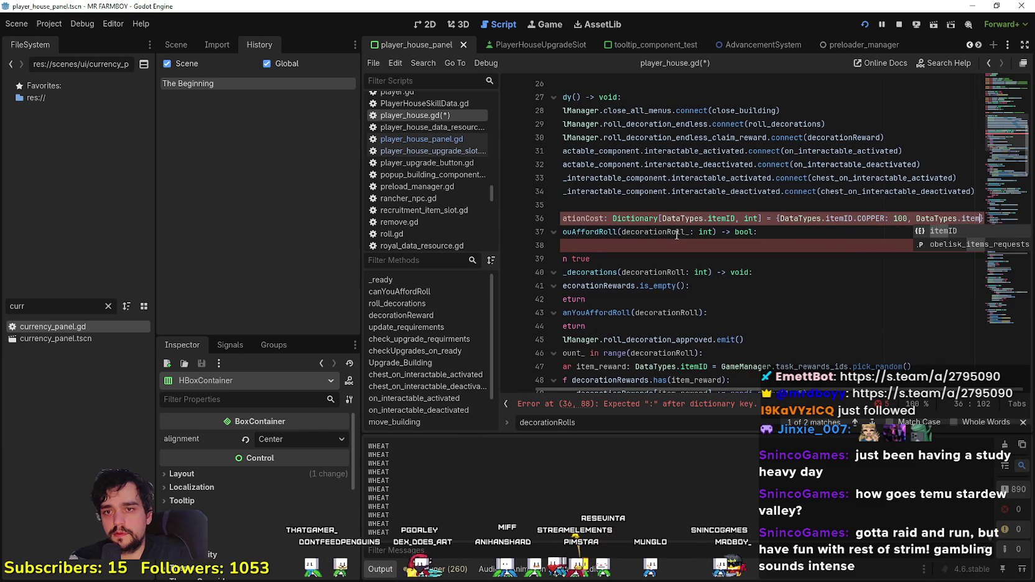
{"action": "key", "text": "Return"}
{"action": "type", "text": ": 0, "}
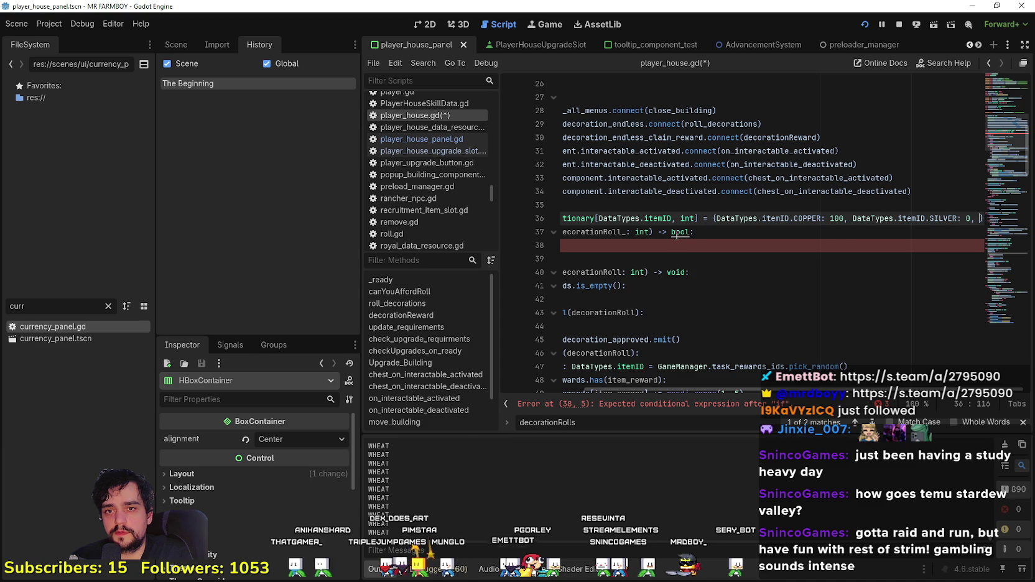
{"action": "type", "text": "DataTypes."}
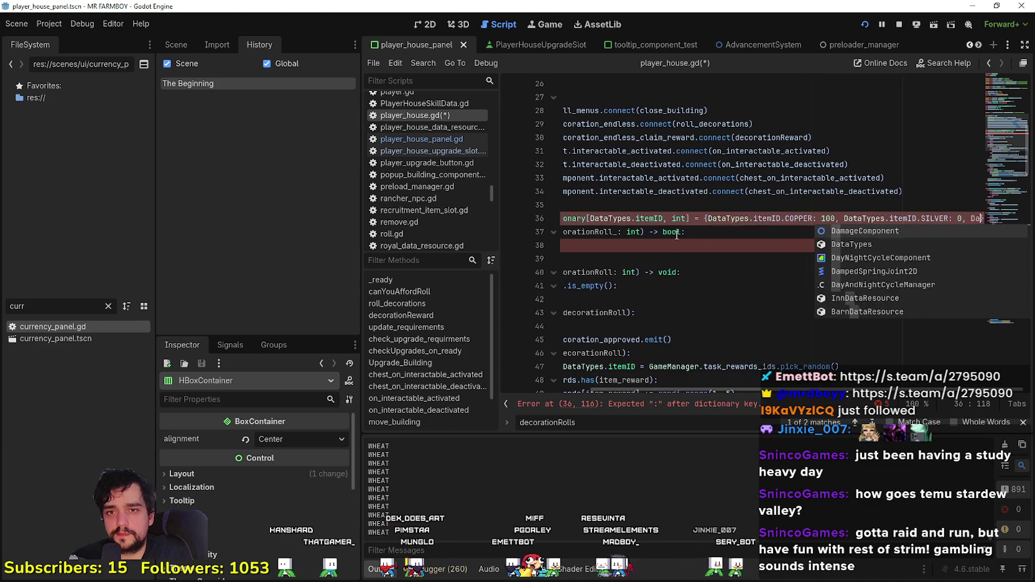
{"action": "type", "text": "itemID."}
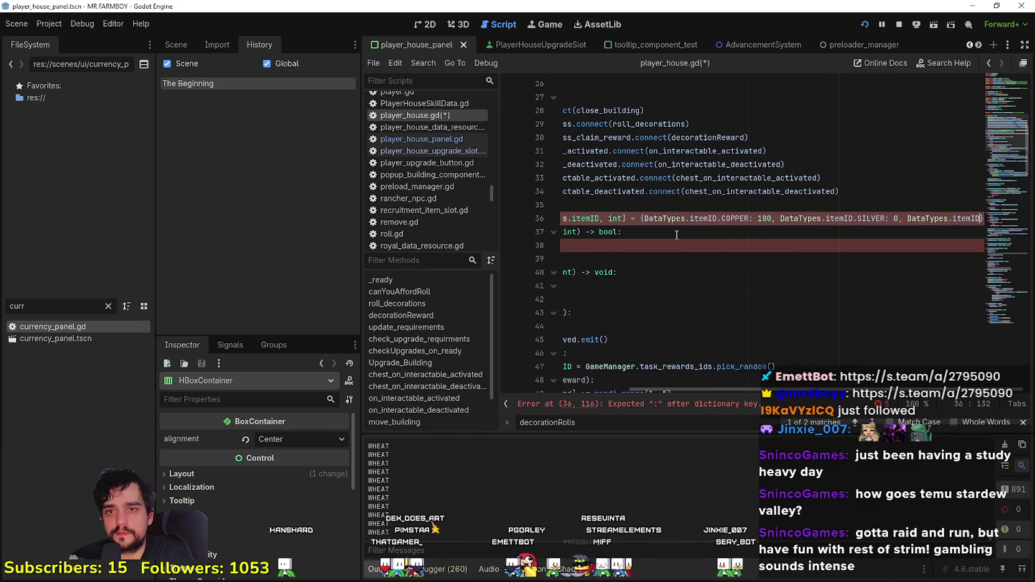
{"action": "type", "text": "GOLD"}
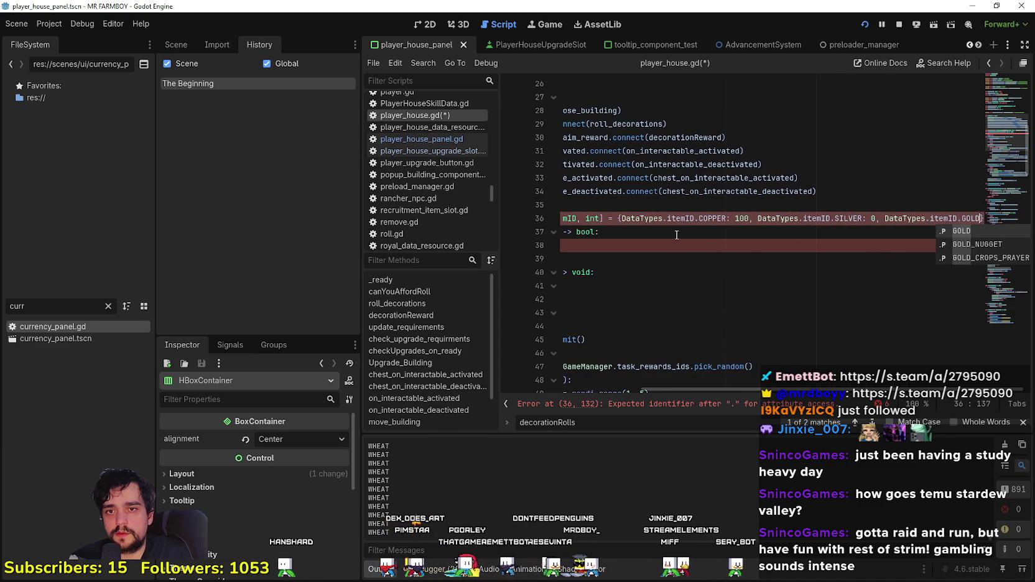
{"action": "type", "text": ": 0"}
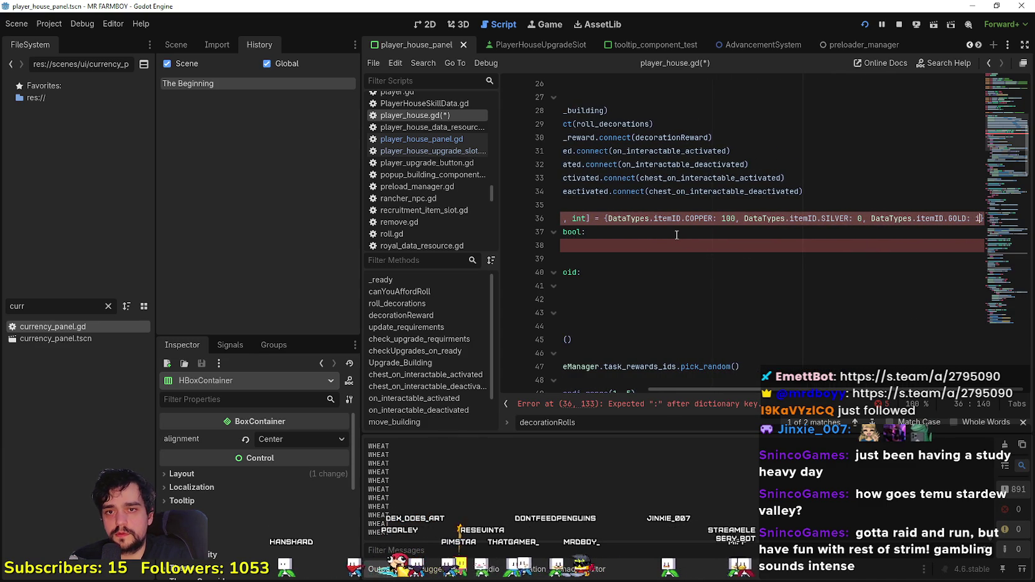
Step: Start line 38's if condition with decorationCost[DataTypes.itemID.COPPER]
{"action": "triple_click", "coordinate": [637, 240]}
{"action": "left_click", "coordinate": [598, 244]}
{"action": "double_click", "coordinate": [596, 244]}
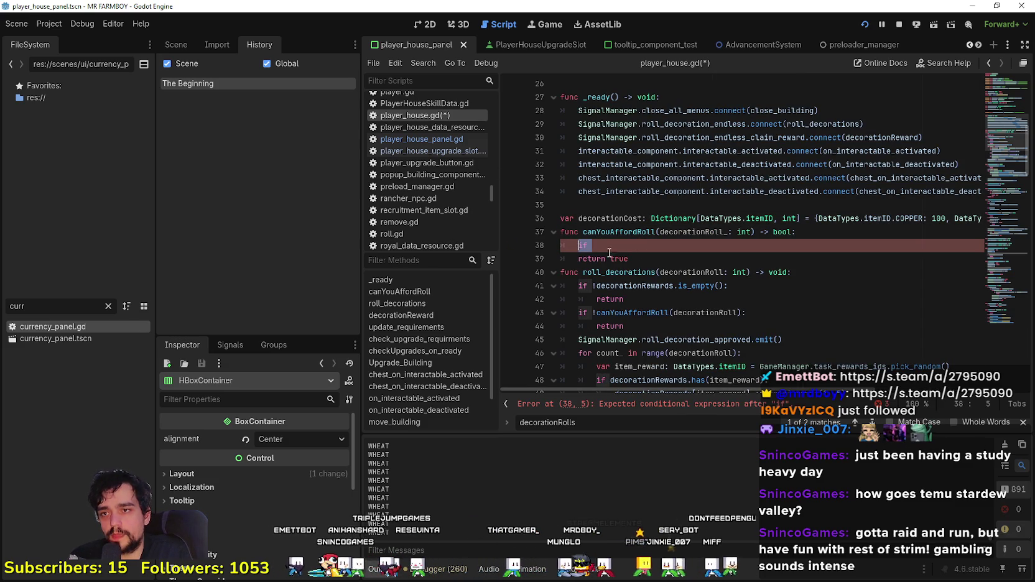
{"action": "left_click", "coordinate": [661, 251]}
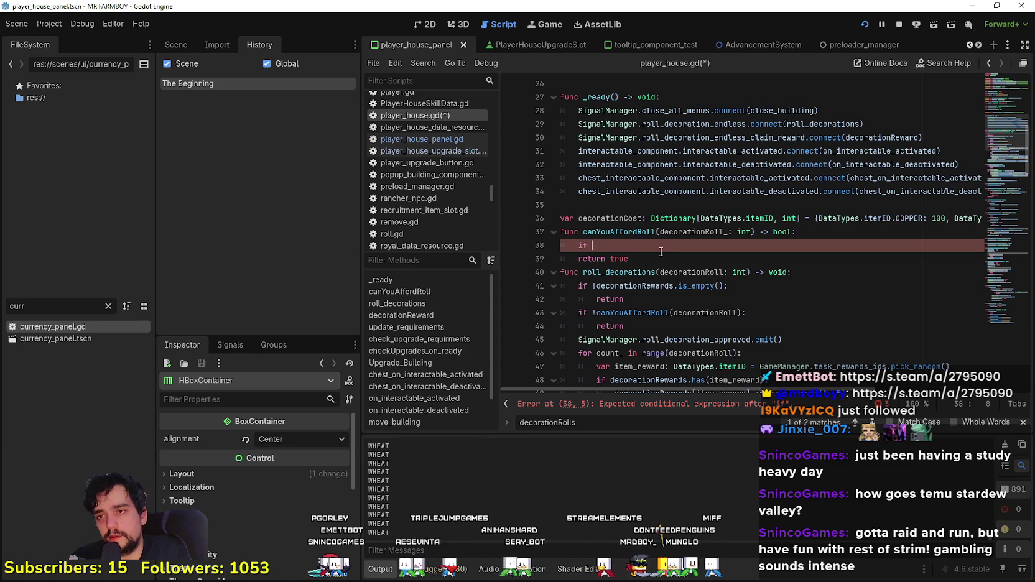
{"action": "type", "text": "decorationCost["}
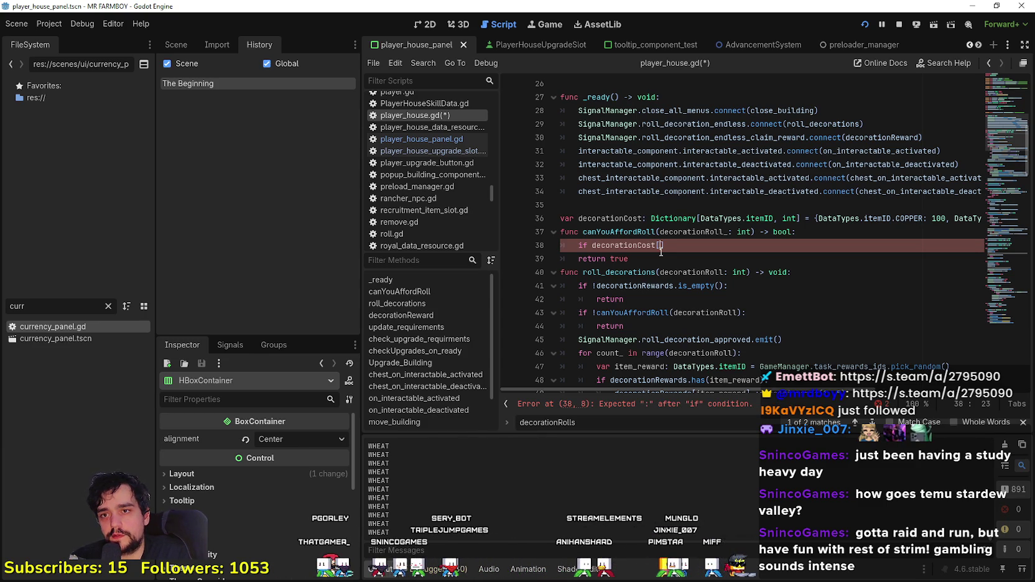
{"action": "type", "text": "DataTypes/"}
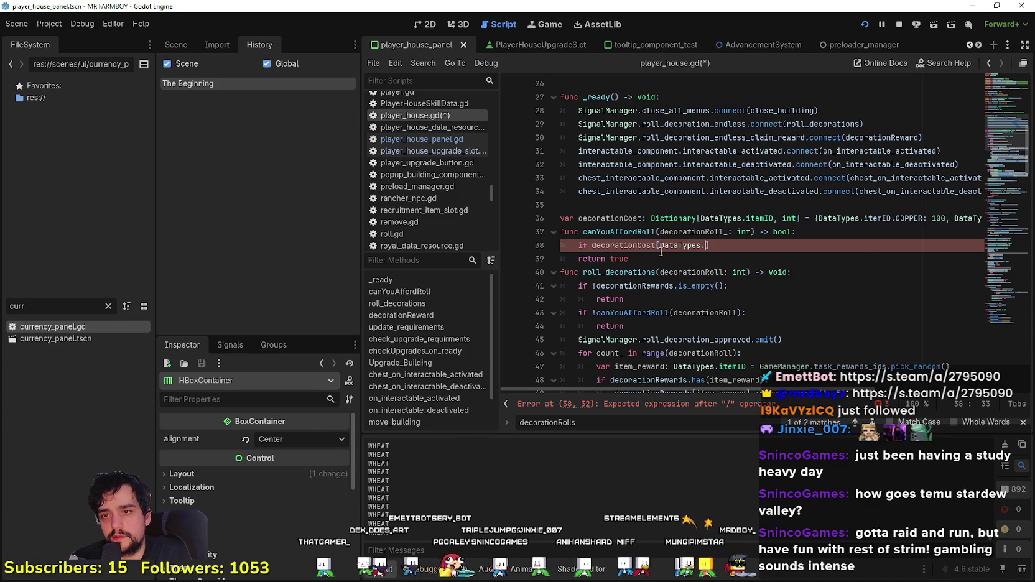
{"action": "type", "text": "Copp"}
{"action": "key", "text": "BackSpace"}
{"action": "key", "text": "BackSpace"}
{"action": "key", "text": "BackSpace"}
{"action": "type", "text": "itemID.Copp"}
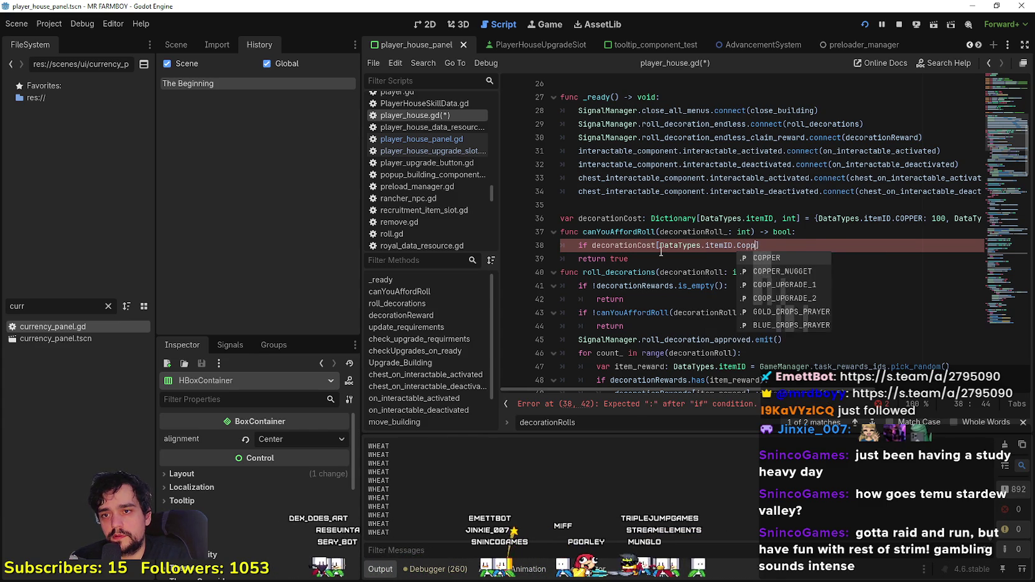
{"action": "key", "text": "Return"}
Step: Compare the COPPER cost with > InventoryManager.inventory
{"action": "type", "text": "] >"}
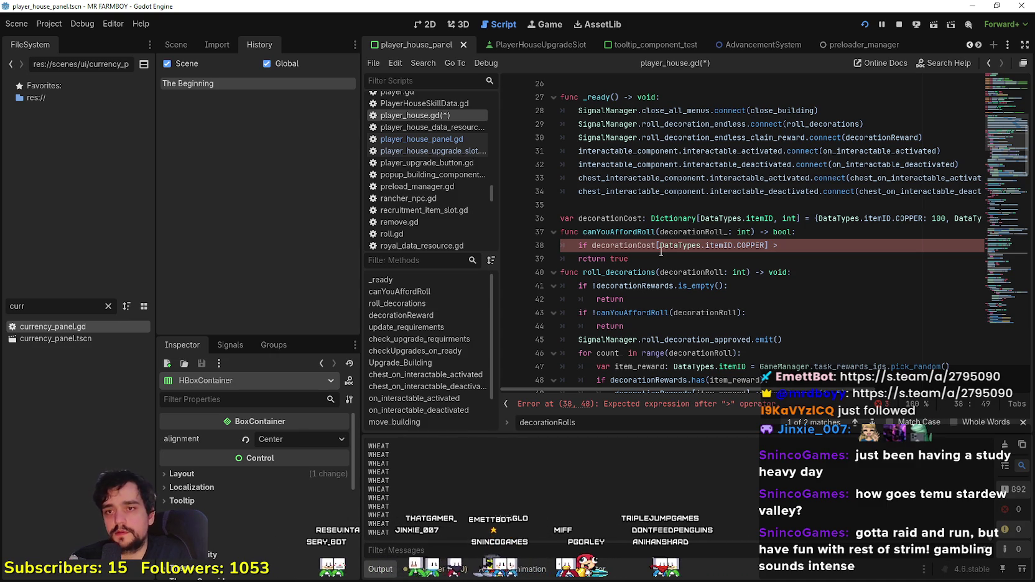
{"action": "type", "text": " Invento"}
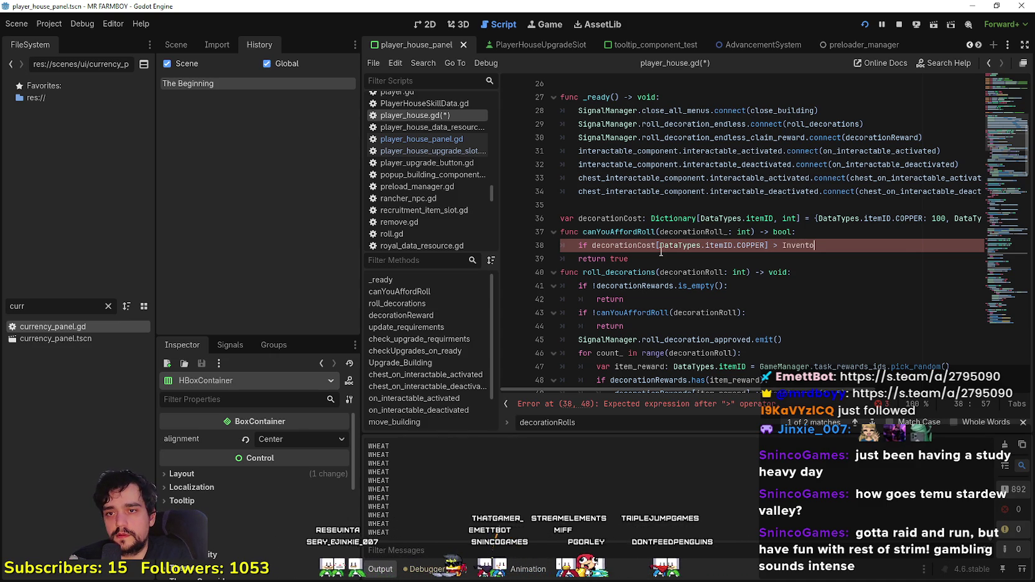
{"action": "key", "text": "Return"}
{"action": "type", "text": "."}
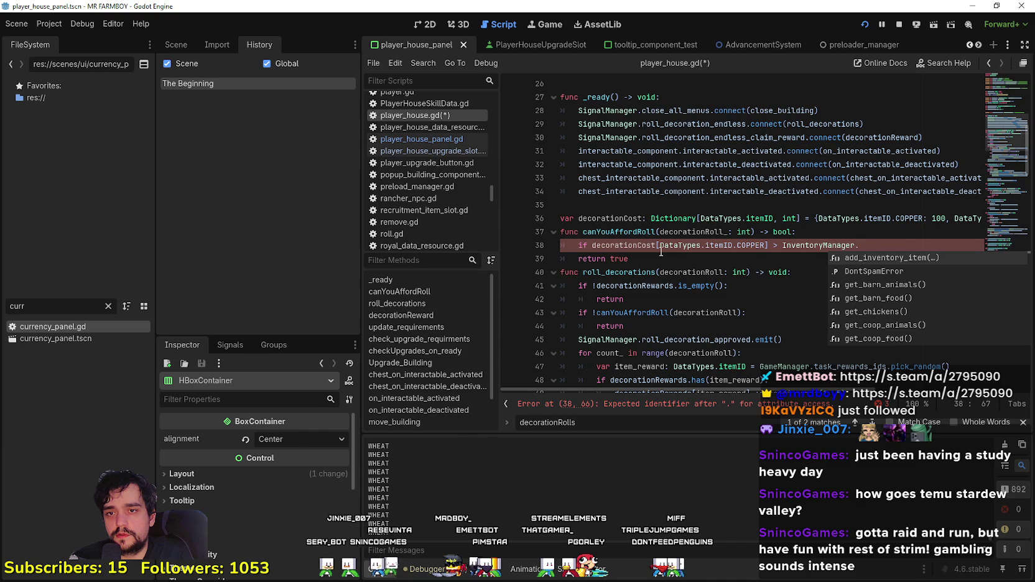
{"action": "type", "text": "ge"}
{"action": "key", "text": "BackSpace"}
{"action": "key", "text": "BackSpace"}
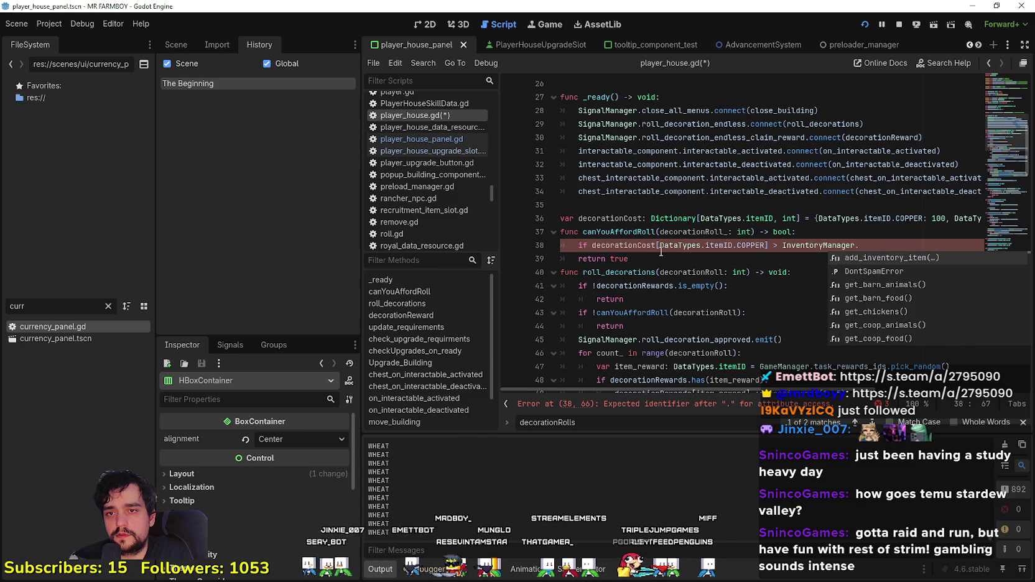
{"action": "type", "text": "item"}
{"action": "key", "text": "BackSpace"}
{"action": "key", "text": "BackSpace"}
{"action": "key", "text": "BackSpace"}
{"action": "type", "text": "inven"}
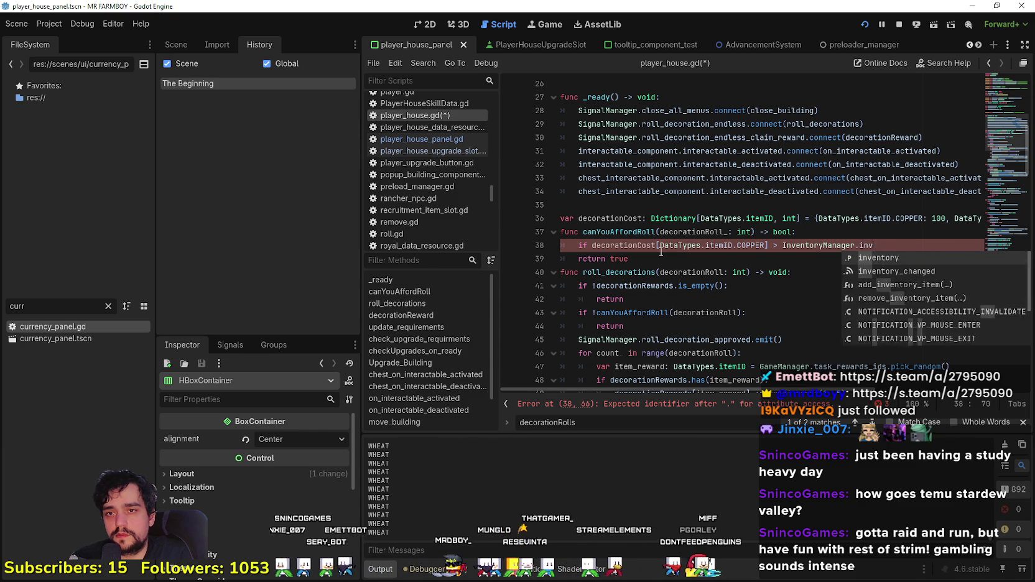
{"action": "key", "text": "Return"}
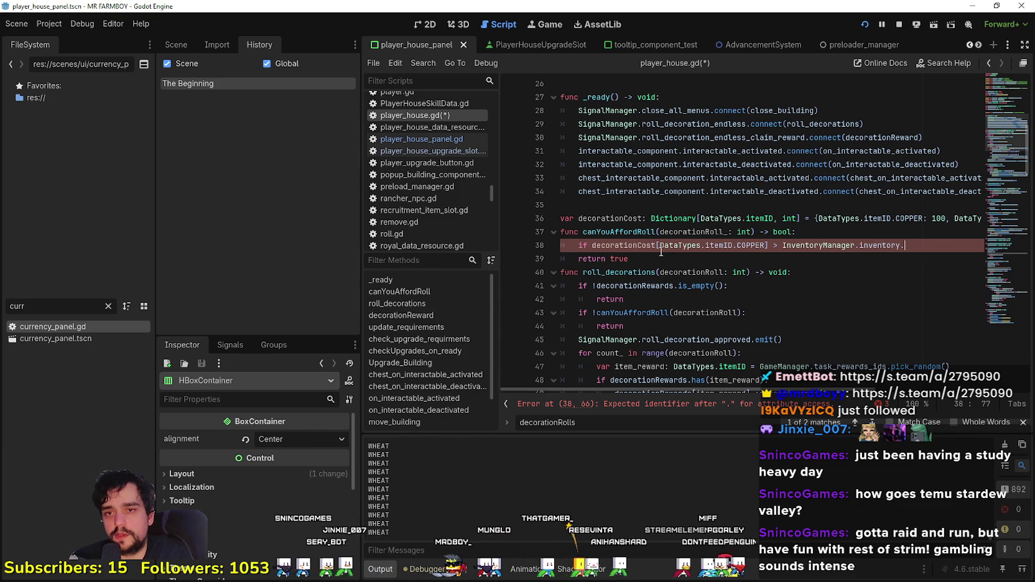
Step: Index inventory by DataTypes.itemID.COPPER and return false when the cost is higher
{"action": "type", "text": ".C"}
{"action": "key", "text": "BackSpace"}
{"action": "key", "text": "BackSpace"}
{"action": "type", "text": "[DataTypes"}
{"action": "key", "text": "Return"}
{"action": "type", "text": ".it"}
{"action": "key", "text": "Return"}
{"action": "type", "text": ".Cop"}
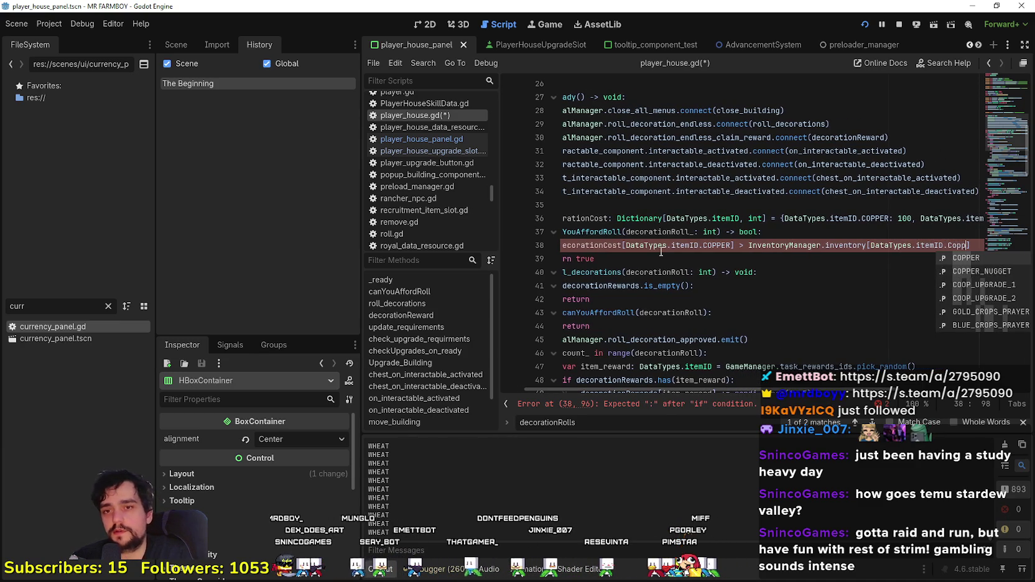
{"action": "key", "text": "Return"}
{"action": "type", "text": ":"}
{"action": "key", "text": "Return"}
{"action": "type", "text": "return false"}
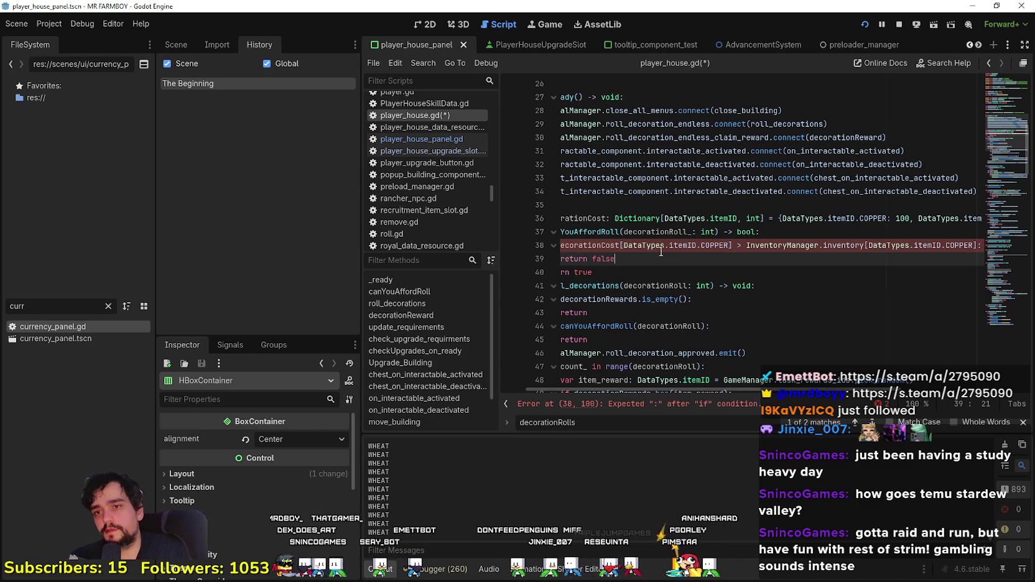
{"action": "scroll", "coordinate": [662, 251], "scroll_direction": "down", "scroll_amount": 2}
Step: Paste a copy of the COPPER check below it and change the copy to SILVER
{"action": "left_click_drag", "start_coordinate": [622, 178], "coordinate": [540, 169]}
{"action": "key", "text": "ctrl+c"}
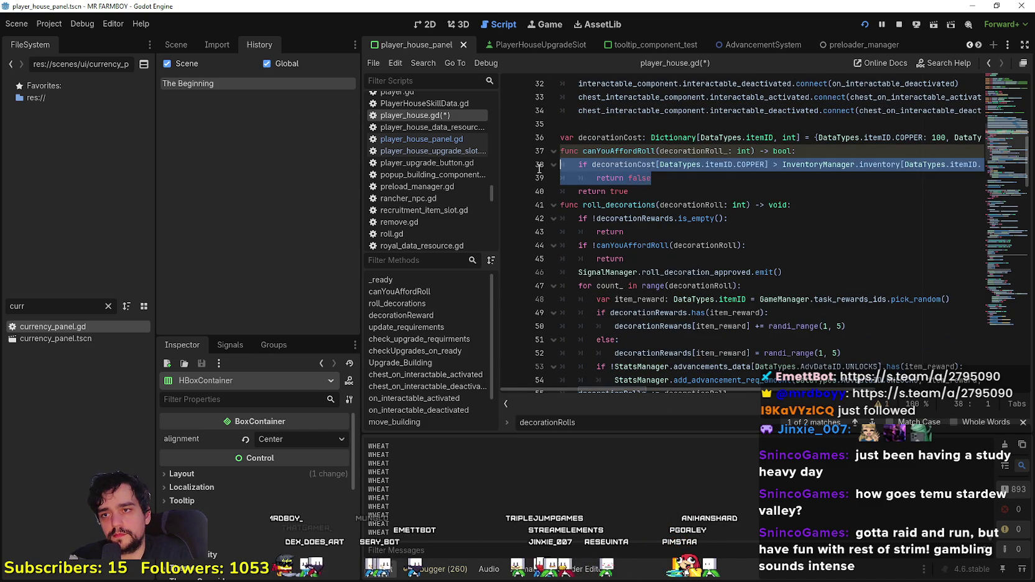
{"action": "left_click", "coordinate": [678, 180]}
{"action": "key", "text": "Return"}
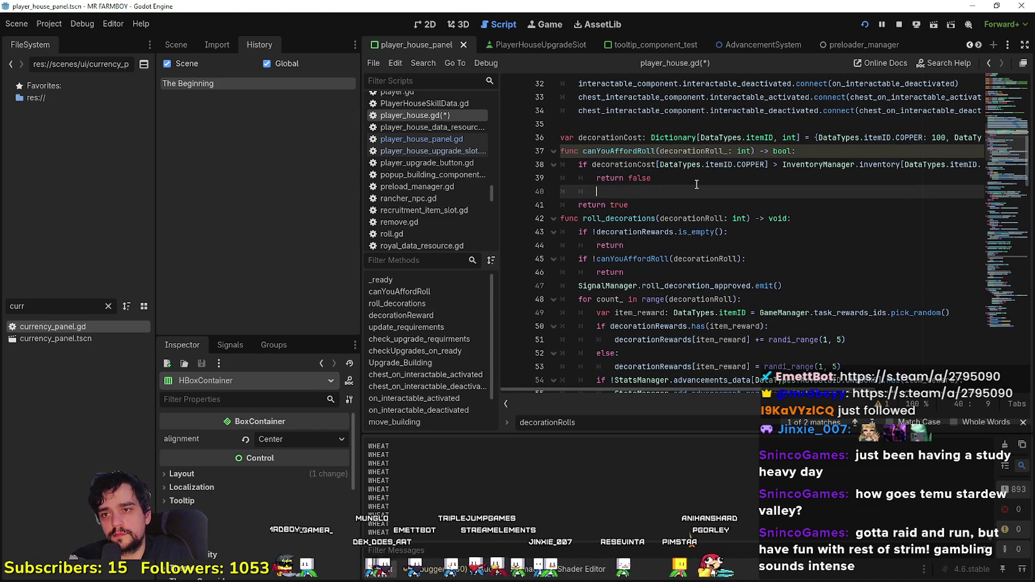
{"action": "key", "text": "ctrl+v"}
{"action": "double_click", "coordinate": [750, 191]}
{"action": "type", "text": "S"}
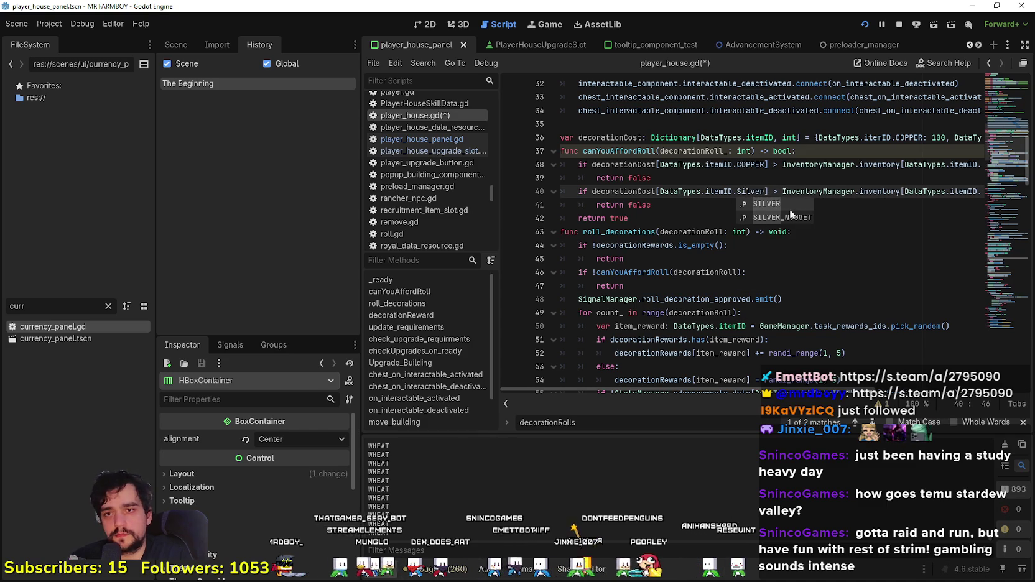
{"action": "left_click", "coordinate": [790, 207]}
{"action": "double_click", "coordinate": [966, 192]}
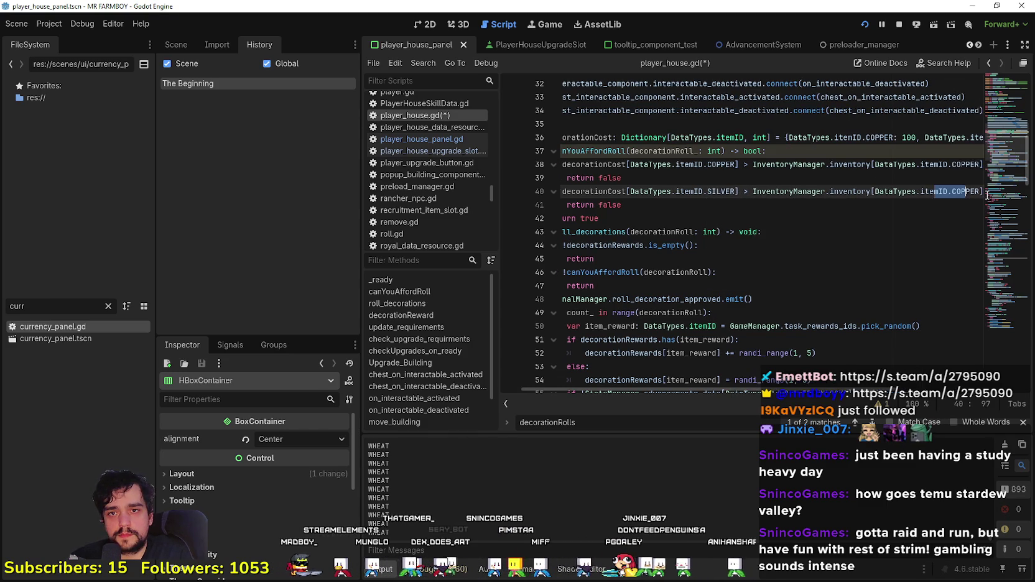
{"action": "double_click", "coordinate": [959, 192]}
Step: Add a third copy comparing the GOLD cost against DataTypes.itemID.GOLD inventory
{"action": "left_click_drag", "start_coordinate": [798, 205], "coordinate": [547, 192]}
{"action": "key", "text": "ctrl+c"}
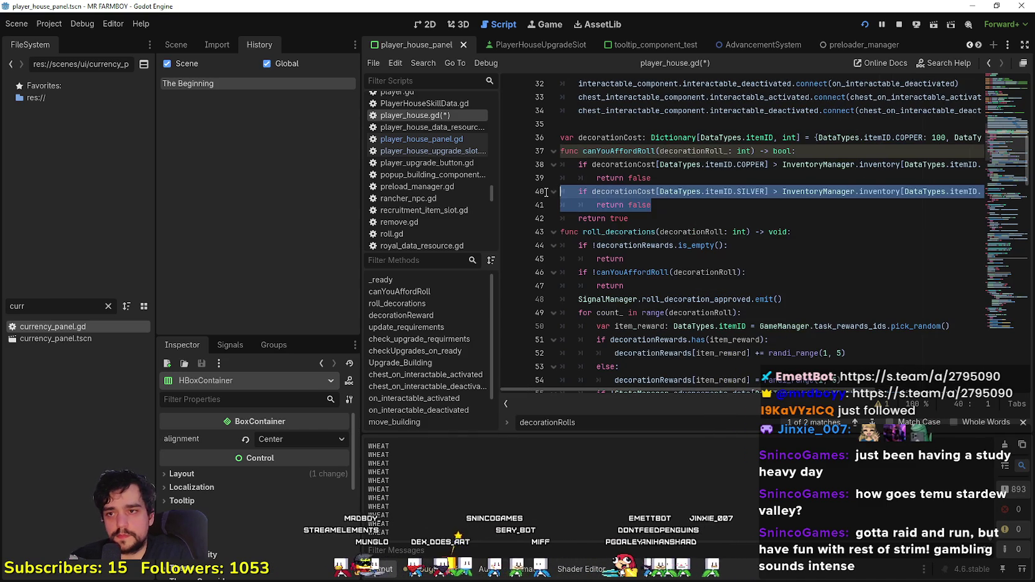
{"action": "left_click", "coordinate": [716, 206]}
{"action": "key", "text": "Return"}
{"action": "key", "text": "BackSpace"}
{"action": "key", "text": "ctrl+v"}
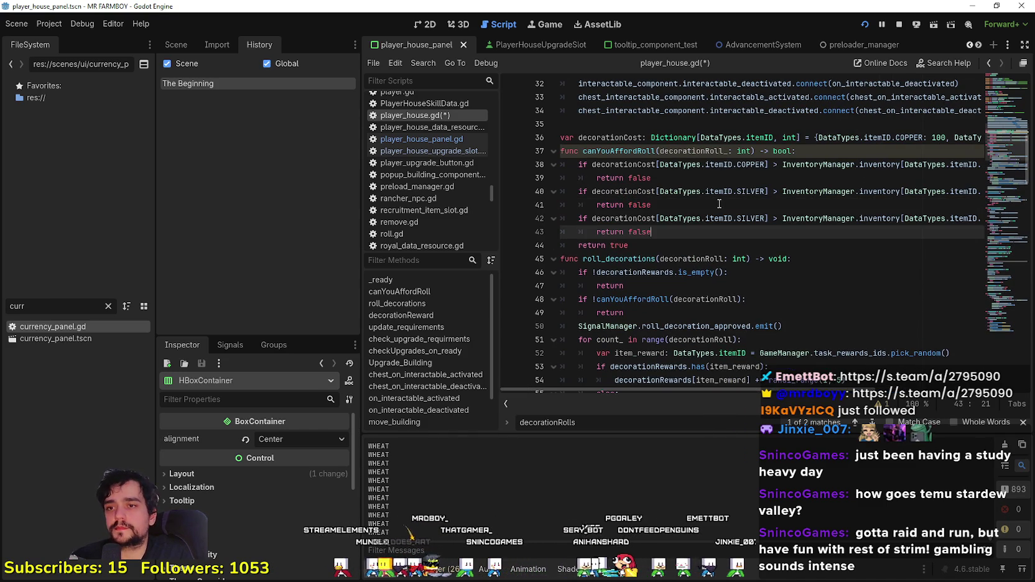
{"action": "left_click", "coordinate": [710, 205]}
{"action": "double_click", "coordinate": [756, 219]}
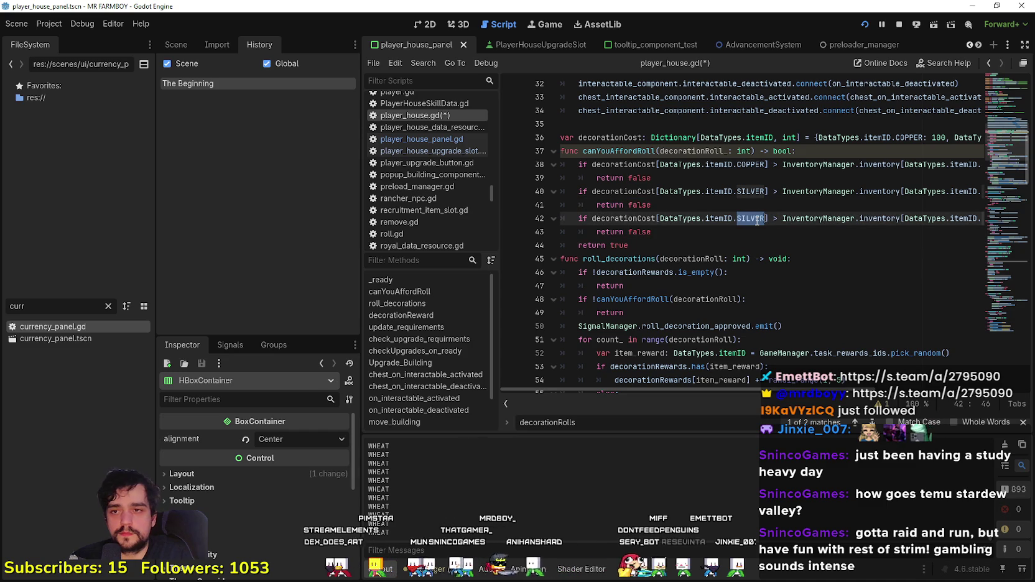
{"action": "type", "text": "GOLD"}
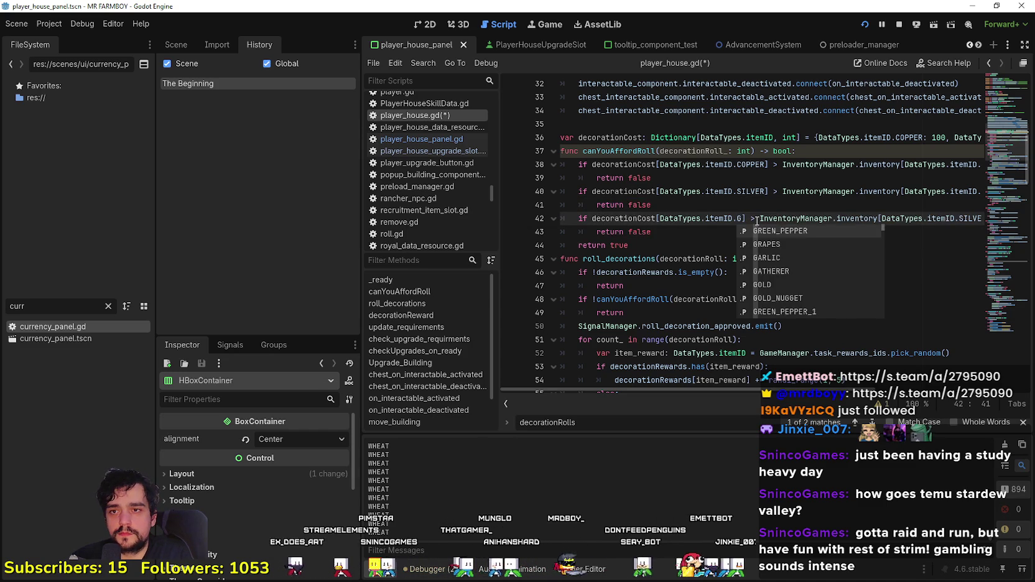
{"action": "left_click_drag", "start_coordinate": [896, 218], "coordinate": [1007, 218]}
{"action": "type", "text": "DataTypes.itemID.GOLD]"}
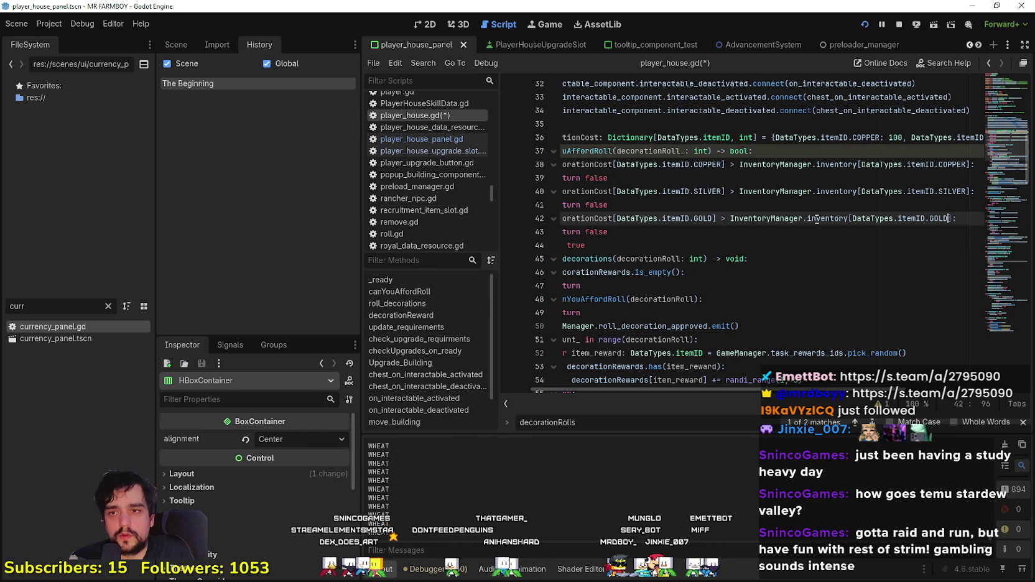
{"action": "left_click", "coordinate": [659, 234]}
Step: Review the three currency checks and save player_house.gd
{"action": "left_click_drag", "start_coordinate": [520, 204], "coordinate": [525, 163]}
{"action": "left_click", "coordinate": [767, 245]}
{"action": "left_click", "coordinate": [794, 151]}
{"action": "left_click", "coordinate": [734, 258]}
{"action": "left_click", "coordinate": [708, 219]}
{"action": "key", "text": "ctrl+s"}
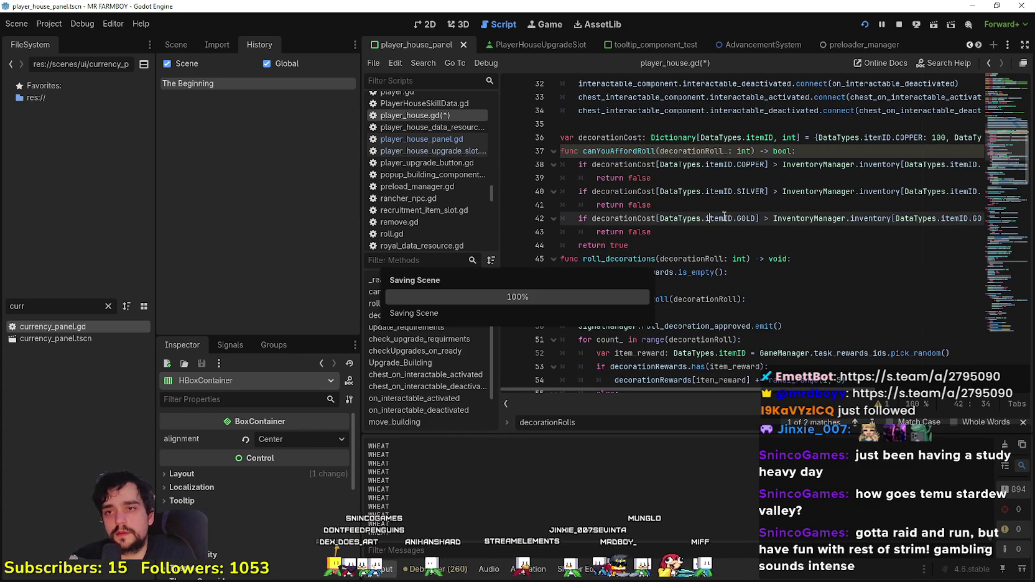
{"action": "left_click", "coordinate": [816, 152]}
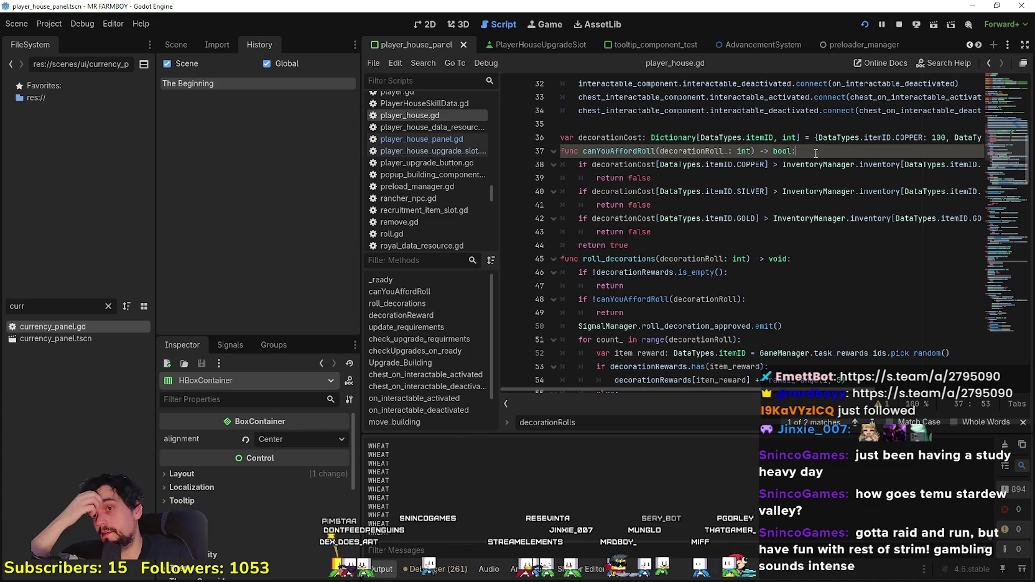
Step: Find the uses of decorationCost and add a new line after the decorationRolls update
{"action": "key", "text": "Return"}
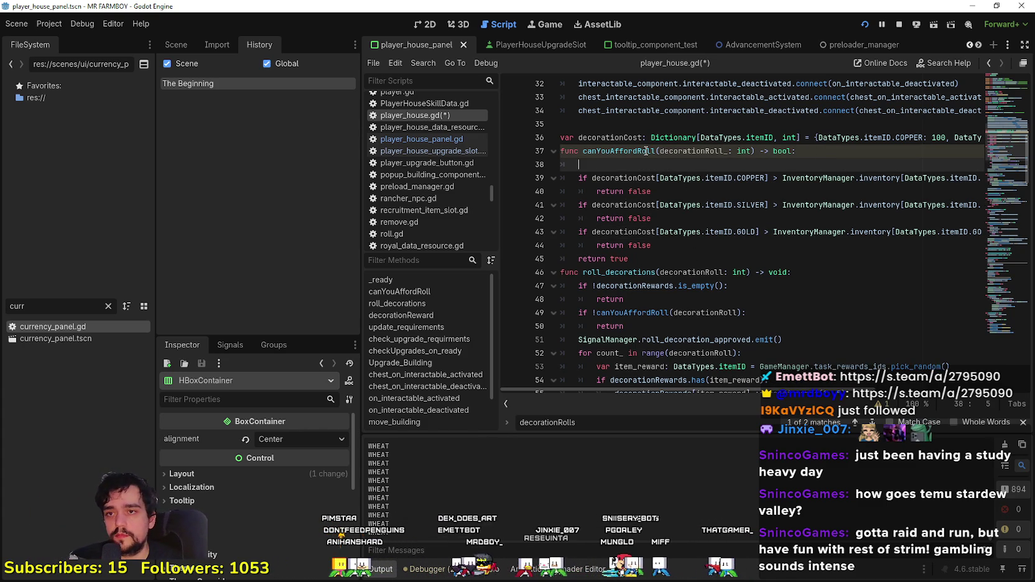
{"action": "left_click", "coordinate": [625, 137]}
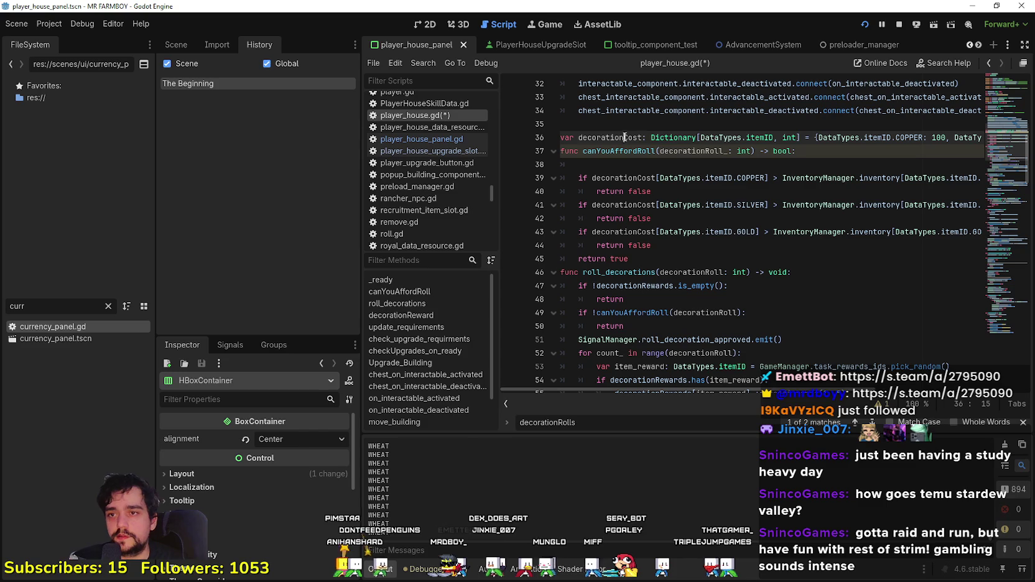
{"action": "double_click", "coordinate": [625, 137]}
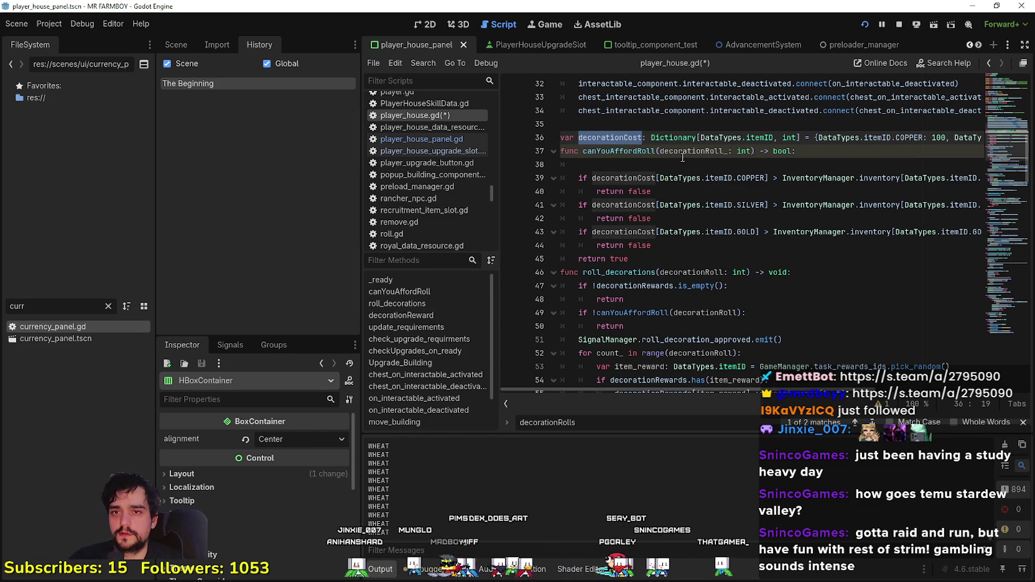
{"action": "scroll", "coordinate": [716, 218], "scroll_direction": "down", "scroll_amount": 5}
{"action": "left_click", "coordinate": [755, 273]}
{"action": "key", "text": "Up"}
{"action": "scroll", "coordinate": [755, 272], "scroll_direction": "up", "scroll_amount": 1}
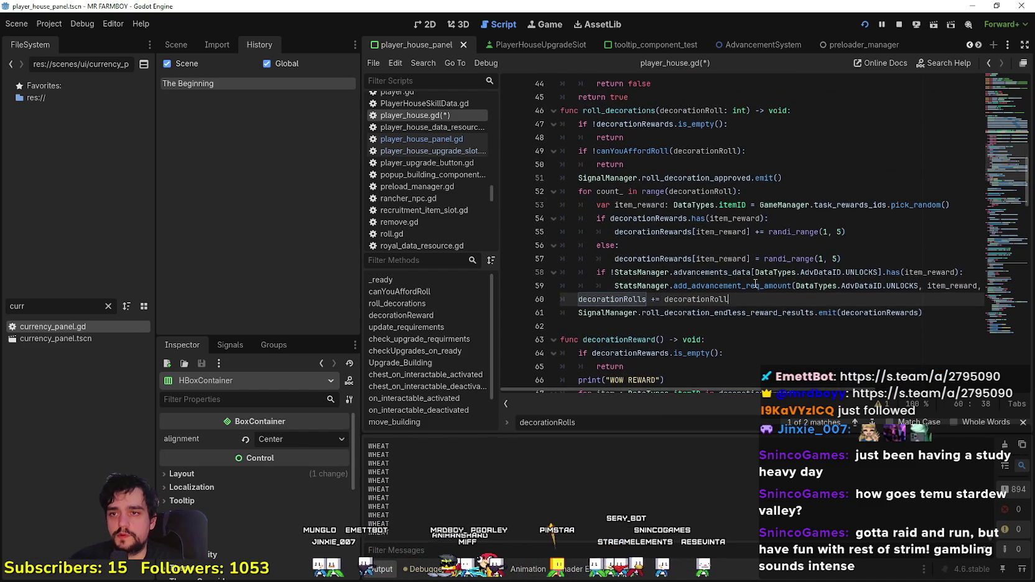
{"action": "key", "text": "Return"}
Step: Write decorationCost[DataTypes.itemID.COPPER] = 100 * decorationRolls, then launch Windows Calculator
{"action": "type", "text": "decorationCost["}
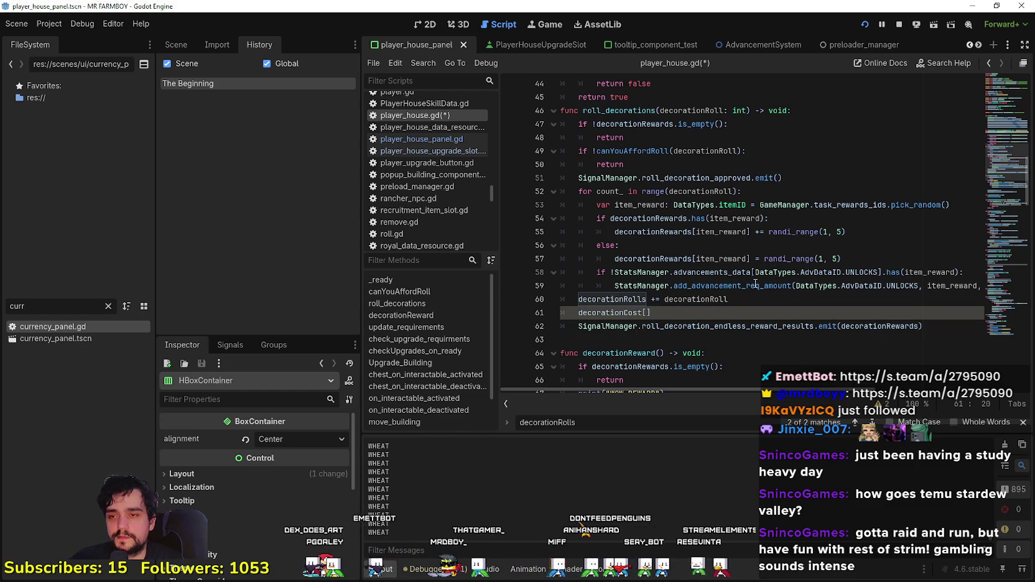
{"action": "type", "text": "DataTypes"}
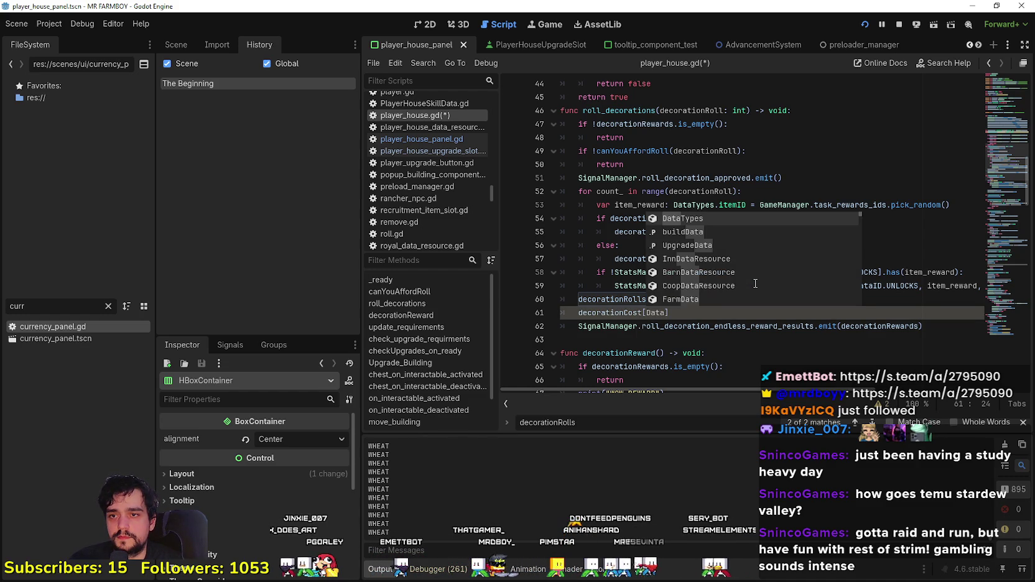
{"action": "type", "text": ".itemID."}
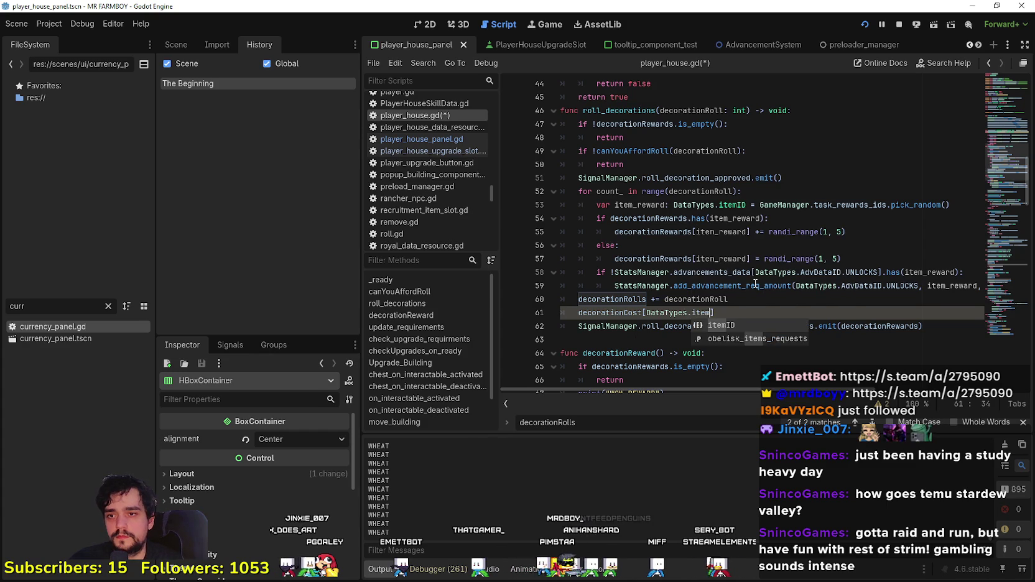
{"action": "type", "text": "Copp"}
{"action": "key", "text": "Return"}
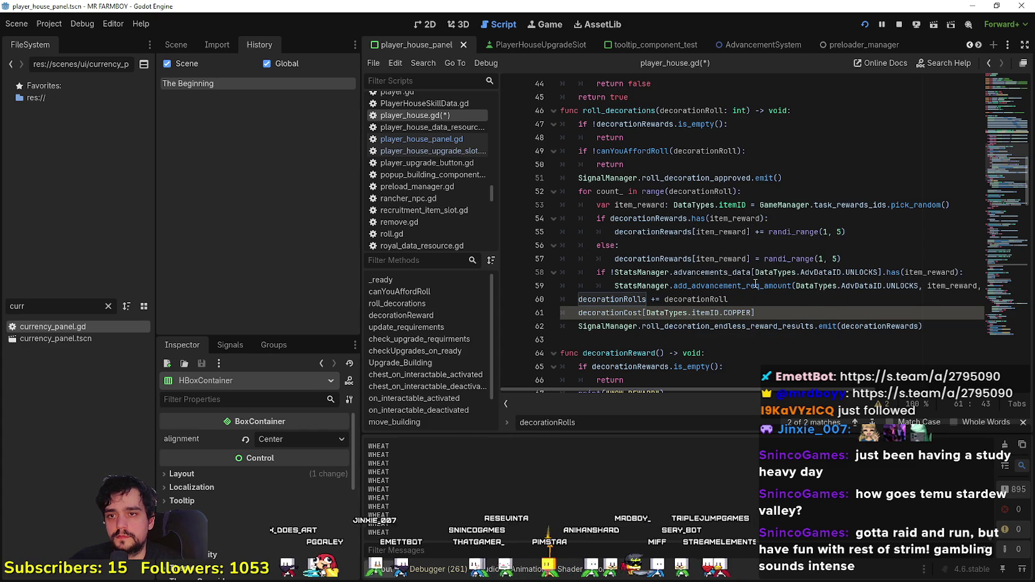
{"action": "key", "text": "Right"}
{"action": "type", "text": "="}
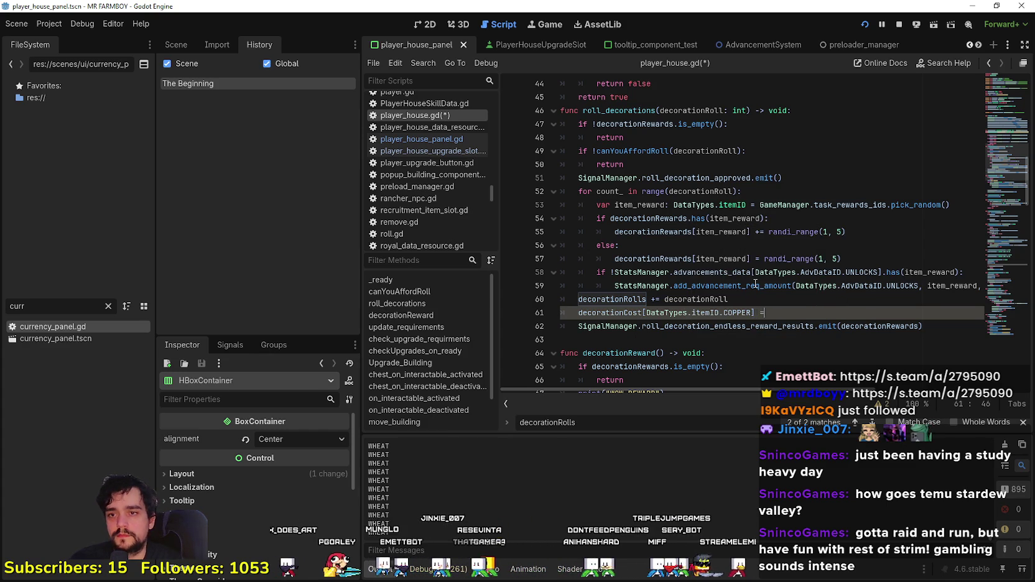
{"action": "key", "text": "BackSpace"}
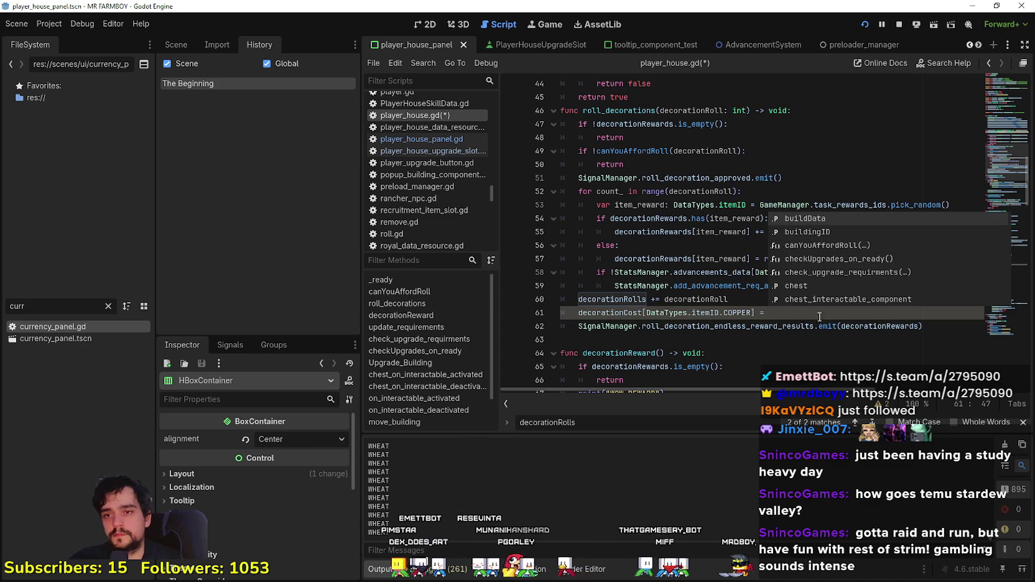
{"action": "key", "text": "BackSpace"}
{"action": "type", "text": "="}
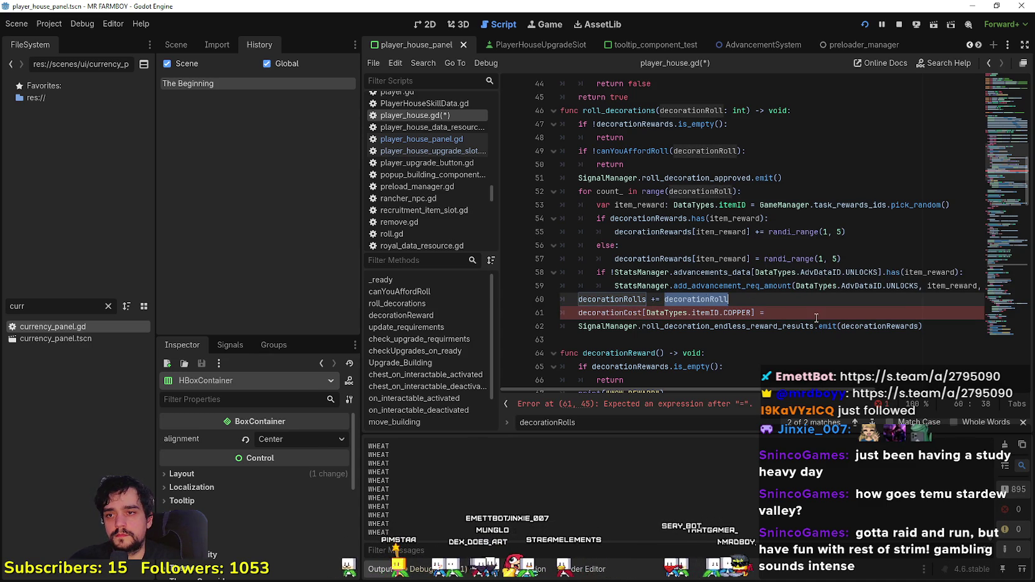
{"action": "key", "text": "F3"}
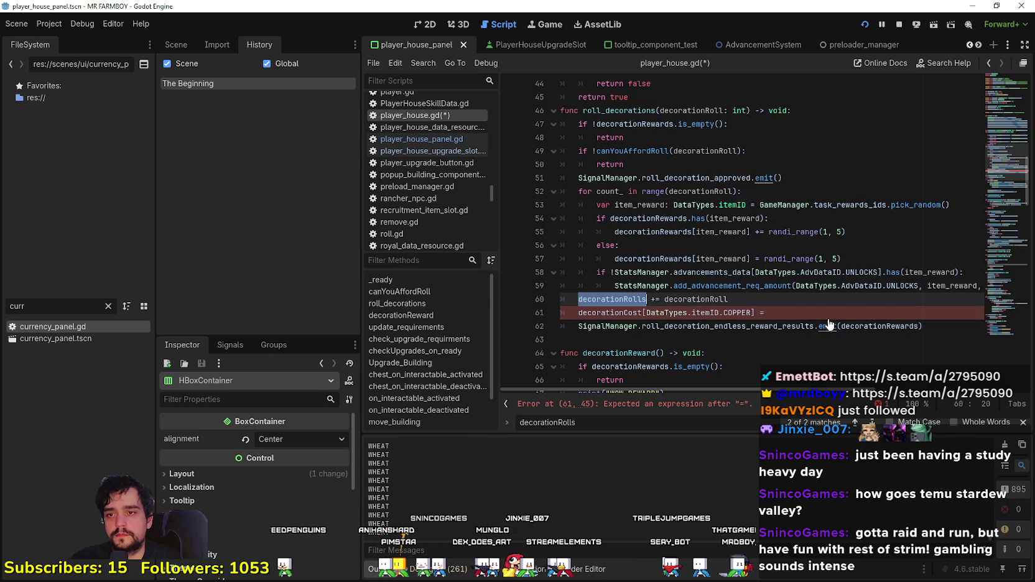
{"action": "left_click", "coordinate": [811, 312]}
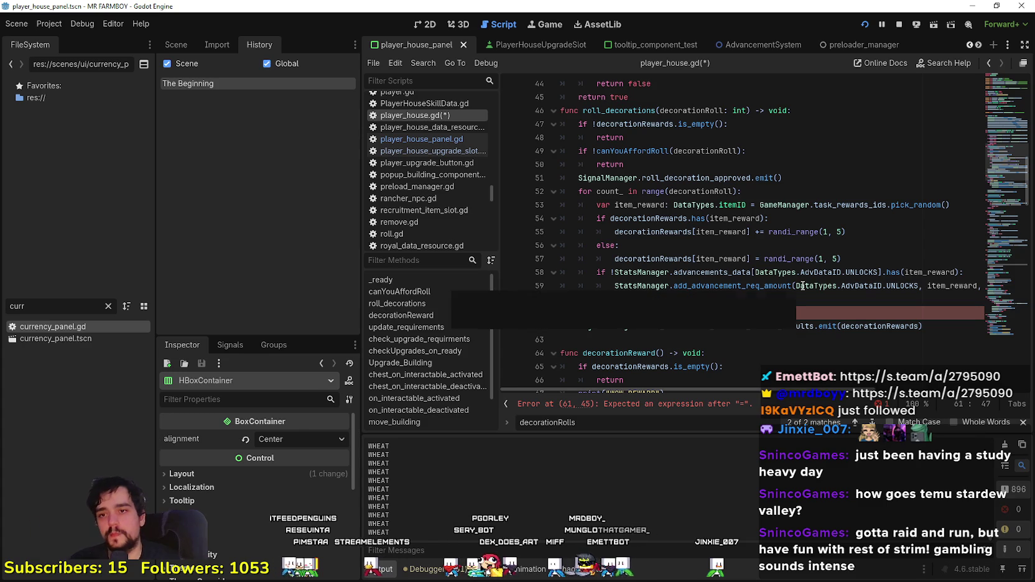
{"action": "type", "text": "10"}
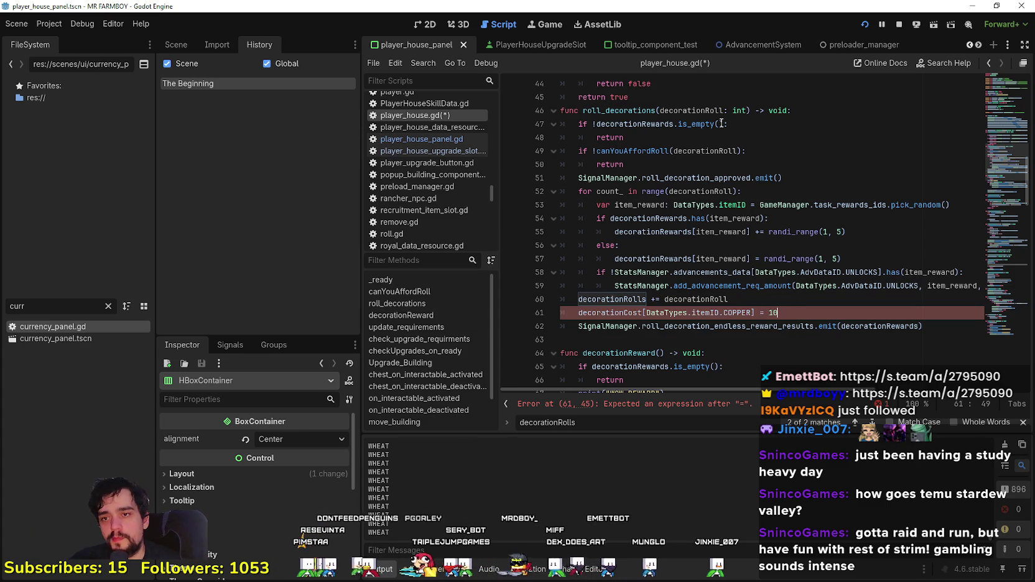
{"action": "type", "text": "0 * decorationRolls"}
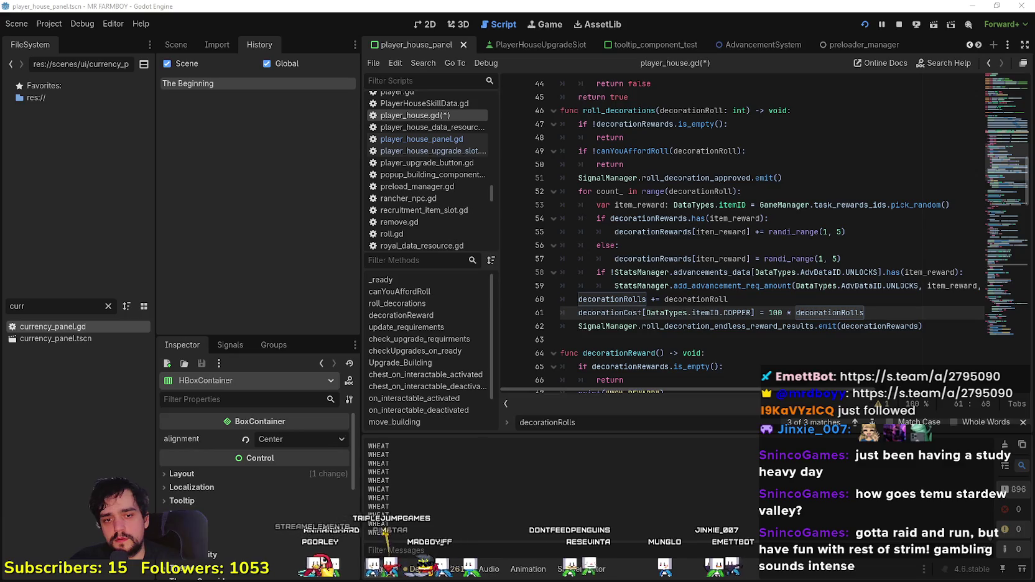
{"action": "key", "text": "XF86Calculator"}
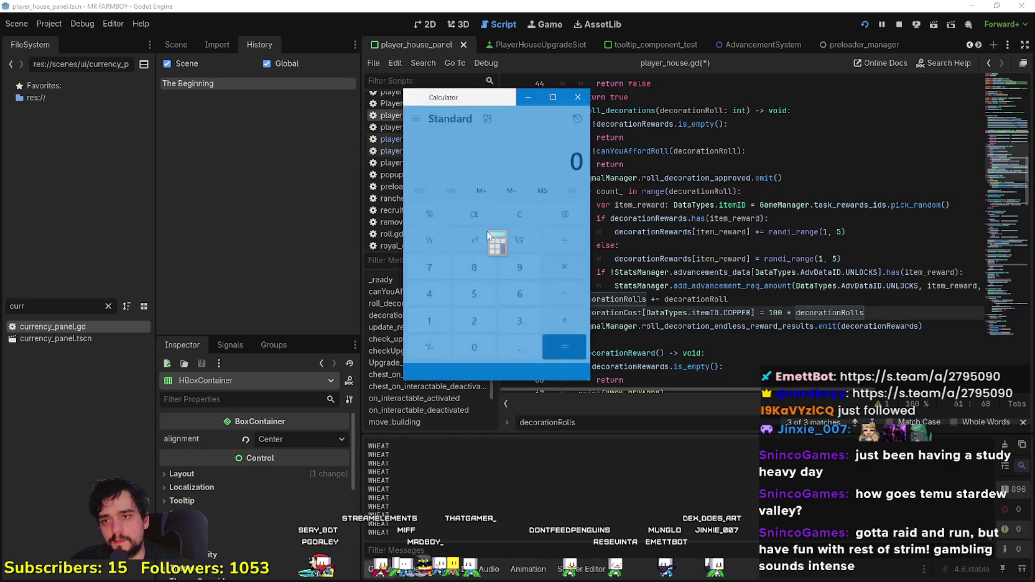
Step: Compute 100 × 36 = 3,600 in Calculator and close it
{"action": "type", "text": "100"}
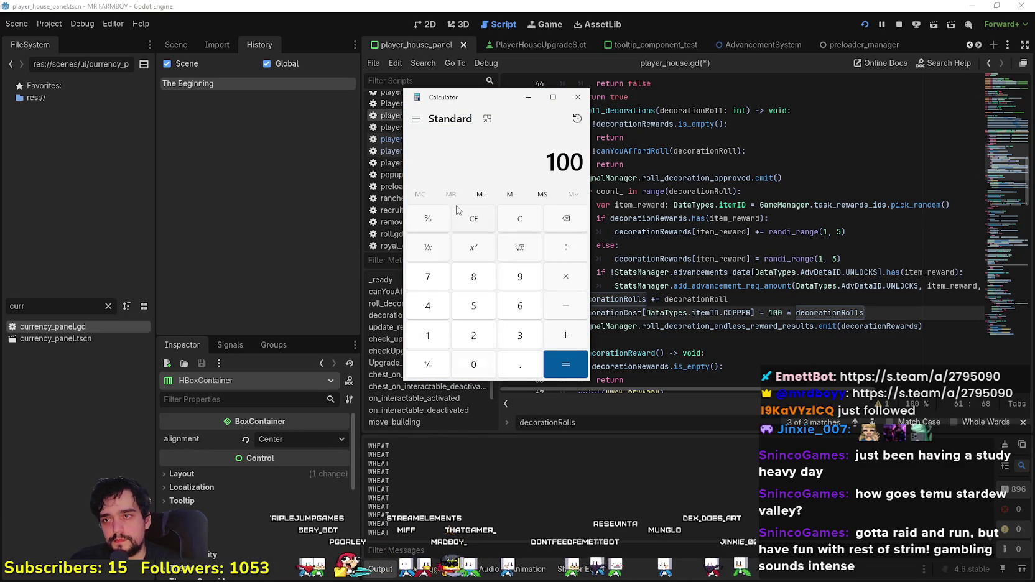
{"action": "left_click", "coordinate": [582, 281]}
{"action": "type", "text": "3"}
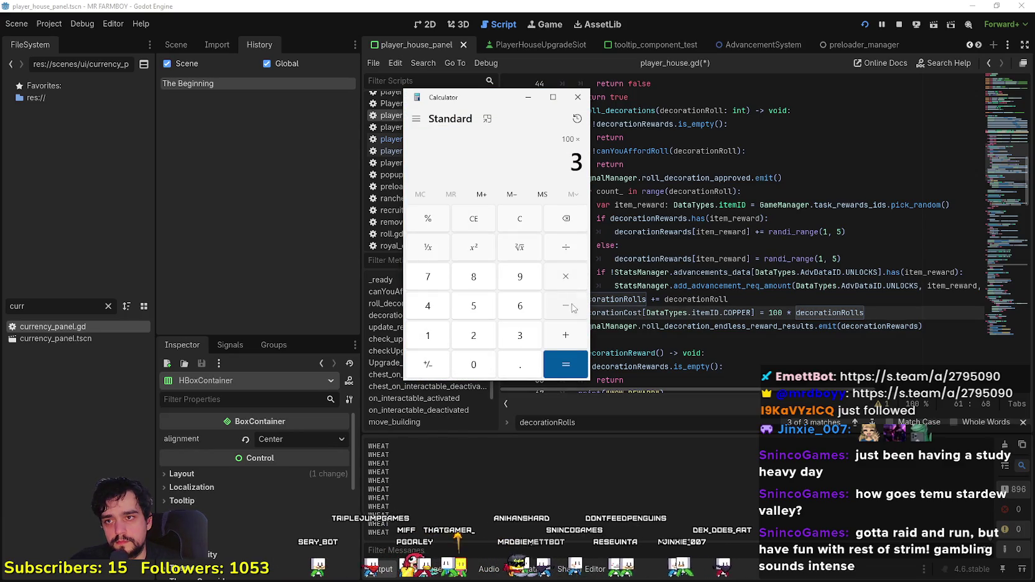
{"action": "type", "text": "6"}
{"action": "left_click", "coordinate": [581, 368]}
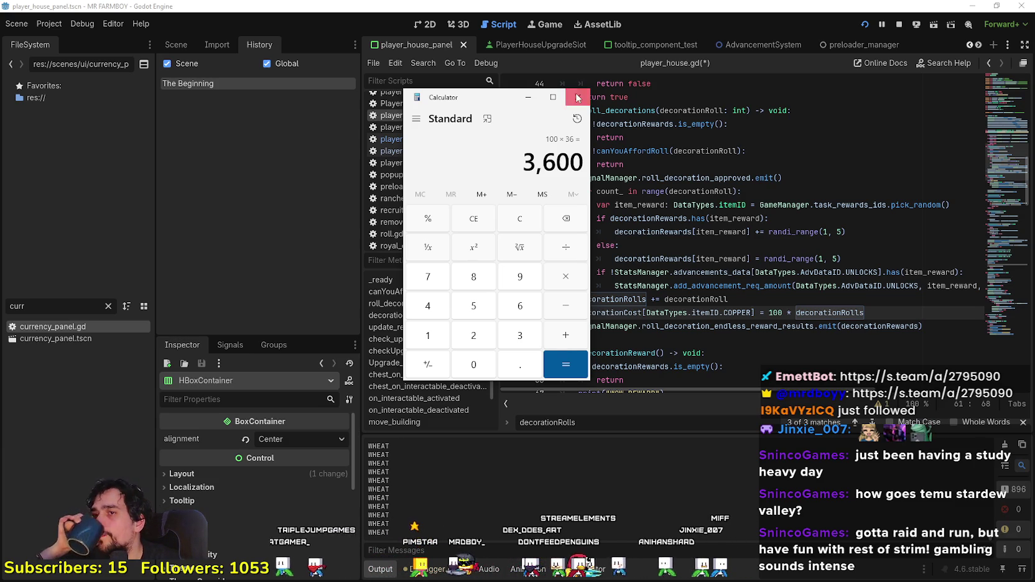
{"action": "left_click", "coordinate": [577, 97]}
Step: Change line 61's assignment from = to += so the COPPER cost accumulates
{"action": "left_click", "coordinate": [760, 312]}
{"action": "type", "text": "+"}
{"action": "left_click", "coordinate": [881, 306]}
{"action": "mouse_move", "coordinate": [882, 306]}
{"action": "left_mouse_down"}
{"action": "mouse_move", "coordinate": [579, 300]}
{"action": "mouse_move", "coordinate": [579, 311]}
{"action": "left_mouse_up"}
{"action": "left_click", "coordinate": [883, 311]}
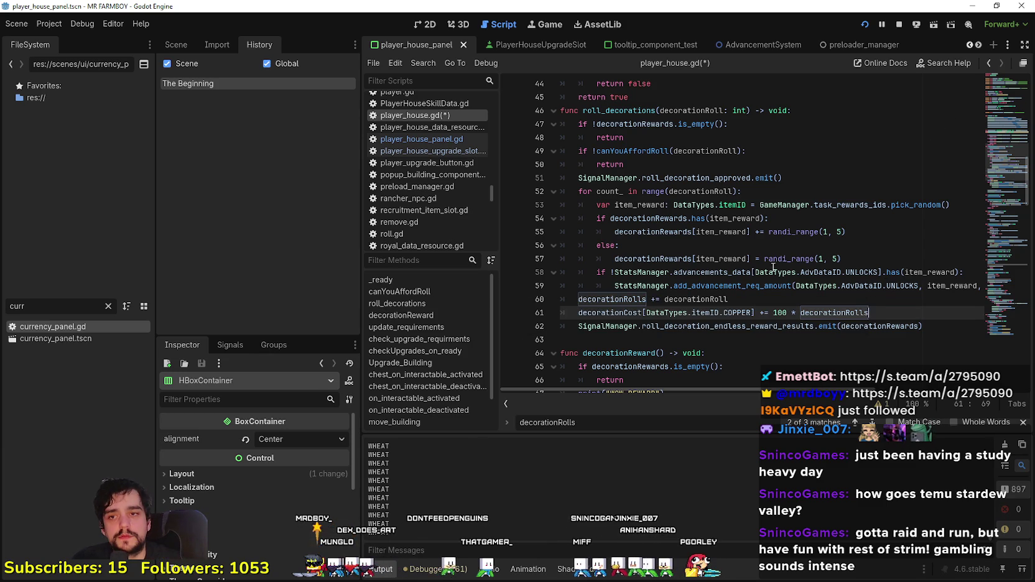
Step: Save the script and start a new line 62 with 'if decorationRolls'
{"action": "mouse_move", "coordinate": [890, 310]}
{"action": "left_mouse_down"}
{"action": "mouse_move", "coordinate": [582, 300]}
{"action": "mouse_move", "coordinate": [578, 311]}
{"action": "left_mouse_up"}
{"action": "left_click", "coordinate": [871, 313]}
{"action": "key", "text": "ctrl+s"}
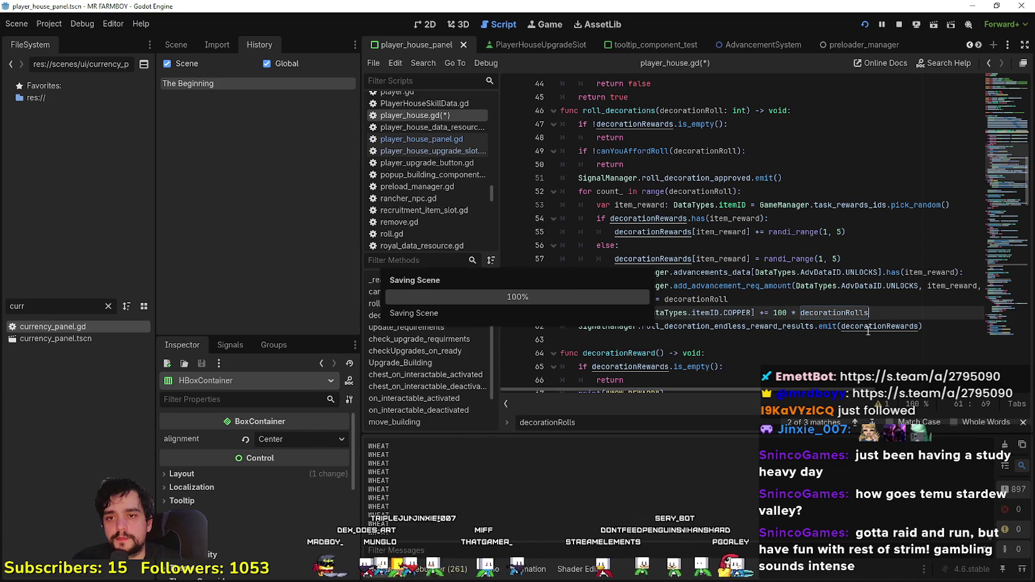
{"action": "key", "text": "Return"}
{"action": "type", "text": "if"}
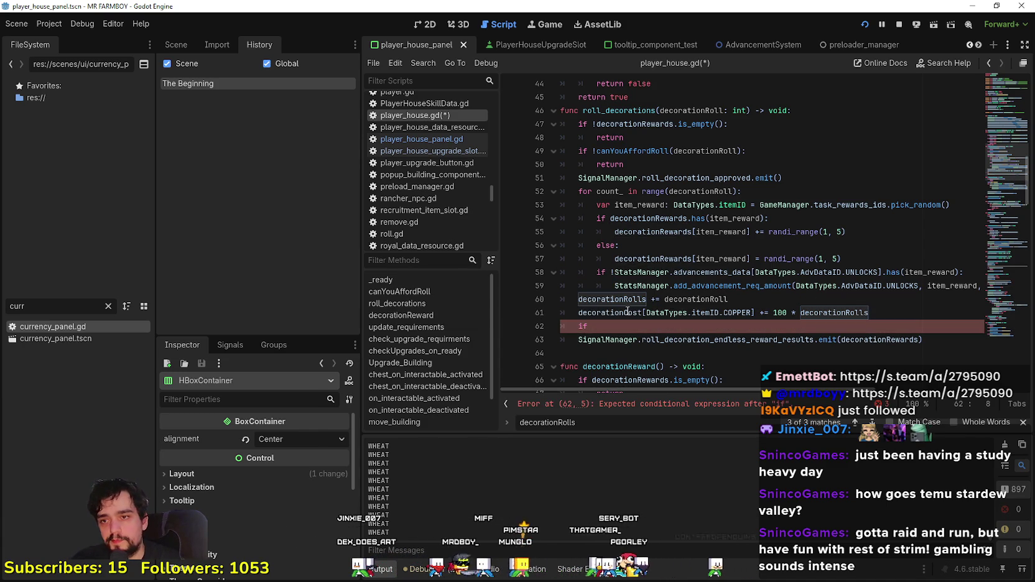
{"action": "double_click", "coordinate": [632, 299]}
{"action": "key", "text": "ctrl+c"}
{"action": "left_click", "coordinate": [672, 326]}
{"action": "key", "text": "ctrl+v"}
Step: Set the condition to >= 32 and open the if block's indented body
{"action": "type", "text": "+"}
{"action": "key", "text": "BackSpace"}
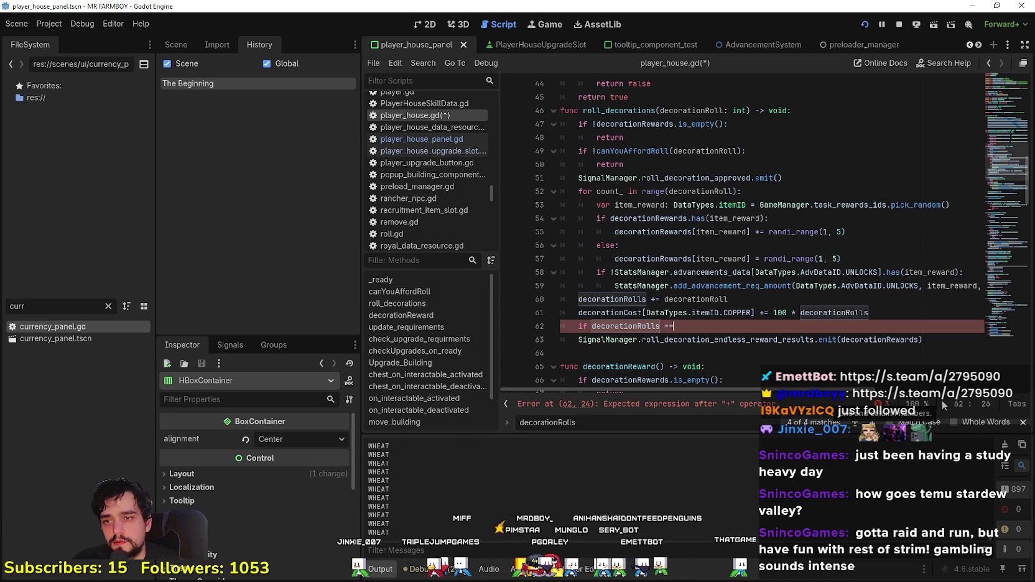
{"action": "key", "text": "Escape"}
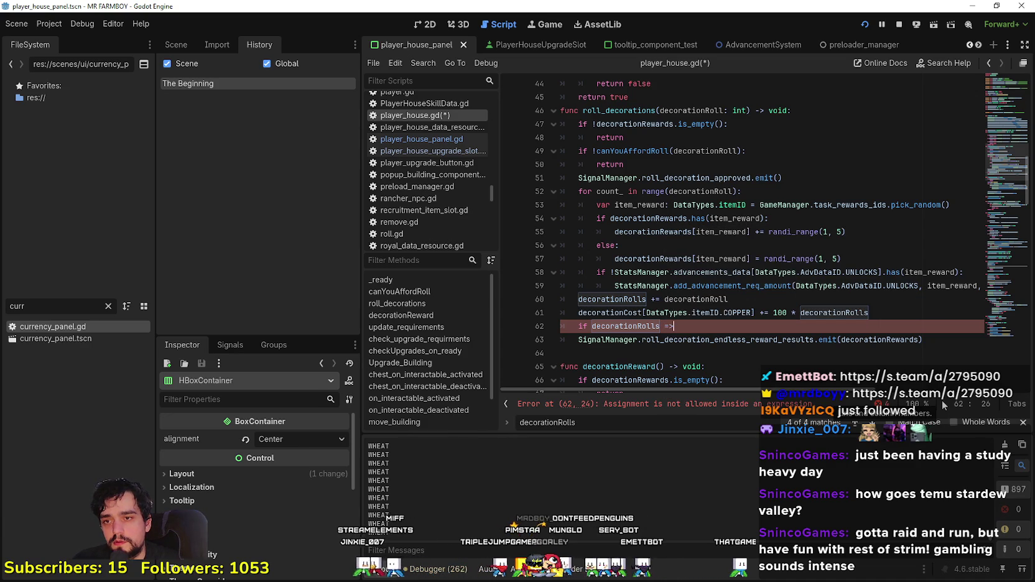
{"action": "type", "text": ">= 100"}
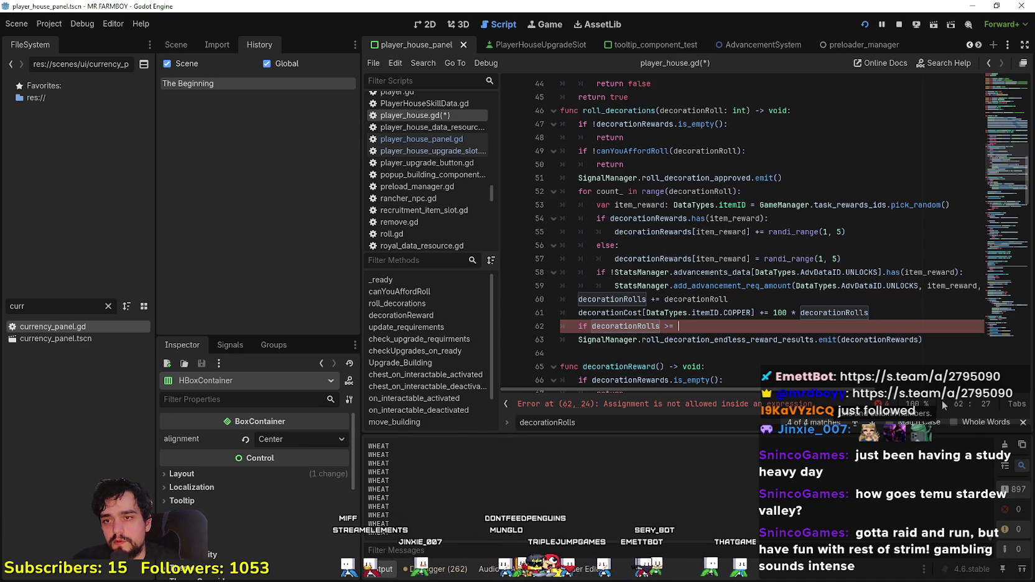
{"action": "key", "text": "BackSpace"}
{"action": "key", "text": "BackSpace"}
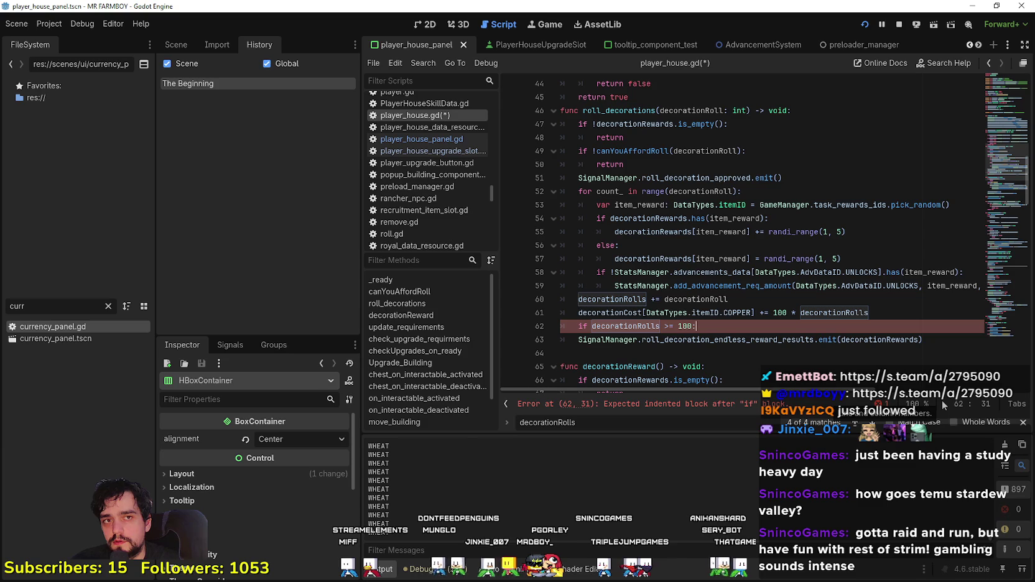
{"action": "key", "text": "BackSpace"}
{"action": "type", "text": "20"}
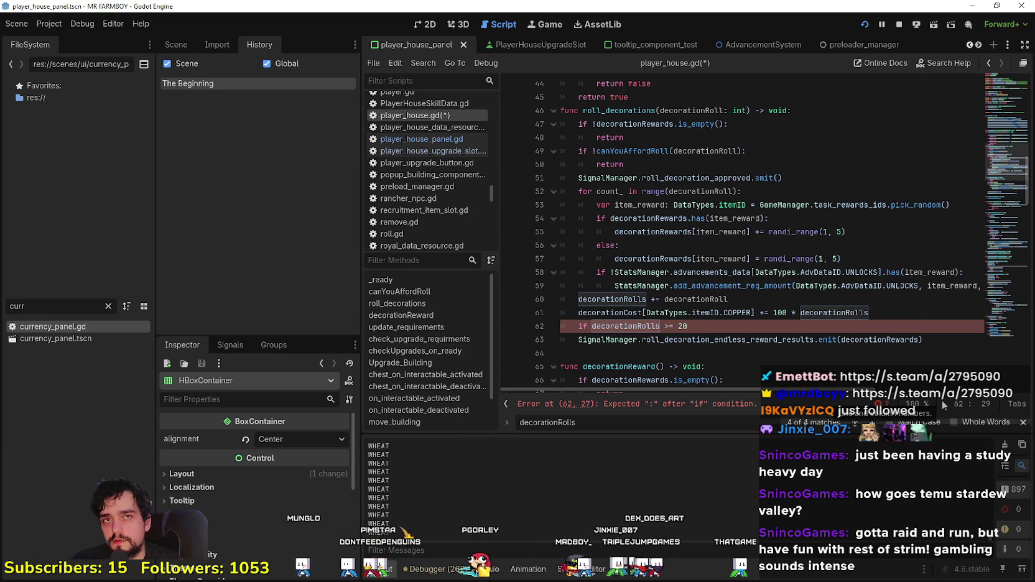
{"action": "key", "text": "BackSpace"}
{"action": "key", "text": "BackSpace"}
{"action": "type", "text": "30"}
{"action": "key", "text": "BackSpace"}
{"action": "type", "text": "2"}
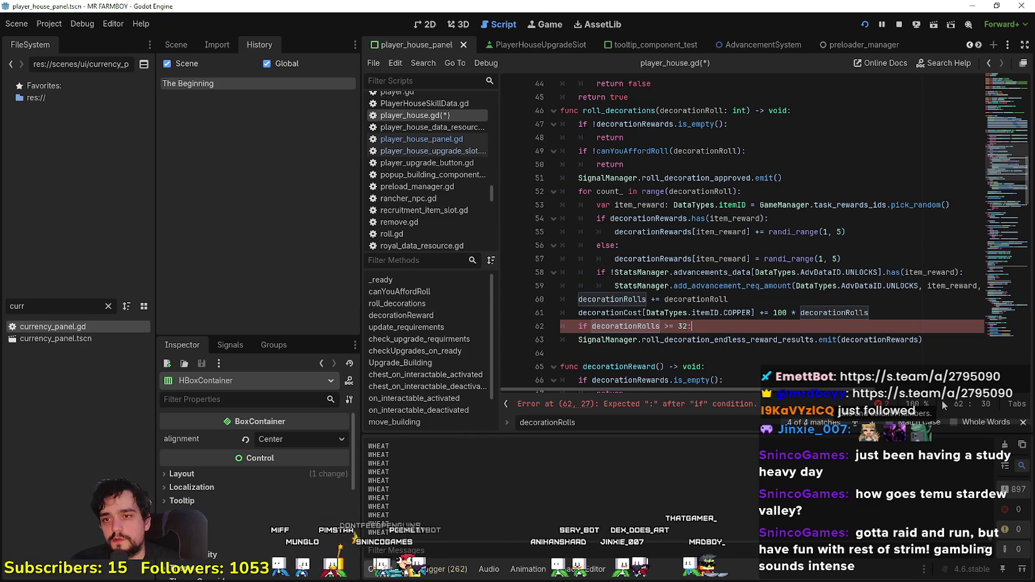
{"action": "type", "text": ":"}
{"action": "key", "text": "Return"}
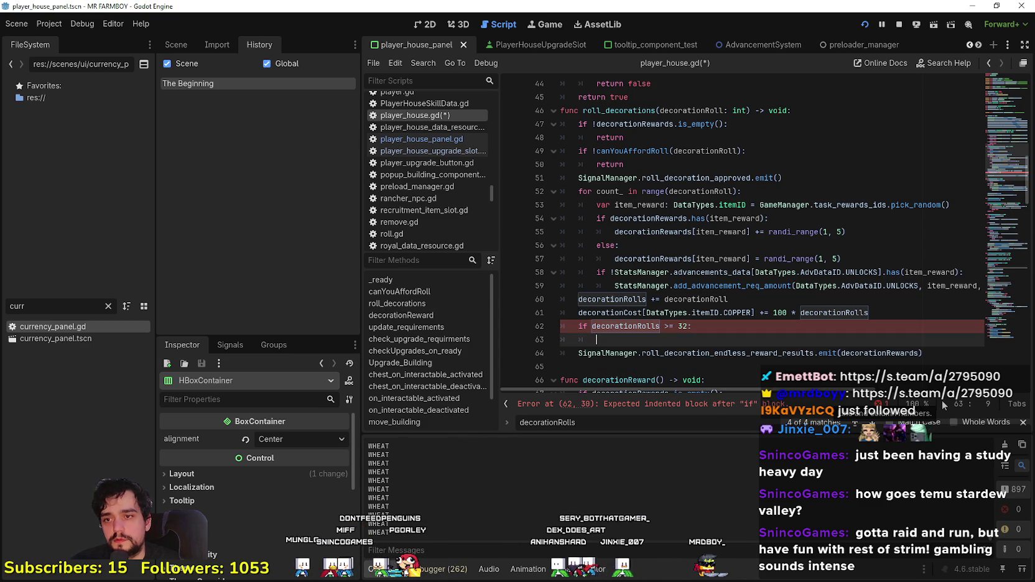
Step: Copy the COPPER cost line into the 32-roll if block as a SILVER line with multiplier 10
{"action": "left_click_drag", "start_coordinate": [579, 312], "coordinate": [896, 310]}
{"action": "key", "text": "ctrl+c"}
{"action": "left_click", "coordinate": [744, 339]}
{"action": "key", "text": "ctrl+v"}
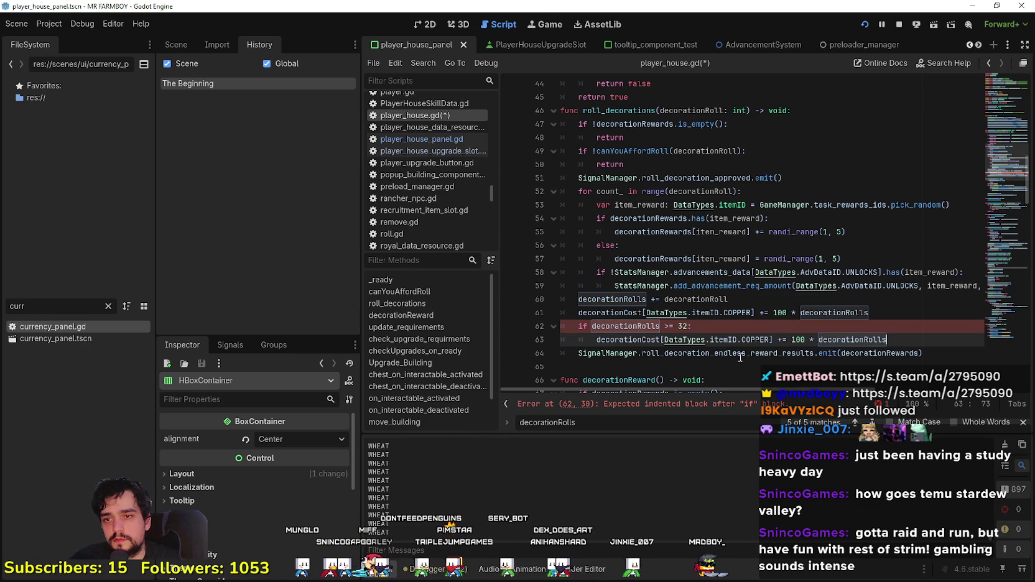
{"action": "double_click", "coordinate": [745, 339]}
{"action": "type", "text": "SILVER"}
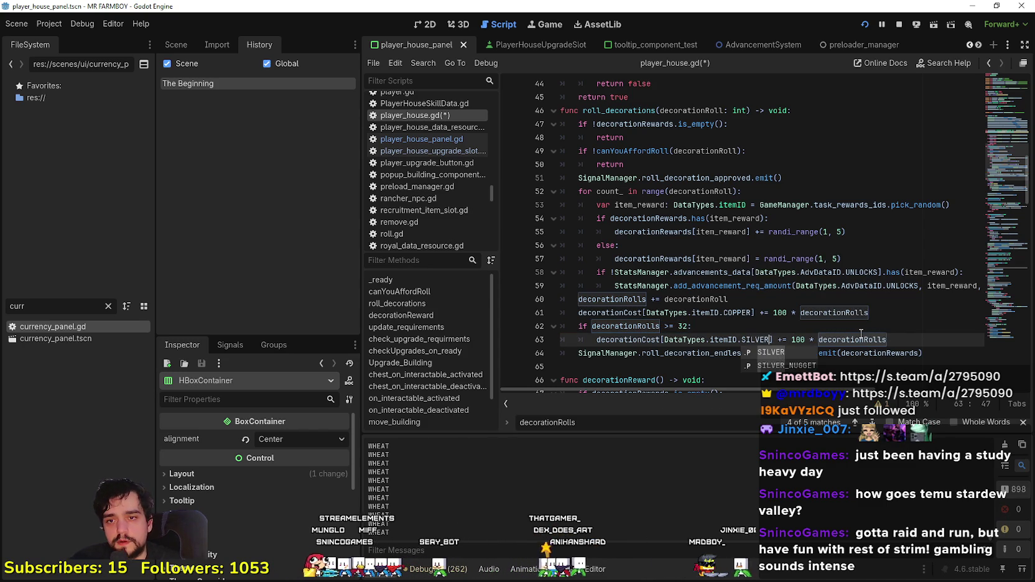
{"action": "left_click", "coordinate": [921, 341]}
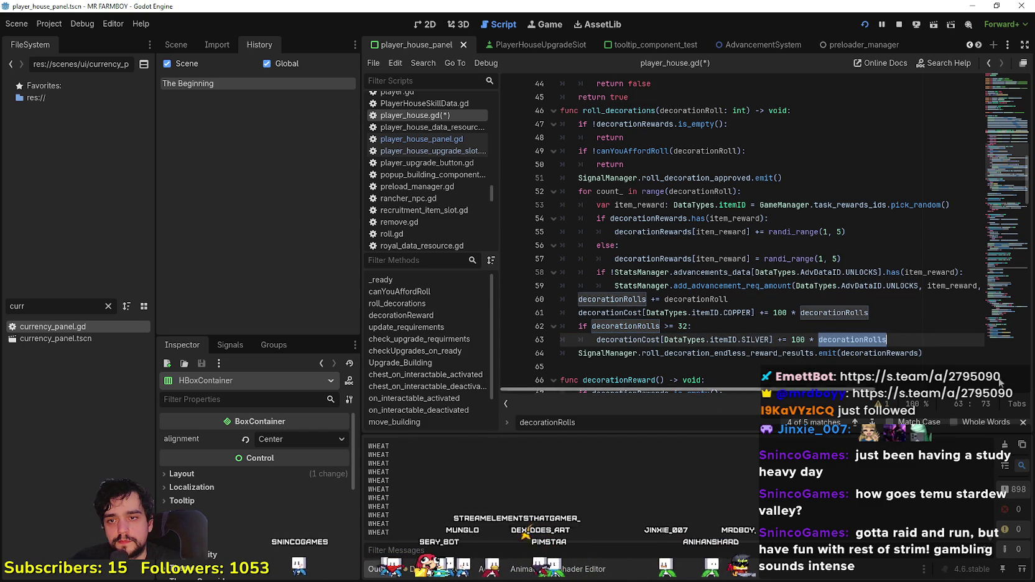
{"action": "double_click", "coordinate": [802, 341]}
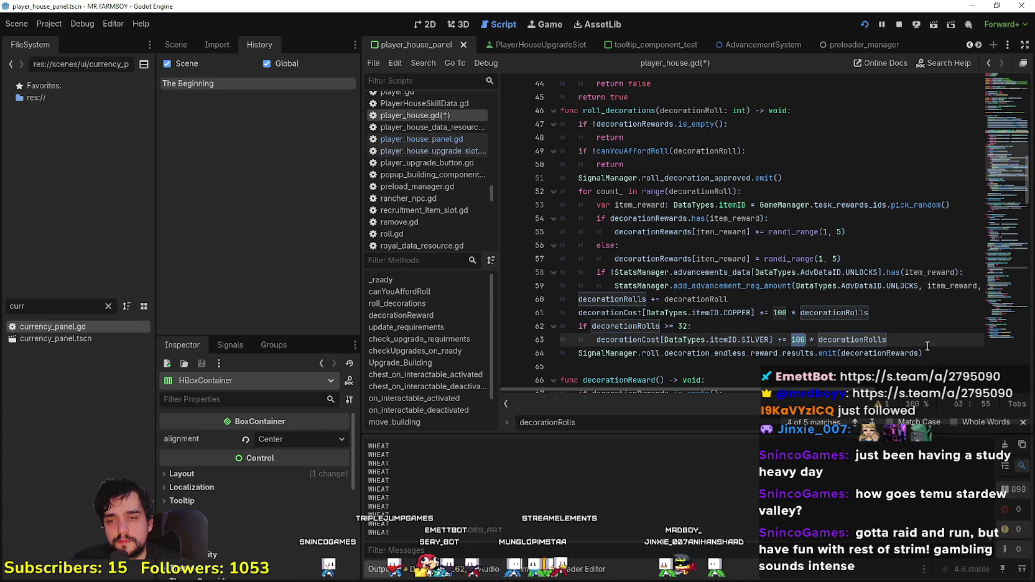
{"action": "type", "text": "5"}
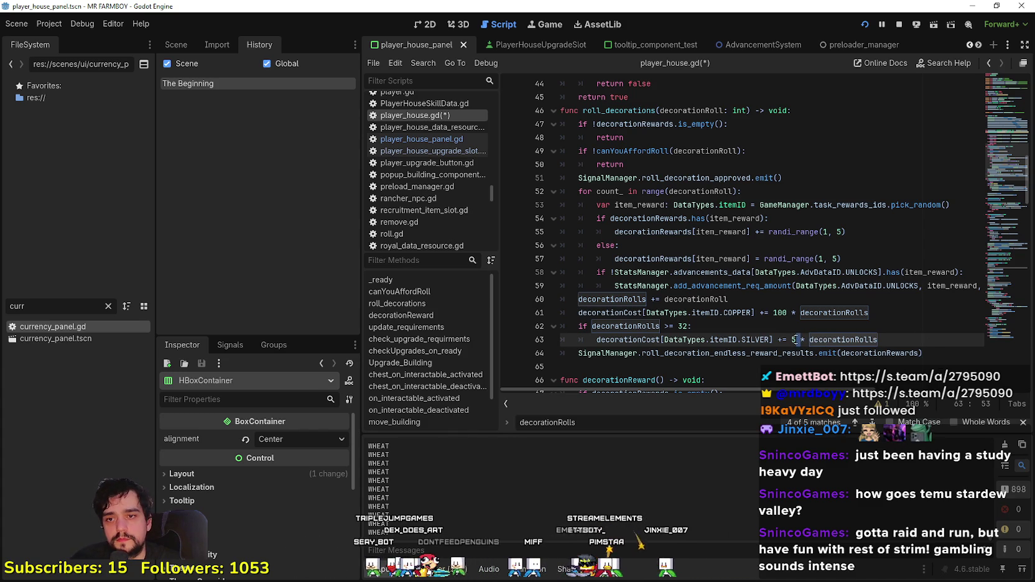
{"action": "type", "text": "0"}
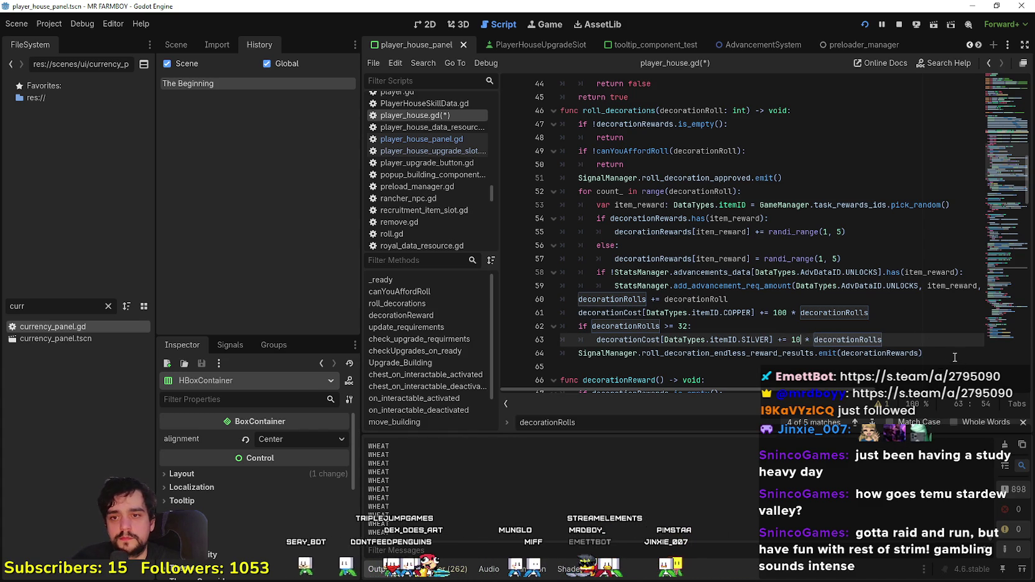
{"action": "left_click", "coordinate": [925, 352]}
Step: Duplicate the SILVER if block directly beneath itself
{"action": "left_click", "coordinate": [910, 344]}
{"action": "left_click", "coordinate": [533, 322], "text": "shift"}
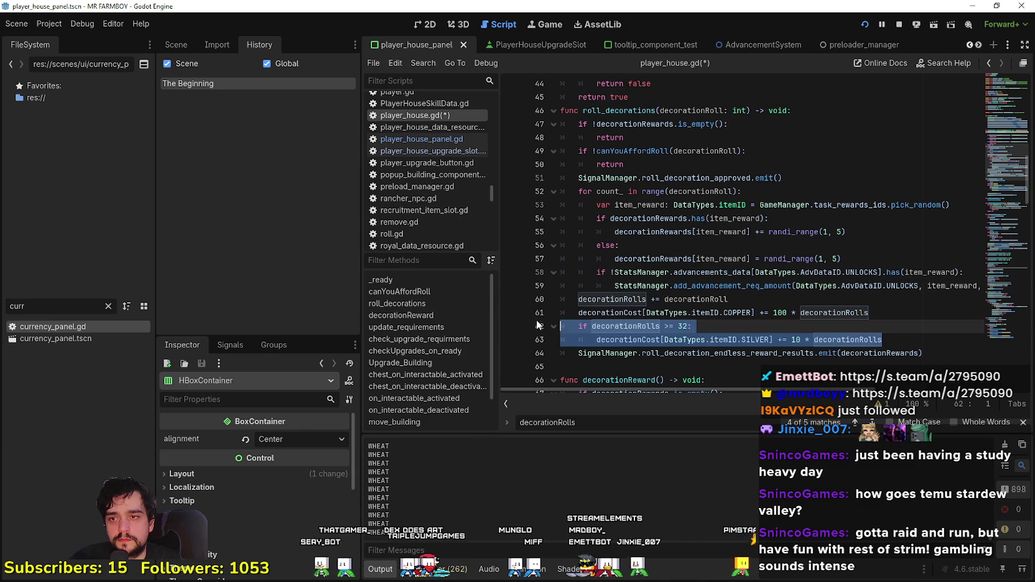
{"action": "left_click", "coordinate": [897, 343]}
{"action": "key", "text": "Return"}
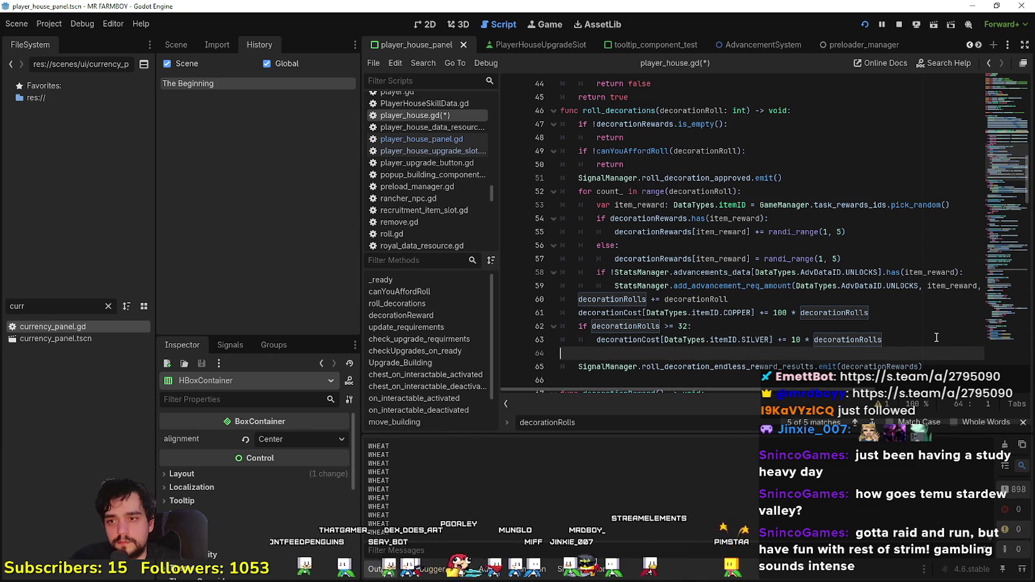
{"action": "key", "text": "ctrl+v"}
Step: Turn the copy into a 64-roll check adding 1 × decorationRolls GOLD, and save the script
{"action": "scroll", "coordinate": [687, 244], "scroll_direction": "down", "scroll_amount": 2}
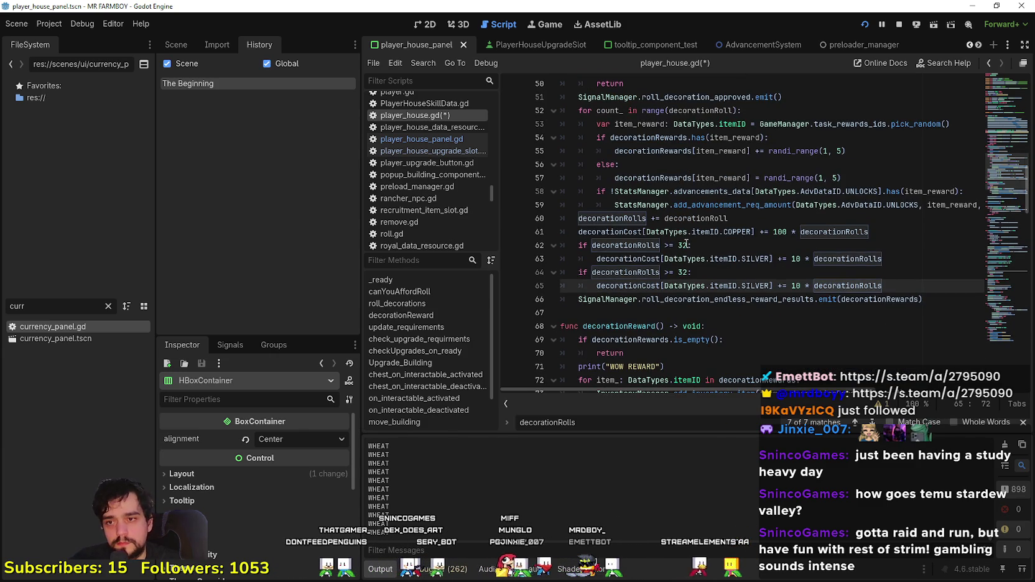
{"action": "left_click", "coordinate": [682, 272]}
{"action": "double_click", "coordinate": [683, 272]}
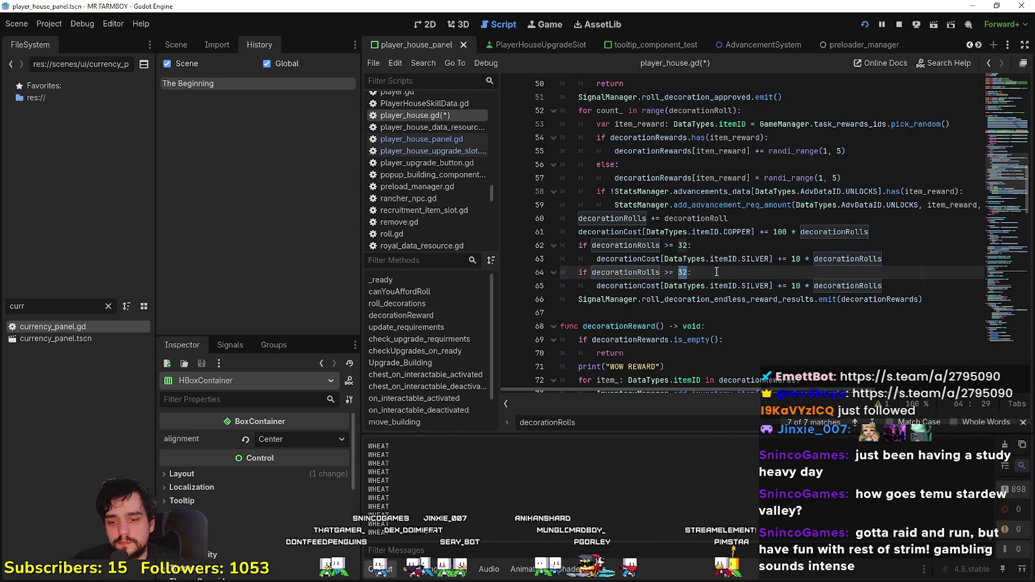
{"action": "type", "text": "64"}
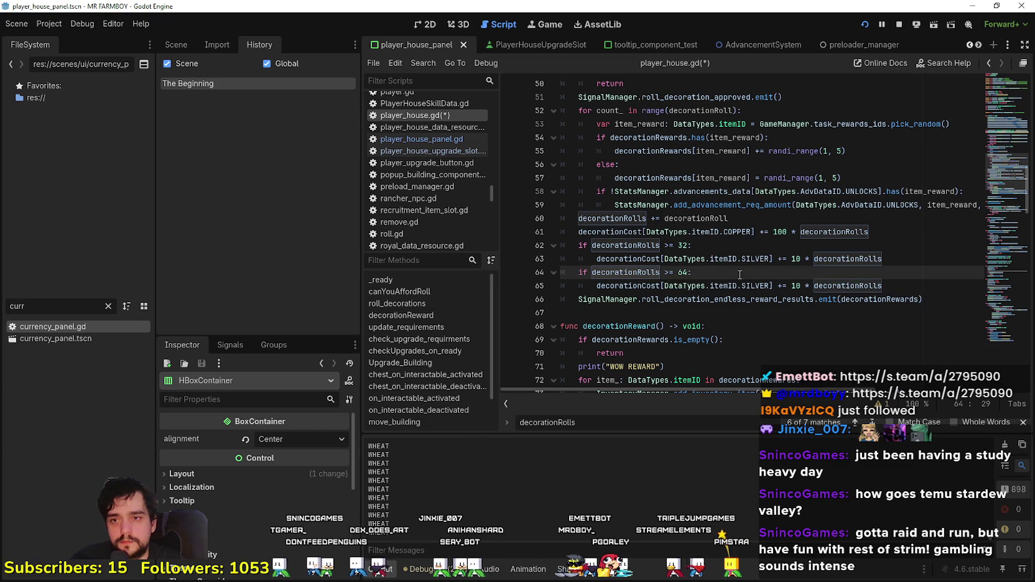
{"action": "double_click", "coordinate": [756, 286]}
{"action": "type", "text": "GOLD"}
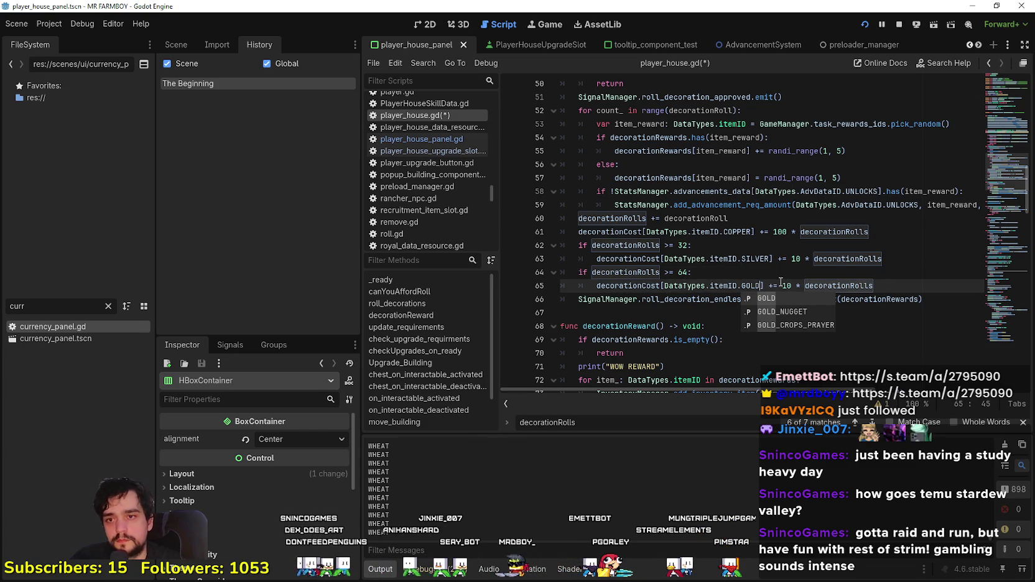
{"action": "key", "text": "Up"}
{"action": "key", "text": "Down"}
{"action": "key", "text": "BackSpace"}
{"action": "key", "text": "End"}
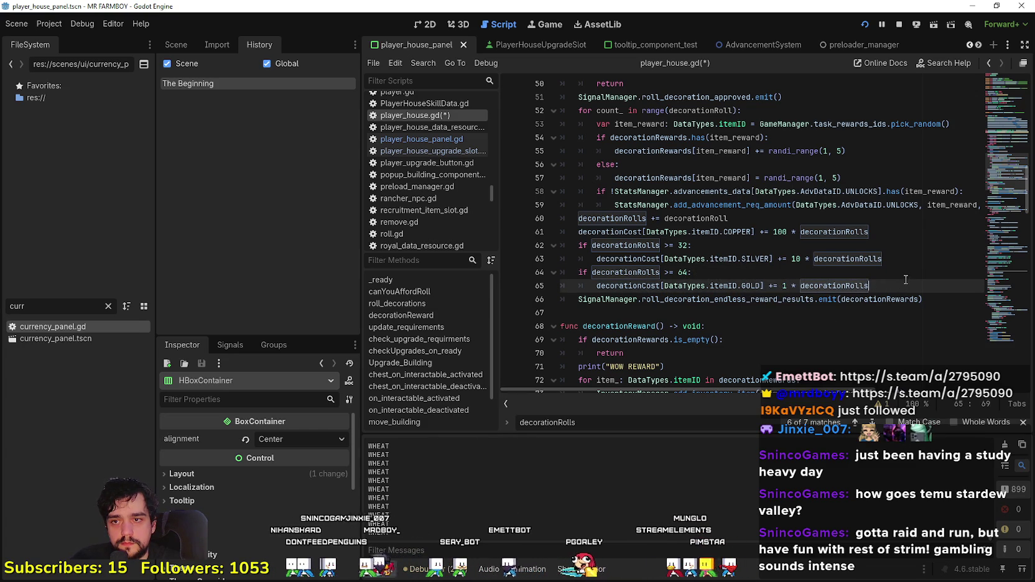
{"action": "key", "text": "ctrl+s"}
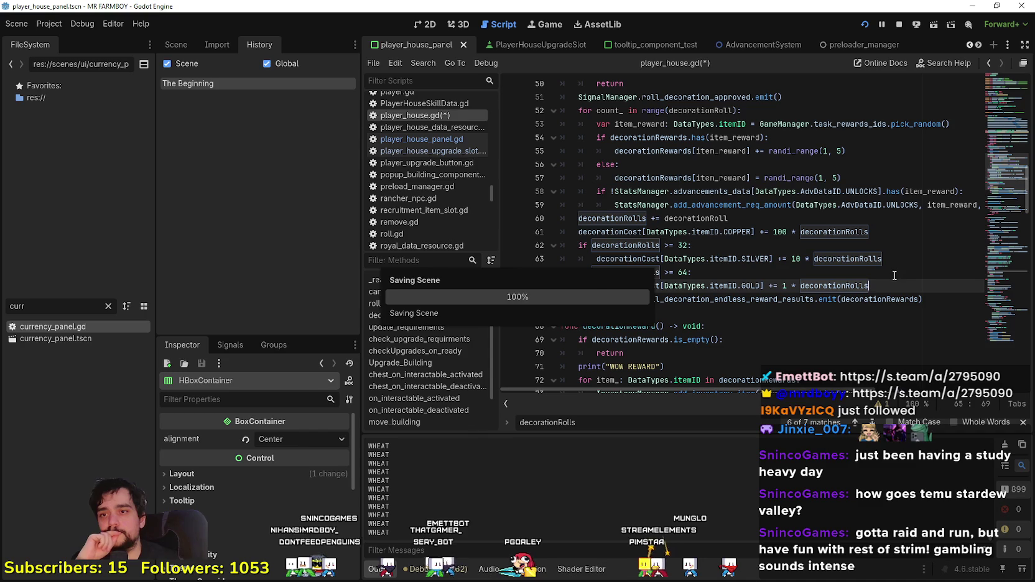
Step: Review the tiered cost block, the emit line and the canYouAffordRoll call in roll_decorations
{"action": "mouse_move", "coordinate": [889, 282]}
{"action": "left_mouse_down"}
{"action": "mouse_move", "coordinate": [563, 233]}
{"action": "mouse_move", "coordinate": [557, 219]}
{"action": "left_mouse_up"}
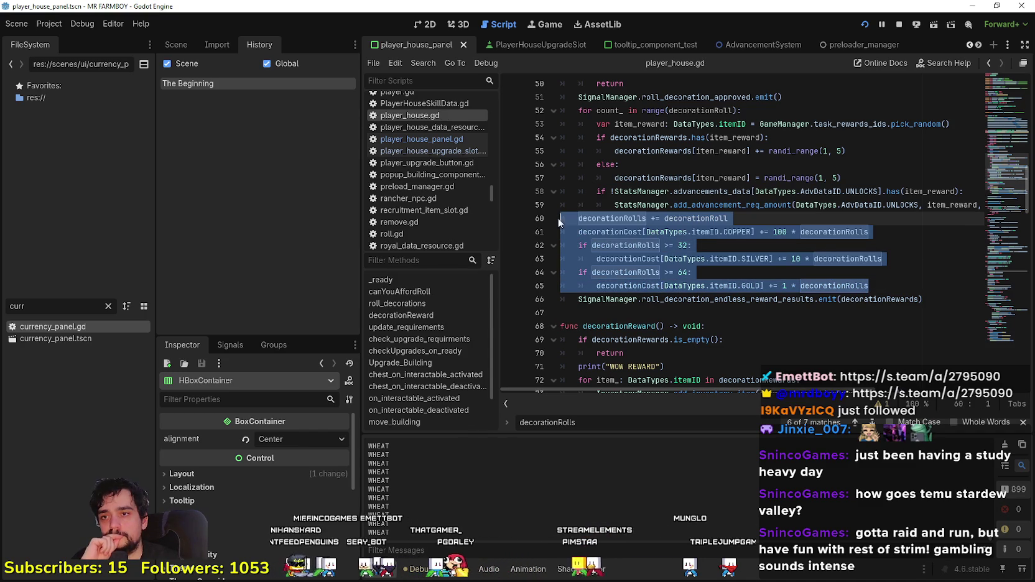
{"action": "left_click", "coordinate": [885, 277]}
{"action": "left_click", "coordinate": [879, 286]}
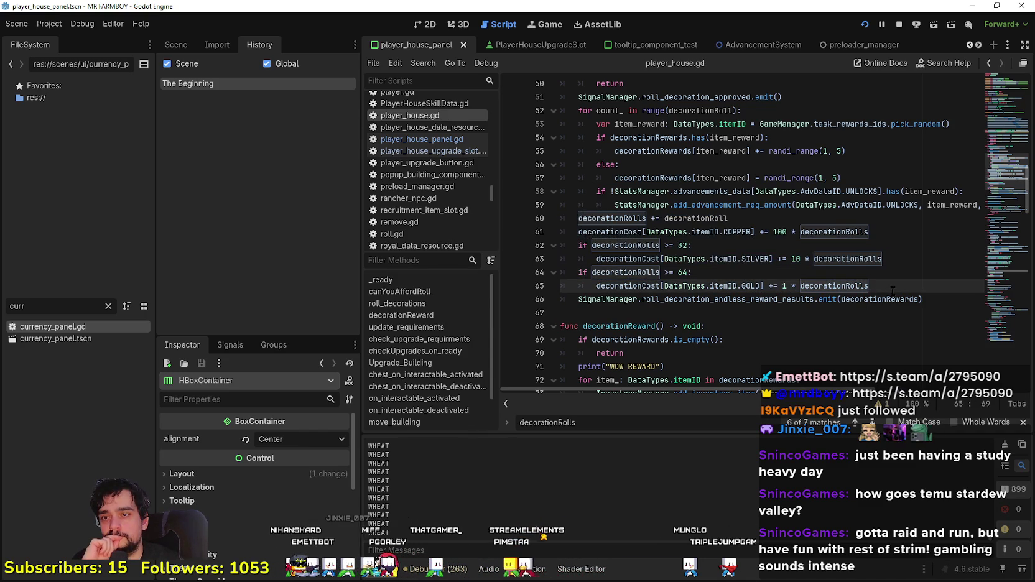
{"action": "double_click", "coordinate": [888, 301]}
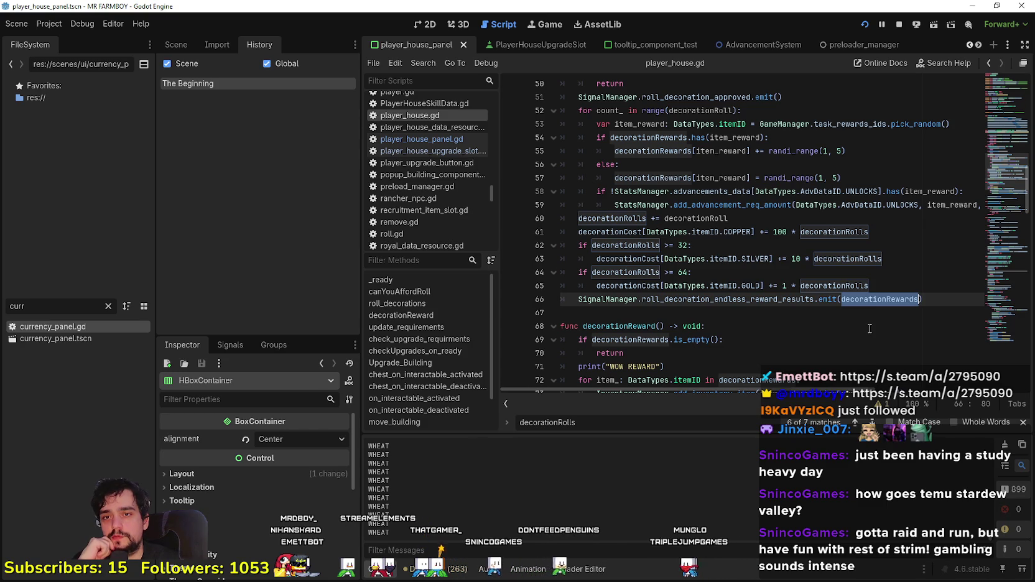
{"action": "scroll", "coordinate": [864, 311], "scroll_direction": "up", "scroll_amount": 2}
{"action": "scroll", "coordinate": [864, 304], "scroll_direction": "down", "scroll_amount": 2}
{"action": "left_click", "coordinate": [813, 300]}
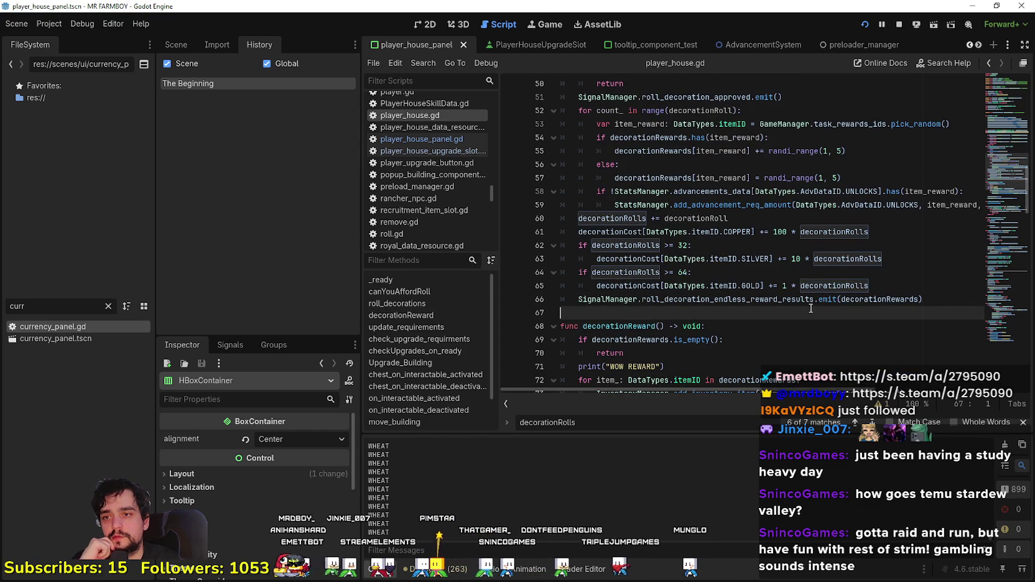
{"action": "scroll", "coordinate": [813, 300], "scroll_direction": "up", "scroll_amount": 2}
{"action": "scroll", "coordinate": [812, 300], "scroll_direction": "up", "scroll_amount": 3}
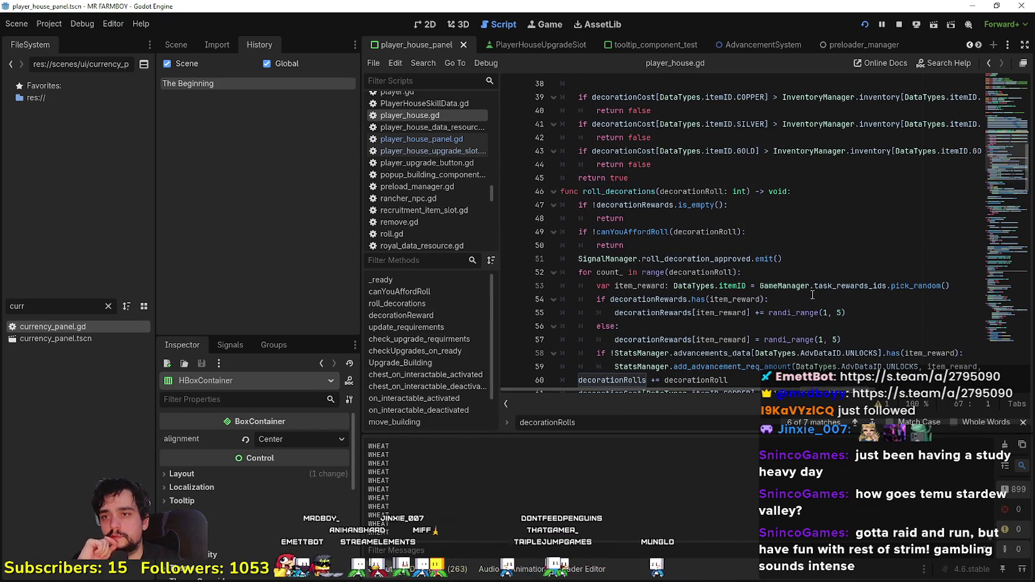
{"action": "scroll", "coordinate": [749, 294], "scroll_direction": "up", "scroll_amount": 1}
{"action": "left_click_drag", "start_coordinate": [627, 326], "coordinate": [541, 307]}
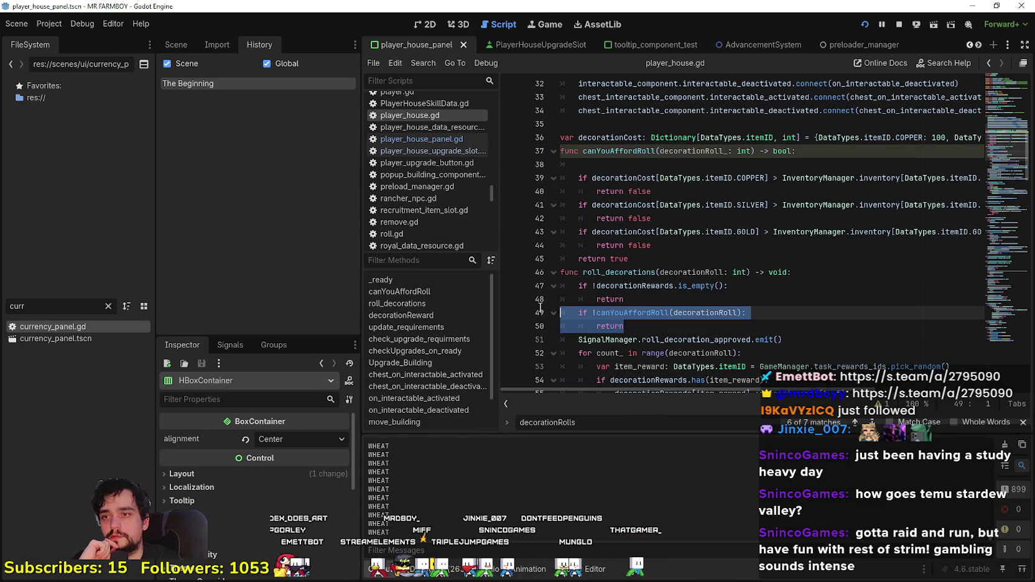
{"action": "double_click", "coordinate": [706, 311]}
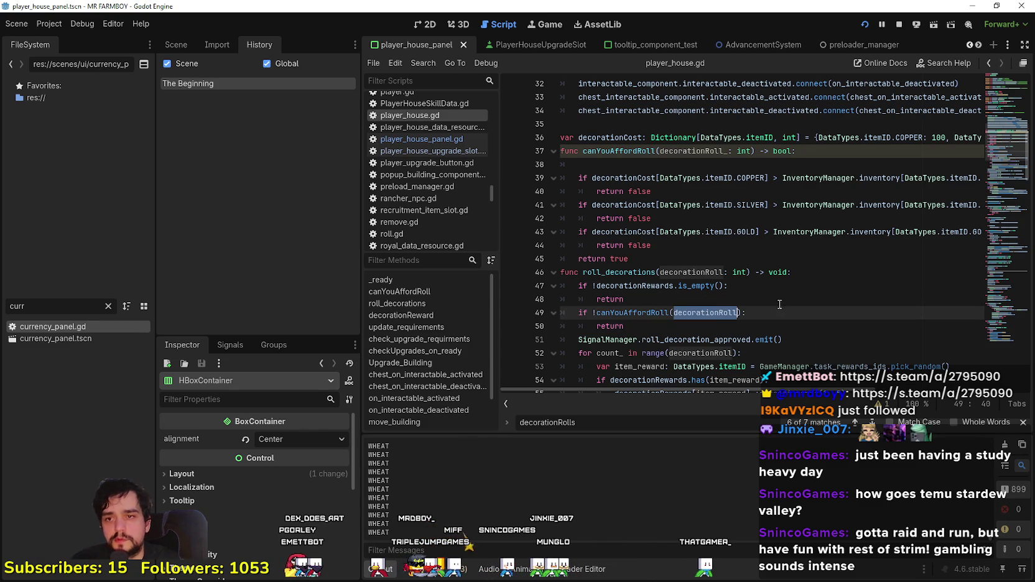
Step: Delete the blank line under canYouAffordRoll's header, keeping its decorationRoll_: int parameter after undoing its removal
{"action": "left_click", "coordinate": [608, 165]}
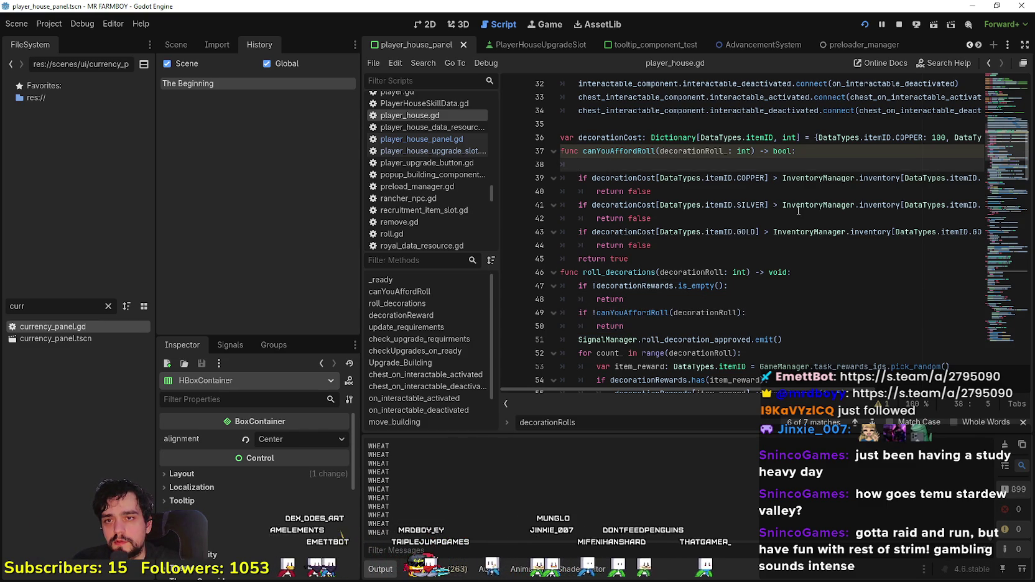
{"action": "key", "text": "BackSpace"}
{"action": "left_click", "coordinate": [746, 151]}
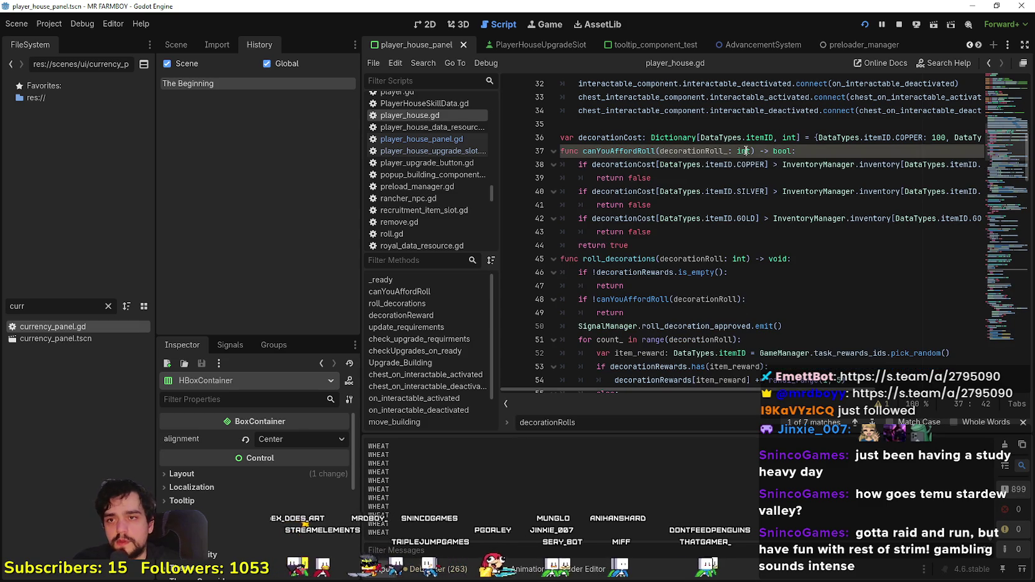
{"action": "double_click", "coordinate": [704, 150]}
{"action": "left_click", "coordinate": [753, 151], "text": "shift"}
{"action": "key", "text": "BackSpace"}
{"action": "left_click", "coordinate": [749, 269]}
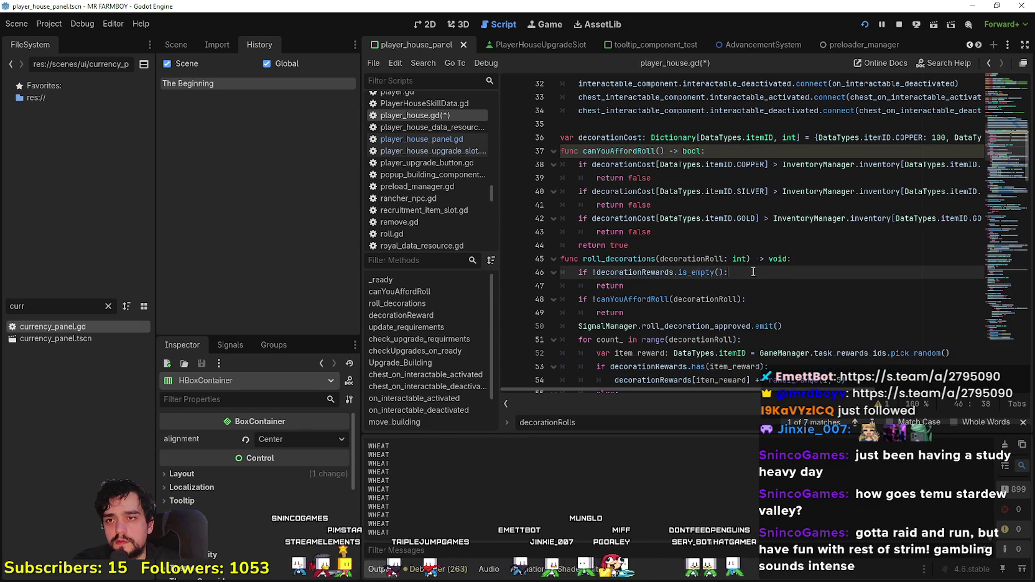
{"action": "scroll", "coordinate": [747, 254], "scroll_direction": "down", "scroll_amount": 4}
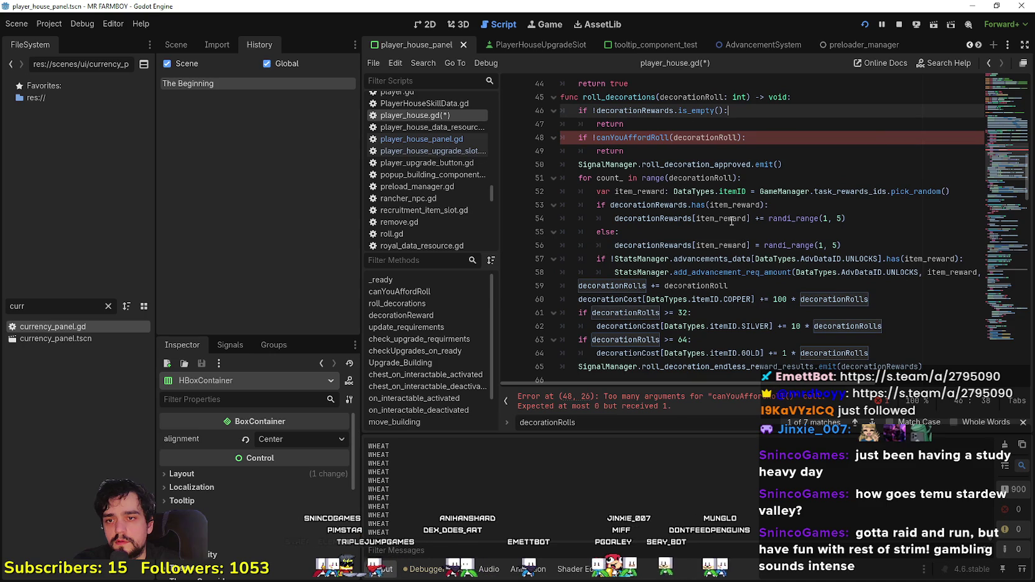
{"action": "scroll", "coordinate": [737, 212], "scroll_direction": "up", "scroll_amount": 2}
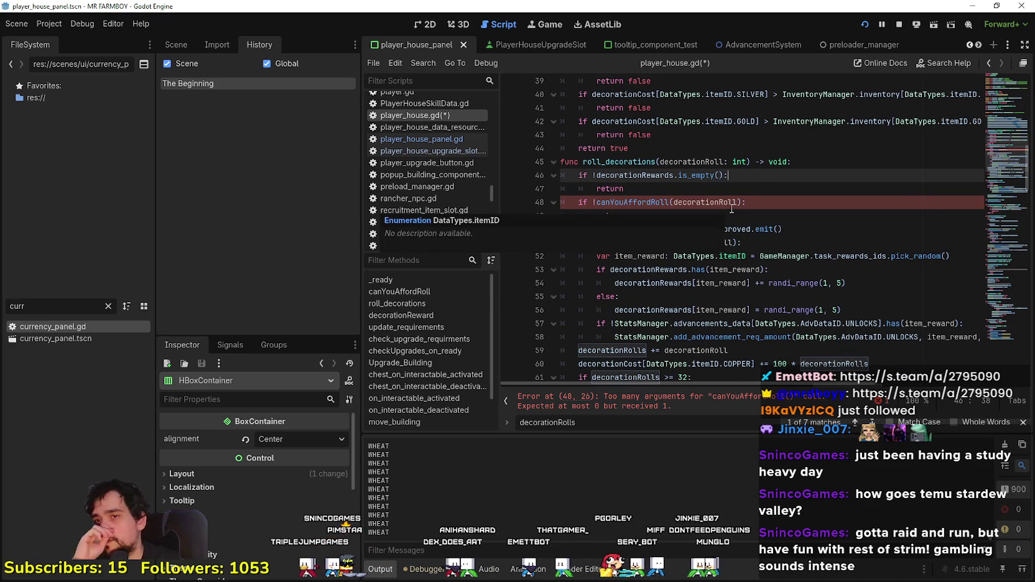
{"action": "key", "text": "ctrl+z"}
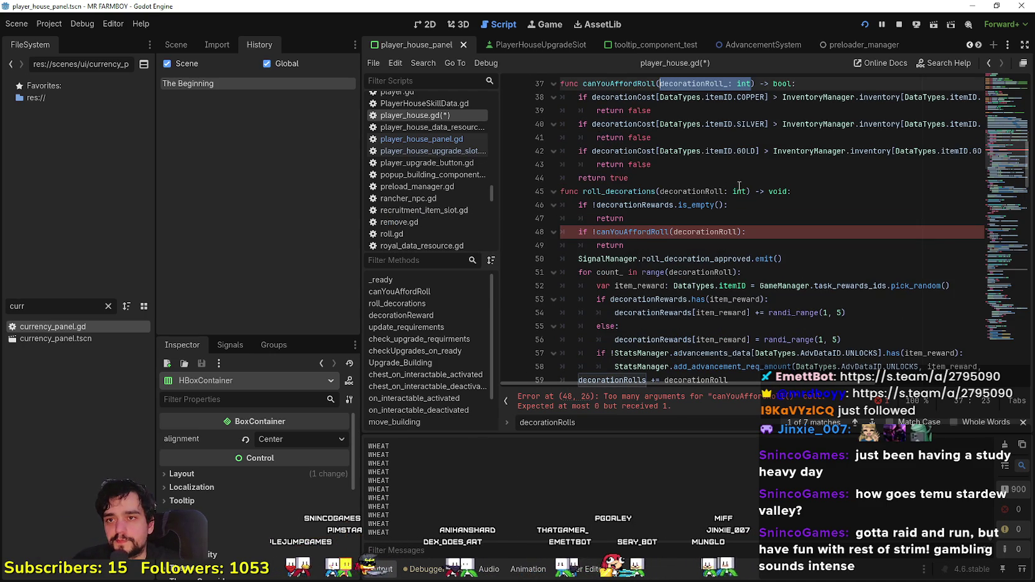
Step: Append '* decorationRoll_' to the COPPER cost check in canYouAffordRoll
{"action": "left_click", "coordinate": [811, 77]}
{"action": "scroll", "coordinate": [822, 175], "scroll_direction": "up", "scroll_amount": 1}
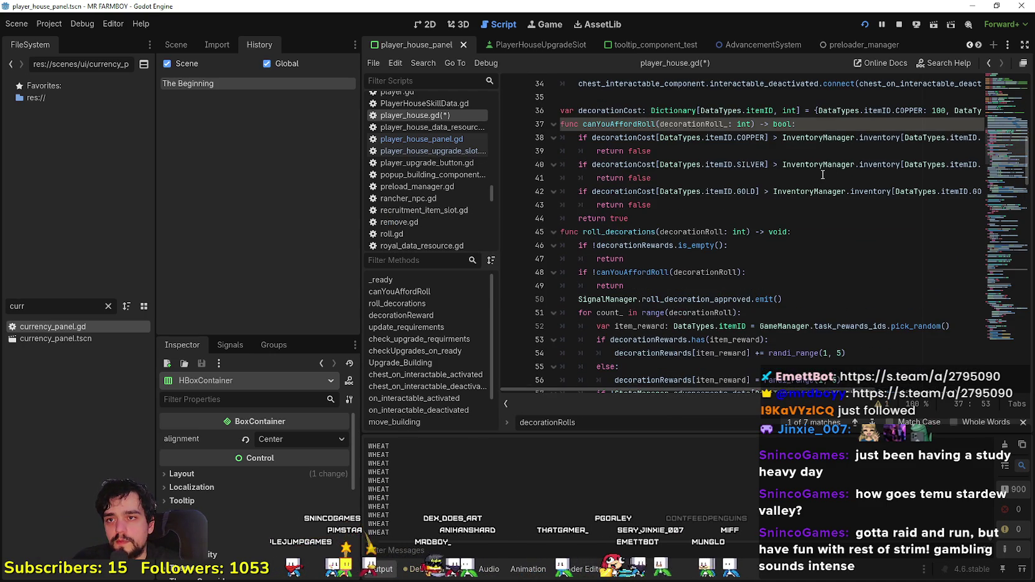
{"action": "double_click", "coordinate": [698, 123]}
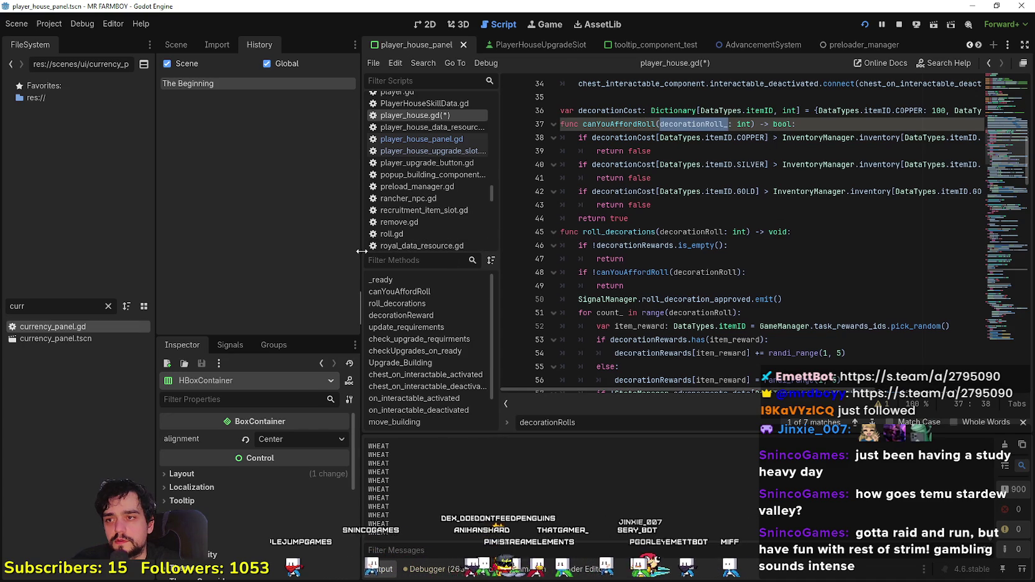
{"action": "left_click_drag", "start_coordinate": [361, 251], "coordinate": [230, 251]}
{"action": "left_click", "coordinate": [637, 140]}
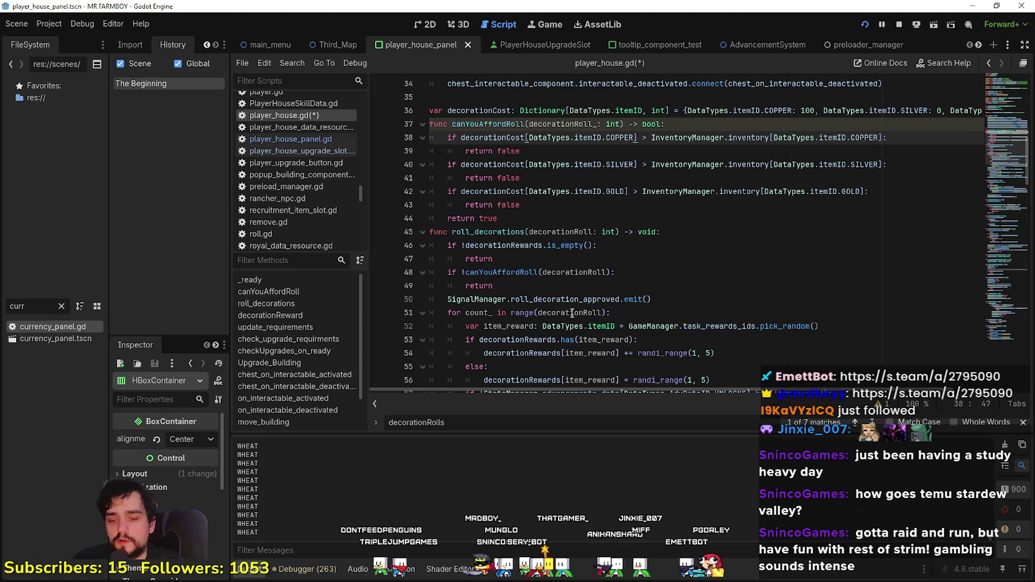
{"action": "type", "text": "*"}
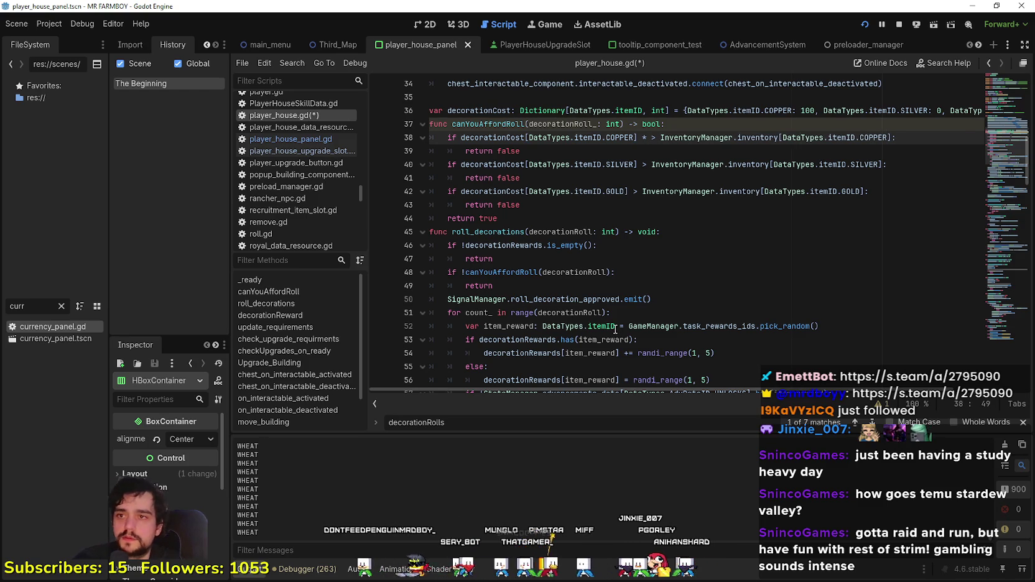
{"action": "type", "text": " decorationRoll_"}
Step: Add the same decorationRoll_ multiplier to the SILVER and GOLD cost checks, then save
{"action": "left_click", "coordinate": [571, 123]}
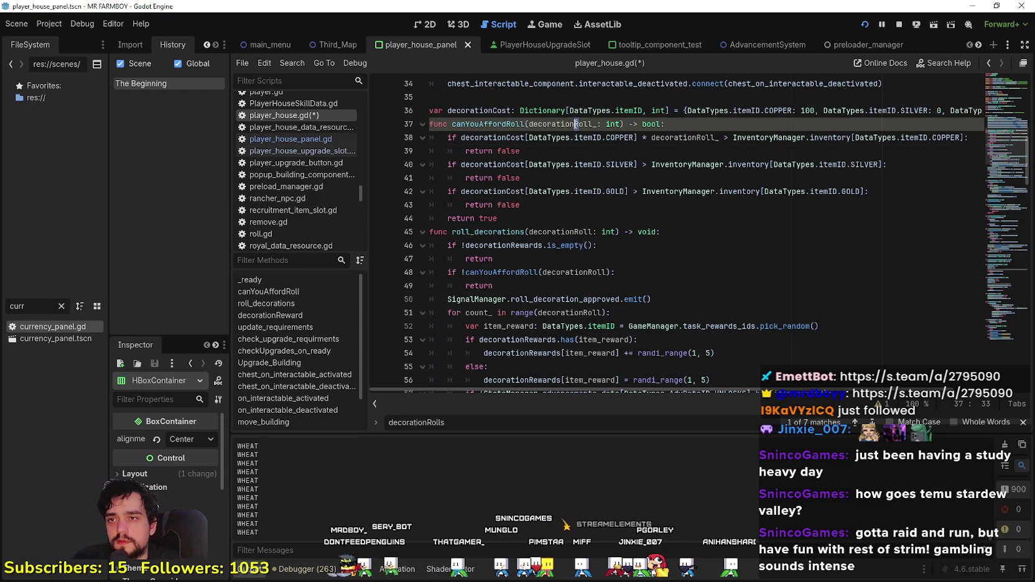
{"action": "double_click", "coordinate": [563, 123]}
{"action": "mouse_move", "coordinate": [720, 138]}
{"action": "left_mouse_down"}
{"action": "mouse_move", "coordinate": [604, 137]}
{"action": "mouse_move", "coordinate": [642, 137]}
{"action": "left_mouse_up"}
{"action": "key", "text": "ctrl+c"}
{"action": "left_click", "coordinate": [640, 165]}
{"action": "key", "text": "ctrl+v"}
{"action": "left_click", "coordinate": [628, 192]}
{"action": "key", "text": "ctrl+v"}
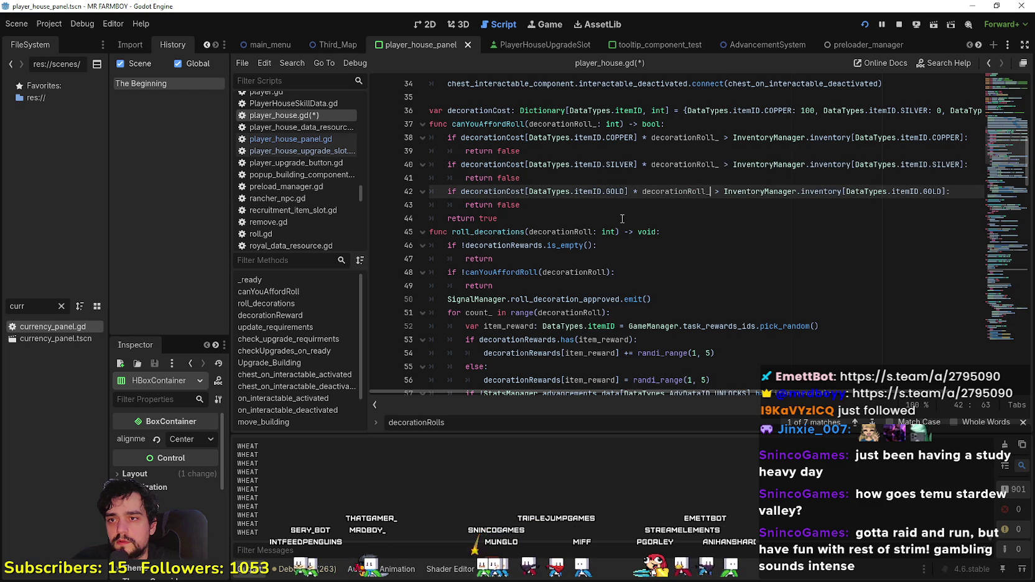
{"action": "left_click", "coordinate": [621, 218]}
{"action": "key", "text": "ctrl+s"}
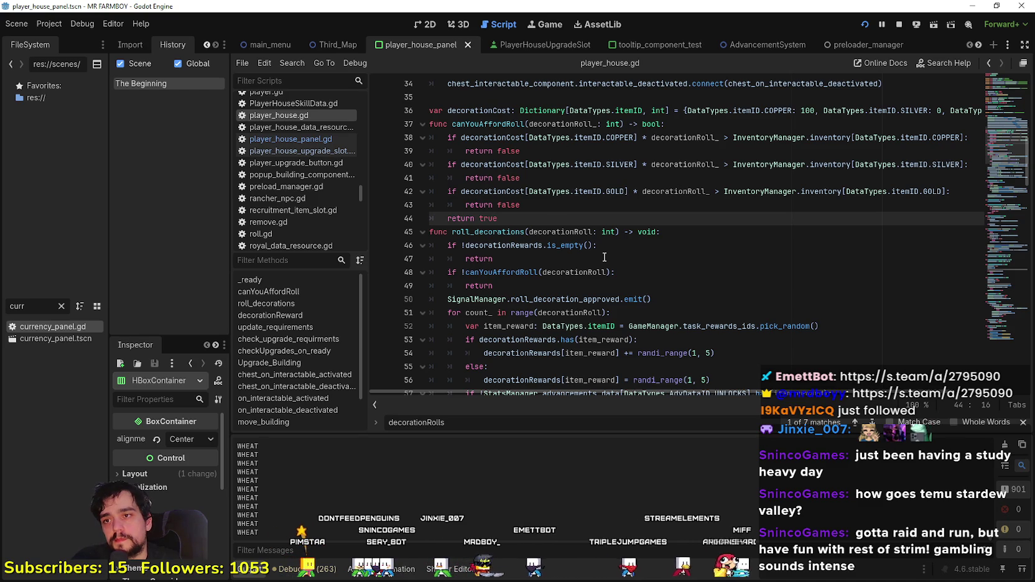
{"action": "scroll", "coordinate": [578, 224], "scroll_direction": "down", "scroll_amount": 1}
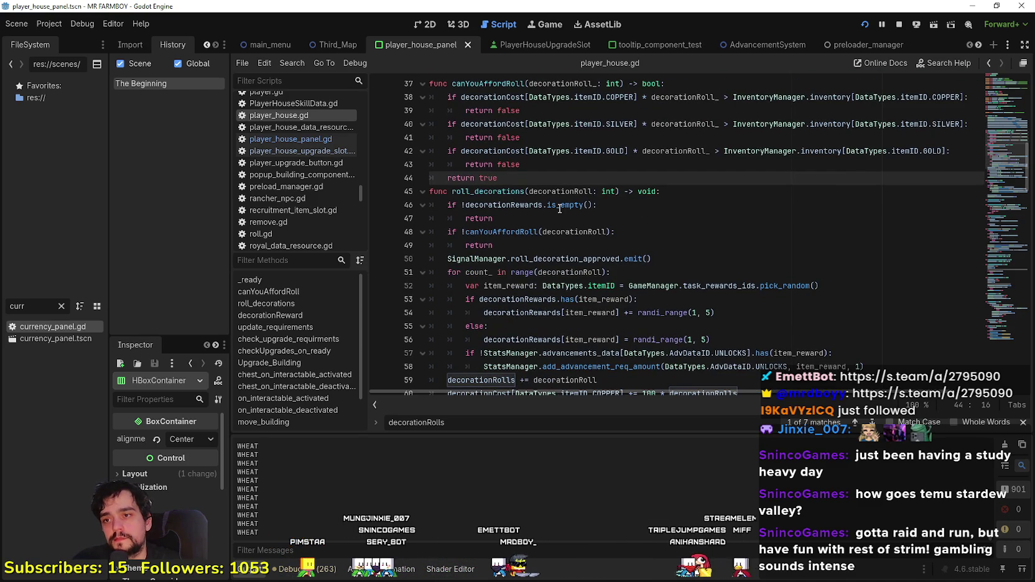
{"action": "scroll", "coordinate": [559, 333], "scroll_direction": "down", "scroll_amount": 2}
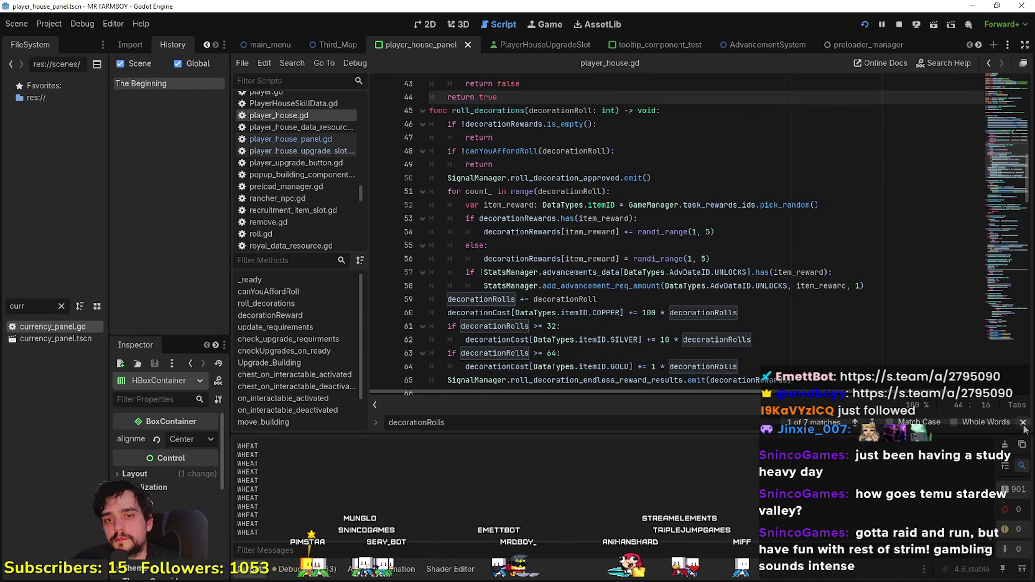
{"action": "key", "text": "Escape"}
{"action": "scroll", "coordinate": [734, 367], "scroll_direction": "down", "scroll_amount": 1}
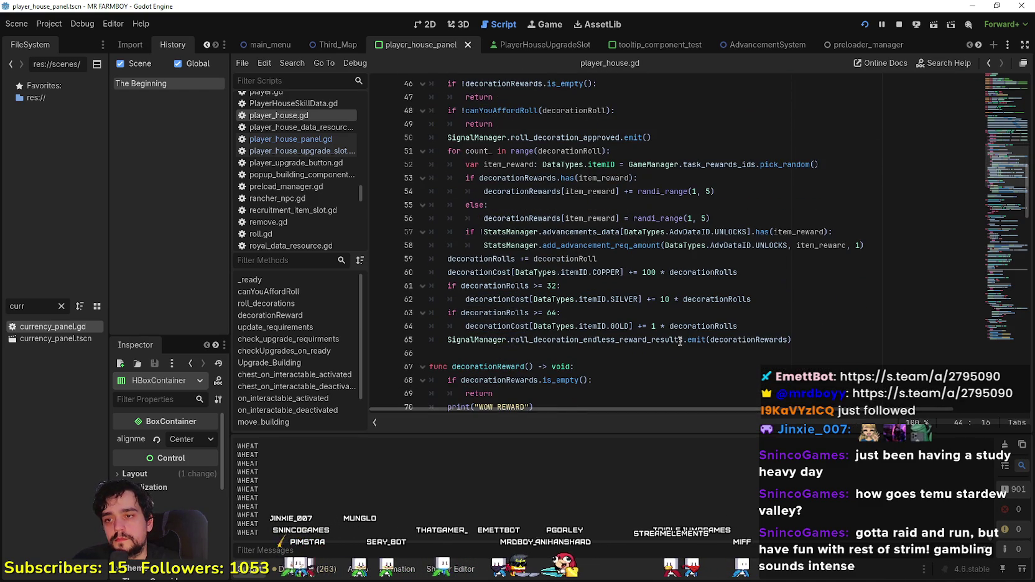
{"action": "left_click", "coordinate": [715, 356]}
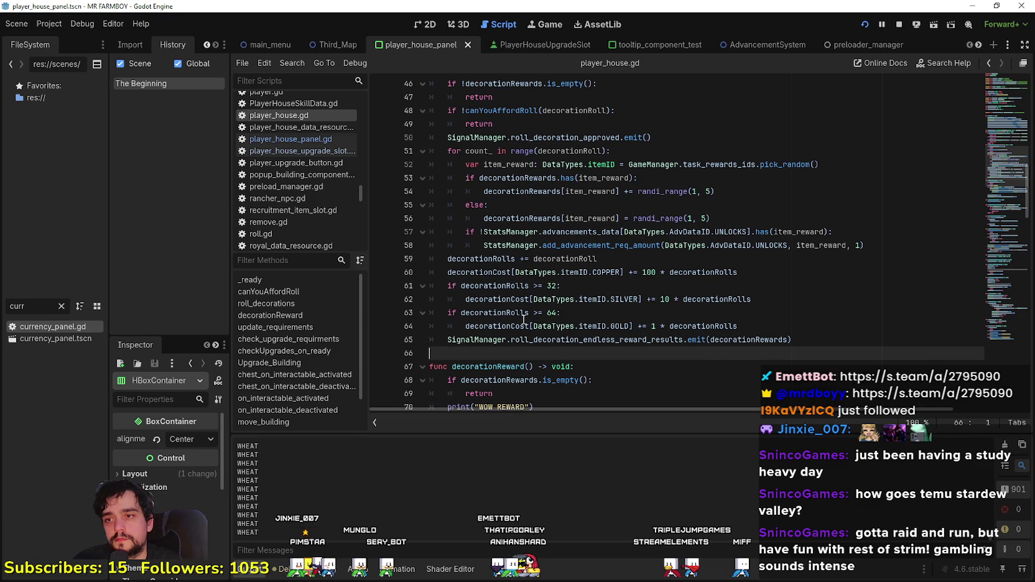
{"action": "double_click", "coordinate": [495, 312]}
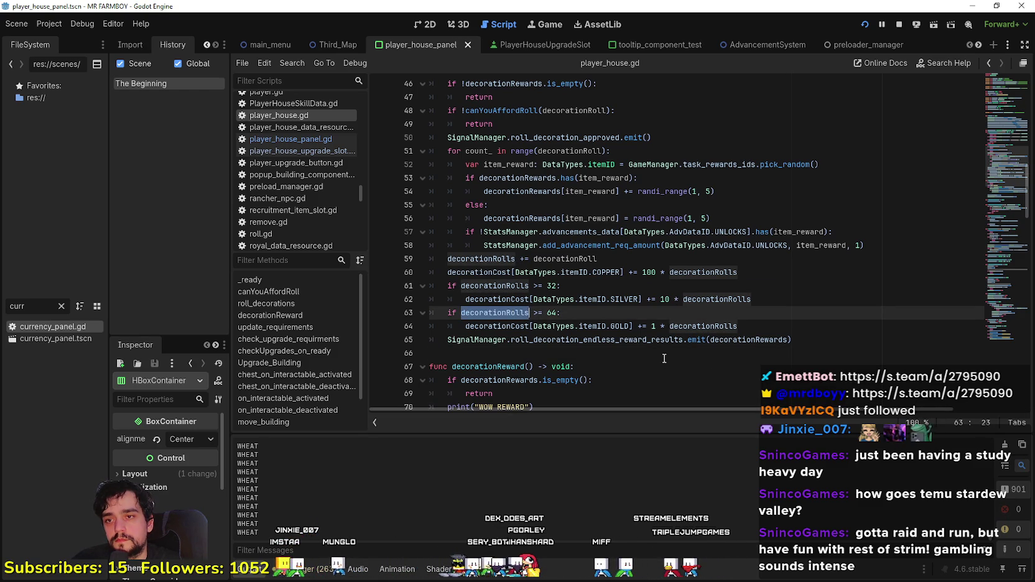
{"action": "scroll", "coordinate": [664, 359], "scroll_direction": "up", "scroll_amount": 6}
{"action": "left_click", "coordinate": [627, 299]}
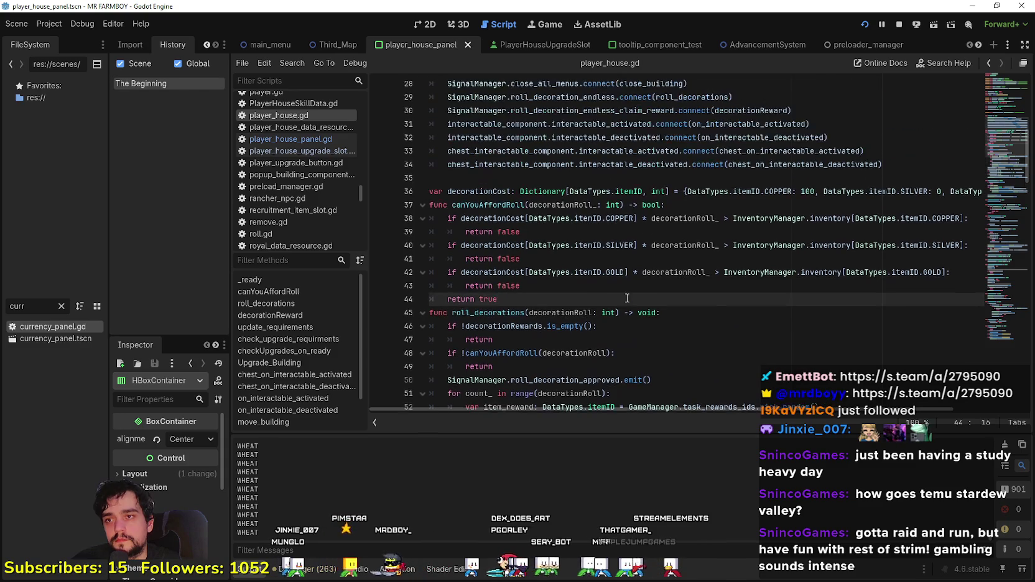
{"action": "scroll", "coordinate": [624, 297], "scroll_direction": "up", "scroll_amount": 1}
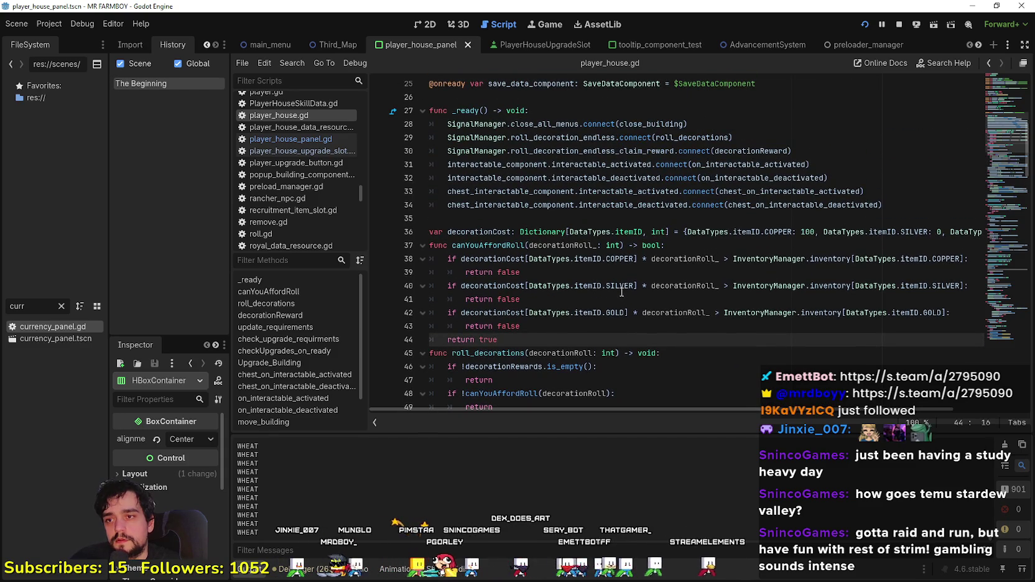
{"action": "scroll", "coordinate": [622, 292], "scroll_direction": "down", "scroll_amount": 2}
{"action": "scroll", "coordinate": [619, 286], "scroll_direction": "up", "scroll_amount": 1}
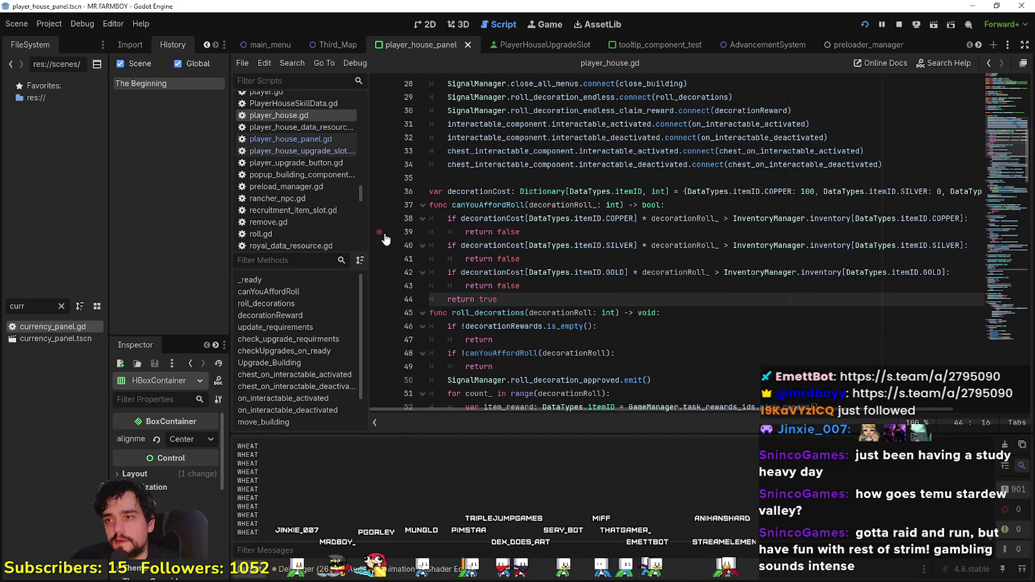
{"action": "left_click_drag", "start_coordinate": [370, 230], "coordinate": [414, 231]}
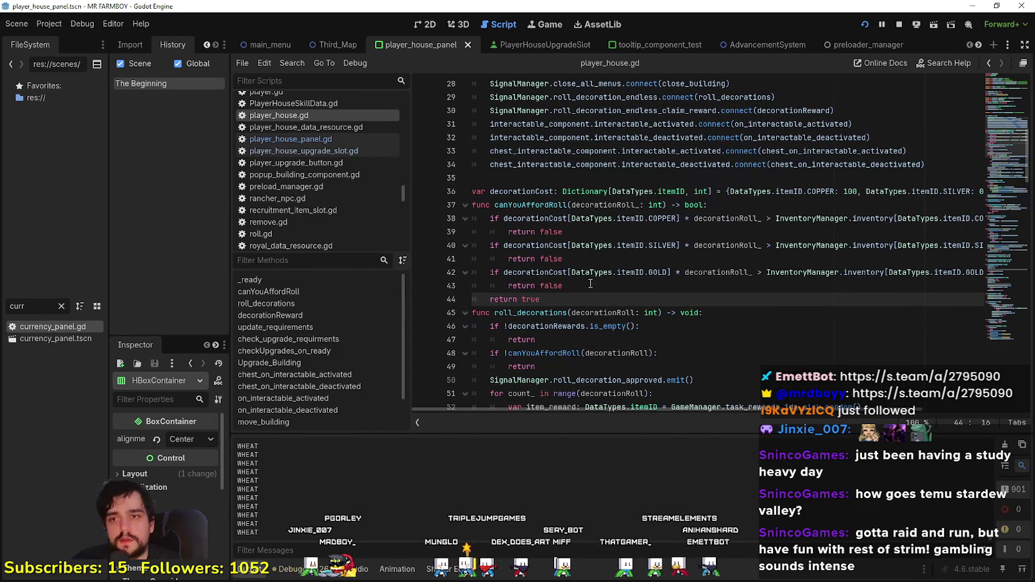
{"action": "scroll", "coordinate": [592, 271], "scroll_direction": "down", "scroll_amount": 2}
{"action": "scroll", "coordinate": [592, 268], "scroll_direction": "down", "scroll_amount": 2}
{"action": "scroll", "coordinate": [591, 247], "scroll_direction": "down", "scroll_amount": 3}
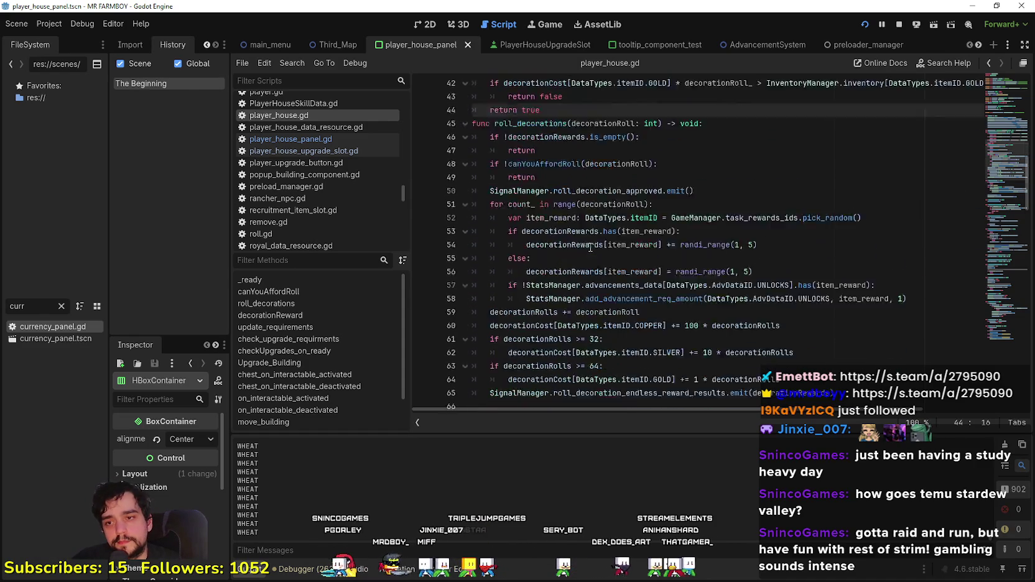
{"action": "mouse_move", "coordinate": [590, 245]}
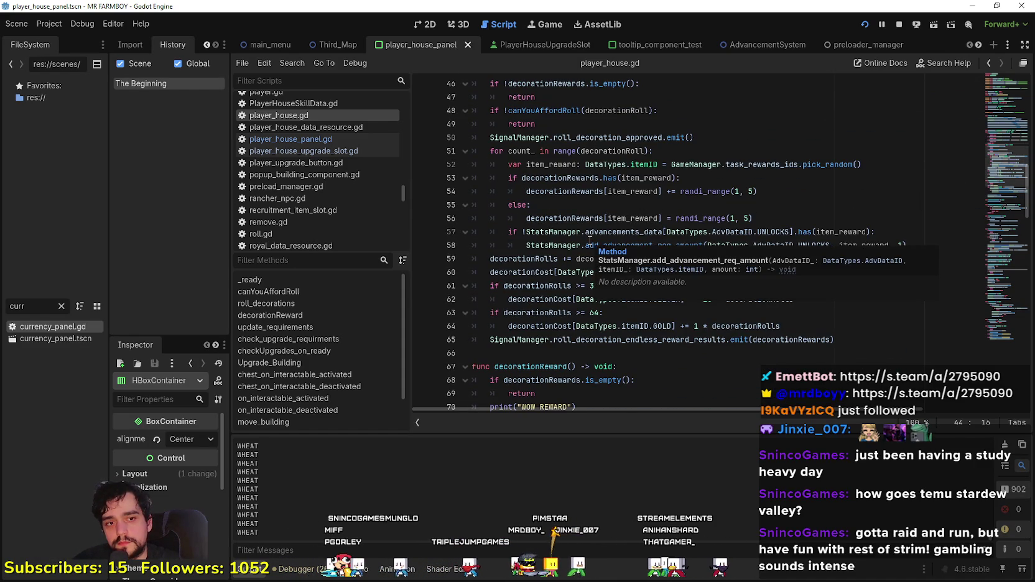
{"action": "left_click", "coordinate": [626, 156]}
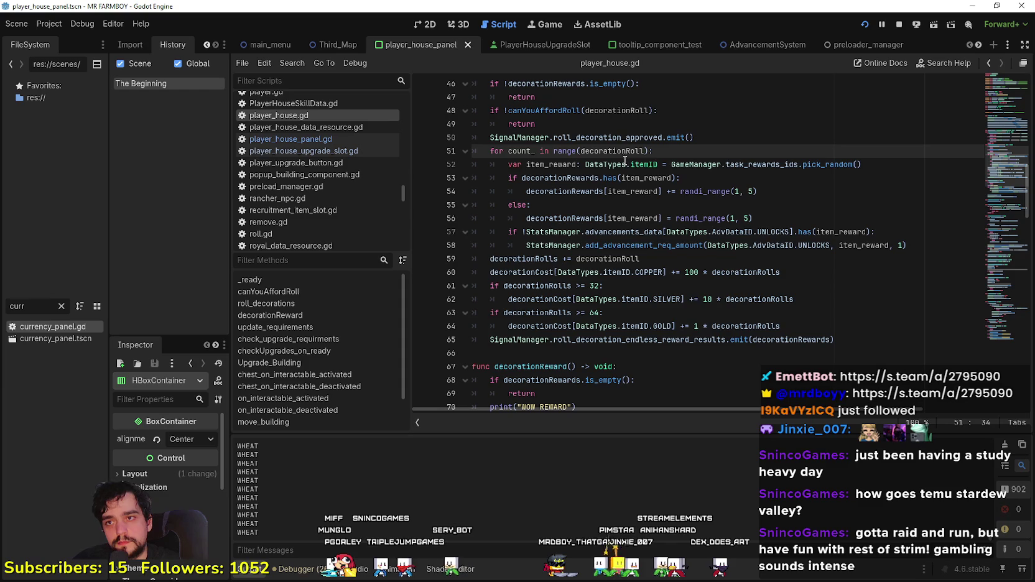
{"action": "key", "text": "Up"}
{"action": "key", "text": "Up"}
{"action": "scroll", "coordinate": [623, 224], "scroll_direction": "up", "scroll_amount": 2}
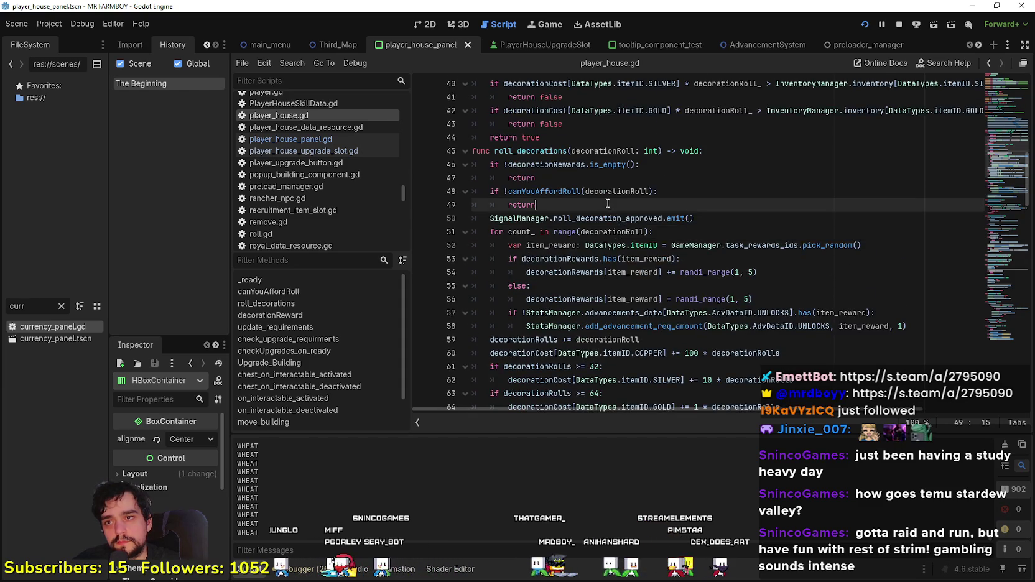
{"action": "scroll", "coordinate": [611, 204], "scroll_direction": "up", "scroll_amount": 2}
{"action": "left_click", "coordinate": [611, 204]}
{"action": "scroll", "coordinate": [615, 208], "scroll_direction": "up", "scroll_amount": 2}
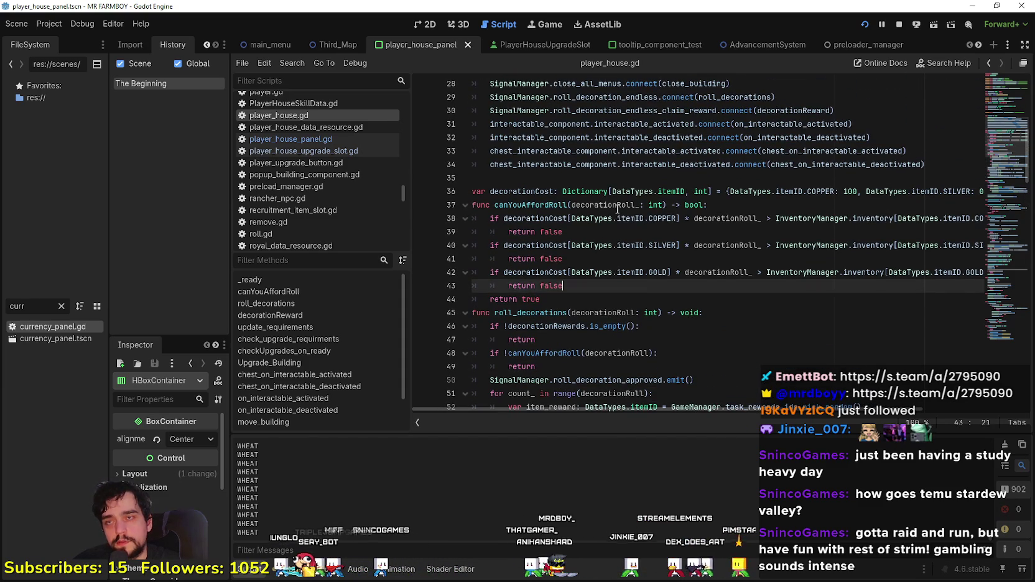
{"action": "scroll", "coordinate": [618, 209], "scroll_direction": "down", "scroll_amount": 6}
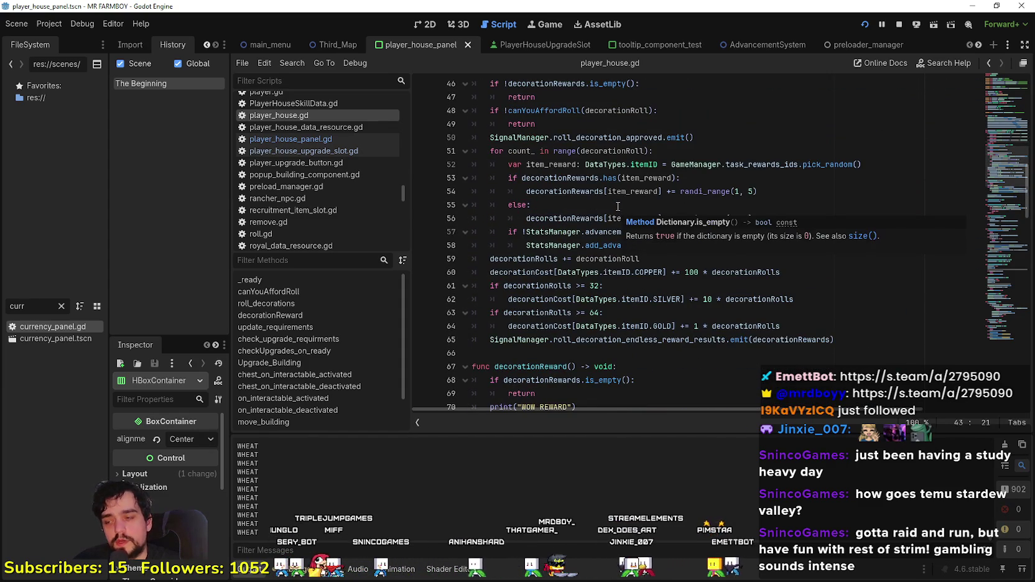
{"action": "scroll", "coordinate": [618, 206], "scroll_direction": "down", "scroll_amount": 3}
{"action": "scroll", "coordinate": [619, 205], "scroll_direction": "up", "scroll_amount": 2}
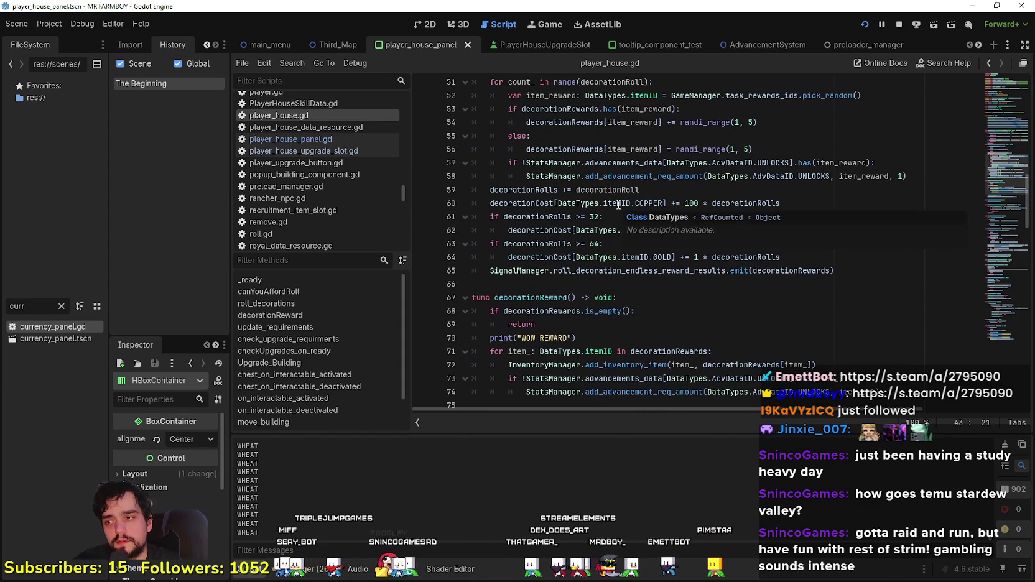
{"action": "scroll", "coordinate": [619, 204], "scroll_direction": "up", "scroll_amount": 2}
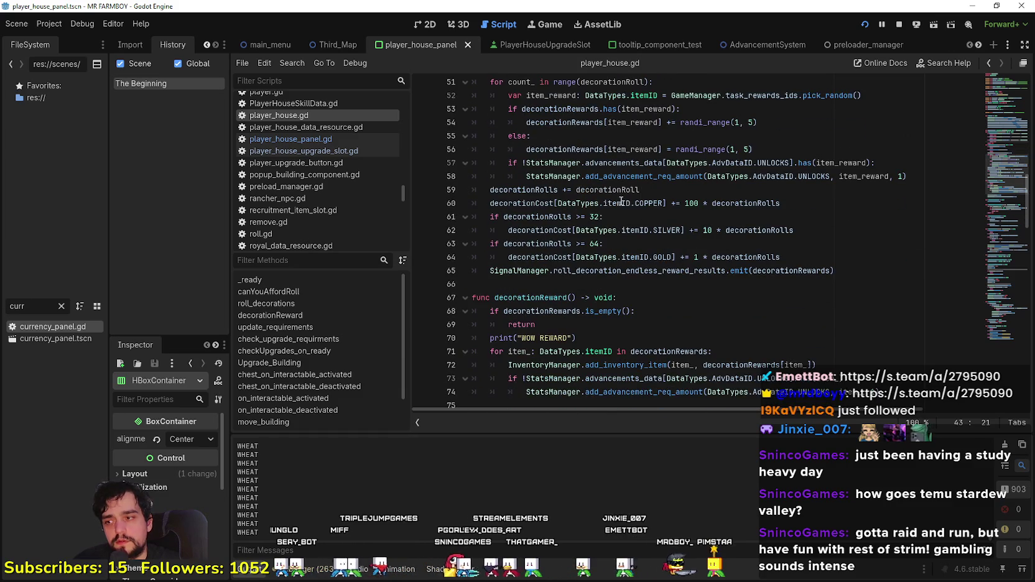
{"action": "scroll", "coordinate": [620, 203], "scroll_direction": "down", "scroll_amount": 5}
{"action": "left_click", "coordinate": [630, 256]}
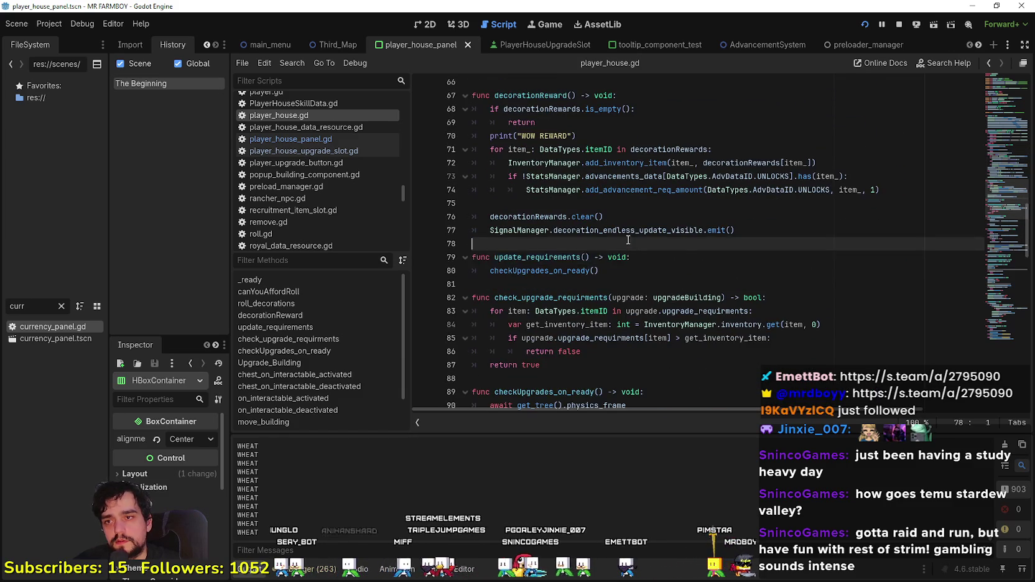
{"action": "scroll", "coordinate": [629, 255], "scroll_direction": "up", "scroll_amount": 4}
{"action": "left_click", "coordinate": [629, 233]}
{"action": "left_click", "coordinate": [653, 221]}
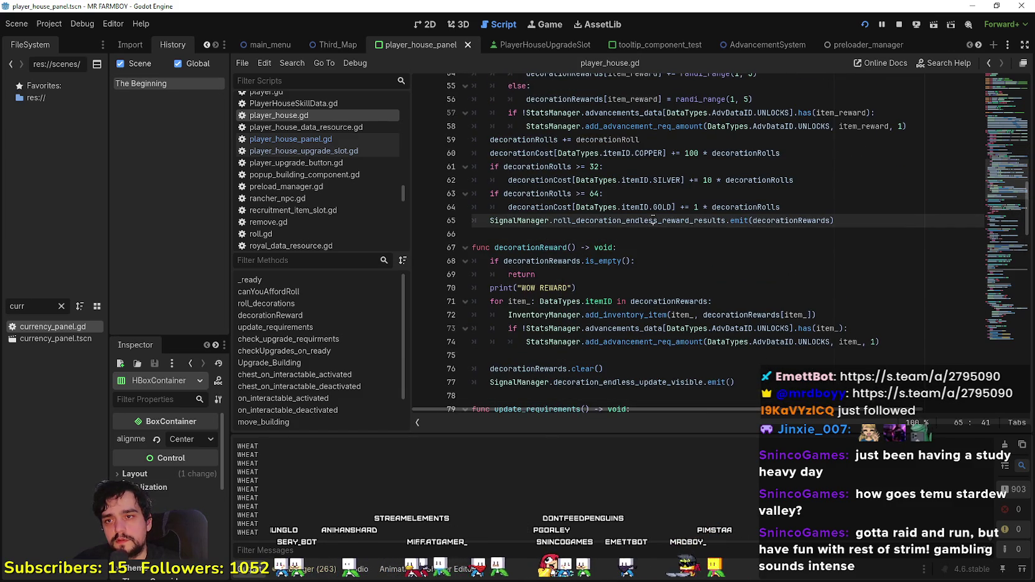
{"action": "double_click", "coordinate": [651, 221]}
{"action": "double_click", "coordinate": [772, 220]}
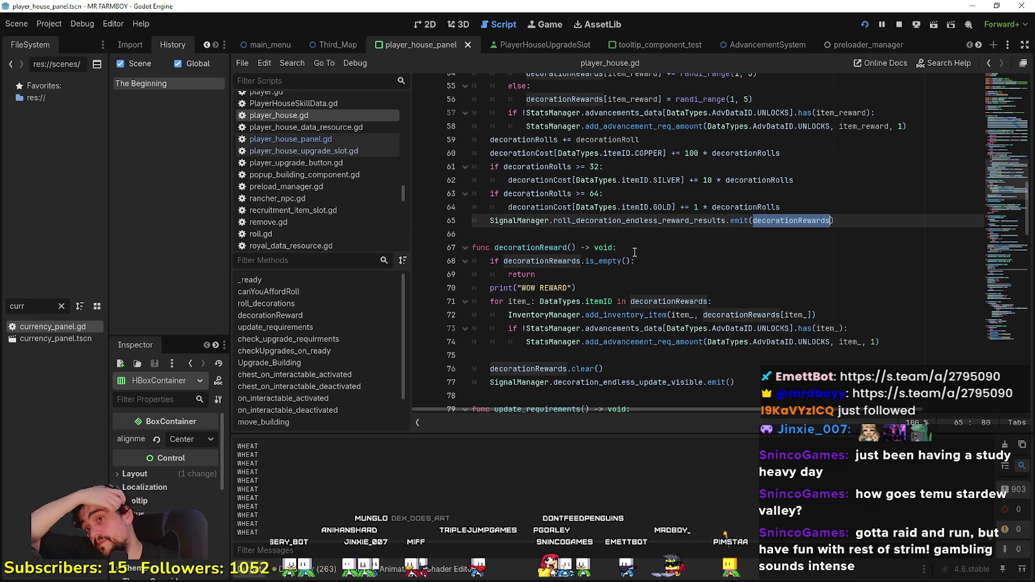
{"action": "right_click", "coordinate": [828, 269]}
{"action": "key", "text": "Escape"}
{"action": "left_click", "coordinate": [703, 232]}
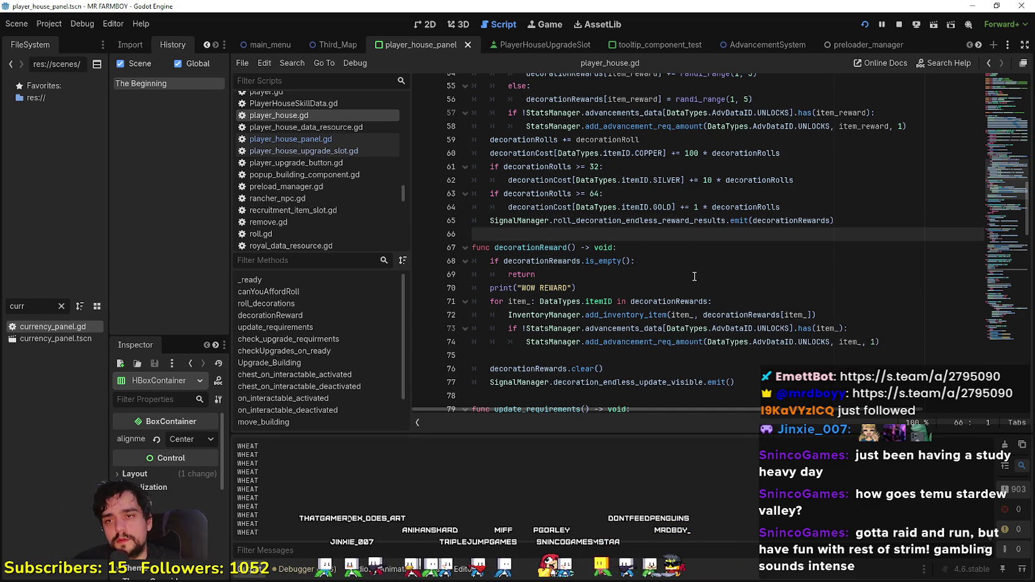
{"action": "scroll", "coordinate": [554, 167], "scroll_direction": "up", "scroll_amount": 3}
{"action": "scroll", "coordinate": [554, 167], "scroll_direction": "up", "scroll_amount": 5}
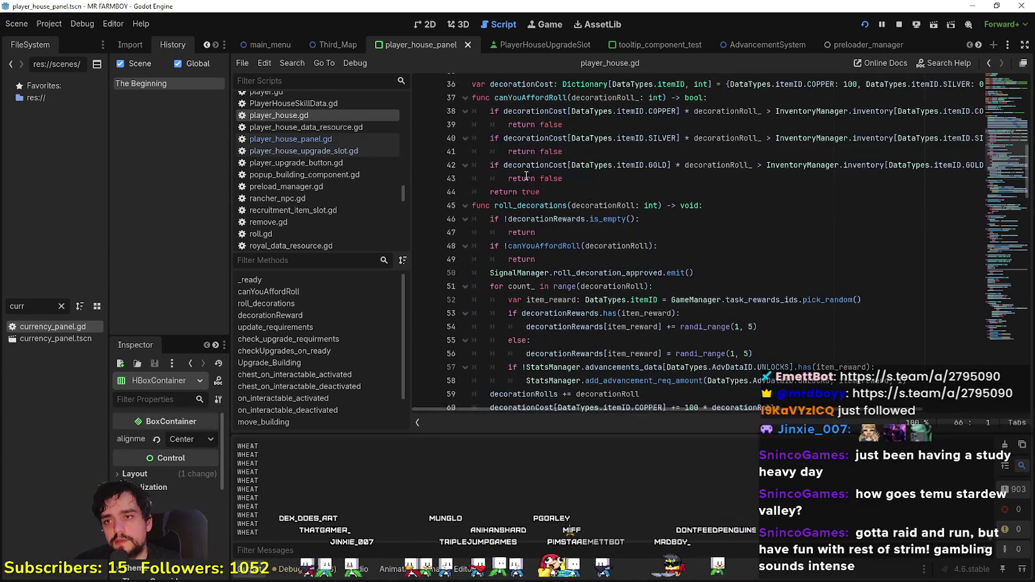
{"action": "double_click", "coordinate": [560, 190]}
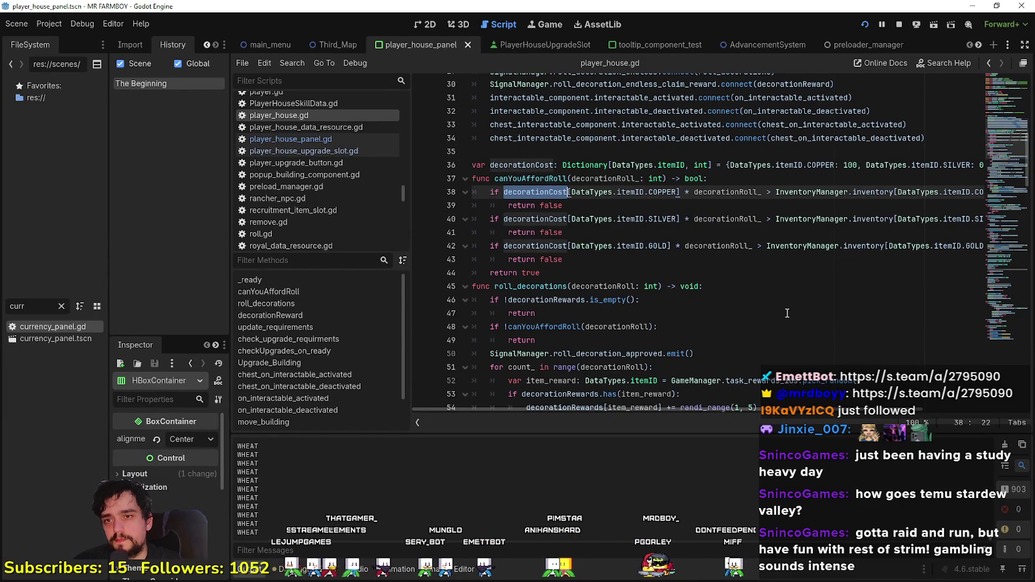
{"action": "scroll", "coordinate": [787, 313], "scroll_direction": "down", "scroll_amount": 6}
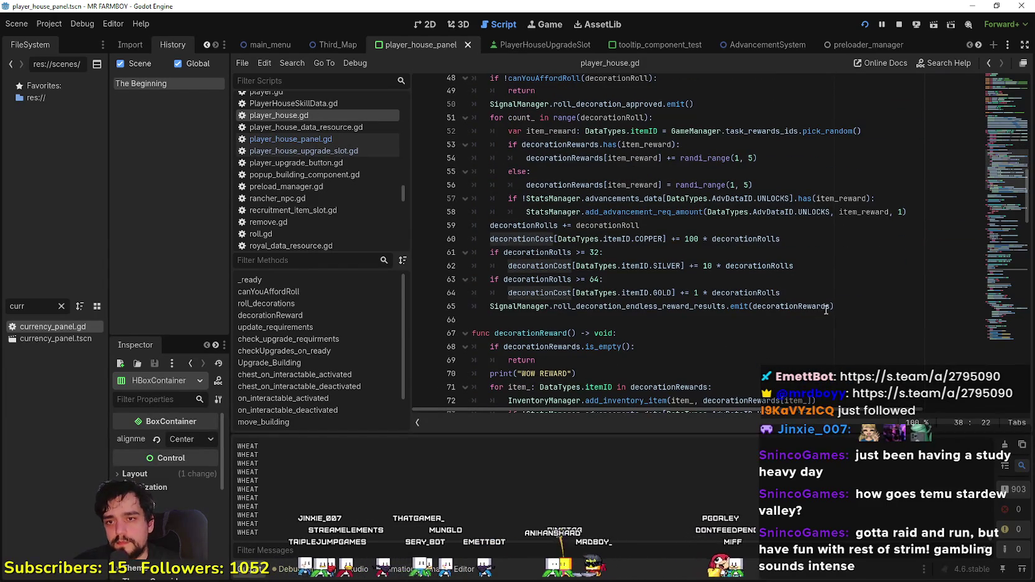
Step: Add ', decorationCost' as a second argument to the reward-results emit call on line 65
{"action": "left_click", "coordinate": [822, 310]}
{"action": "type", "text": ", decorationCost"}
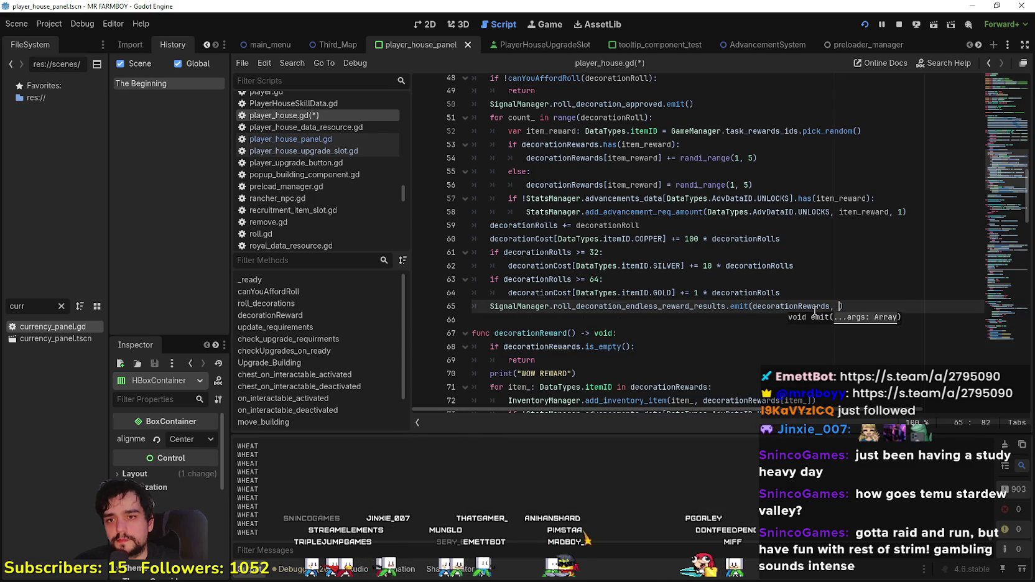
{"action": "left_click", "coordinate": [760, 265]}
{"action": "left_click", "coordinate": [705, 311]}
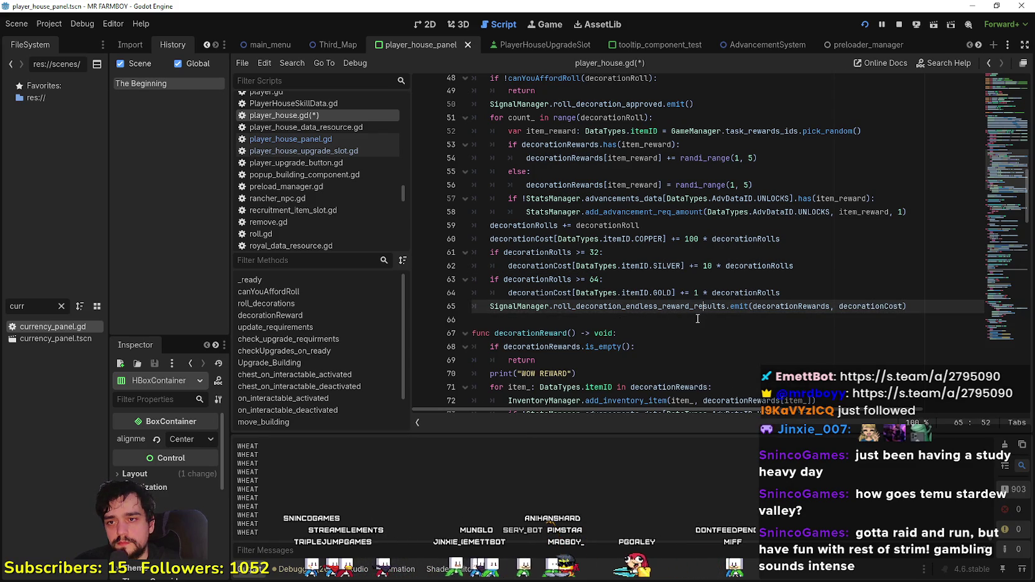
{"action": "left_click", "coordinate": [690, 320]}
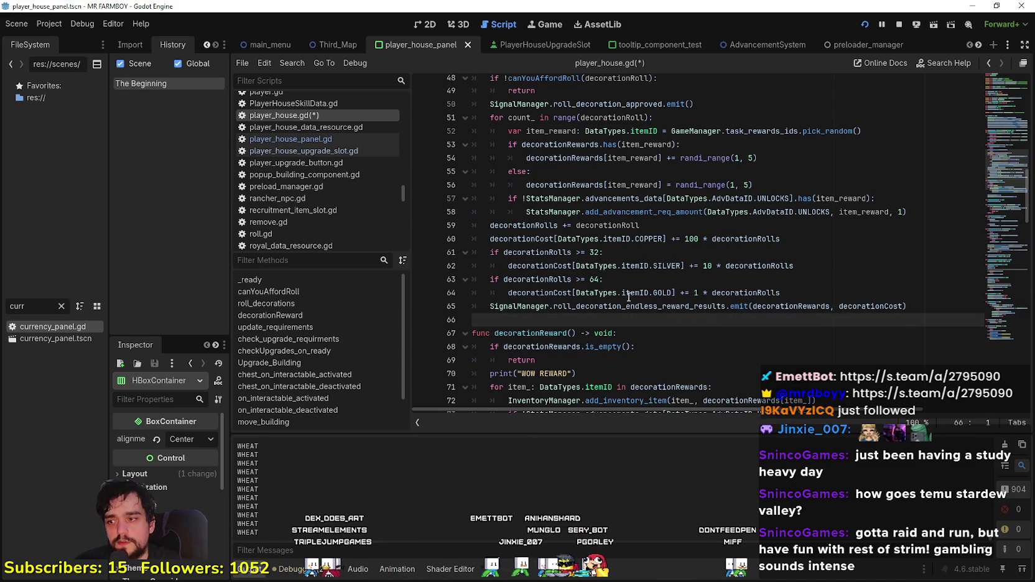
{"action": "mouse_move", "coordinate": [635, 305]}
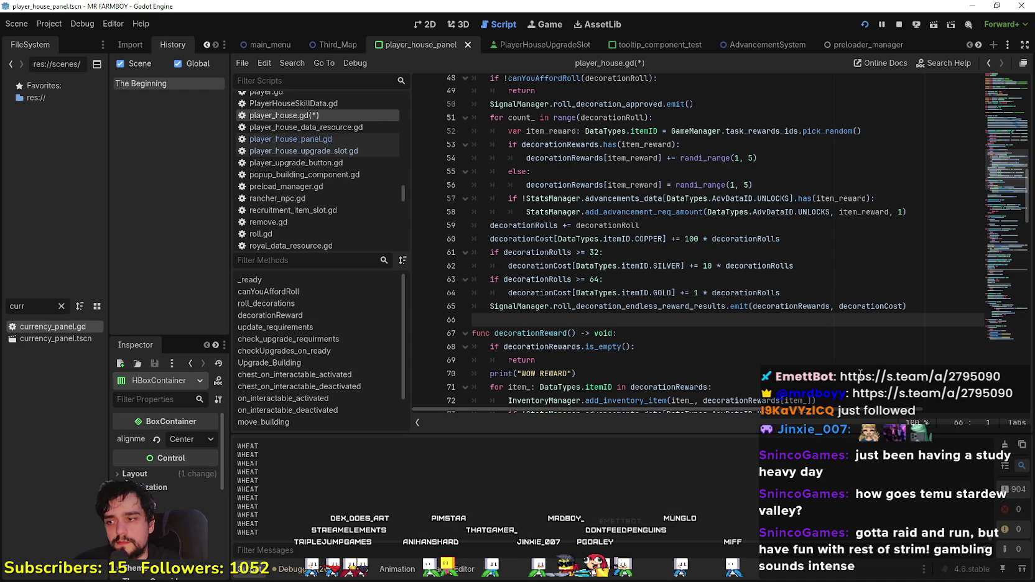
{"action": "double_click", "coordinate": [865, 306]}
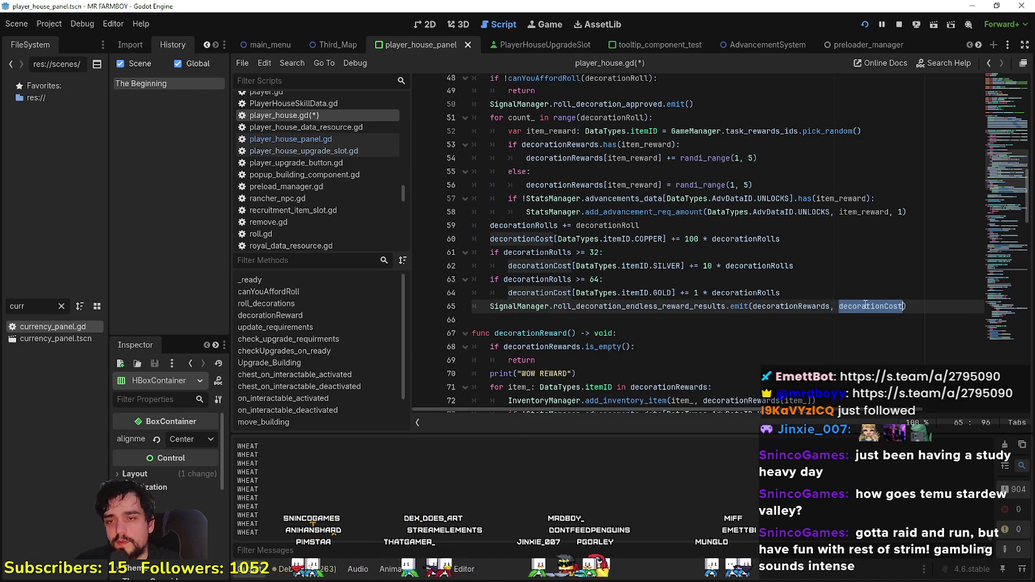
{"action": "mouse_move", "coordinate": [865, 305]}
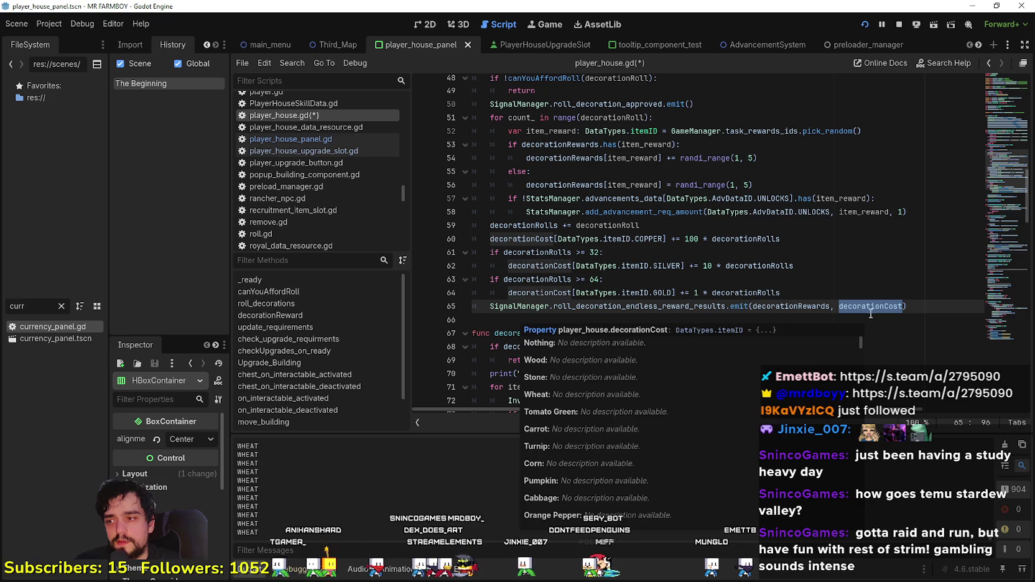
Step: Inspect the decorationCost declaration and its uses in the canYouAffordRoll cost checks
{"action": "scroll", "coordinate": [832, 305], "scroll_direction": "up", "scroll_amount": 6}
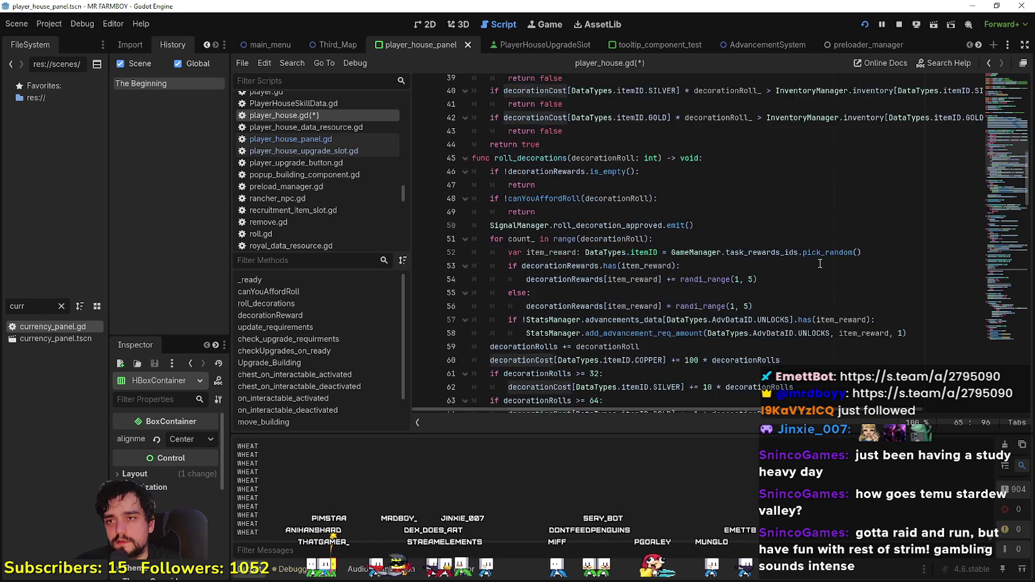
{"action": "left_click", "coordinate": [753, 255]}
{"action": "scroll", "coordinate": [759, 271], "scroll_direction": "up", "scroll_amount": 1}
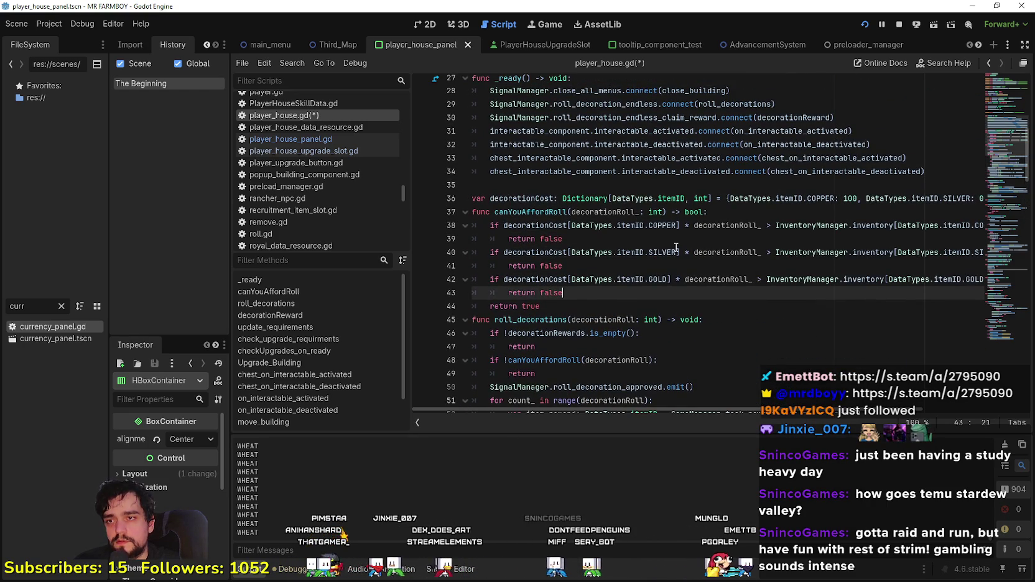
{"action": "scroll", "coordinate": [592, 224], "scroll_direction": "up", "scroll_amount": 2}
{"action": "left_click", "coordinate": [524, 265]}
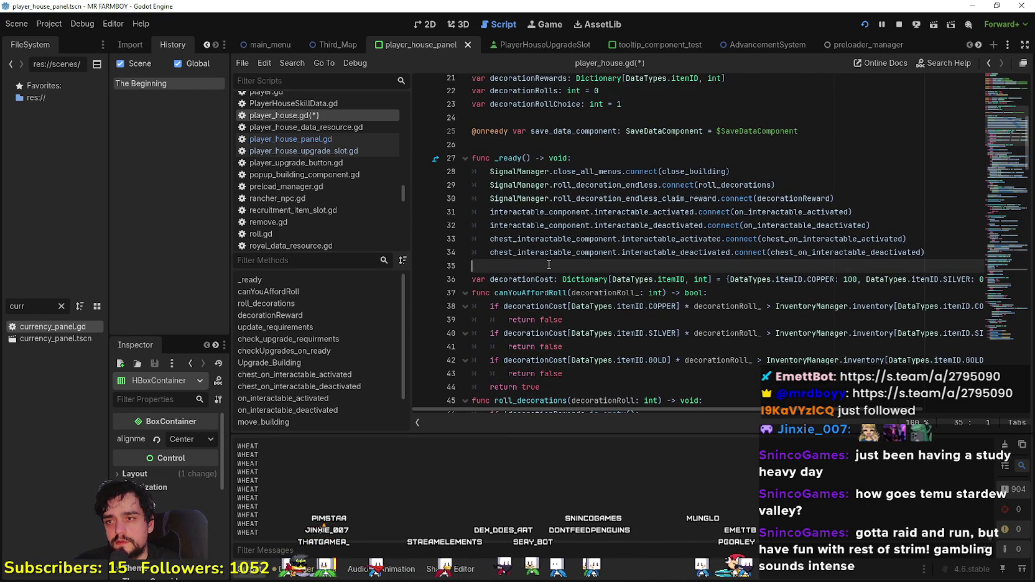
{"action": "scroll", "coordinate": [550, 265], "scroll_direction": "down", "scroll_amount": 3}
{"action": "scroll", "coordinate": [552, 261], "scroll_direction": "up", "scroll_amount": 5}
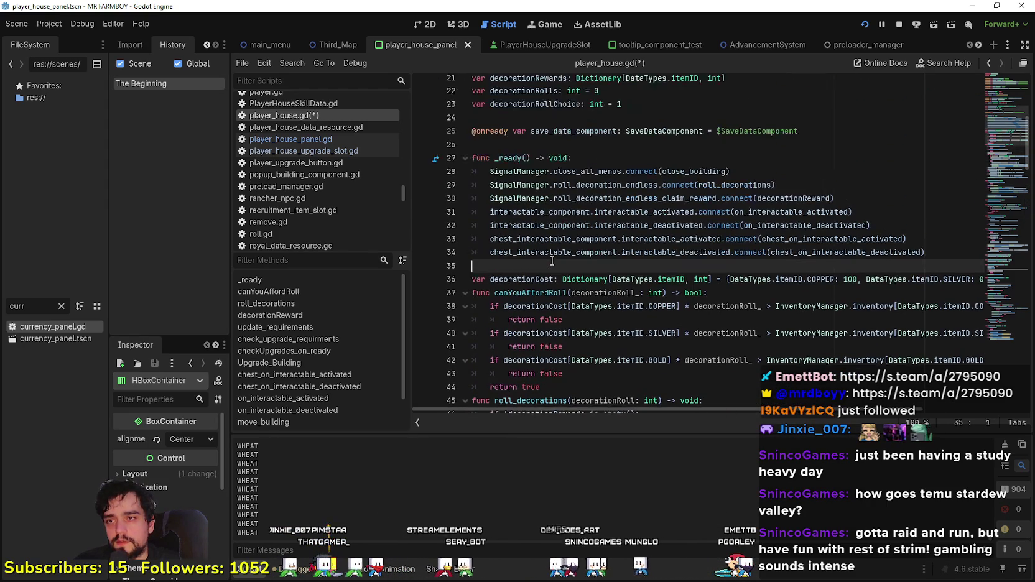
{"action": "scroll", "coordinate": [545, 252], "scroll_direction": "down", "scroll_amount": 8}
{"action": "scroll", "coordinate": [544, 250], "scroll_direction": "up", "scroll_amount": 4}
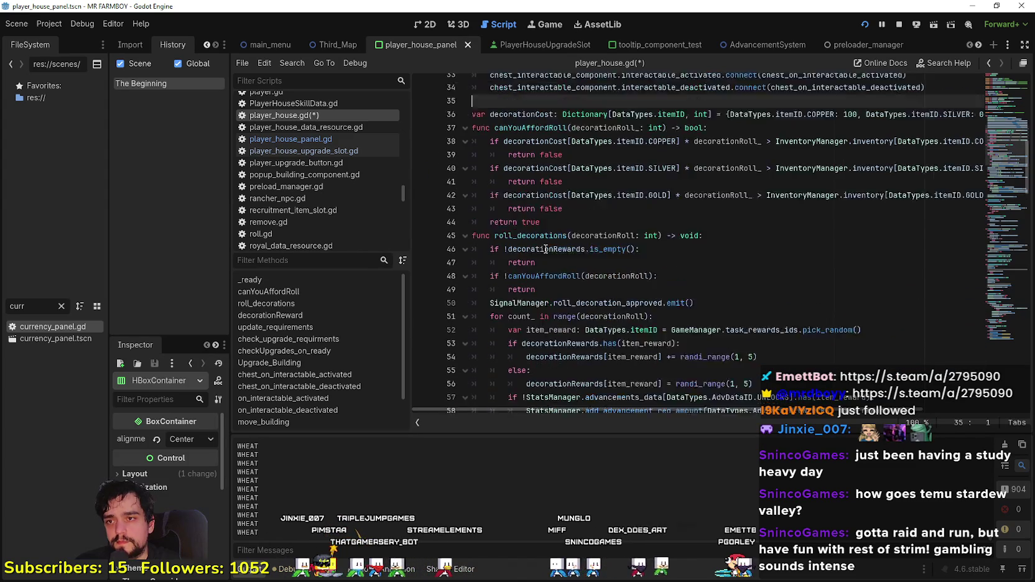
{"action": "double_click", "coordinate": [537, 239]}
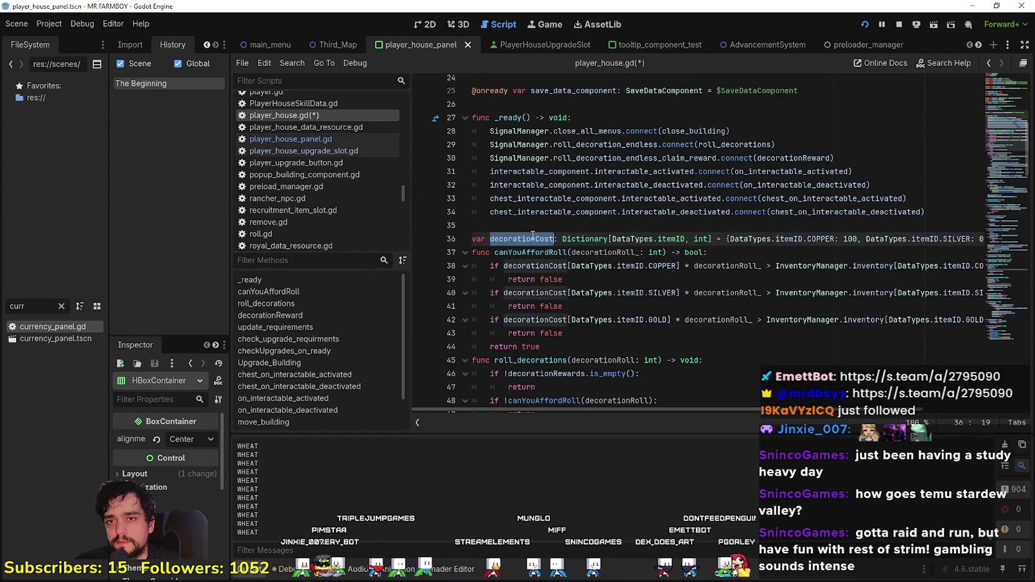
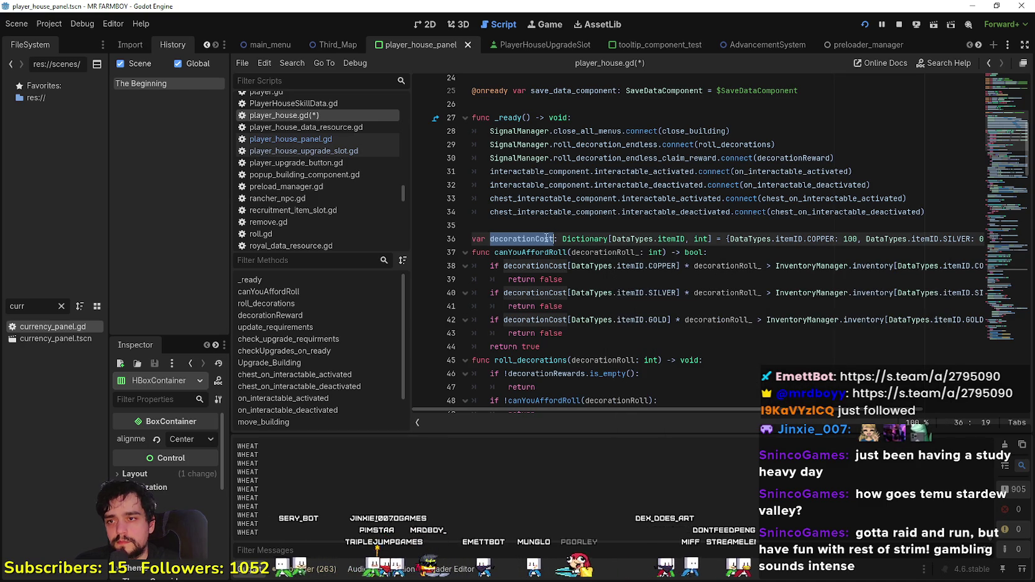
Step: Go from the roll_decoration_endless_reward_results call to its declaration in signal_manager.gd
{"action": "double_click", "coordinate": [579, 238]}
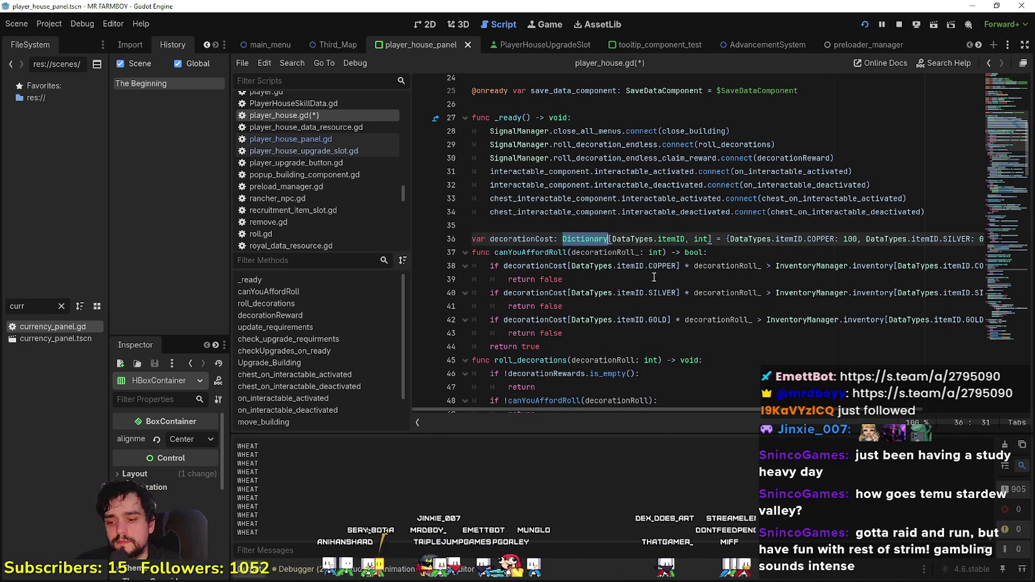
{"action": "scroll", "coordinate": [654, 277], "scroll_direction": "down", "scroll_amount": 6}
{"action": "left_click", "coordinate": [838, 316]}
{"action": "scroll", "coordinate": [809, 318], "scroll_direction": "down", "scroll_amount": 2}
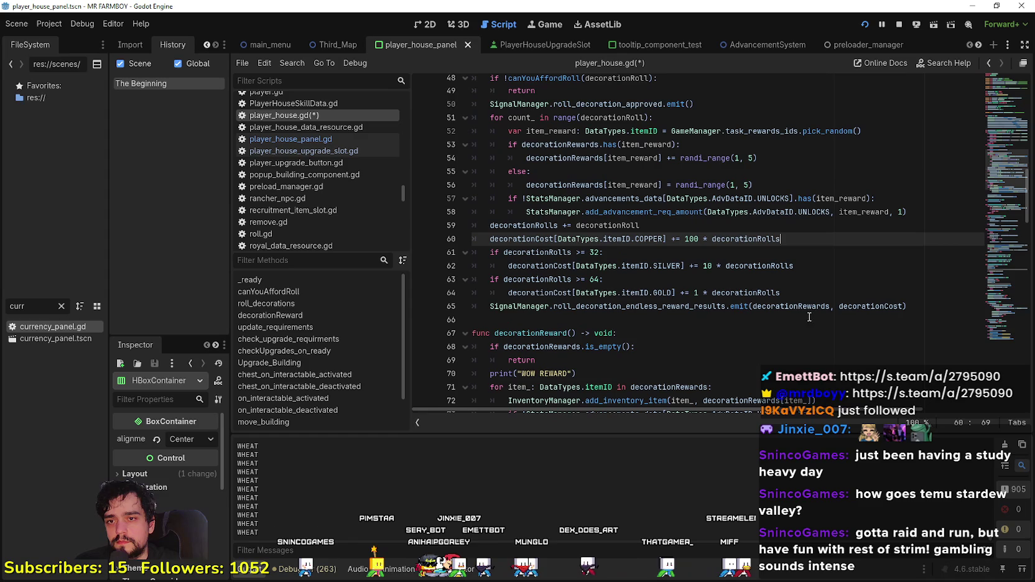
{"action": "right_click", "coordinate": [662, 308]}
{"action": "left_click", "coordinate": [721, 472]}
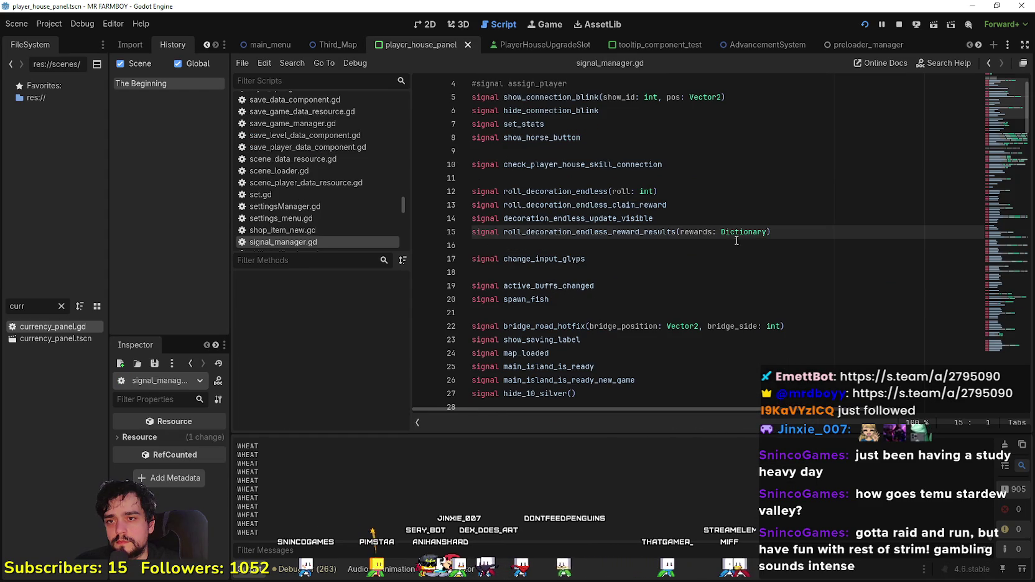
Step: Append a roll_cost: Dictionary parameter to the signal on line 15 and save
{"action": "left_click", "coordinate": [770, 234]}
{"action": "type", "text": ", Dictionary"}
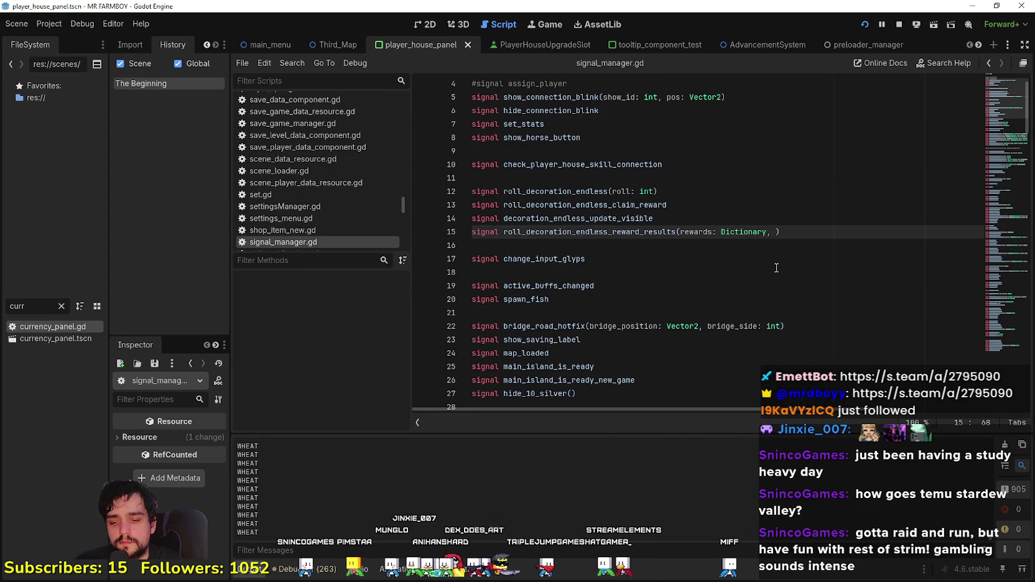
{"action": "type", "text": "roll_co"}
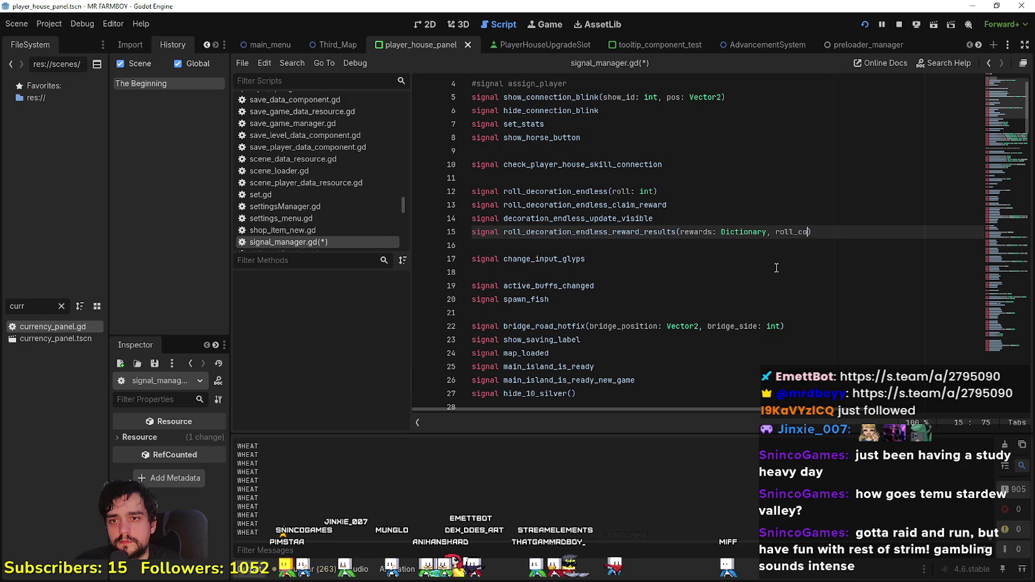
{"action": "type", "text": " Dictionary"}
{"action": "left_click", "coordinate": [777, 267]}
{"action": "left_click", "coordinate": [734, 245]}
{"action": "key", "text": "ctrl+s"}
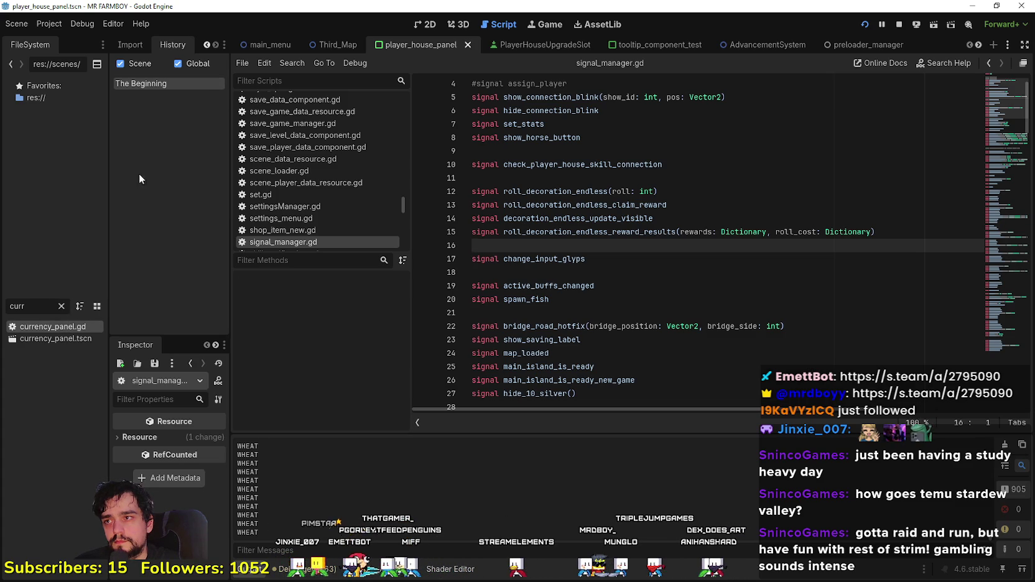
{"action": "left_click", "coordinate": [125, 47]}
Step: In the Scene dock, select RollSent and open its pressed signal handler
{"action": "left_click", "coordinate": [188, 45]}
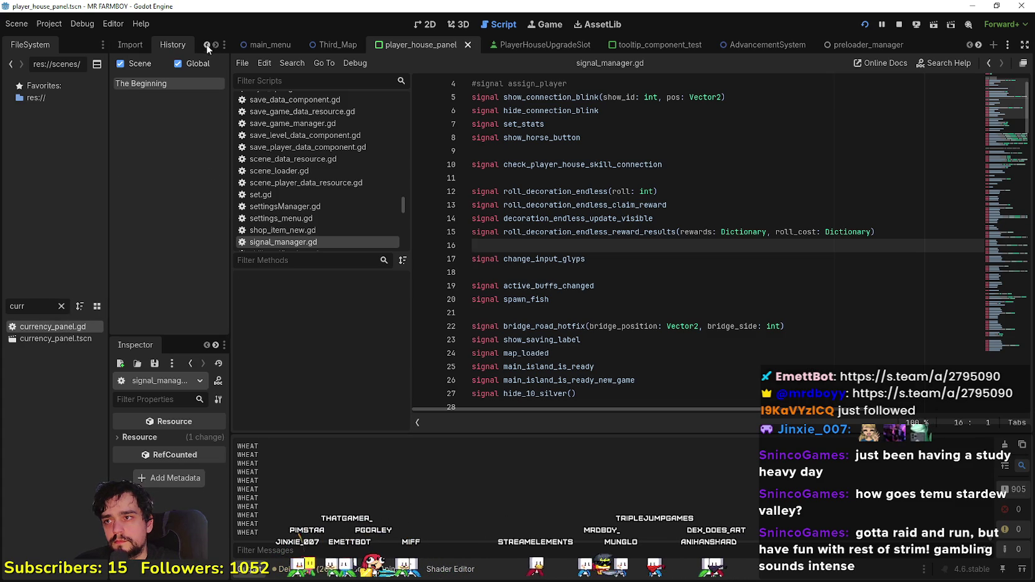
{"action": "left_click", "coordinate": [207, 45]}
{"action": "left_click", "coordinate": [128, 45]}
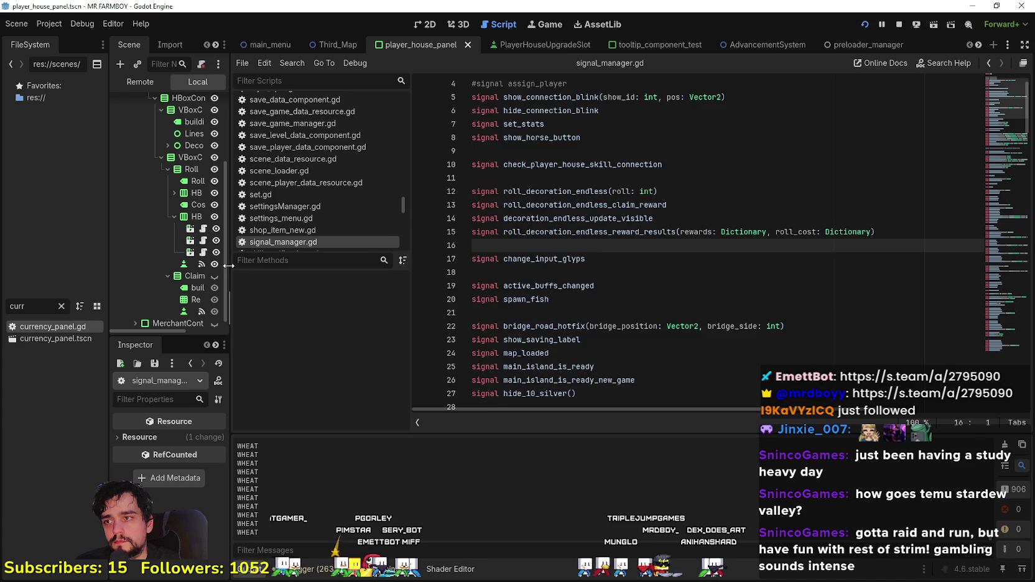
{"action": "left_click_drag", "start_coordinate": [229, 266], "coordinate": [306, 264]}
{"action": "left_click", "coordinate": [279, 252]}
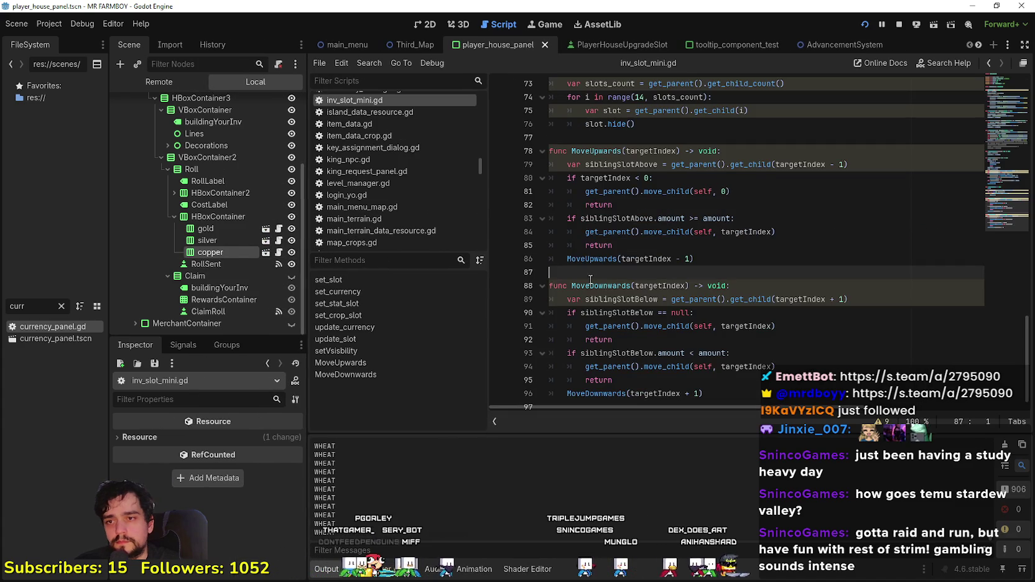
{"action": "left_click", "coordinate": [237, 264]}
{"action": "left_click", "coordinate": [183, 345]}
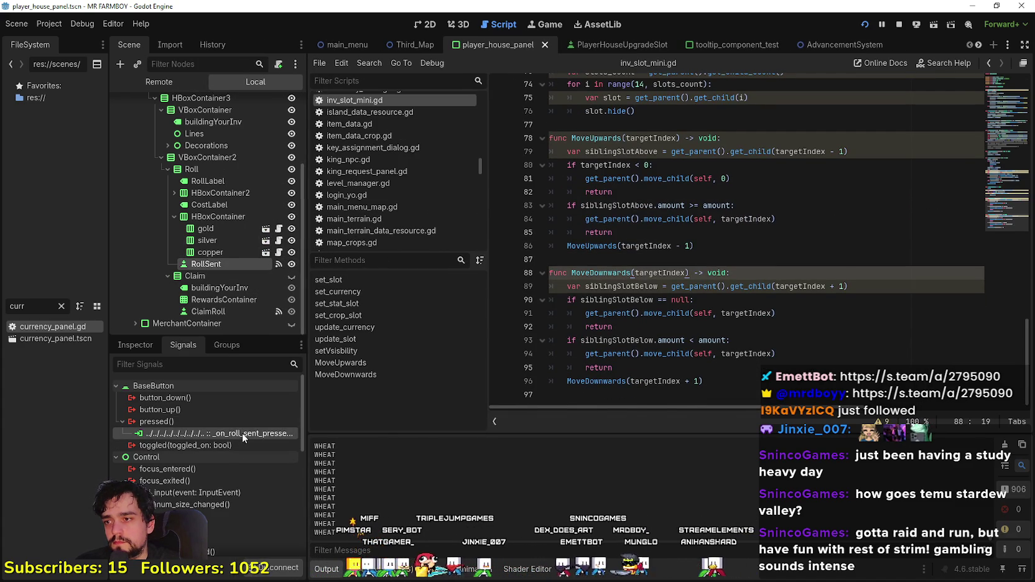
{"action": "double_click", "coordinate": [272, 433]}
Step: Locate UpdateDecorationRewards and its rewards loop in player_house_panel.gd
{"action": "left_click", "coordinate": [695, 342]}
{"action": "scroll", "coordinate": [695, 343], "scroll_direction": "down", "scroll_amount": 5}
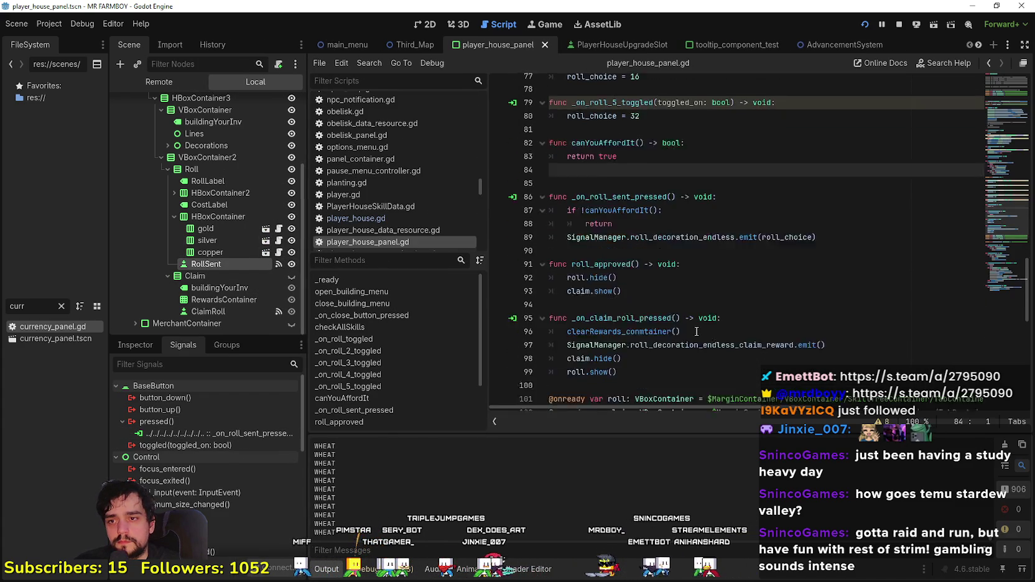
{"action": "scroll", "coordinate": [742, 280], "scroll_direction": "down", "scroll_amount": 2}
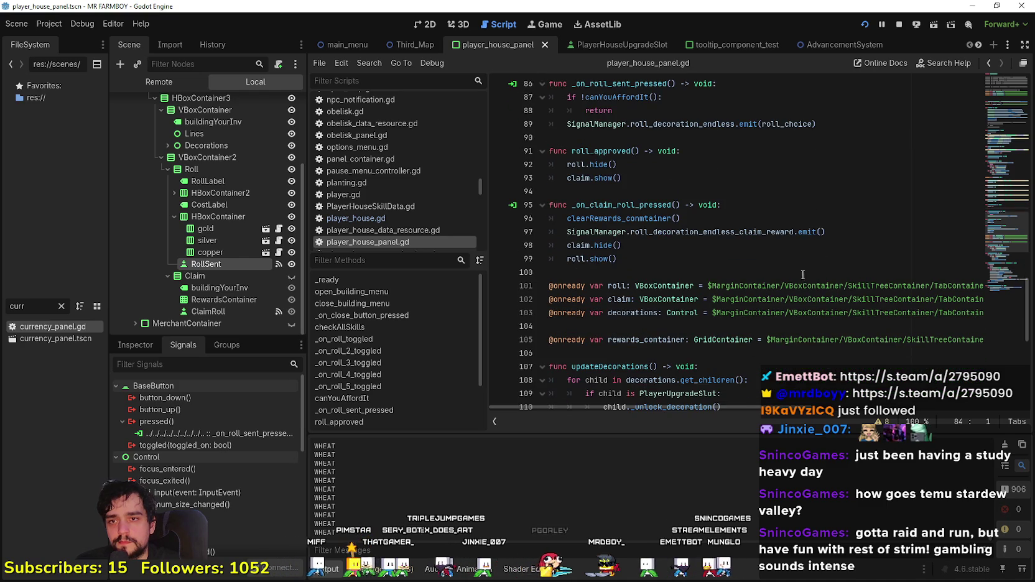
{"action": "left_click", "coordinate": [1011, 120]}
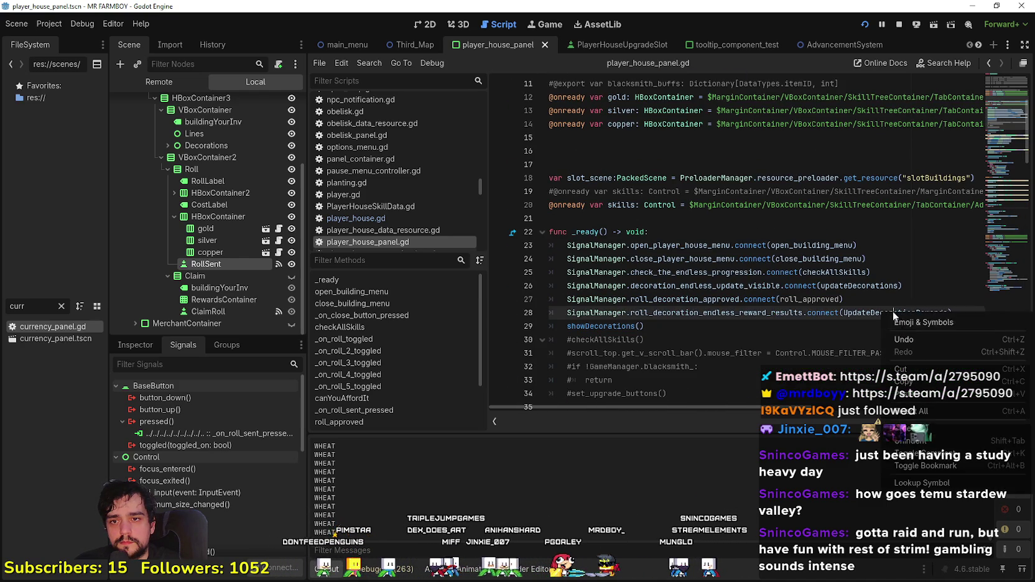
{"action": "left_click", "coordinate": [909, 314], "text": "ctrl"}
{"action": "left_click", "coordinate": [717, 286]}
{"action": "scroll", "coordinate": [722, 274], "scroll_direction": "down", "scroll_amount": 1}
{"action": "left_click", "coordinate": [721, 355]}
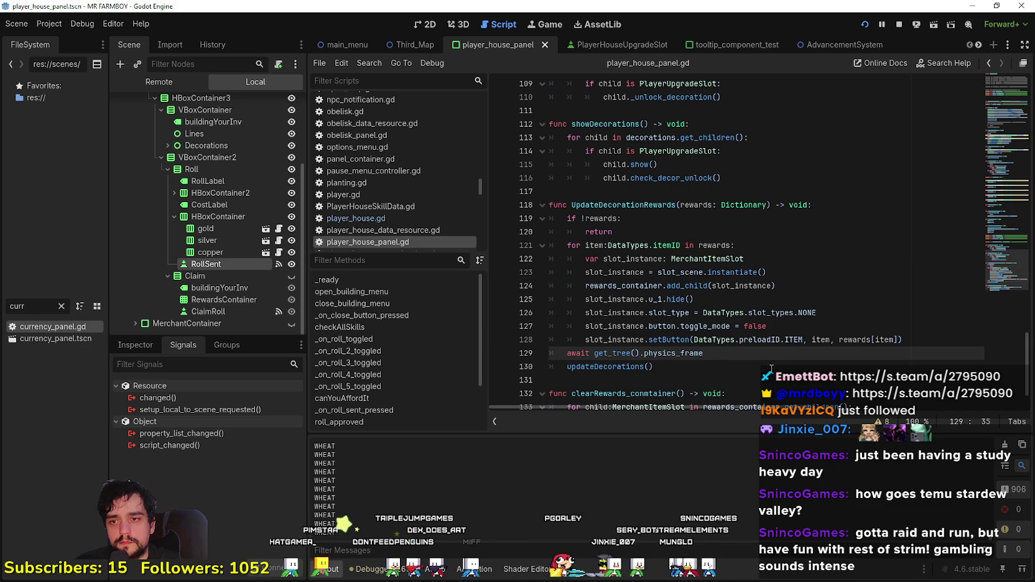
Step: Add a rollCost: Dictionary parameter to UpdateDecorationRewards and save the script
{"action": "double_click", "coordinate": [630, 365]}
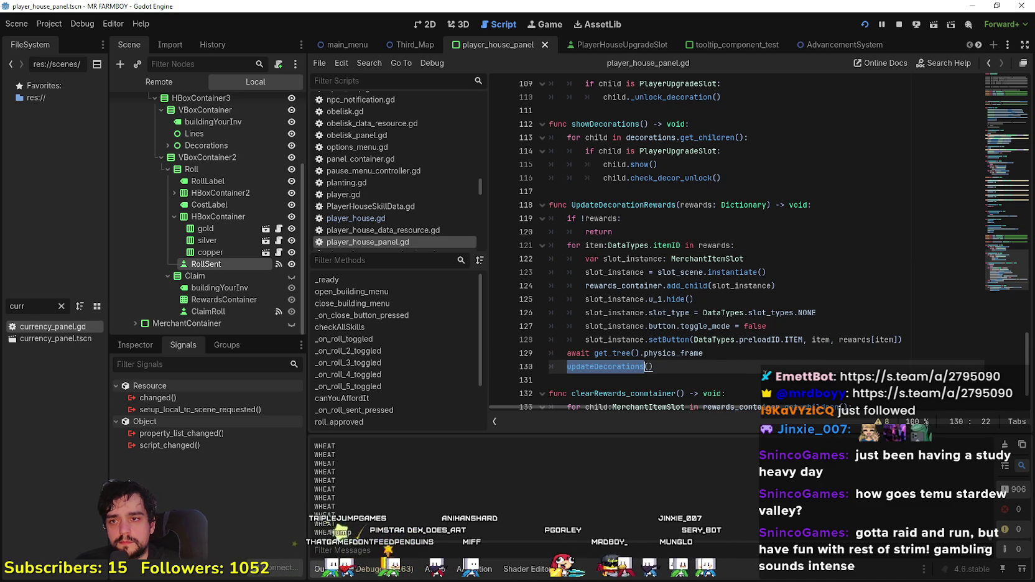
{"action": "left_click", "coordinate": [757, 368]}
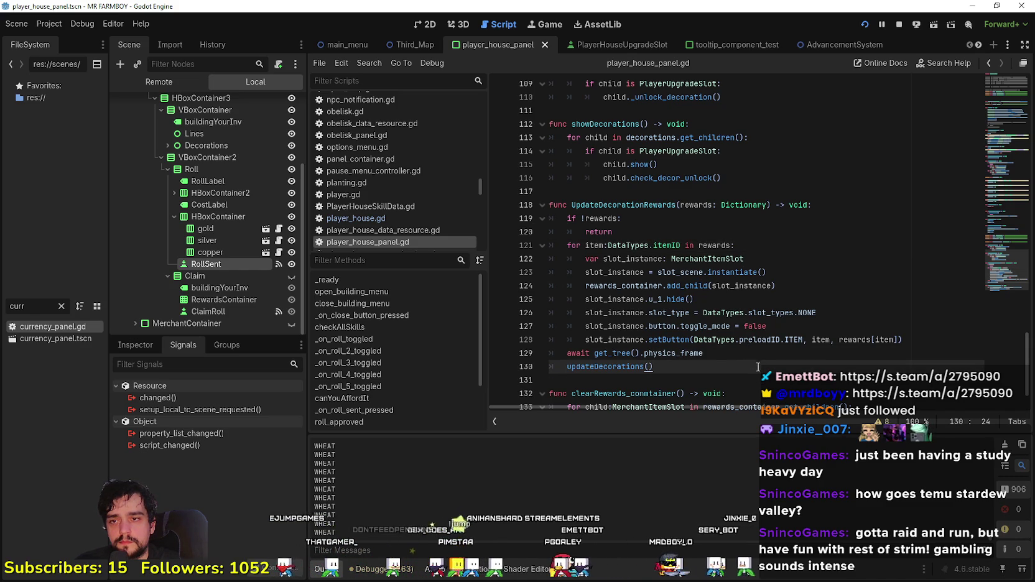
{"action": "scroll", "coordinate": [757, 364], "scroll_direction": "down", "scroll_amount": 2}
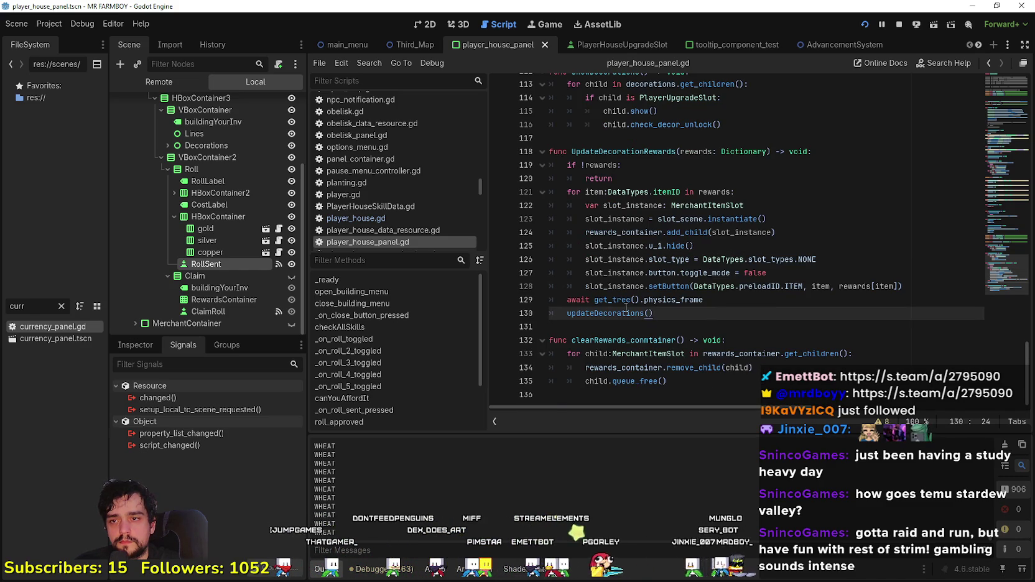
{"action": "mouse_move", "coordinate": [626, 313]}
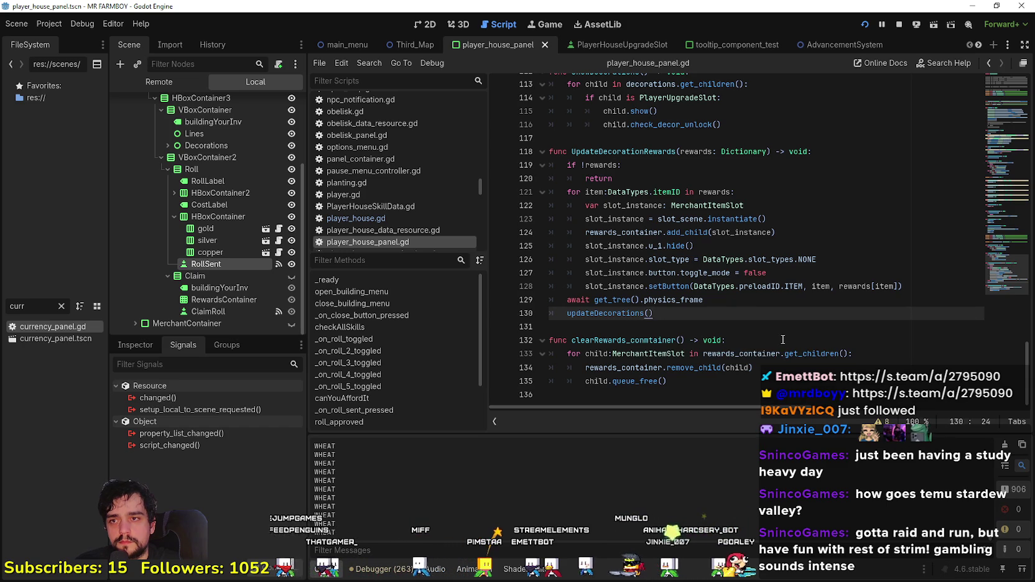
{"action": "left_click", "coordinate": [766, 151]}
{"action": "type", "text": "rollCost: Dictionary"}
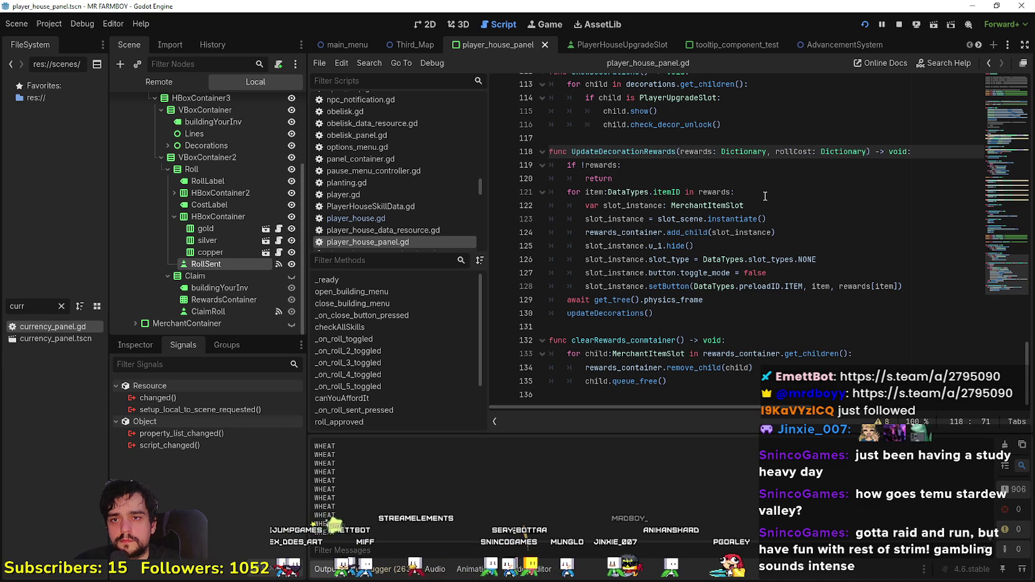
{"action": "key", "text": "ctrl+s"}
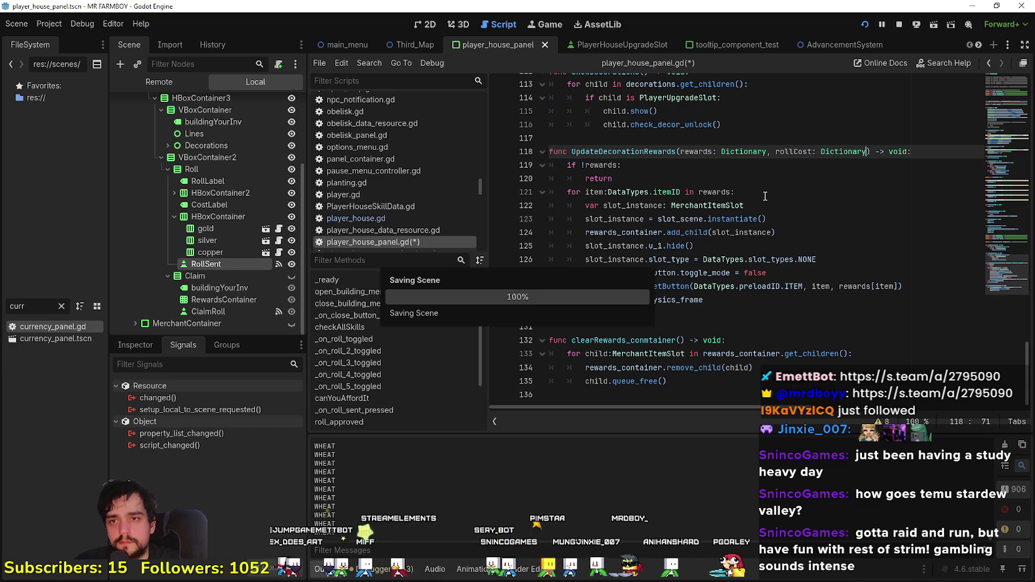
Step: Pick empty line 16 in player_house_panel.gd as the spot for a new variable
{"action": "double_click", "coordinate": [801, 151]}
{"action": "scroll", "coordinate": [749, 191], "scroll_direction": "up", "scroll_amount": 20}
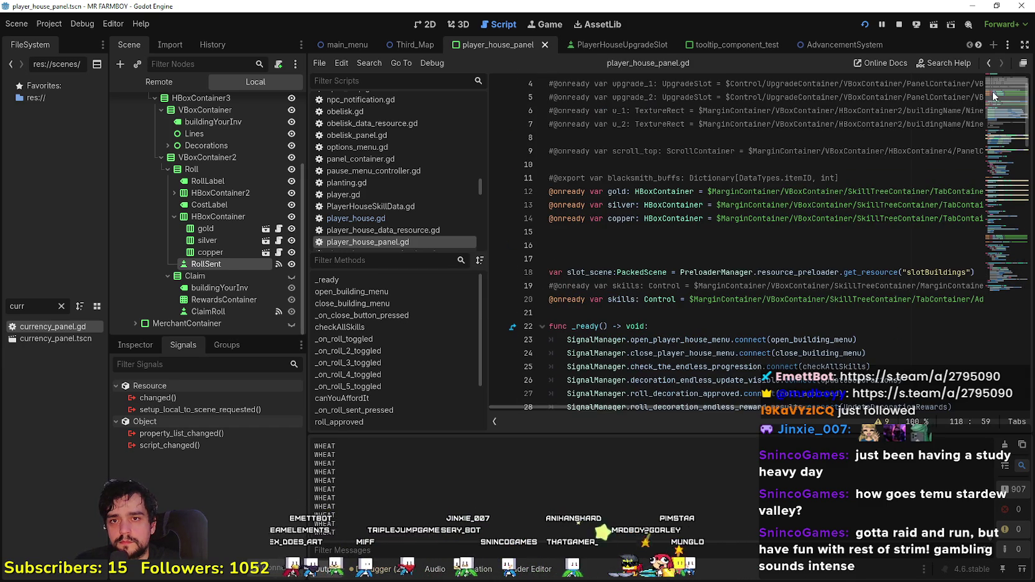
{"action": "left_click", "coordinate": [604, 235]}
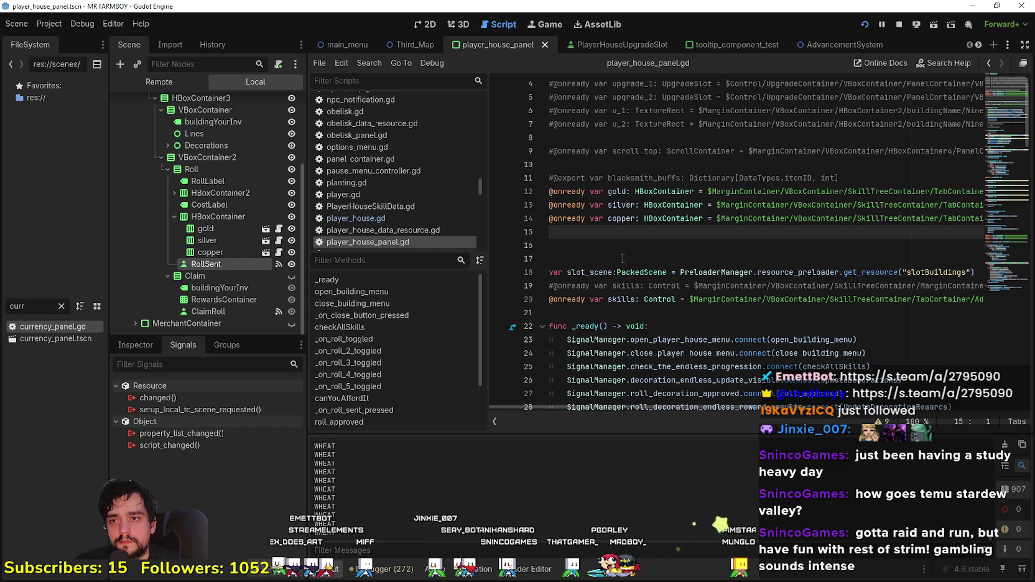
{"action": "left_click", "coordinate": [610, 313]}
{"action": "scroll", "coordinate": [597, 299], "scroll_direction": "down", "scroll_amount": 1}
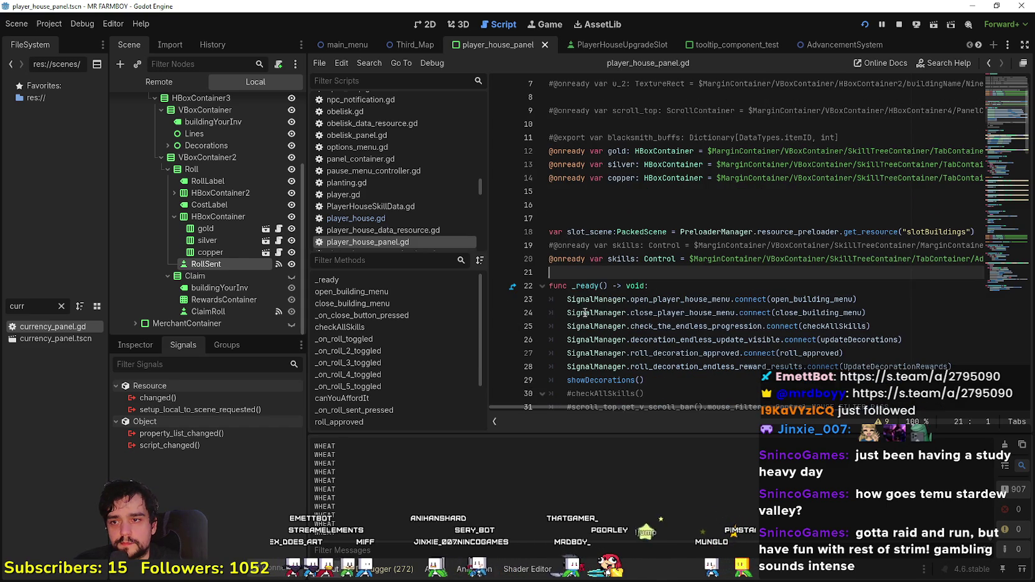
{"action": "left_click", "coordinate": [585, 208]}
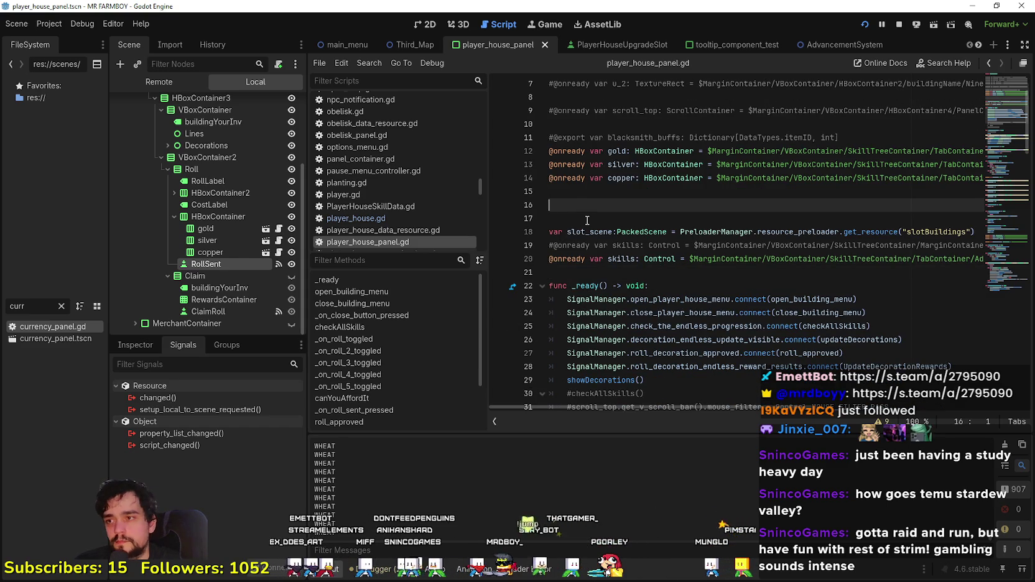
Step: Copy the decorationCost declaration from line 36 of player_house.gd
{"action": "left_click", "coordinate": [373, 218]}
{"action": "scroll", "coordinate": [702, 252], "scroll_direction": "up", "scroll_amount": 10}
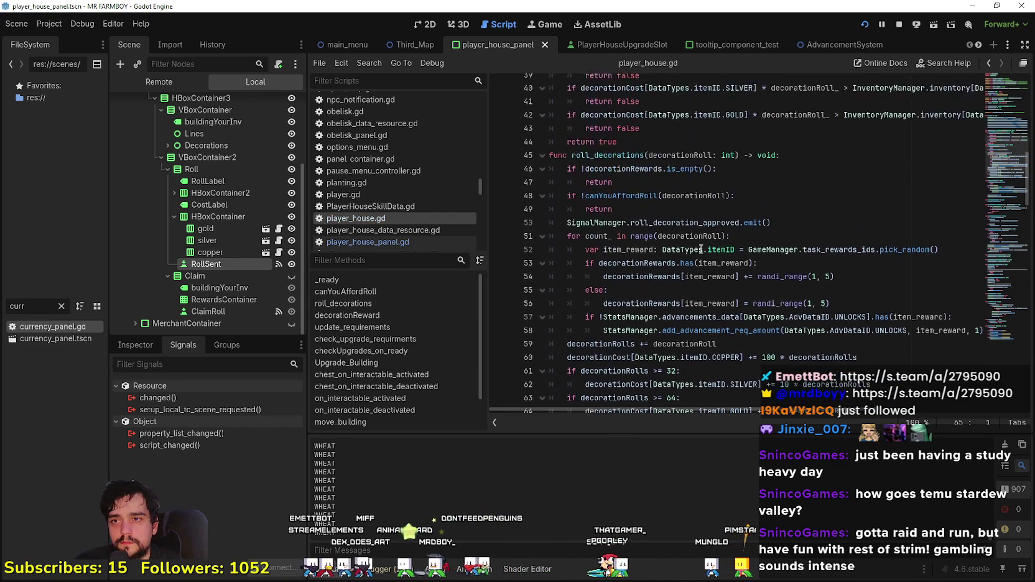
{"action": "left_click", "coordinate": [864, 193]}
{"action": "scroll", "coordinate": [828, 199], "scroll_direction": "up", "scroll_amount": 1}
{"action": "left_click_drag", "start_coordinate": [804, 180], "coordinate": [501, 174]}
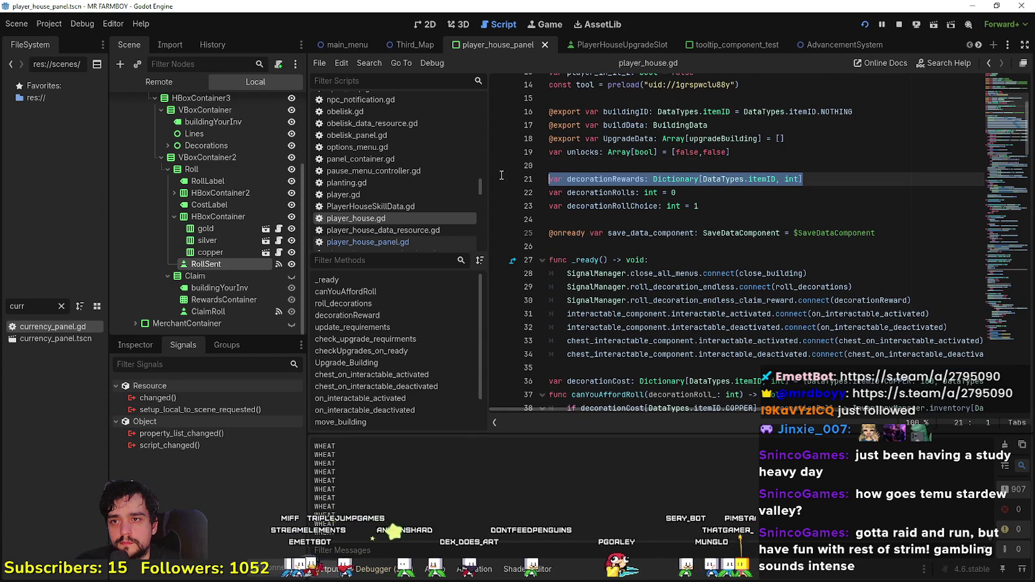
{"action": "scroll", "coordinate": [771, 255], "scroll_direction": "down", "scroll_amount": 3}
{"action": "left_click_drag", "start_coordinate": [551, 258], "coordinate": [1008, 260]}
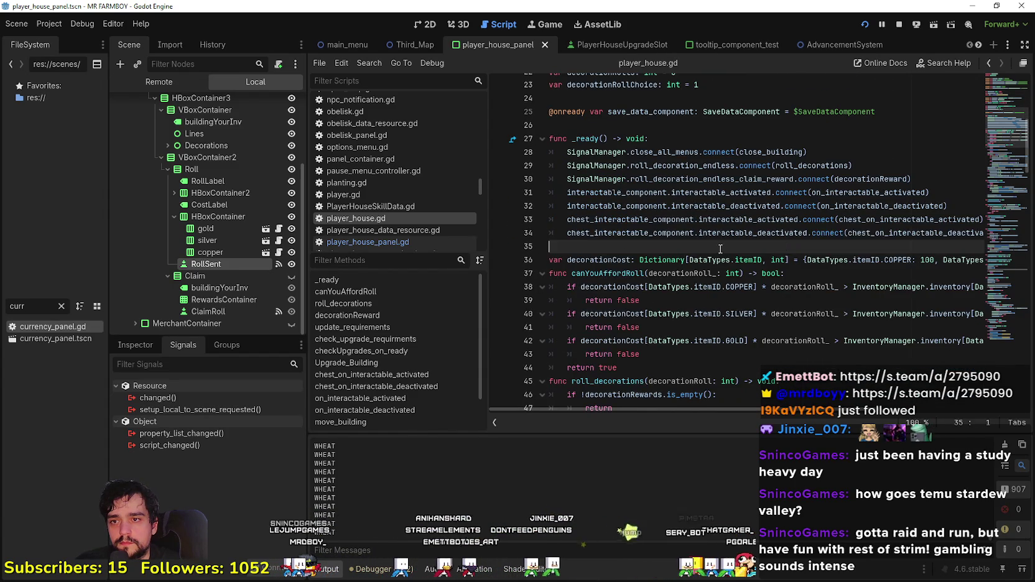
Step: Paste the decorationCost declaration, defaulting to 100 copper, onto line 16 and save
{"action": "left_click", "coordinate": [367, 242]}
{"action": "key", "text": "ctrl+v"}
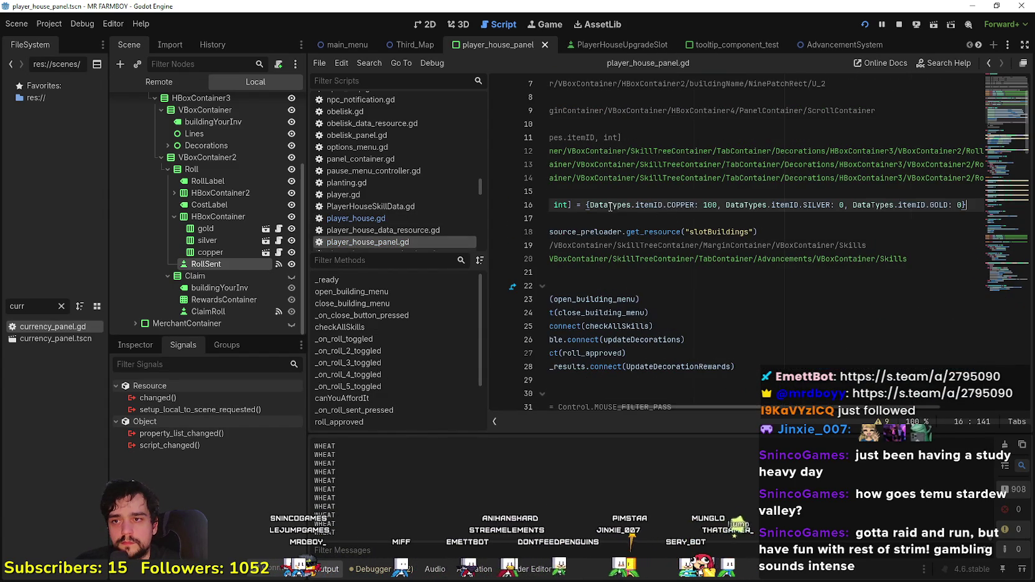
{"action": "left_click", "coordinate": [608, 218]}
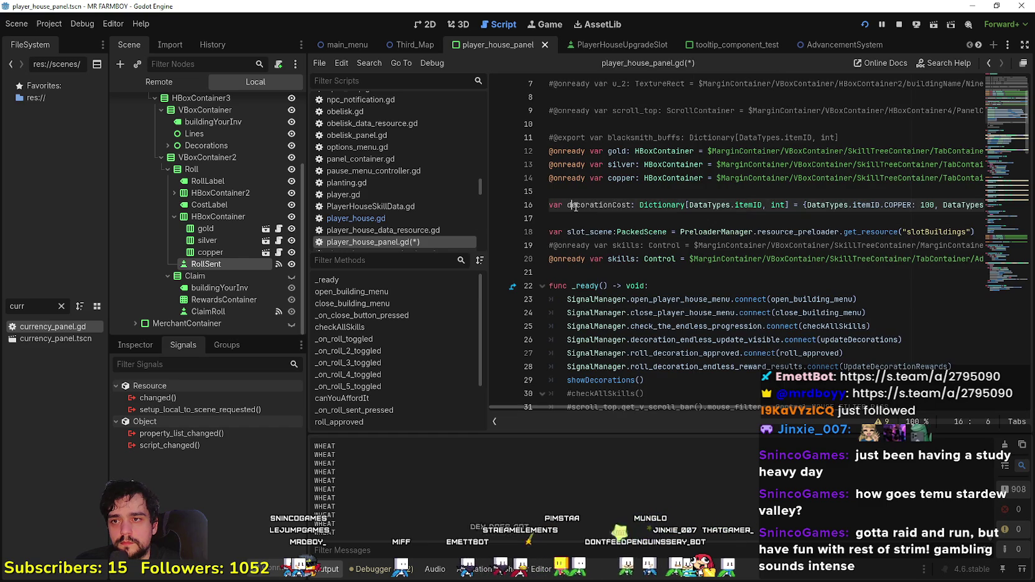
{"action": "key", "text": "ctrl+s"}
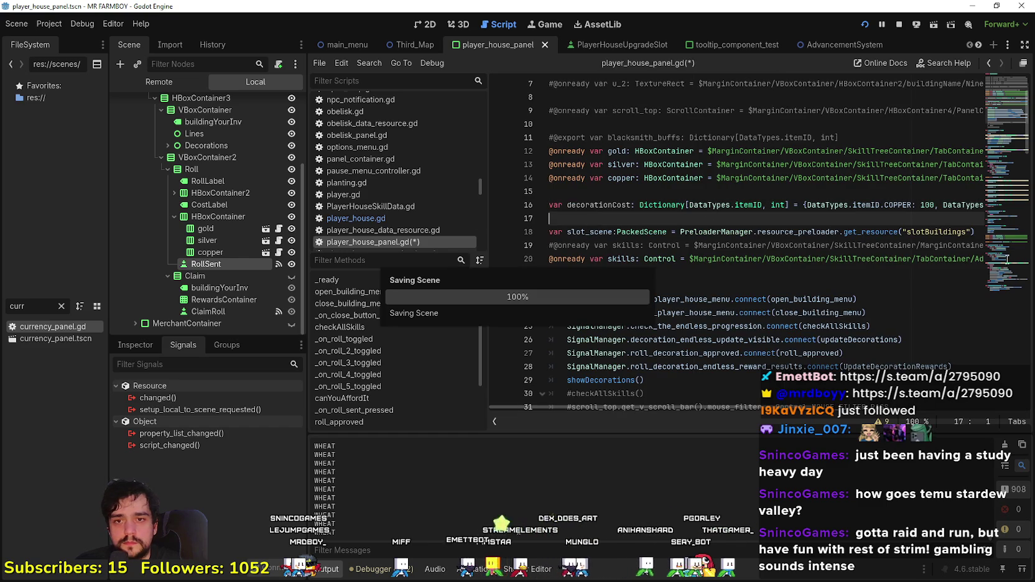
Step: Add 'decorationCost = rollCost' after the early return in UpdateDecorationRewards and save
{"action": "left_click", "coordinate": [1008, 265]}
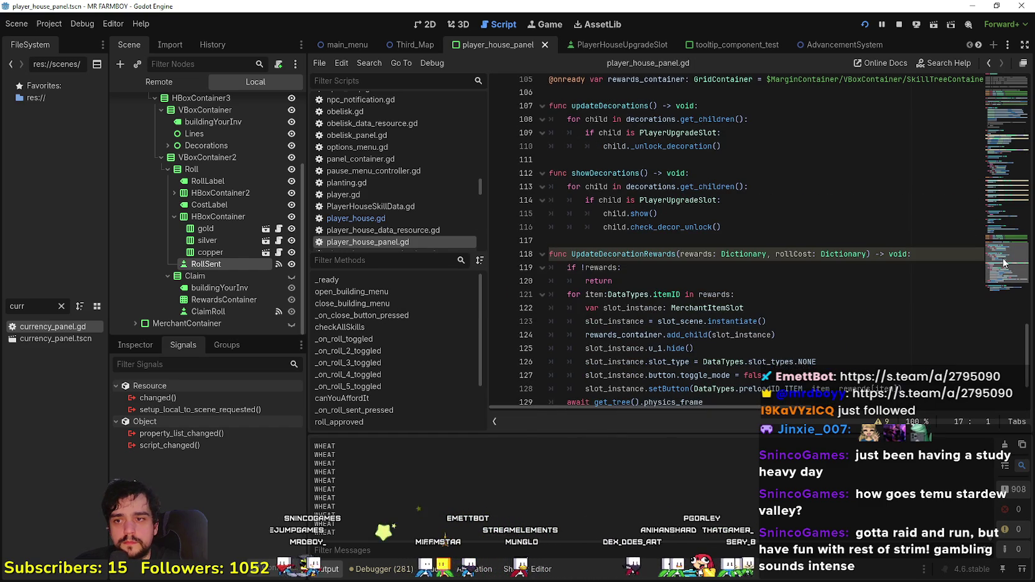
{"action": "scroll", "coordinate": [800, 286], "scroll_direction": "down", "scroll_amount": 3}
{"action": "left_click", "coordinate": [784, 219]}
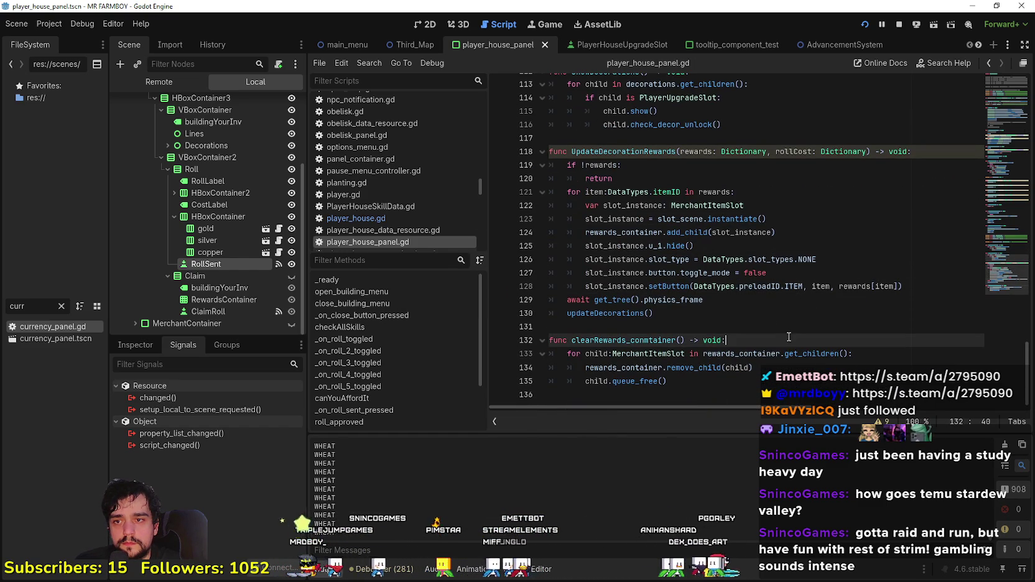
{"action": "left_click", "coordinate": [764, 300]}
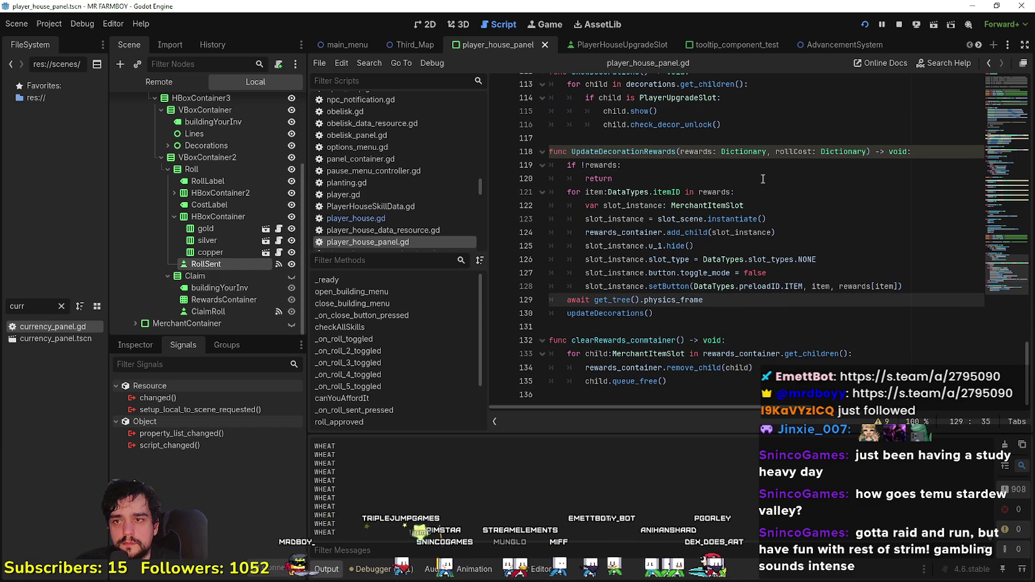
{"action": "left_click", "coordinate": [809, 193]}
{"action": "key", "text": "Up"}
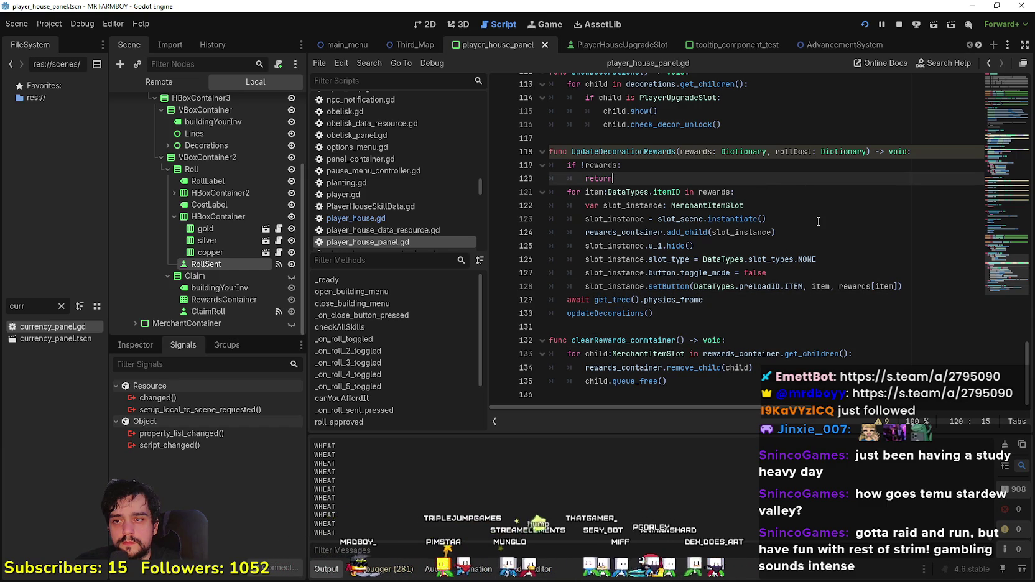
{"action": "key", "text": "Return"}
{"action": "type", "text": "decorationCost = "}
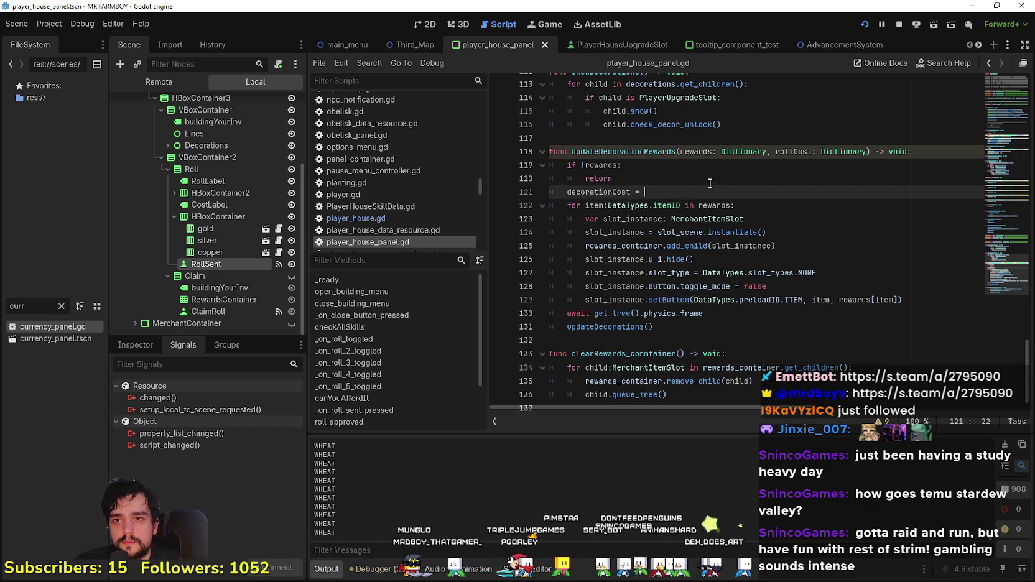
{"action": "type", "text": "roll"}
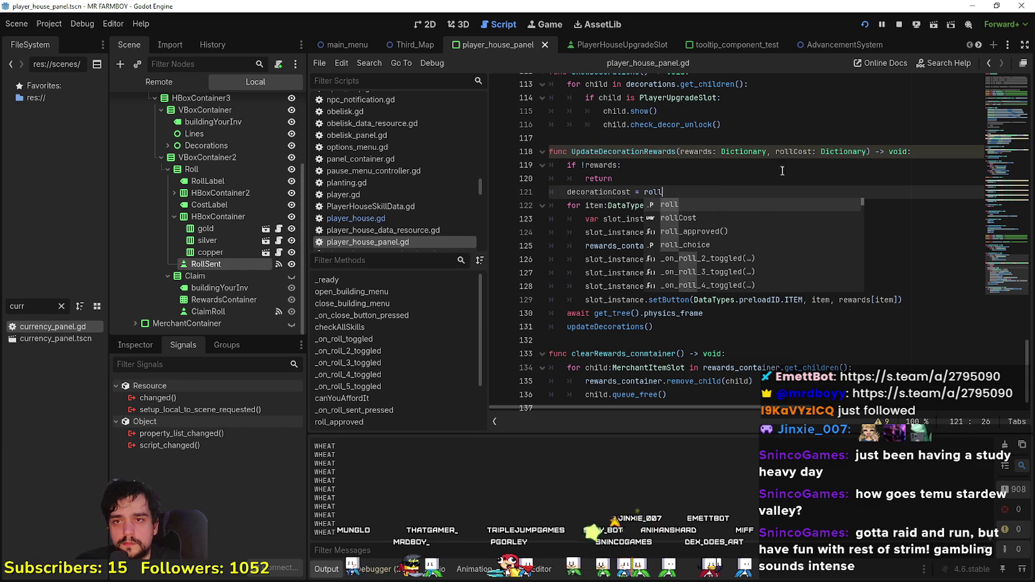
{"action": "key", "text": "Escape"}
{"action": "scroll", "coordinate": [790, 159], "scroll_direction": "up", "scroll_amount": 1}
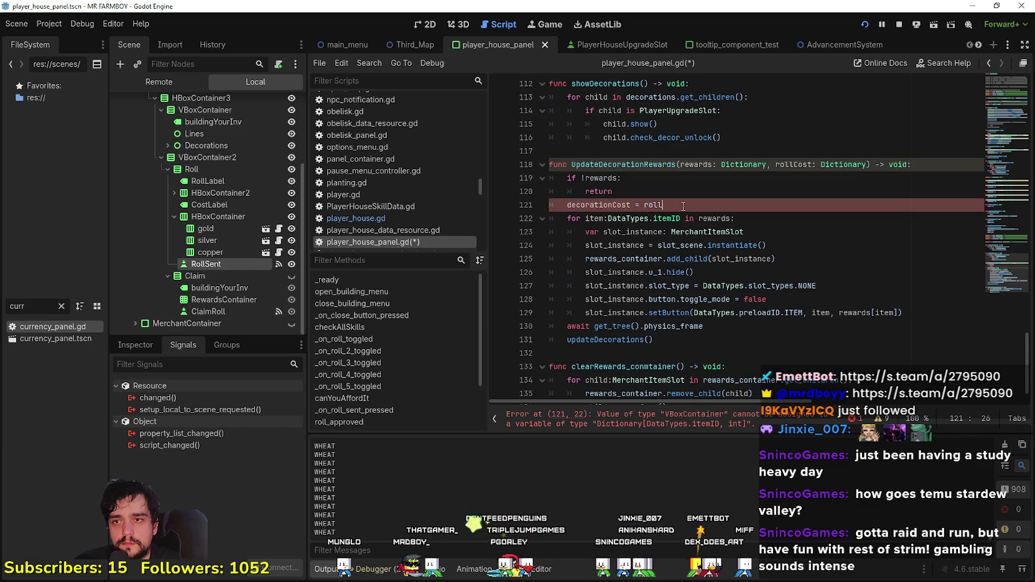
{"action": "key", "text": "ctrl+s"}
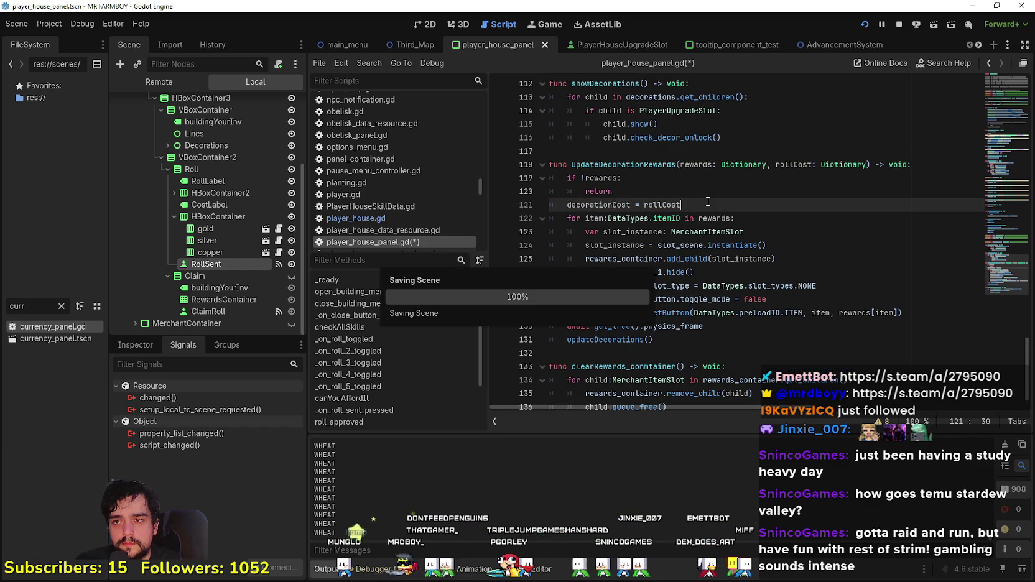
Step: Review the new assignment and the surrounding showDecorations and UpdateDecorationRewards code
{"action": "left_click_drag", "start_coordinate": [567, 205], "coordinate": [718, 207]}
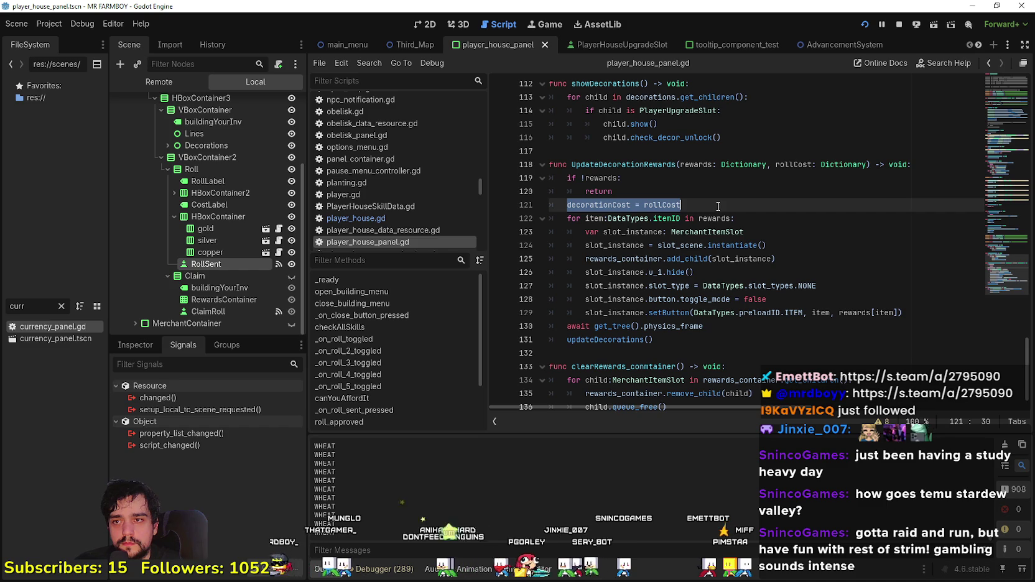
{"action": "scroll", "coordinate": [674, 259], "scroll_direction": "up", "scroll_amount": 3}
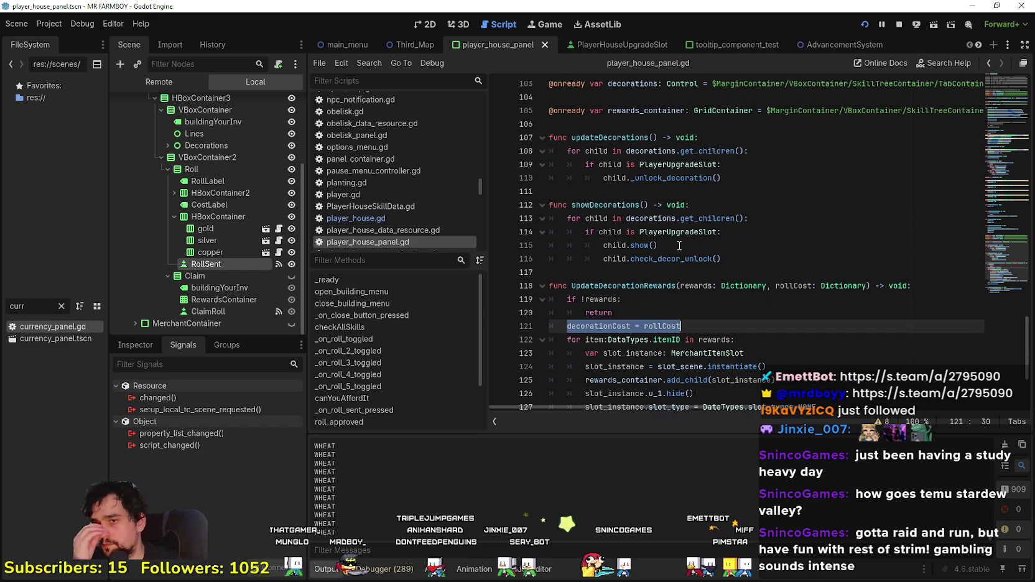
{"action": "left_click", "coordinate": [608, 327]}
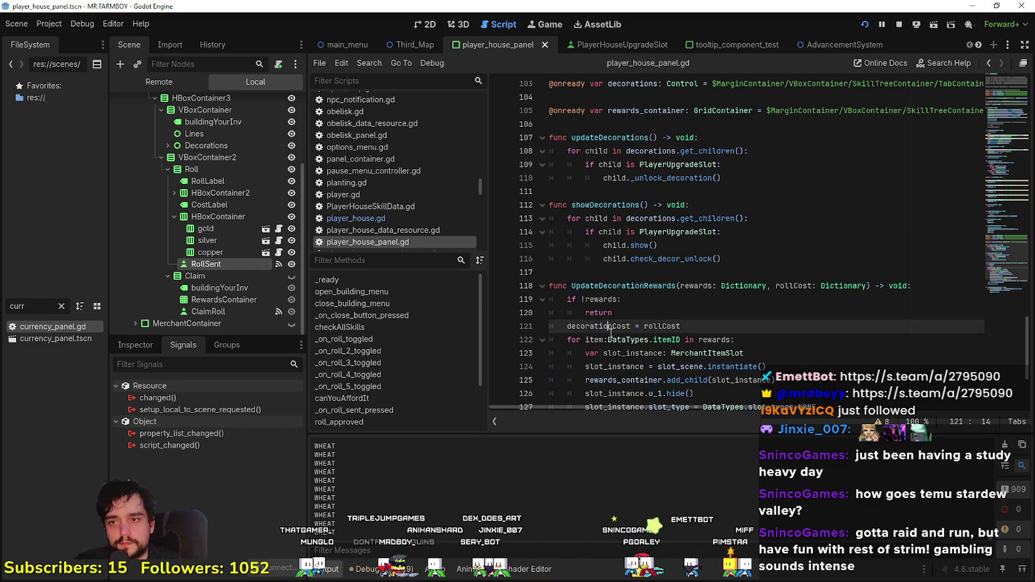
{"action": "scroll", "coordinate": [610, 334], "scroll_direction": "up", "scroll_amount": 1}
{"action": "left_click", "coordinate": [613, 272]}
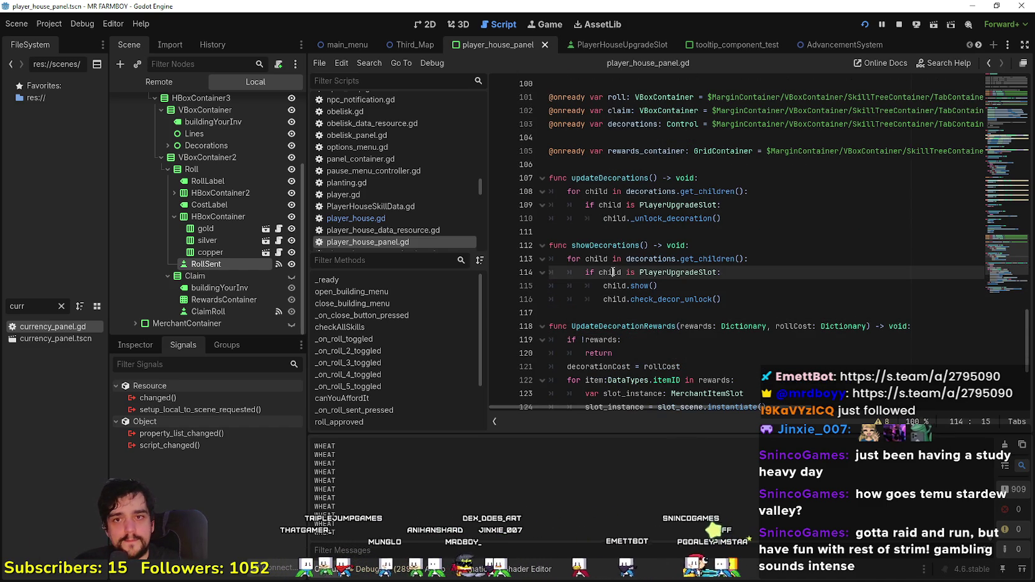
{"action": "left_click", "coordinate": [616, 313]}
{"action": "scroll", "coordinate": [617, 304], "scroll_direction": "up", "scroll_amount": 2}
{"action": "left_click", "coordinate": [618, 311]}
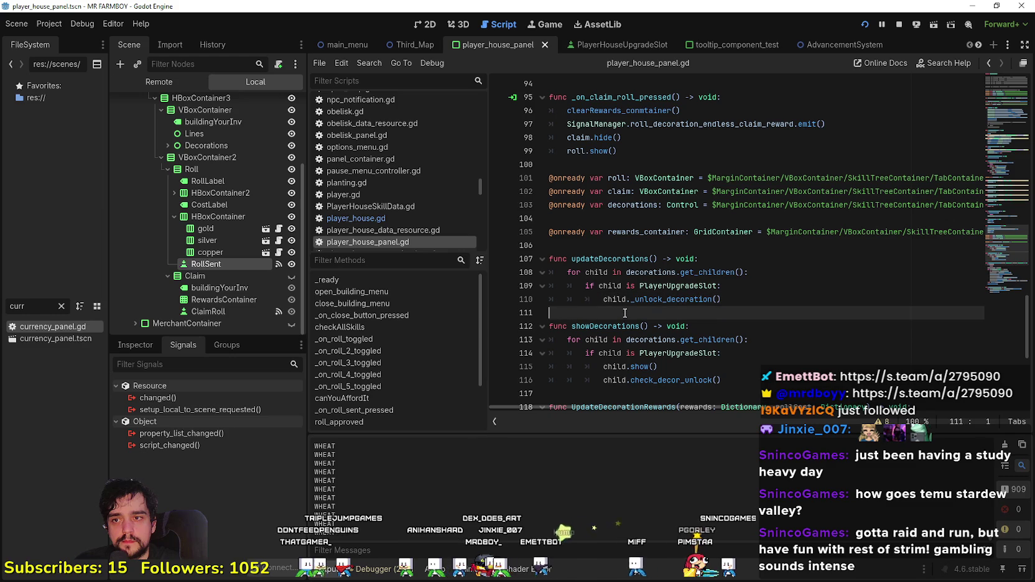
{"action": "scroll", "coordinate": [623, 301], "scroll_direction": "up", "scroll_amount": 1}
{"action": "scroll", "coordinate": [626, 301], "scroll_direction": "down", "scroll_amount": 3}
{"action": "scroll", "coordinate": [626, 301], "scroll_direction": "down", "scroll_amount": 1}
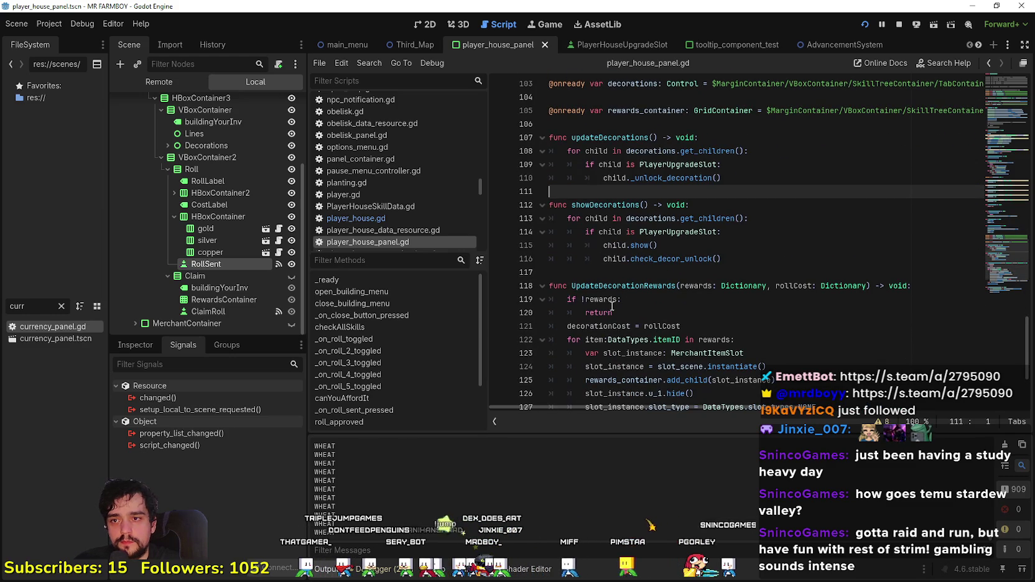
{"action": "left_click", "coordinate": [618, 274]}
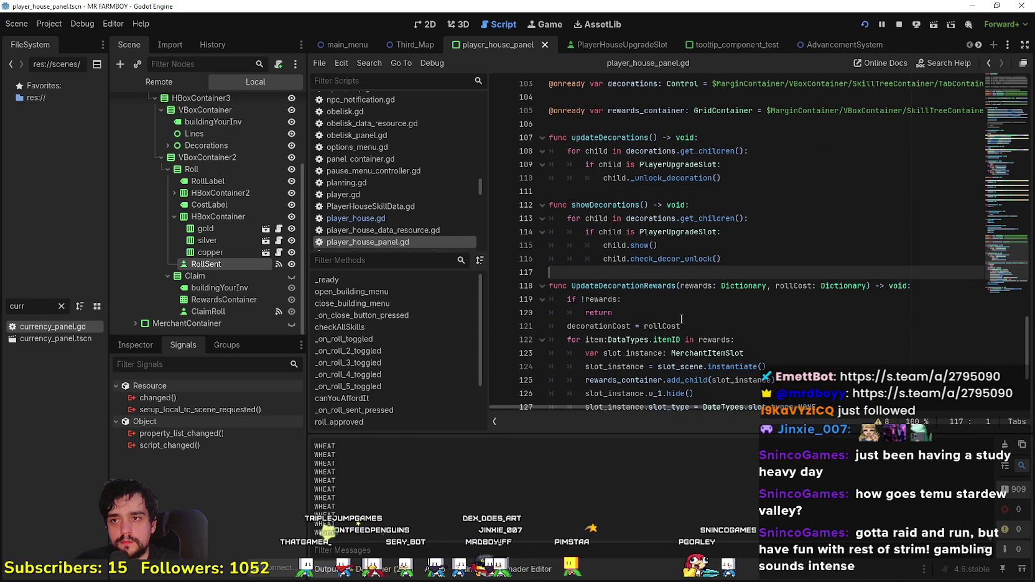
Step: Begin a new function 'func updateD' on the blank line above UpdateDecorationRewards
{"action": "left_click", "coordinate": [618, 190]}
{"action": "scroll", "coordinate": [684, 311], "scroll_direction": "down", "scroll_amount": 5}
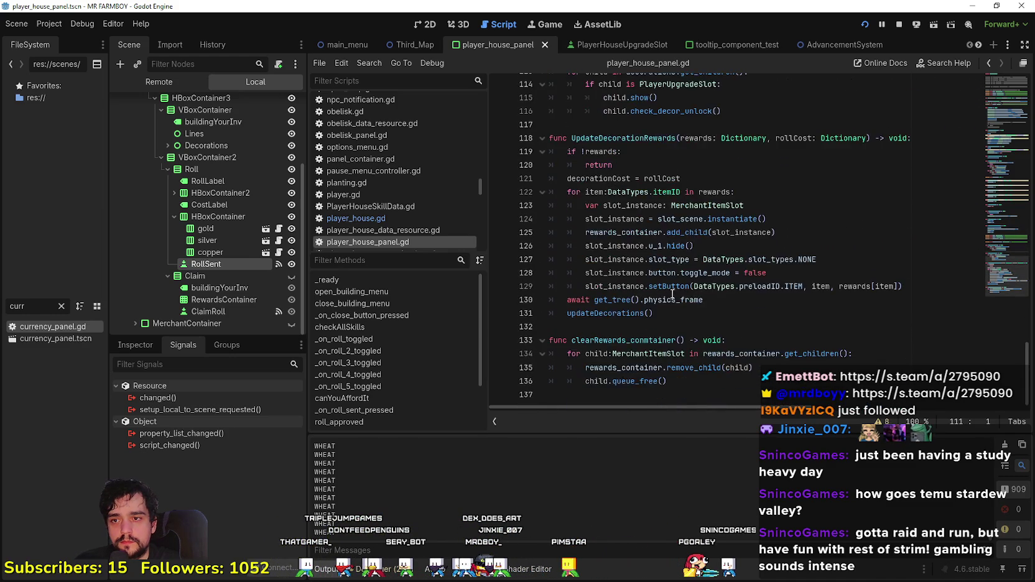
{"action": "scroll", "coordinate": [672, 286], "scroll_direction": "up", "scroll_amount": 6}
{"action": "scroll", "coordinate": [734, 241], "scroll_direction": "up", "scroll_amount": 3}
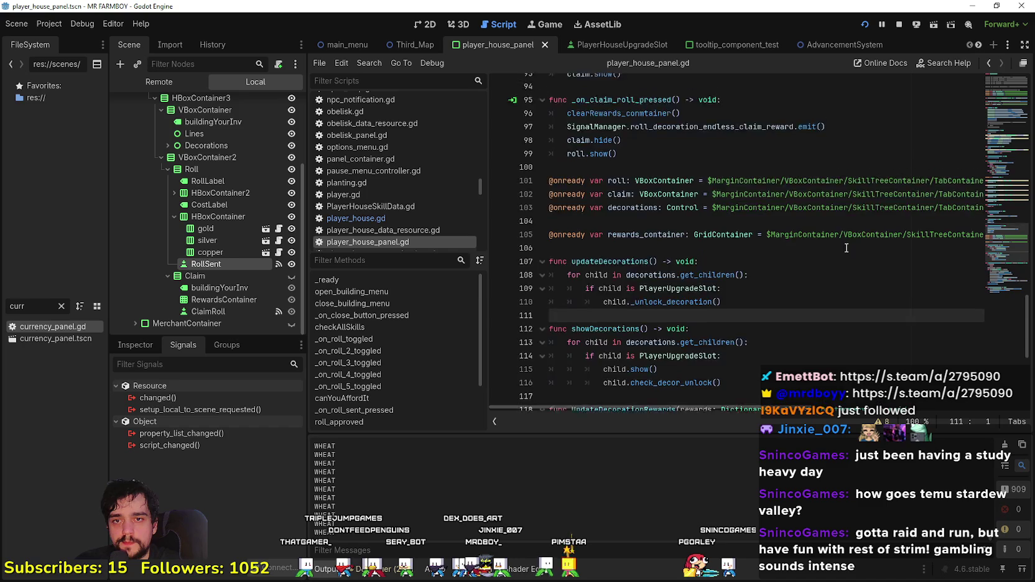
{"action": "scroll", "coordinate": [694, 349], "scroll_direction": "down", "scroll_amount": 4}
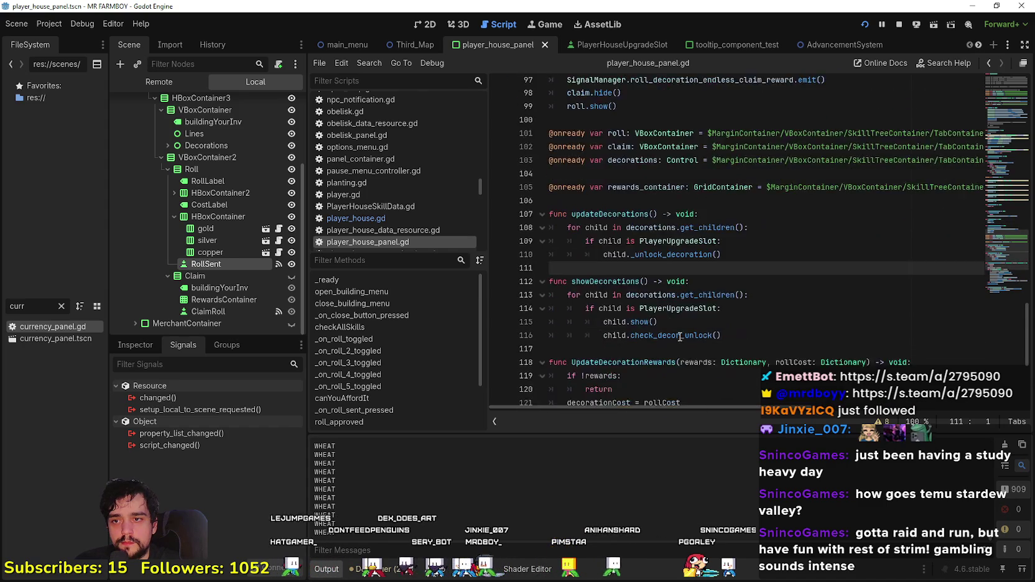
{"action": "left_click", "coordinate": [626, 267]}
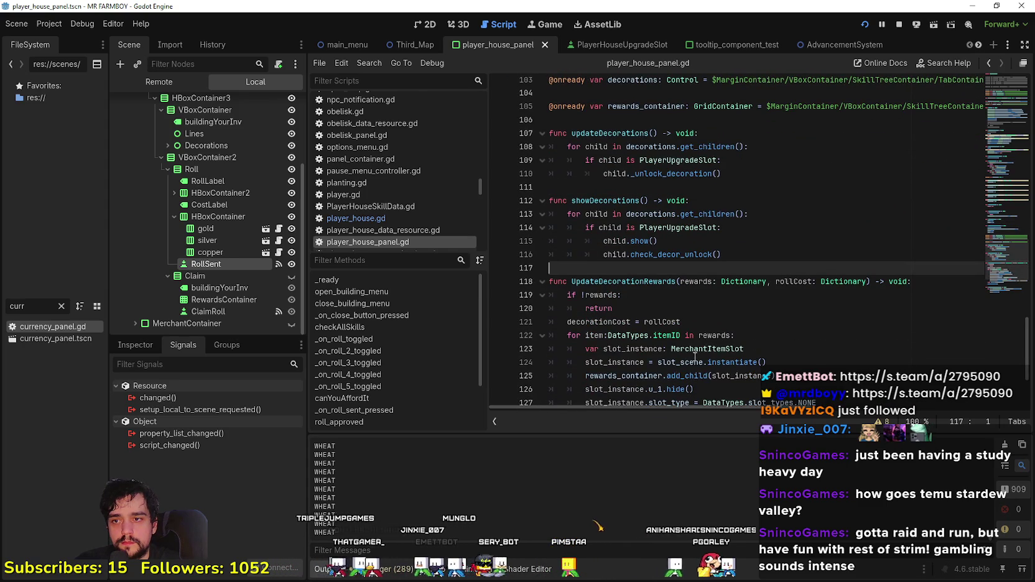
{"action": "scroll", "coordinate": [662, 228], "scroll_direction": "down", "scroll_amount": 1}
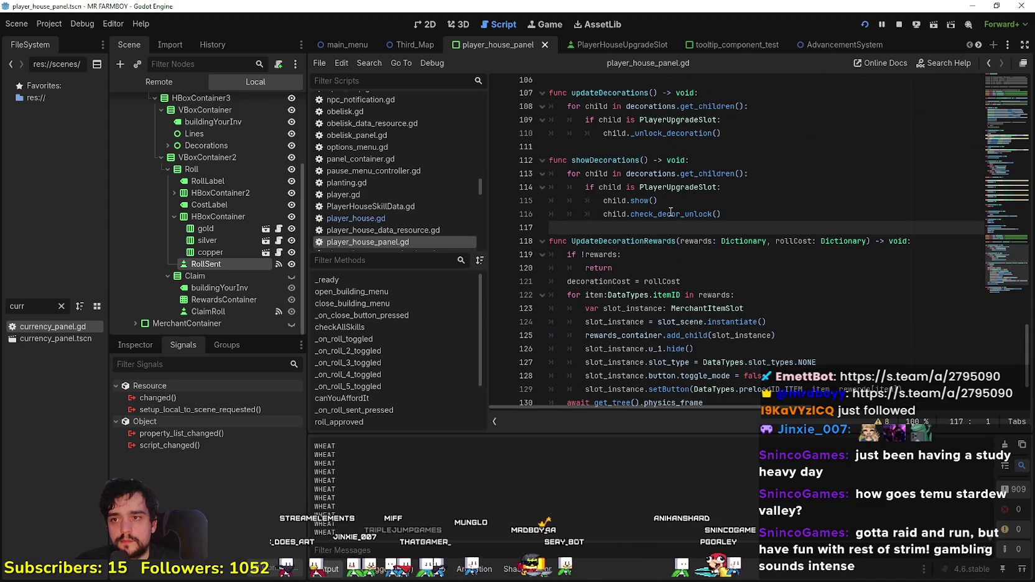
{"action": "type", "text": "func updateD"}
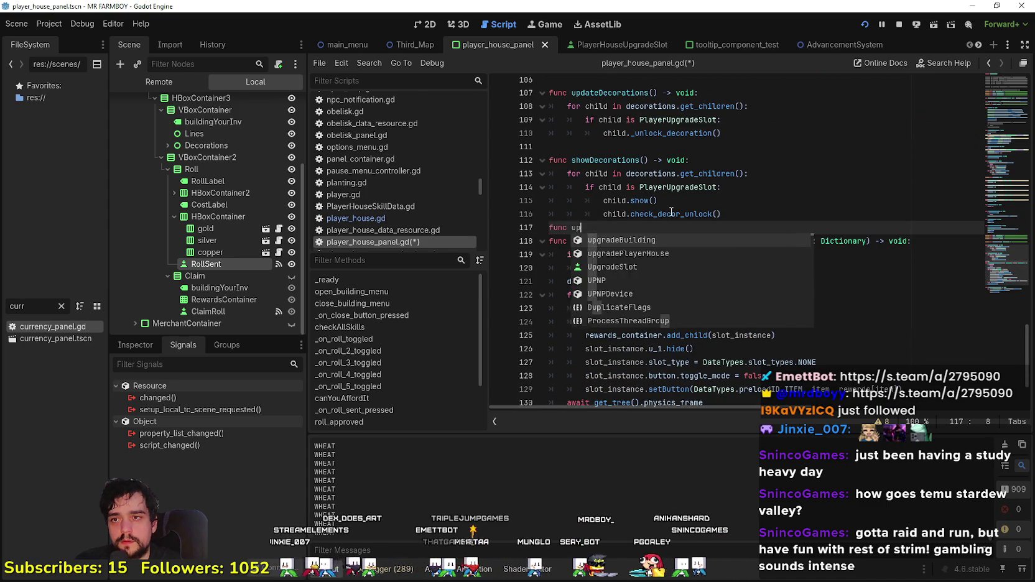
Step: Finish declaring updateDecorationRoll(Roll:Int) -> void above UpdateDecorationRewards
{"action": "type", "text": "e"}
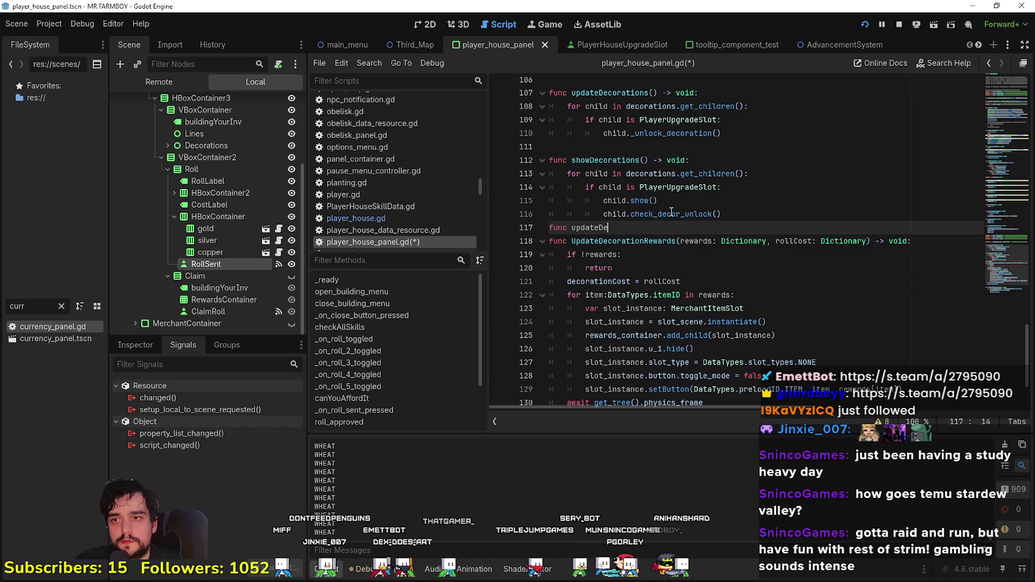
{"action": "type", "text": "corationRoll(Roll:Int"}
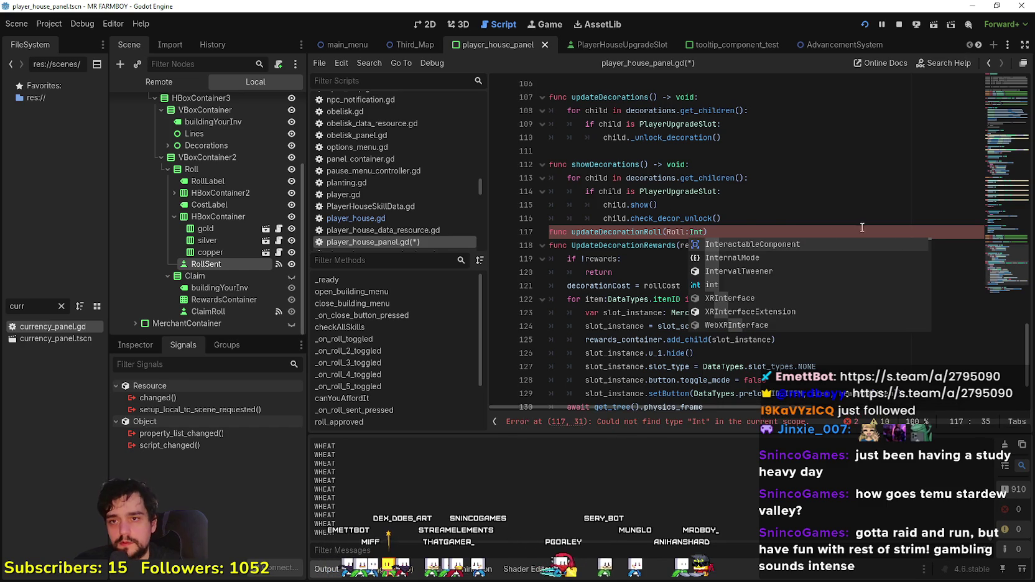
{"action": "type", "text": ") -> void:"}
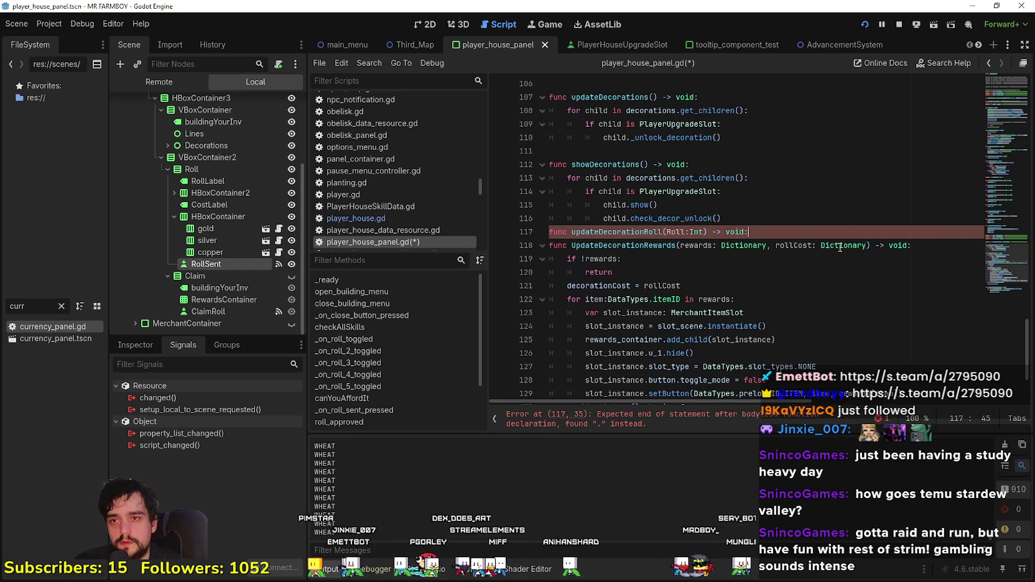
{"action": "key", "text": "Return"}
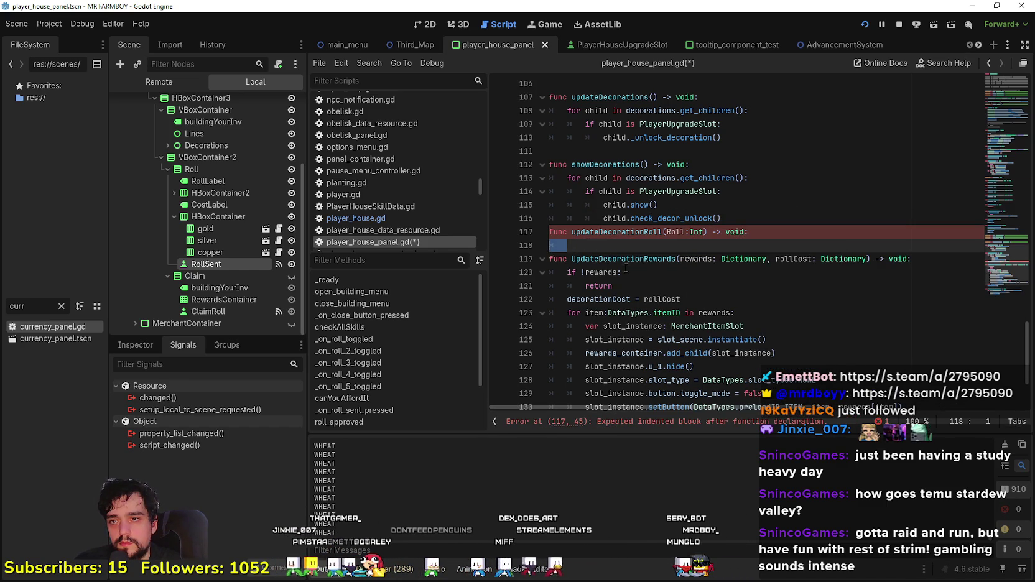
{"action": "left_click", "coordinate": [731, 326]}
Step: Insert a blank line after line 116, between showDecorations and updateDecorationRoll
{"action": "left_click", "coordinate": [613, 296]}
{"action": "left_click", "coordinate": [567, 245]}
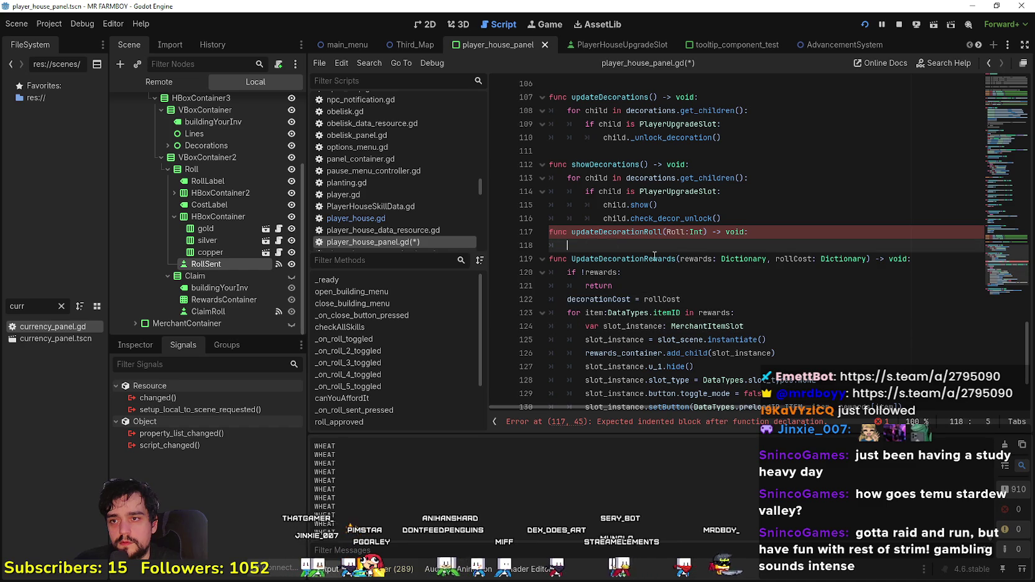
{"action": "scroll", "coordinate": [623, 249], "scroll_direction": "up", "scroll_amount": 2}
{"action": "left_click", "coordinate": [778, 300]}
{"action": "key", "text": "Return"}
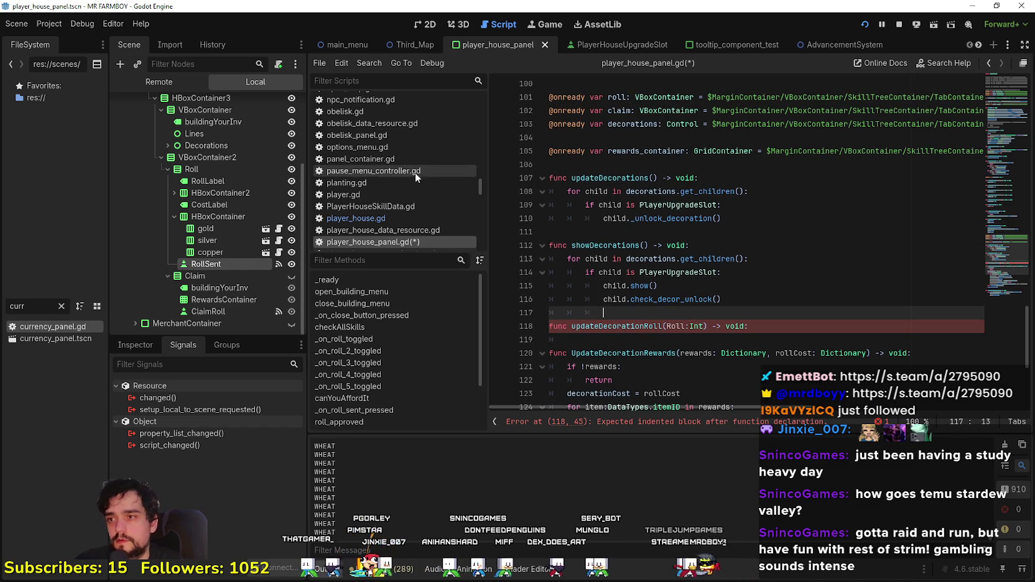
{"action": "scroll", "coordinate": [382, 173], "scroll_direction": "down", "scroll_amount": 1}
Step: Copy 'decorationCost[...COPPER] * decorationRoll_' from line 38 of player_house.gd, then return to player_house_panel.gd
{"action": "left_click", "coordinate": [381, 180]}
{"action": "scroll", "coordinate": [694, 302], "scroll_direction": "down", "scroll_amount": 5}
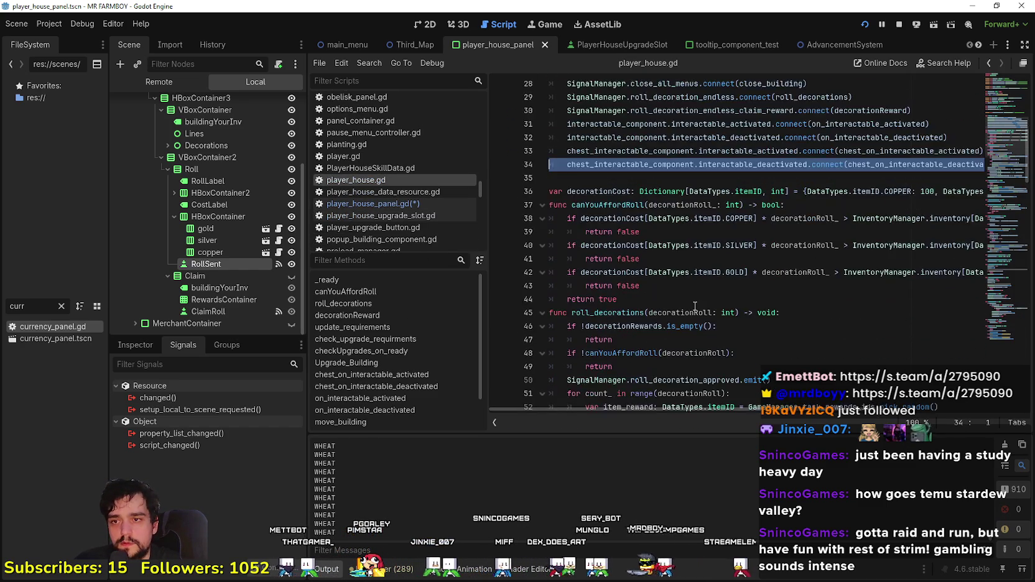
{"action": "left_click", "coordinate": [645, 181]}
{"action": "scroll", "coordinate": [646, 185], "scroll_direction": "up", "scroll_amount": 2}
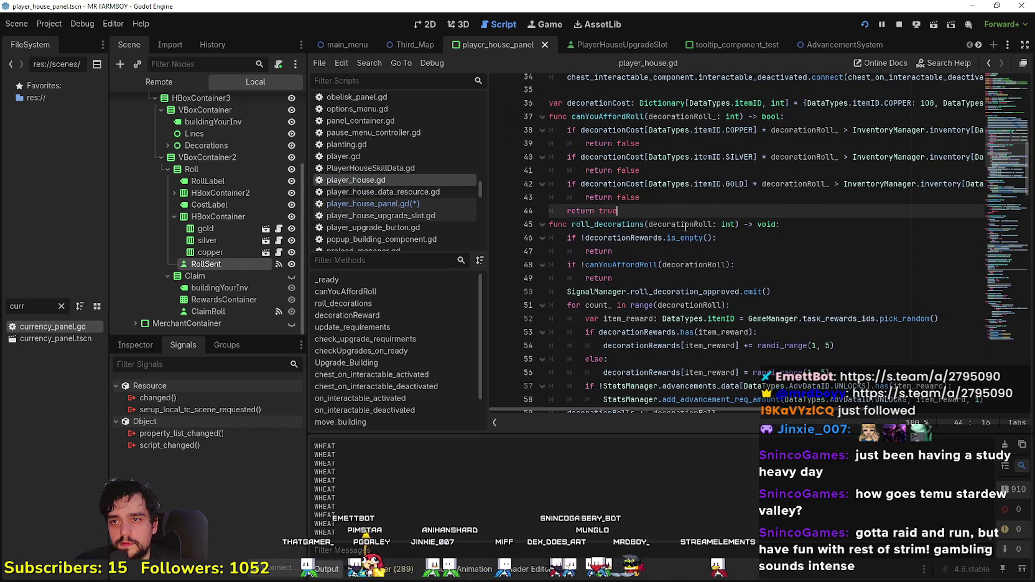
{"action": "left_click_drag", "start_coordinate": [568, 170], "coordinate": [795, 171]}
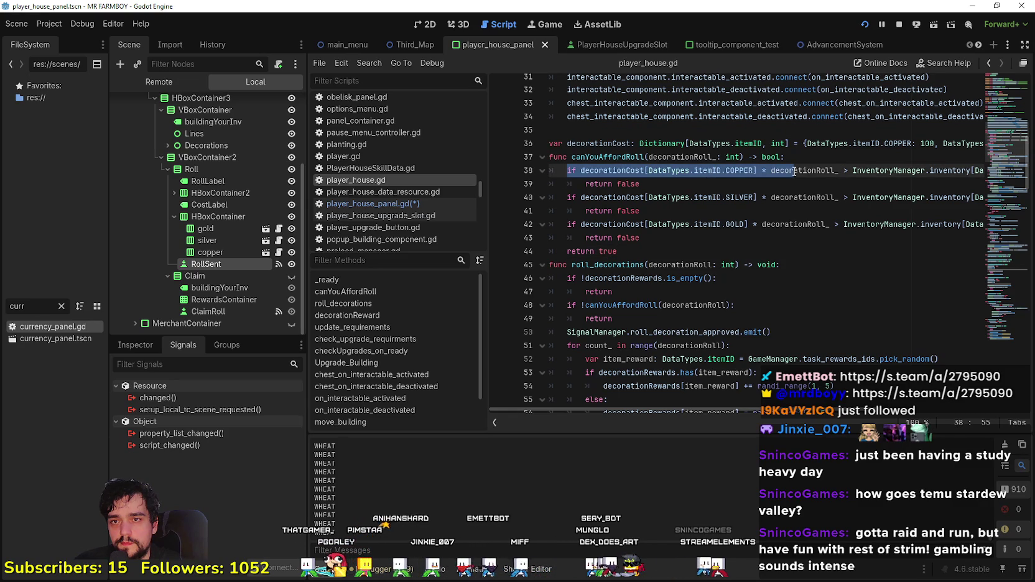
{"action": "double_click", "coordinate": [794, 170]}
{"action": "left_click", "coordinate": [568, 170], "text": "shift"}
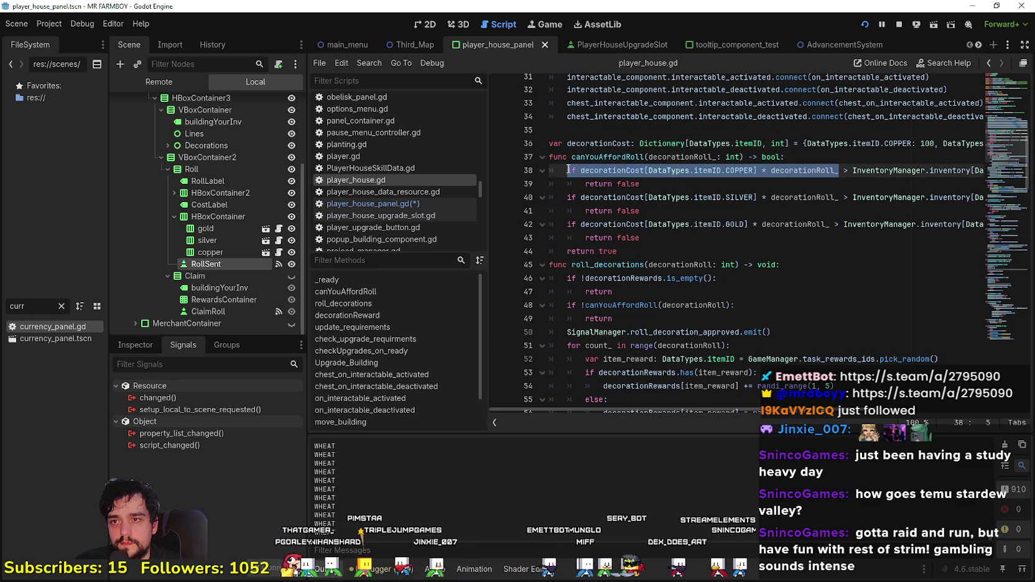
{"action": "left_click", "coordinate": [581, 170], "text": "shift"}
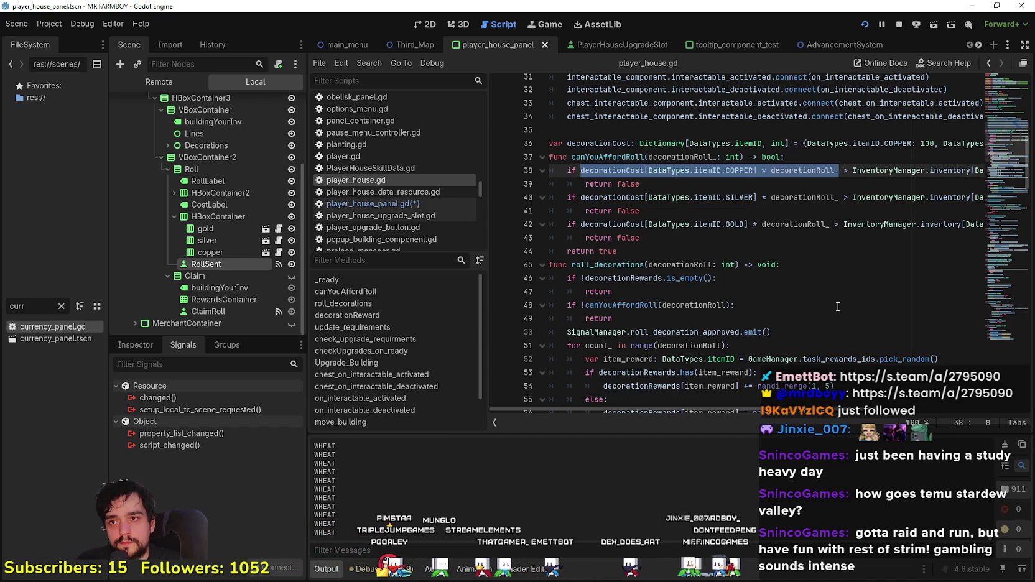
{"action": "left_click", "coordinate": [372, 204]}
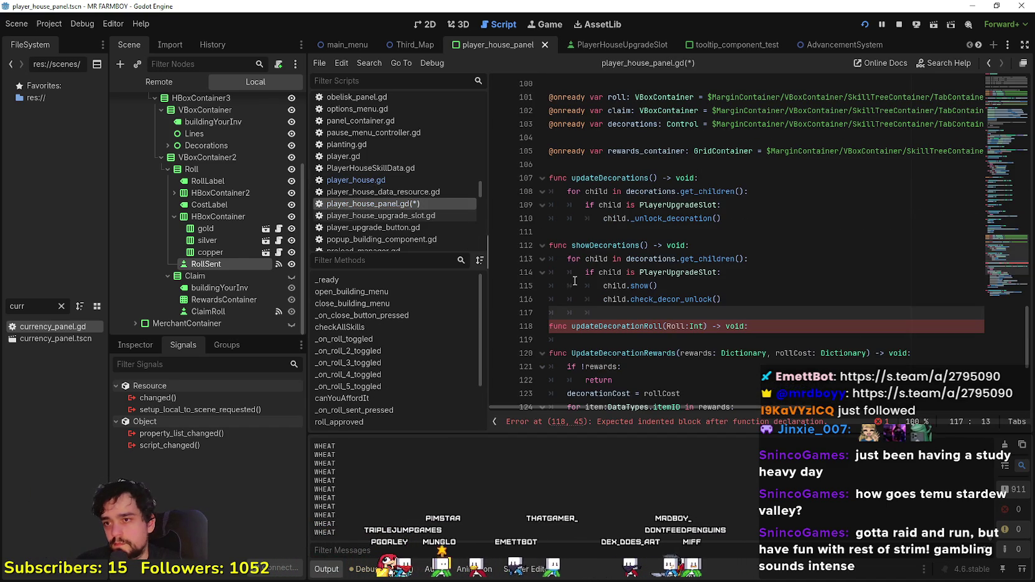
Step: Paste the copper cost expression into updateDecorationRoll and replace decorationRoll_ with Roll
{"action": "left_click", "coordinate": [647, 346]}
{"action": "type", "text": "decorationCost[DataTypes.itemID.COPPER] * decorationRoll_"}
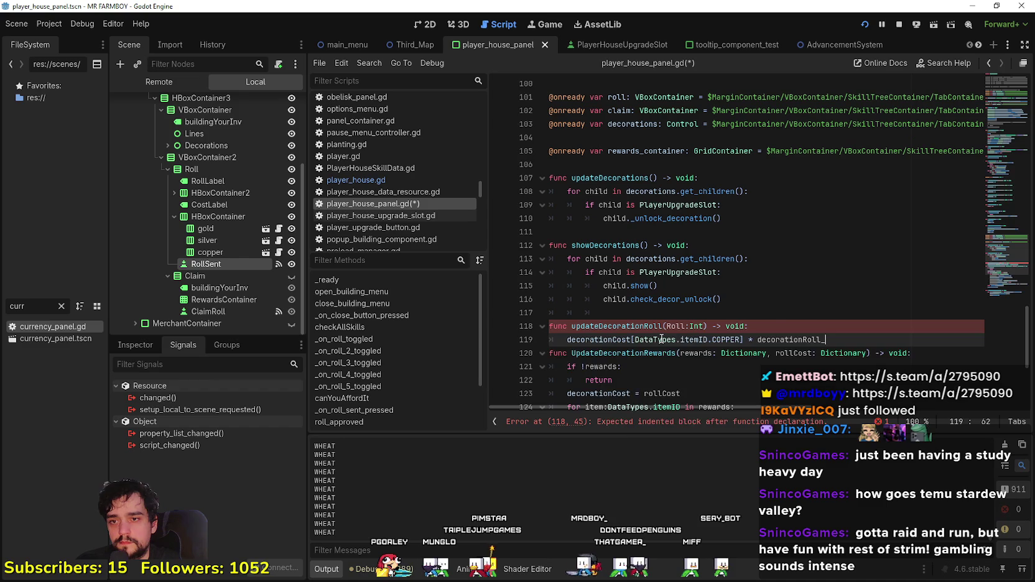
{"action": "key", "text": "Return"}
{"action": "double_click", "coordinate": [677, 326]}
{"action": "key", "text": "ctrl+c"}
{"action": "double_click", "coordinate": [808, 340]}
{"action": "key", "text": "ctrl+v"}
{"action": "scroll", "coordinate": [808, 344], "scroll_direction": "down", "scroll_amount": 3}
{"action": "key", "text": "Down"}
{"action": "key", "text": "Down"}
{"action": "key", "text": "Down"}
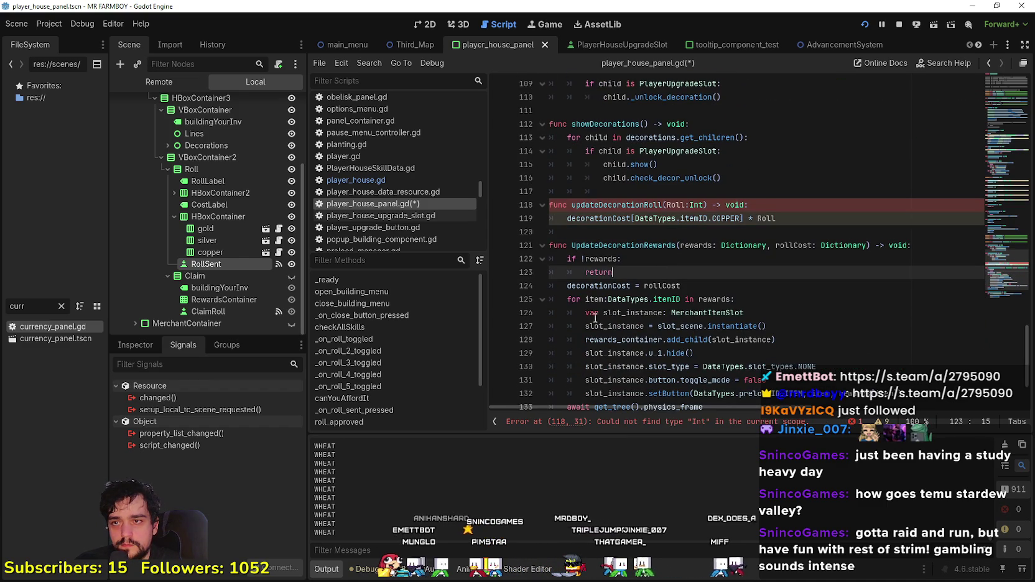
{"action": "left_click", "coordinate": [628, 326]}
{"action": "scroll", "coordinate": [614, 281], "scroll_direction": "down", "scroll_amount": 1}
Step: Change the Roll parameter's type from Int to int
{"action": "double_click", "coordinate": [607, 246]}
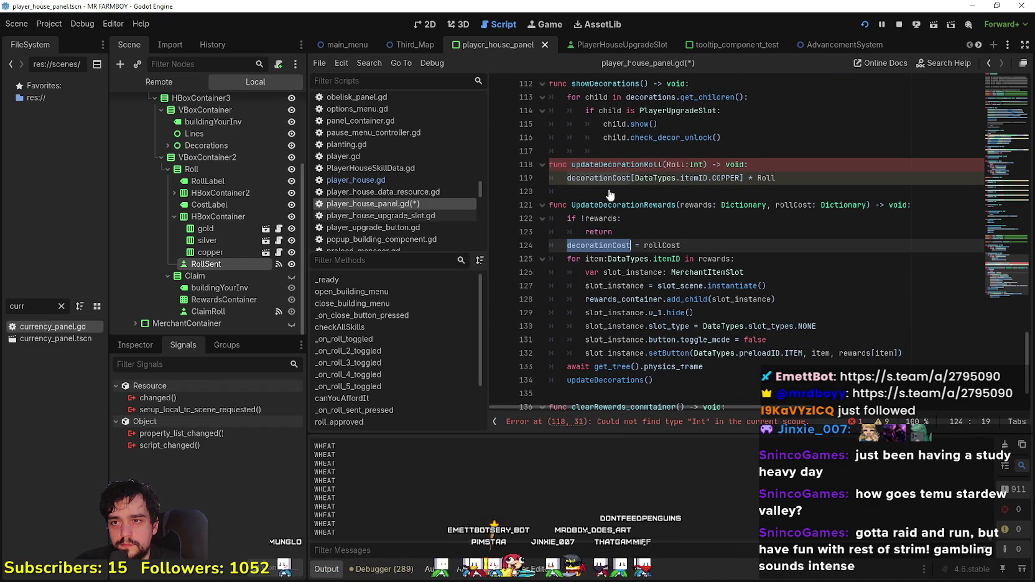
{"action": "left_click", "coordinate": [787, 178]}
{"action": "key", "text": "Down"}
{"action": "key", "text": "Up"}
{"action": "key", "text": "Up"}
{"action": "left_click", "coordinate": [772, 178]}
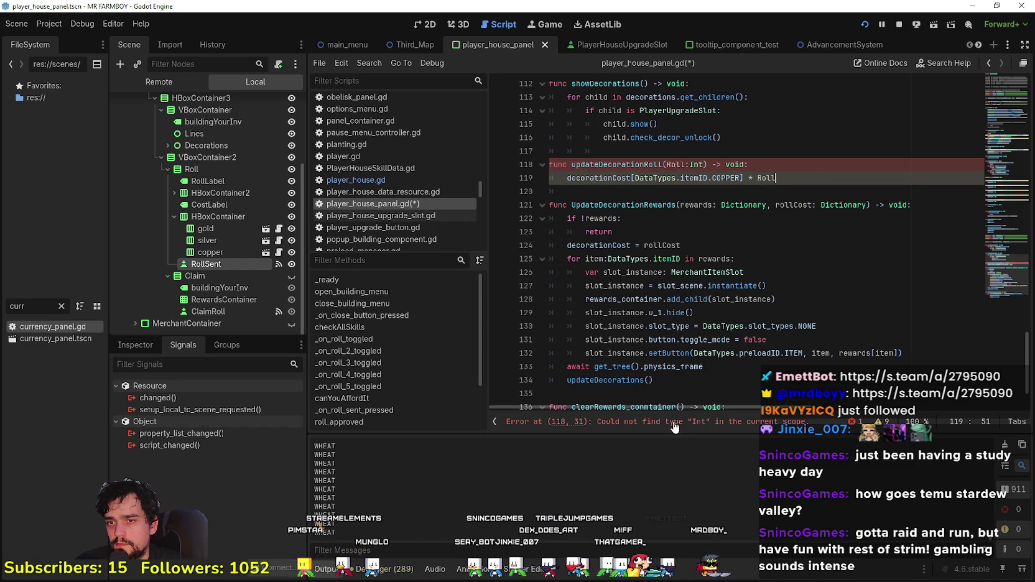
{"action": "double_click", "coordinate": [698, 164]}
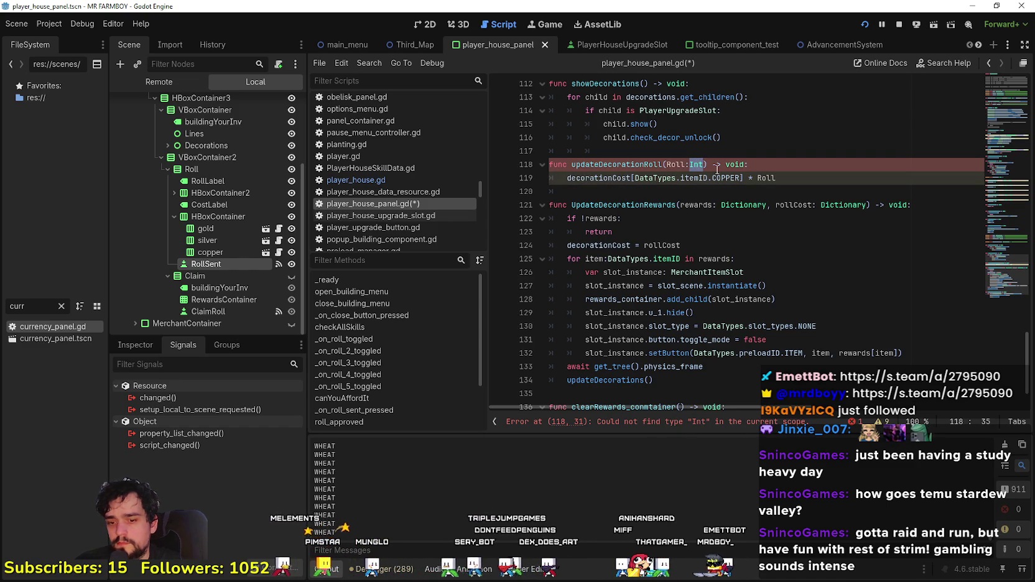
{"action": "type", "text": "i"}
{"action": "key", "text": "BackSpace"}
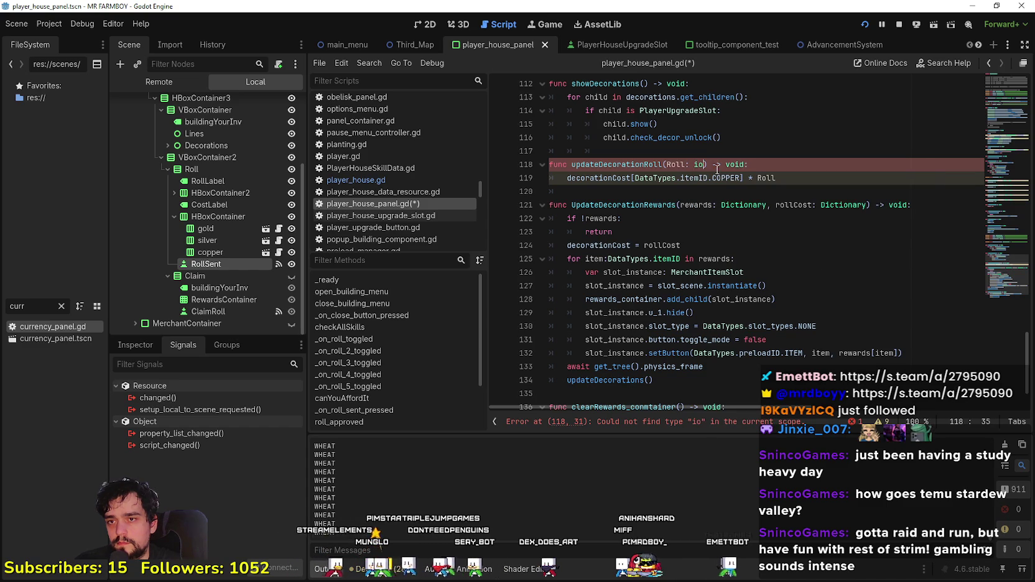
{"action": "key", "text": "BackSpace"}
{"action": "key", "text": "BackSpace"}
{"action": "key", "text": "BackSpace"}
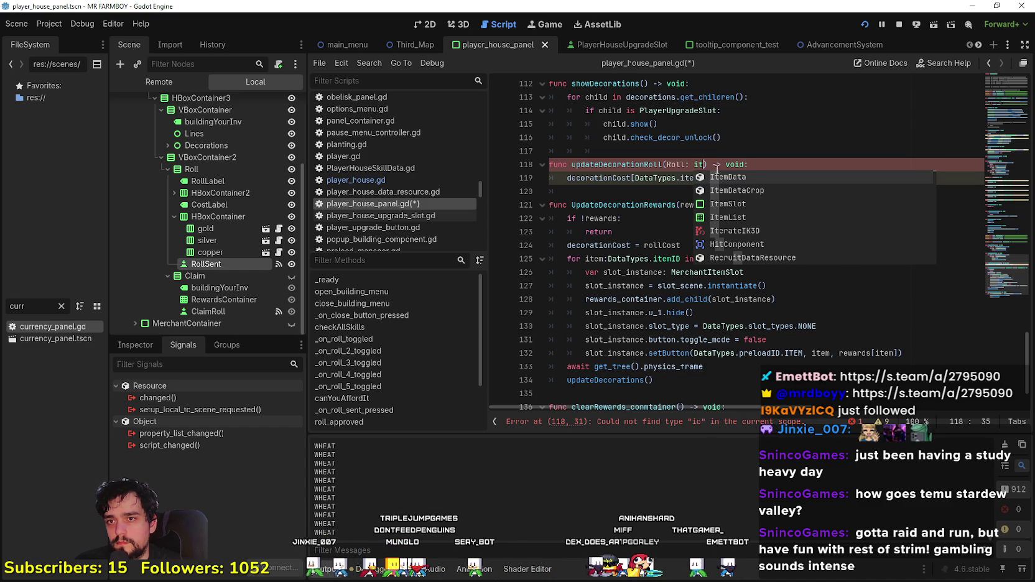
{"action": "key", "text": "Return"}
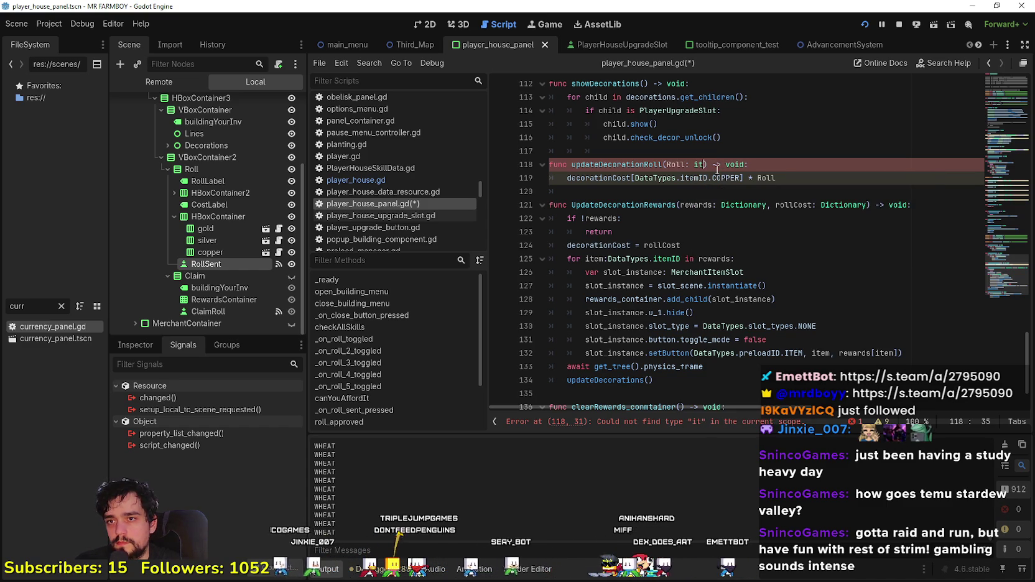
{"action": "key", "text": "BackSpace"}
{"action": "type", "text": "t"}
{"action": "left_click", "coordinate": [694, 187]}
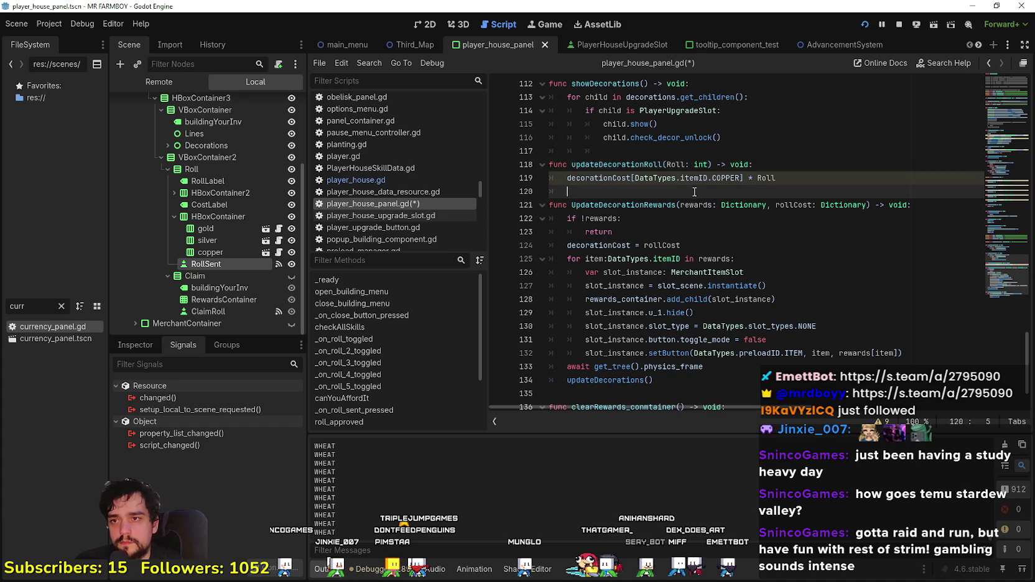
Step: Select the decorationCost[DataTypes.itemID.COPPER] * Roll expression on line 119
{"action": "scroll", "coordinate": [694, 187], "scroll_direction": "up", "scroll_amount": 1}
{"action": "left_click_drag", "start_coordinate": [804, 219], "coordinate": [582, 216]}
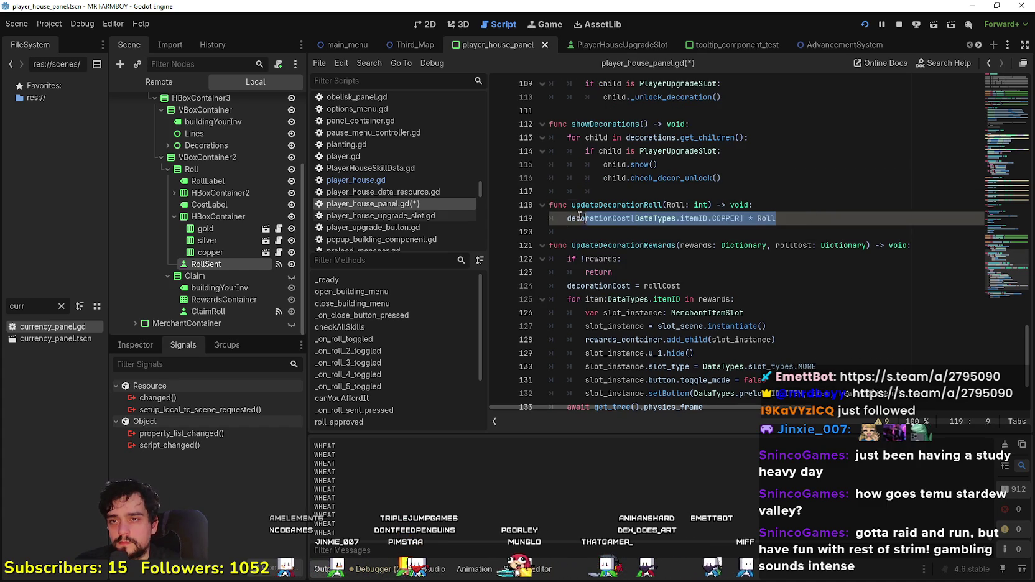
{"action": "left_click", "coordinate": [800, 219]}
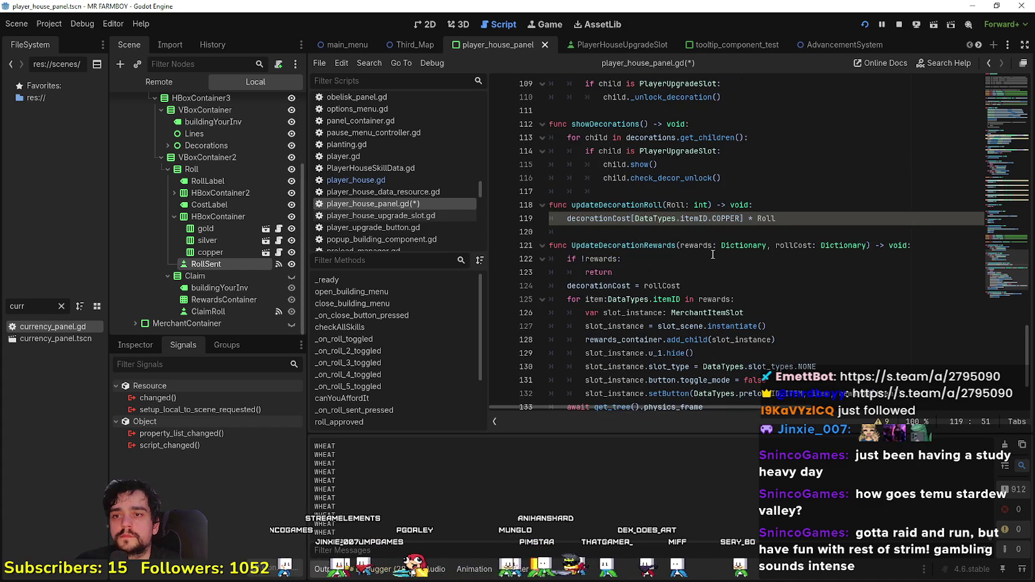
{"action": "left_click_drag", "start_coordinate": [569, 218], "coordinate": [565, 225]}
{"action": "left_click", "coordinate": [1015, 143]}
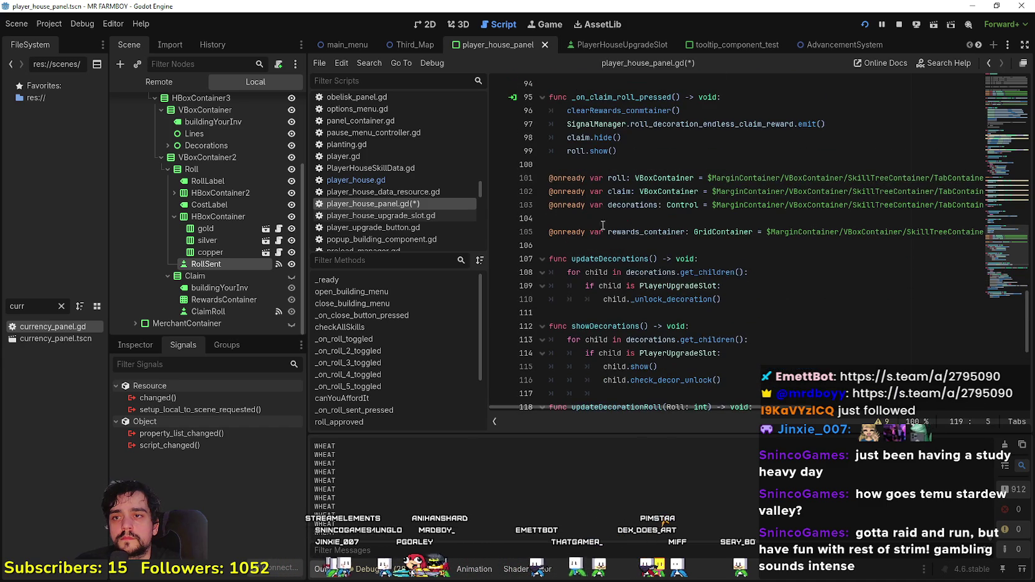
{"action": "mouse_move", "coordinate": [1011, 92]}
{"action": "left_mouse_down"}
{"action": "mouse_move", "coordinate": [1009, 125]}
{"action": "mouse_move", "coordinate": [1005, 115]}
{"action": "mouse_move", "coordinate": [993, 145]}
{"action": "left_mouse_up"}
{"action": "double_click", "coordinate": [617, 160]}
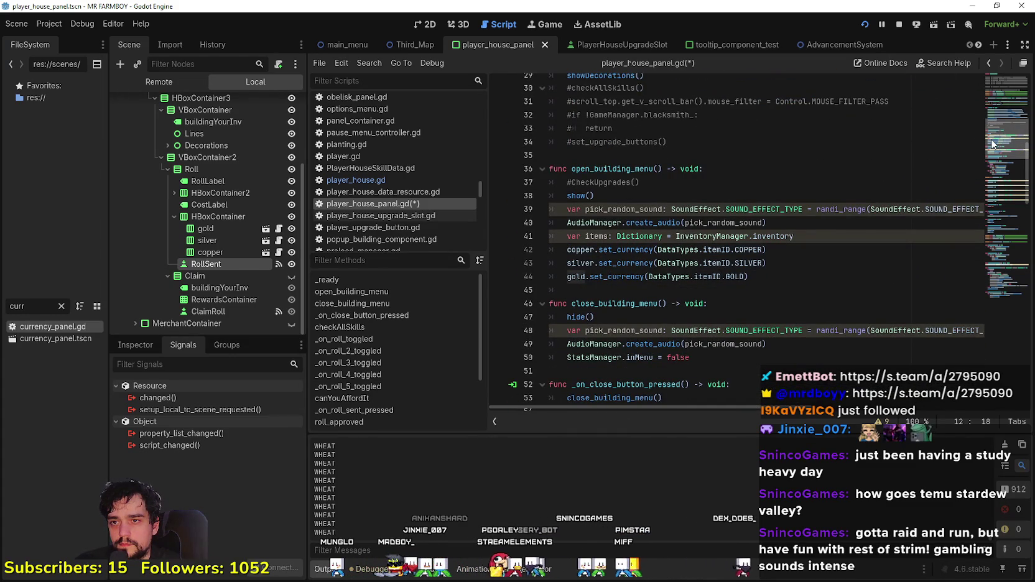
{"action": "left_click_drag", "start_coordinate": [764, 249], "coordinate": [677, 250]}
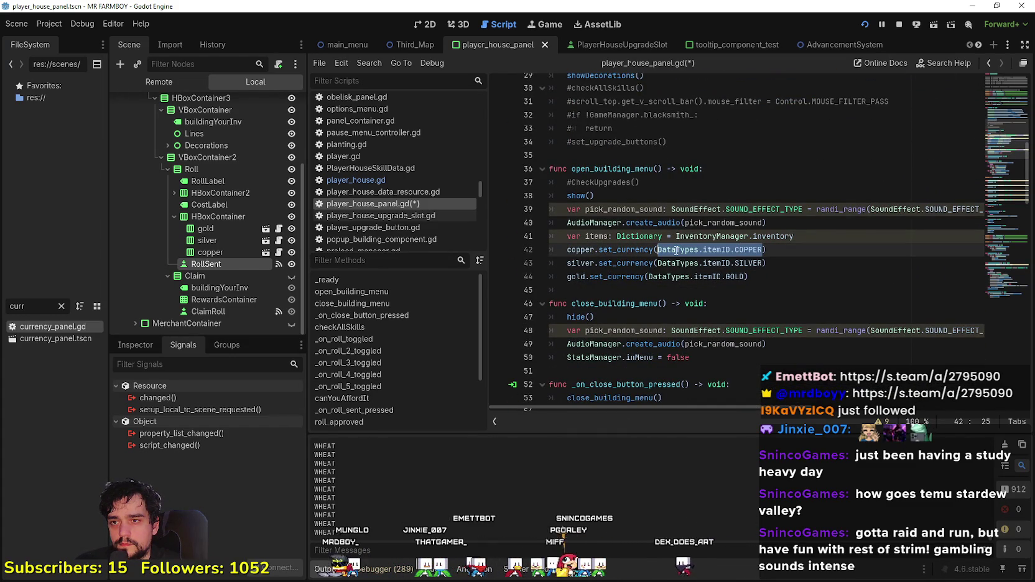
{"action": "double_click", "coordinate": [601, 237]}
{"action": "left_click", "coordinate": [796, 315]}
{"action": "left_click", "coordinate": [775, 291]}
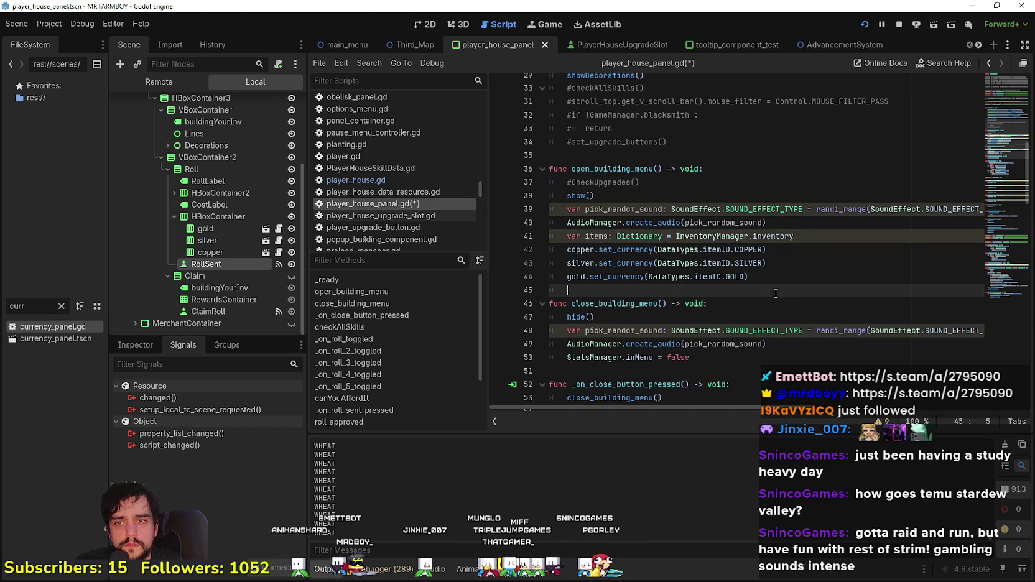
{"action": "double_click", "coordinate": [741, 250]}
{"action": "left_click_drag", "start_coordinate": [738, 254], "coordinate": [683, 253]}
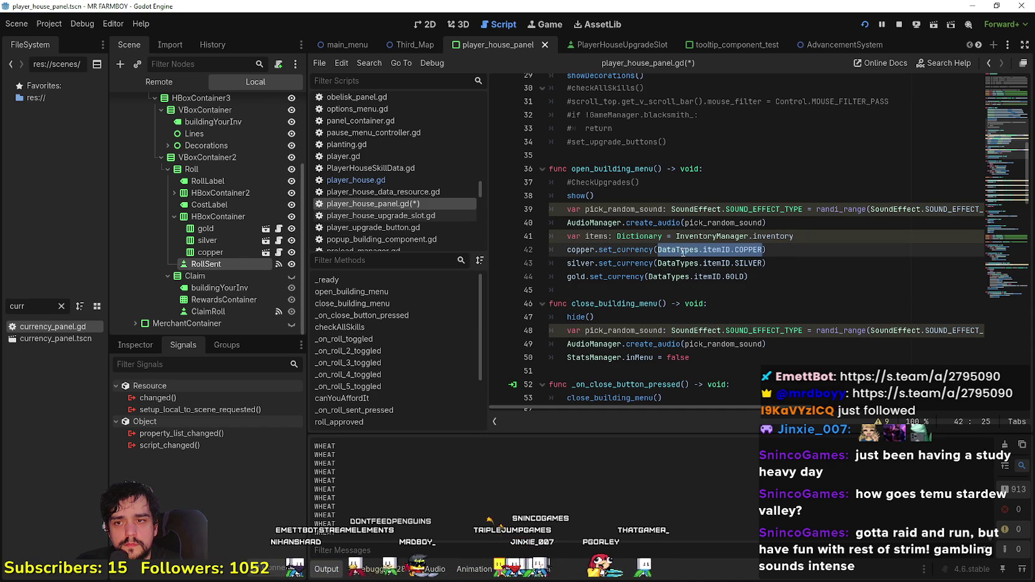
{"action": "double_click", "coordinate": [747, 263]}
{"action": "left_click_drag", "start_coordinate": [747, 264], "coordinate": [665, 263]}
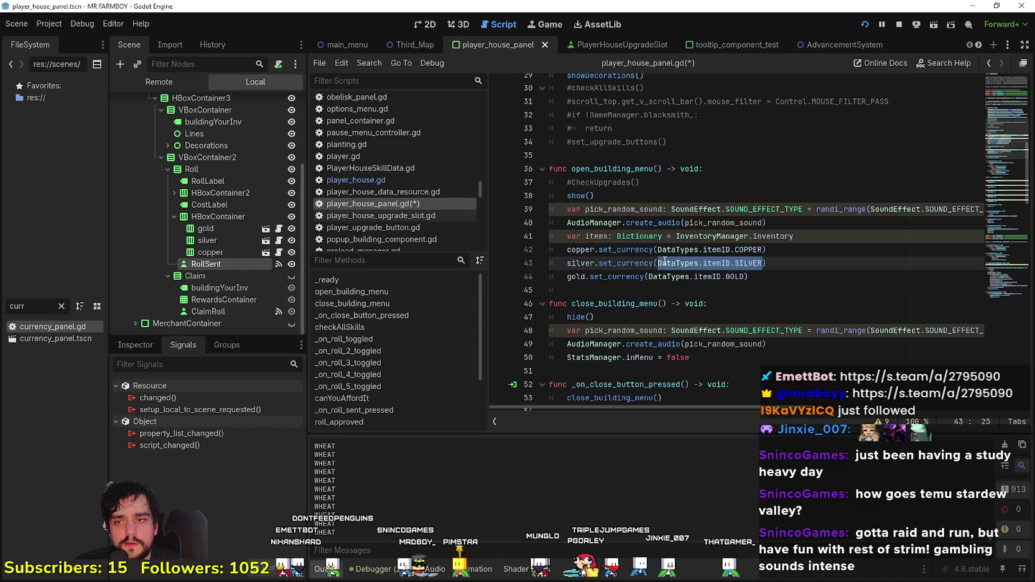
{"action": "left_click_drag", "start_coordinate": [756, 290], "coordinate": [553, 250]}
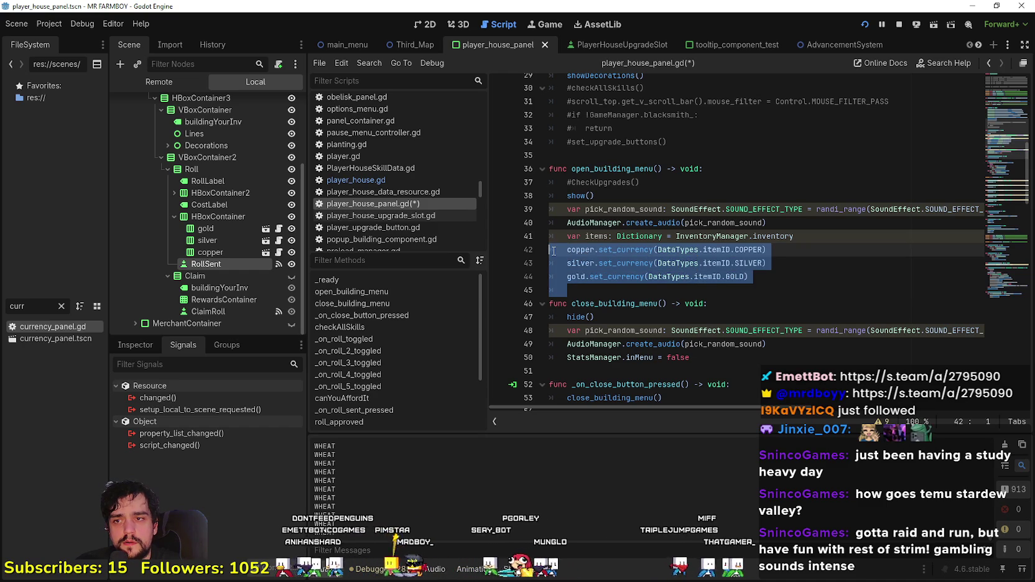
{"action": "left_click", "coordinate": [844, 290]}
{"action": "left_click", "coordinate": [825, 224]}
{"action": "left_click", "coordinate": [564, 237]}
{"action": "type", "text": "#"}
{"action": "left_click", "coordinate": [582, 304]}
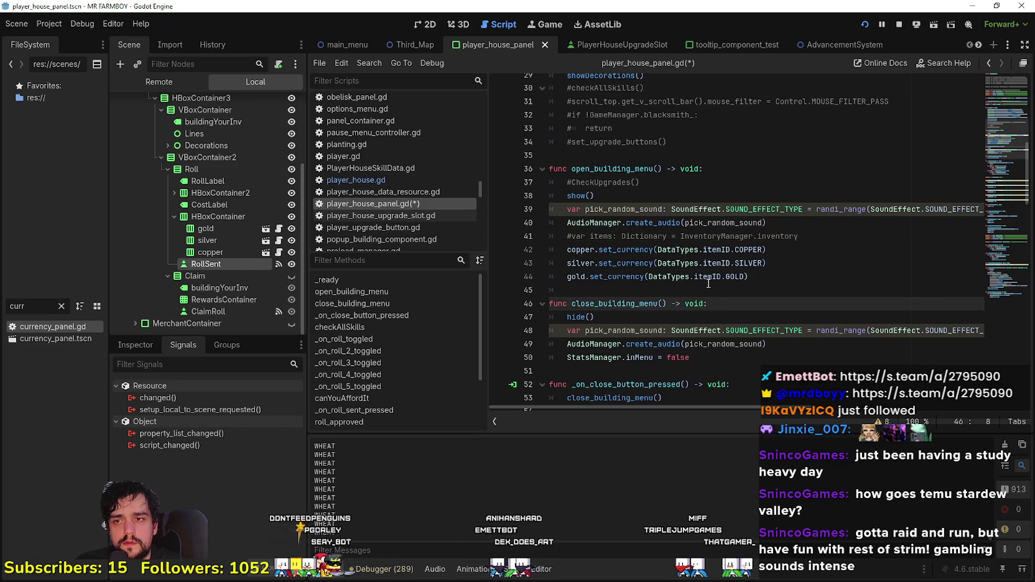
{"action": "scroll", "coordinate": [713, 286], "scroll_direction": "down", "scroll_amount": 4}
{"action": "scroll", "coordinate": [716, 246], "scroll_direction": "up", "scroll_amount": 2}
{"action": "left_click", "coordinate": [687, 219]}
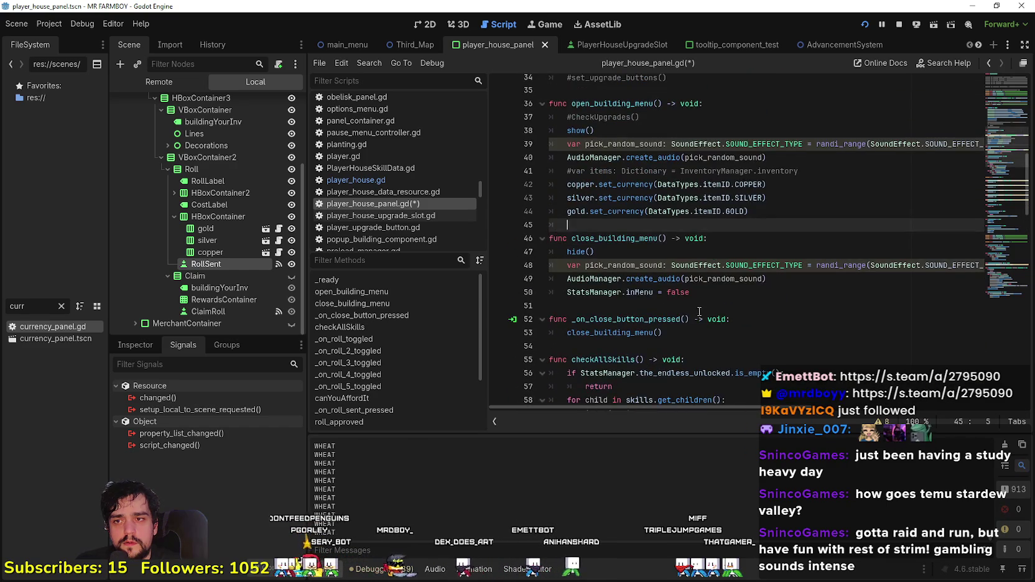
{"action": "scroll", "coordinate": [701, 259], "scroll_direction": "down", "scroll_amount": 6}
{"action": "left_click", "coordinate": [641, 242]}
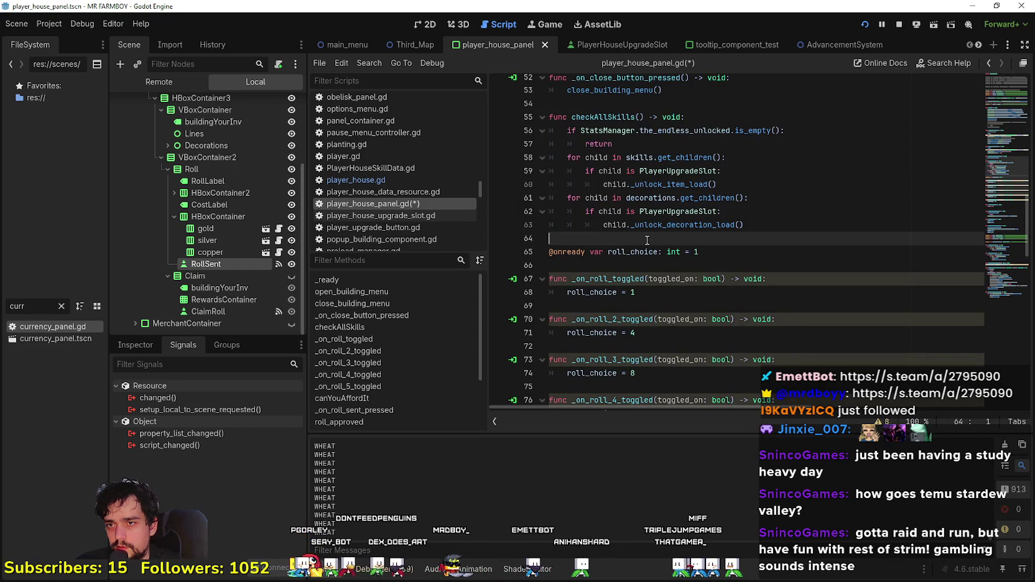
{"action": "scroll", "coordinate": [644, 242], "scroll_direction": "down", "scroll_amount": 4}
{"action": "scroll", "coordinate": [1005, 112], "scroll_direction": "up", "scroll_amount": 5}
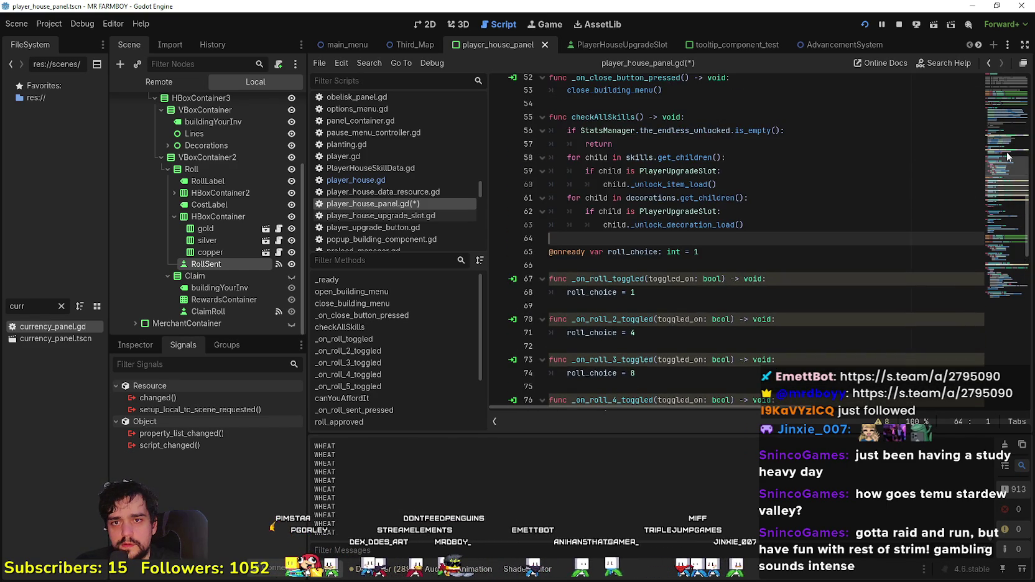
{"action": "scroll", "coordinate": [1003, 140], "scroll_direction": "up", "scroll_amount": 5}
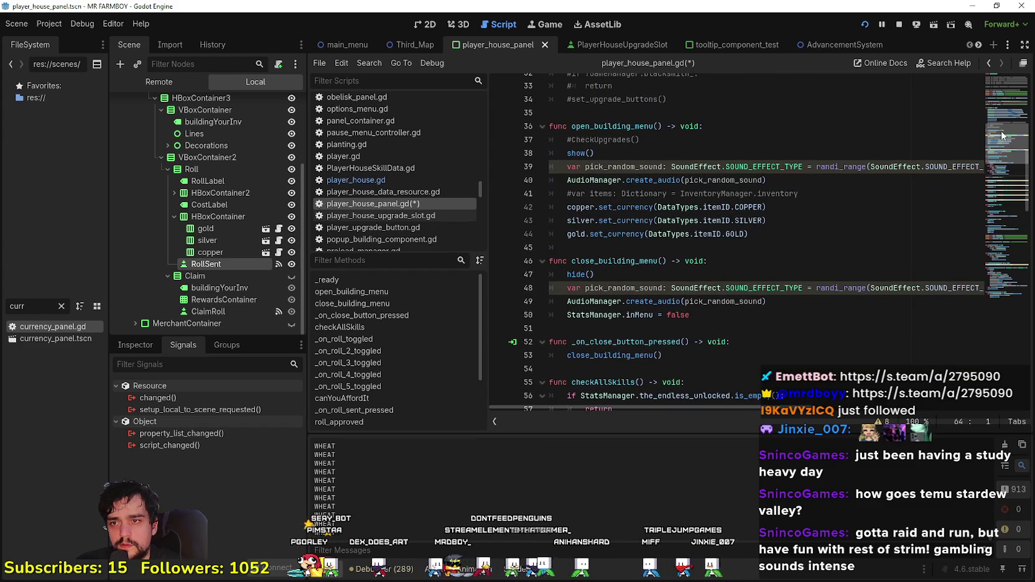
{"action": "right_click", "coordinate": [622, 211]}
{"action": "left_click", "coordinate": [599, 245]}
{"action": "right_click", "coordinate": [605, 211]}
{"action": "left_click", "coordinate": [605, 210]}
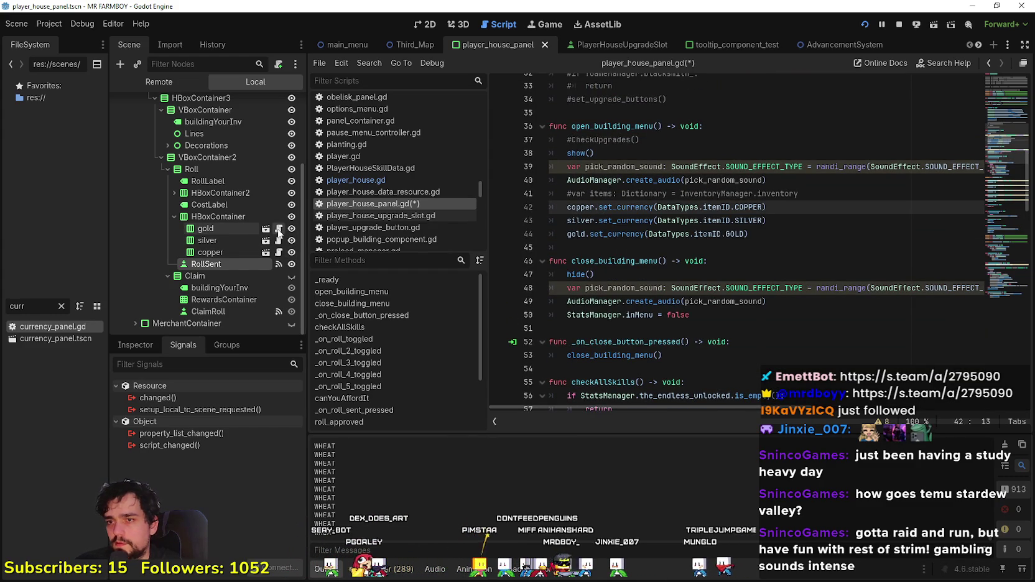
{"action": "left_click", "coordinate": [279, 230]}
Step: Scroll up to set_currency in inv_slot_mini.gd and locate its label.text line
{"action": "left_click", "coordinate": [719, 259]}
{"action": "scroll", "coordinate": [722, 261], "scroll_direction": "up", "scroll_amount": 6}
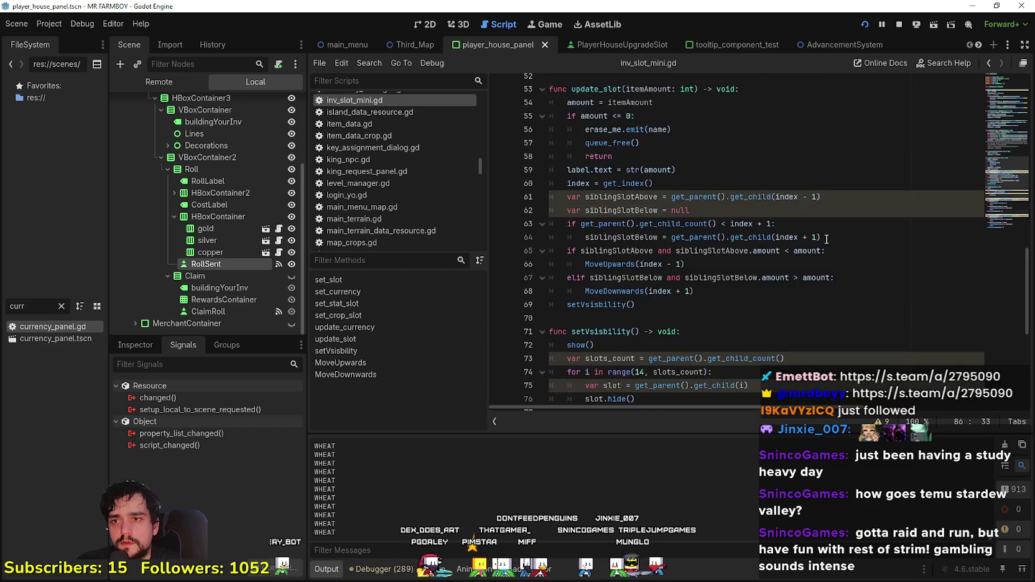
{"action": "scroll", "coordinate": [750, 303], "scroll_direction": "up", "scroll_amount": 9}
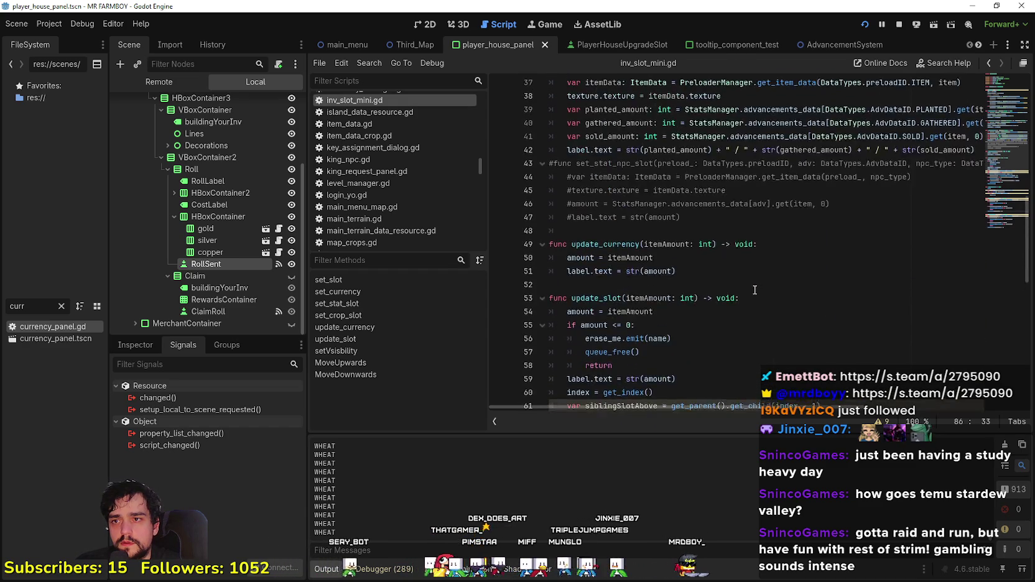
{"action": "scroll", "coordinate": [755, 284], "scroll_direction": "up", "scroll_amount": 7}
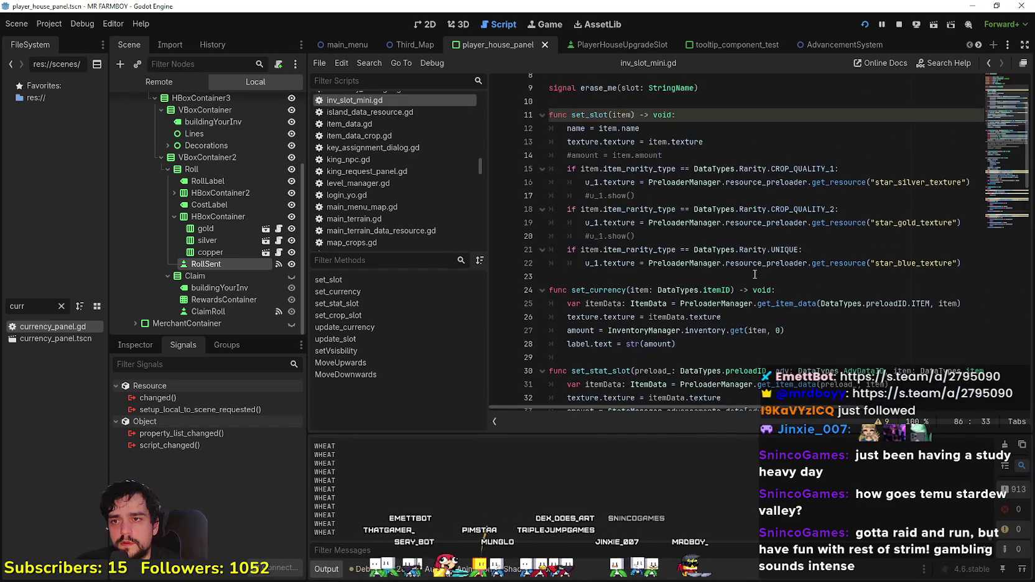
{"action": "left_click_drag", "start_coordinate": [571, 290], "coordinate": [606, 291]}
{"action": "double_click", "coordinate": [607, 291]}
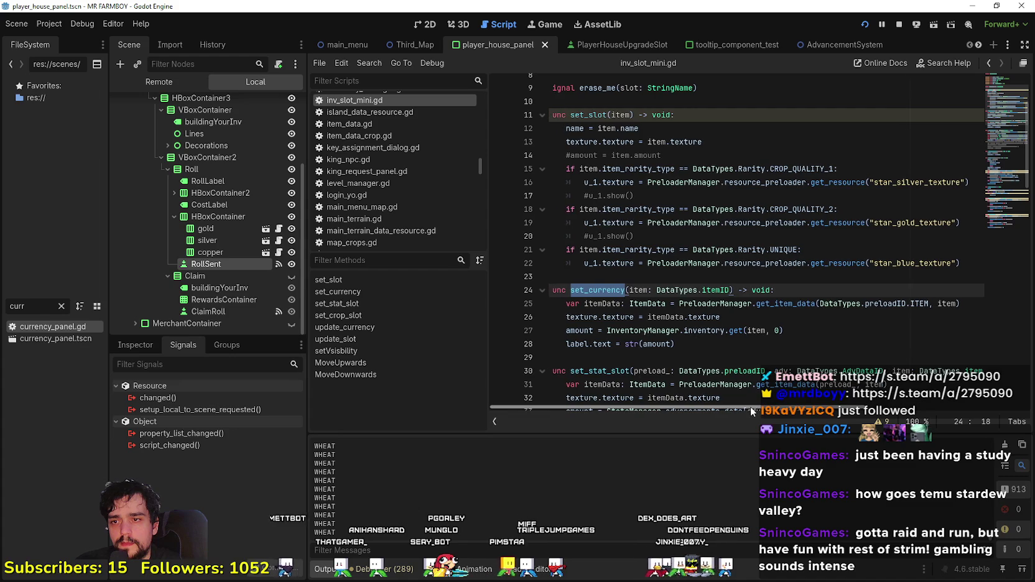
{"action": "mouse_move", "coordinate": [551, 357]}
{"action": "left_mouse_down"}
{"action": "mouse_move", "coordinate": [605, 330]}
{"action": "mouse_move", "coordinate": [566, 292]}
{"action": "left_mouse_up"}
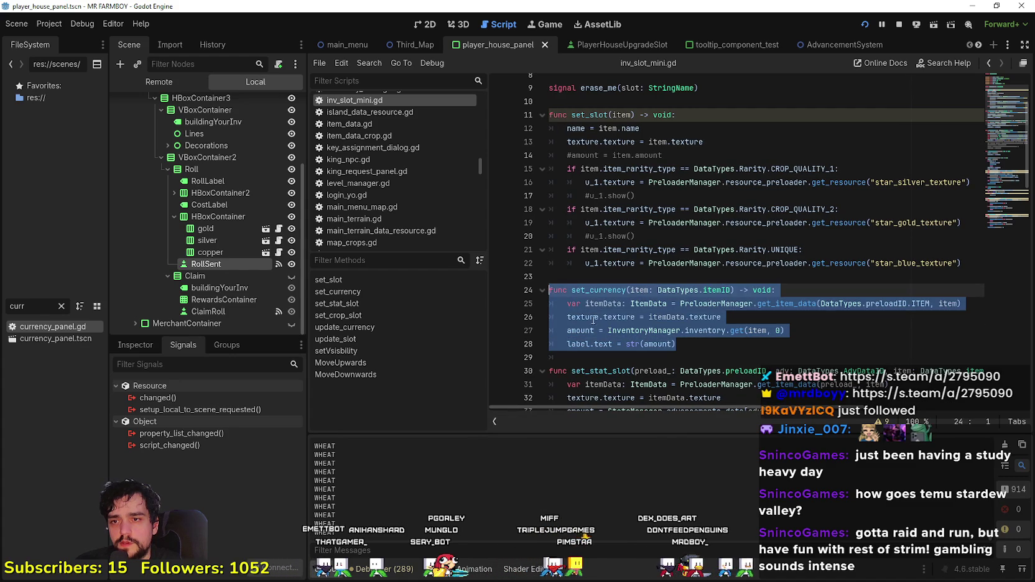
{"action": "left_click", "coordinate": [723, 345]}
{"action": "mouse_move", "coordinate": [676, 410]}
{"action": "left_mouse_down"}
{"action": "mouse_move", "coordinate": [711, 404]}
{"action": "mouse_move", "coordinate": [661, 343]}
{"action": "left_mouse_up"}
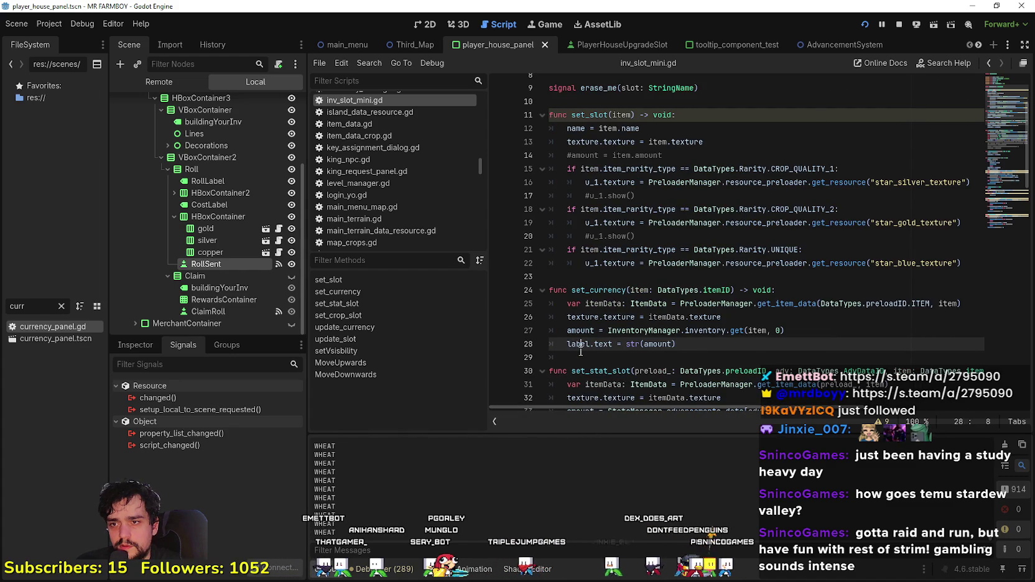
{"action": "left_click_drag", "start_coordinate": [580, 352], "coordinate": [613, 349]}
{"action": "left_click", "coordinate": [796, 350]}
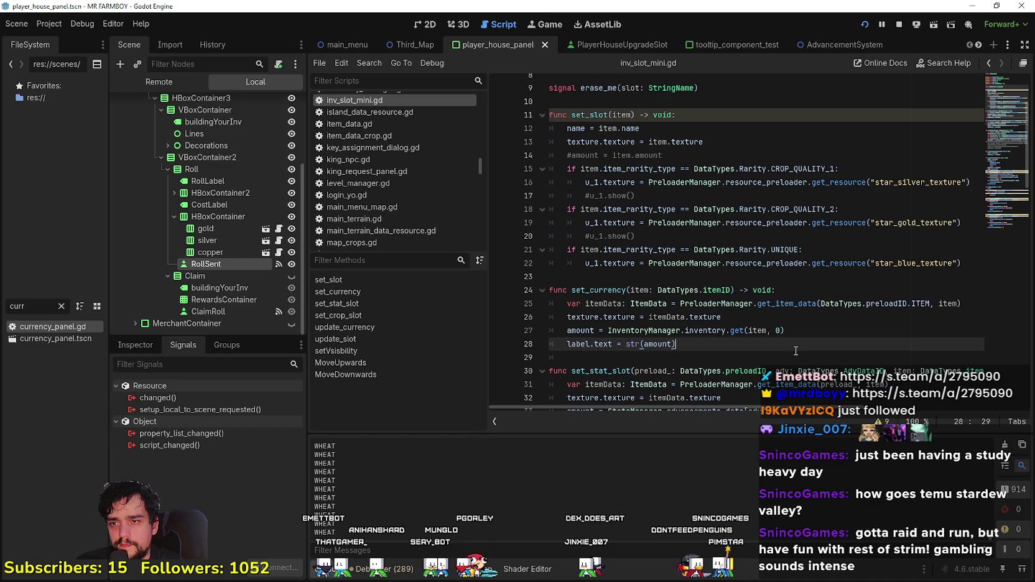
Step: Copy label.text from set_currency, then go to RollSent's _on_roll_sent_pressed handler through its signals
{"action": "double_click", "coordinate": [579, 344]}
{"action": "scroll", "coordinate": [582, 341], "scroll_direction": "up", "scroll_amount": 2}
{"action": "scroll", "coordinate": [582, 341], "scroll_direction": "down", "scroll_amount": 5}
{"action": "scroll", "coordinate": [585, 338], "scroll_direction": "up", "scroll_amount": 4}
{"action": "scroll", "coordinate": [585, 337], "scroll_direction": "down", "scroll_amount": 4}
{"action": "left_click", "coordinate": [597, 239], "text": "shift"}
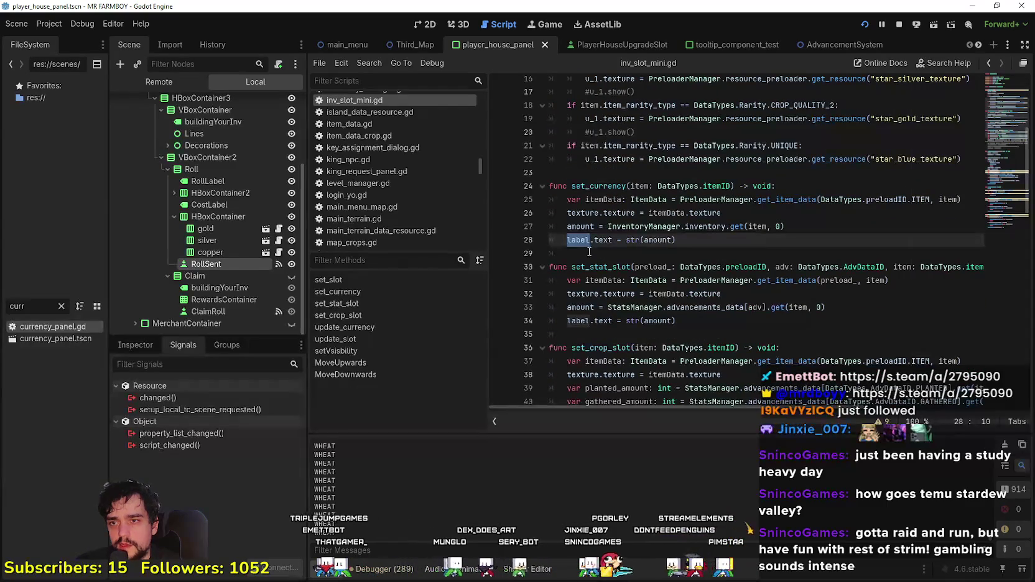
{"action": "left_click_drag", "start_coordinate": [613, 239], "coordinate": [568, 240]}
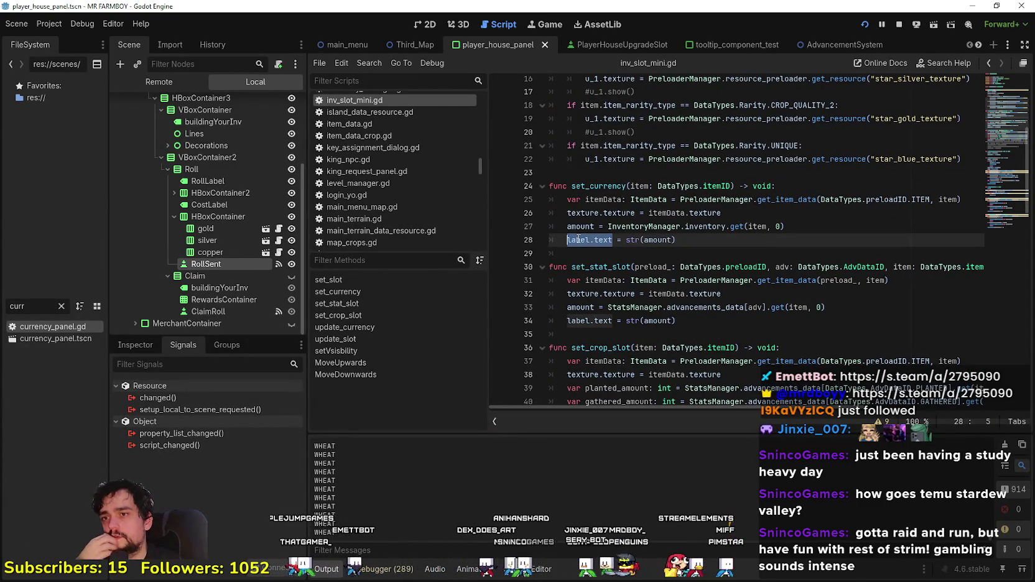
{"action": "left_click_drag", "start_coordinate": [675, 240], "coordinate": [570, 239]}
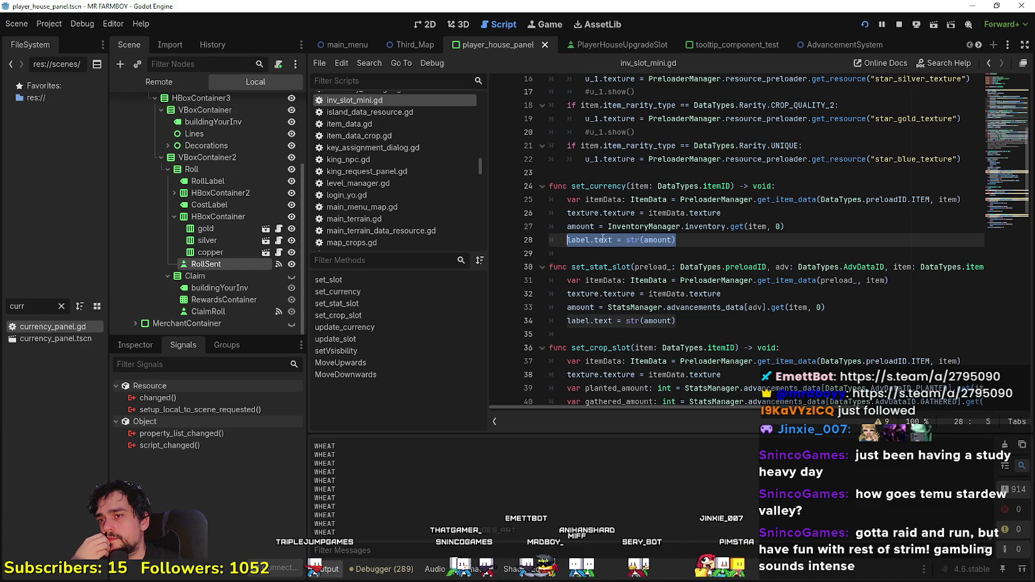
{"action": "left_click_drag", "start_coordinate": [613, 240], "coordinate": [568, 239]}
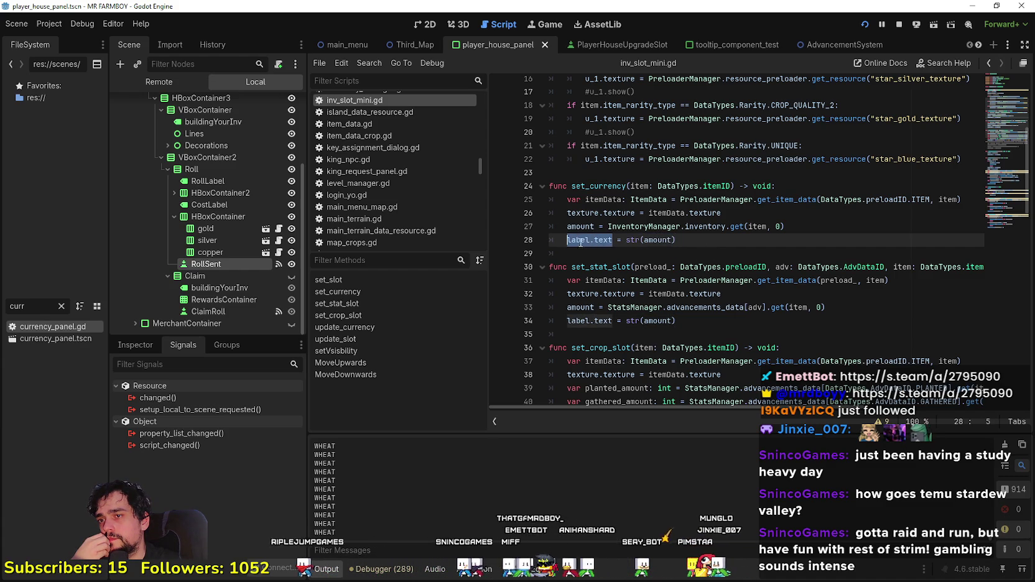
{"action": "right_click", "coordinate": [582, 243]}
{"action": "left_click", "coordinate": [603, 311]}
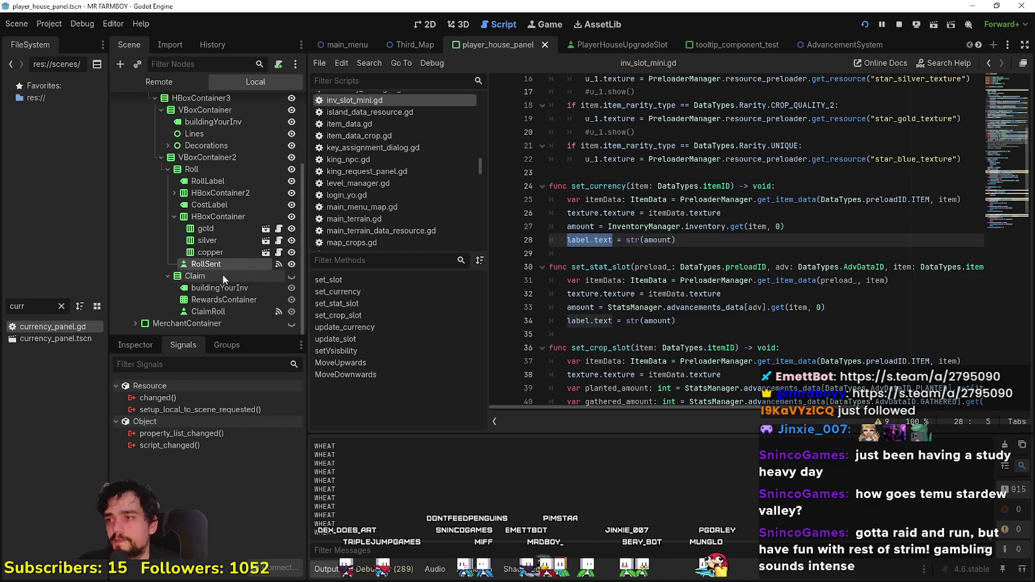
{"action": "left_click", "coordinate": [278, 265]}
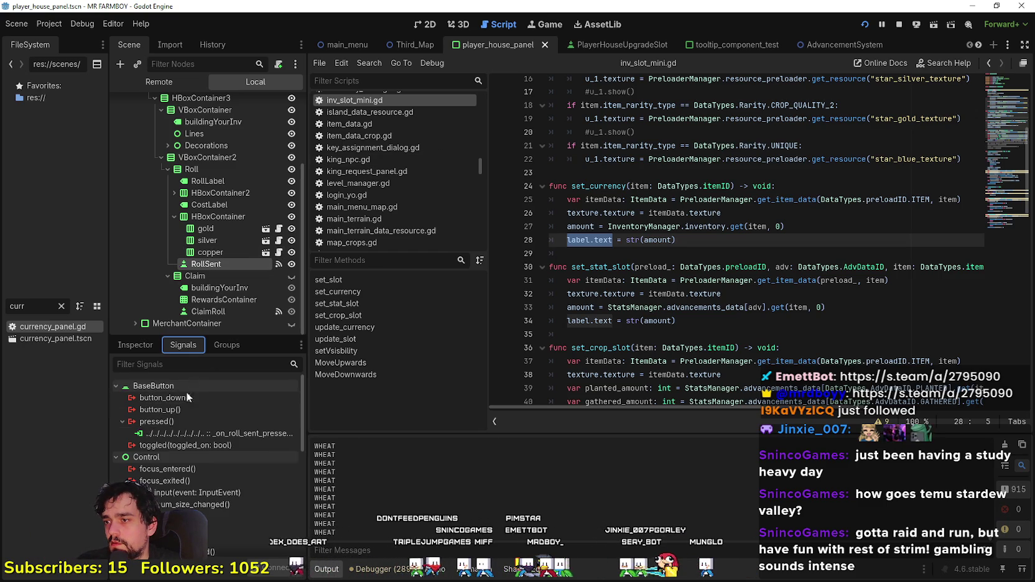
{"action": "double_click", "coordinate": [201, 433]}
Step: Add a new line in updateDecorationRoll starting copper.label.text
{"action": "scroll", "coordinate": [536, 313], "scroll_direction": "down", "scroll_amount": 4}
{"action": "left_click", "coordinate": [665, 287]}
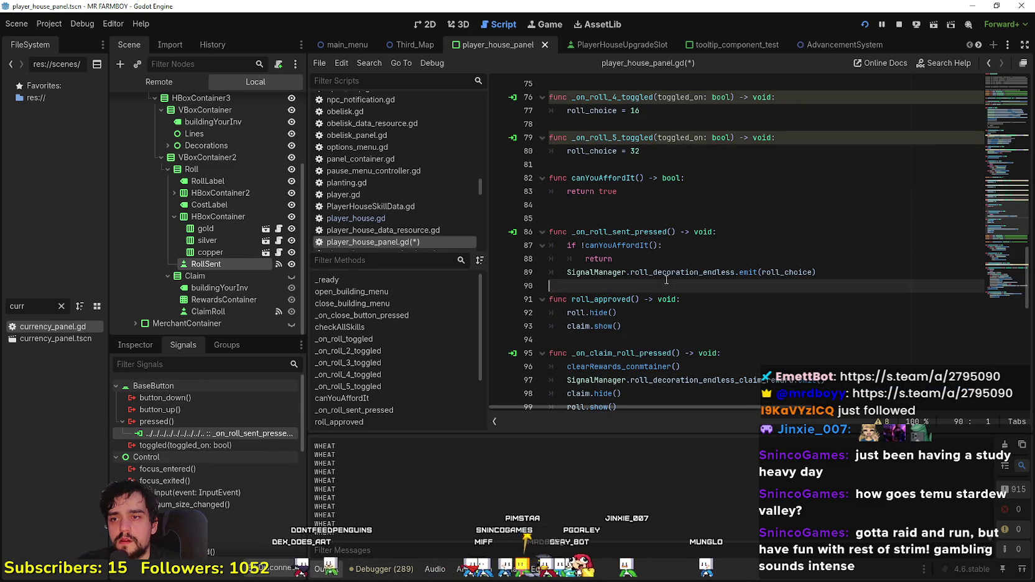
{"action": "scroll", "coordinate": [665, 280], "scroll_direction": "down", "scroll_amount": 3}
{"action": "scroll", "coordinate": [664, 276], "scroll_direction": "down", "scroll_amount": 4}
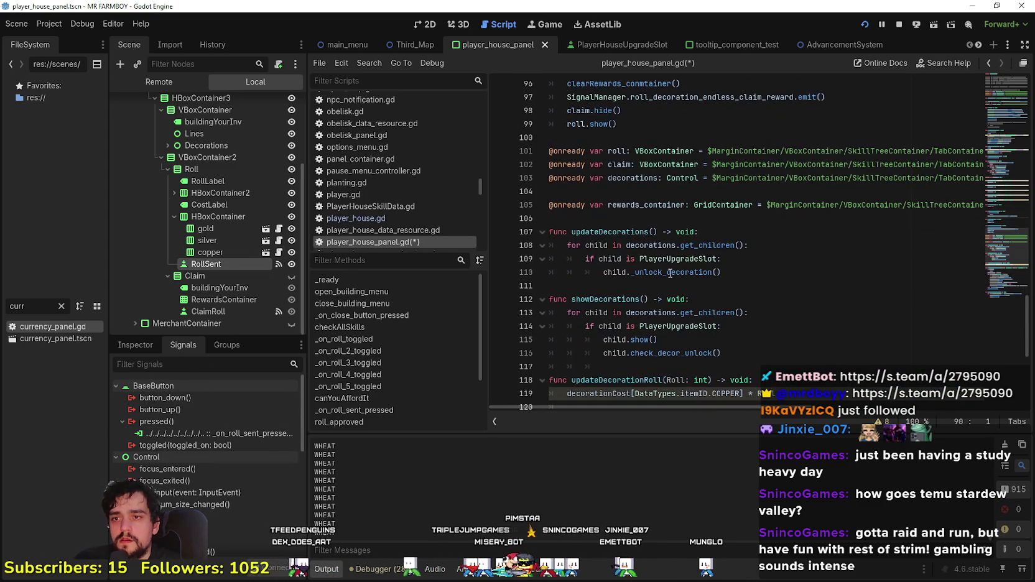
{"action": "scroll", "coordinate": [668, 278], "scroll_direction": "down", "scroll_amount": 3}
{"action": "left_click", "coordinate": [788, 262]}
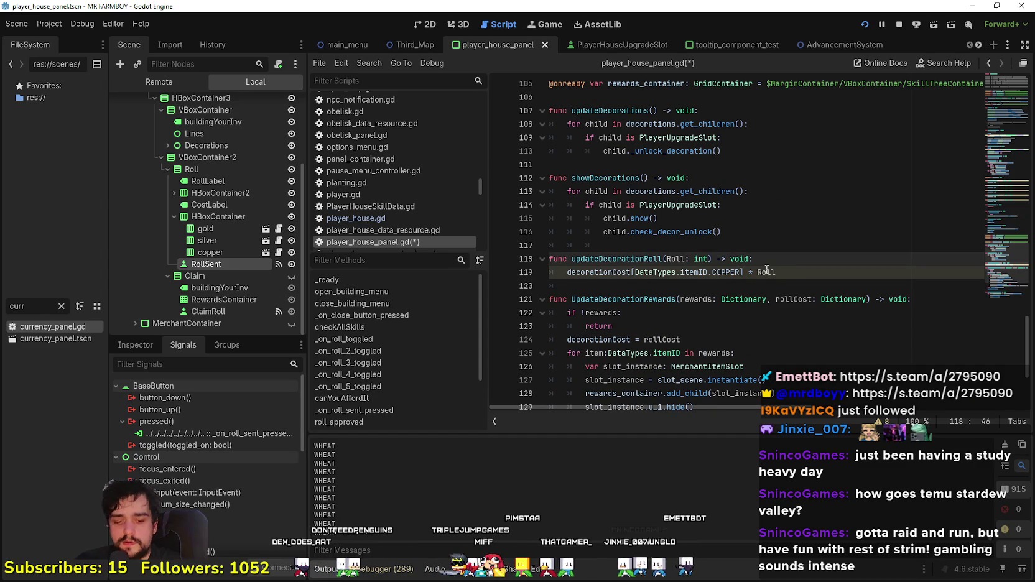
{"action": "key", "text": "Return"}
{"action": "key", "text": "BackSpace"}
{"action": "type", "text": "copp"}
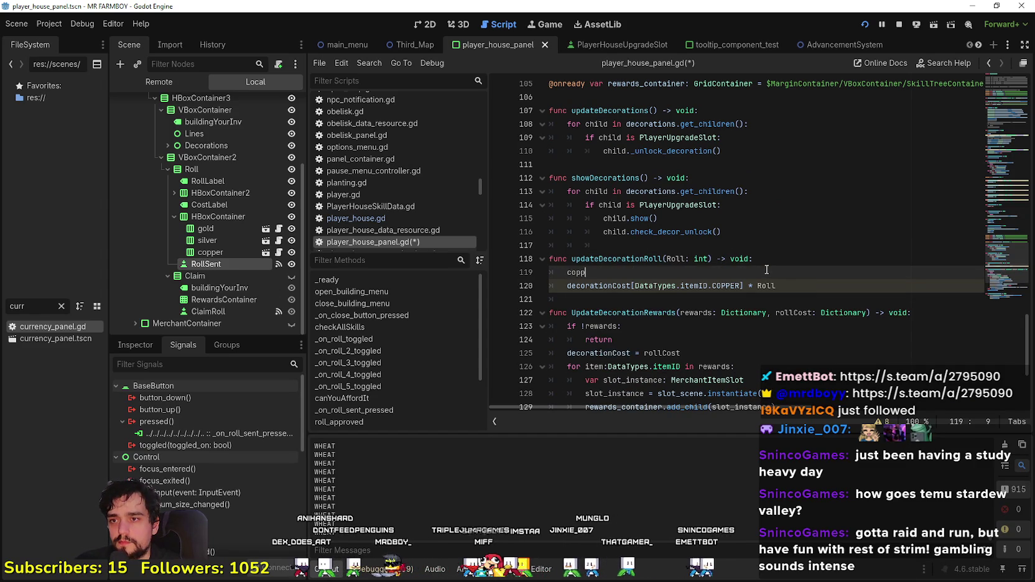
{"action": "type", "text": "er.gold"}
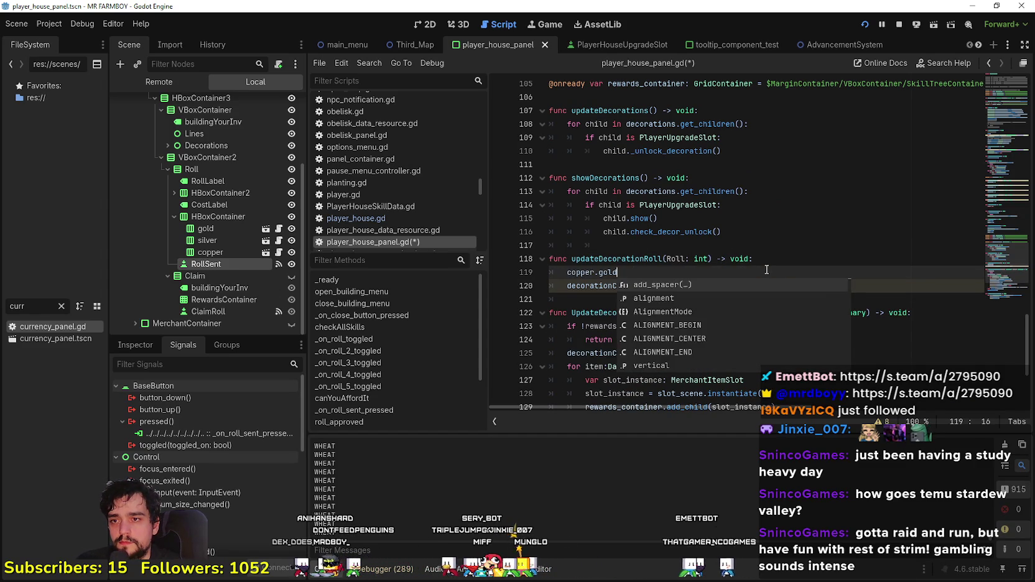
{"action": "key", "text": "BackSpace"}
{"action": "key", "text": "BackSpace"}
{"action": "key", "text": "BackSpace"}
{"action": "key", "text": "BackSpace"}
{"action": "type", "text": "label.text ="}
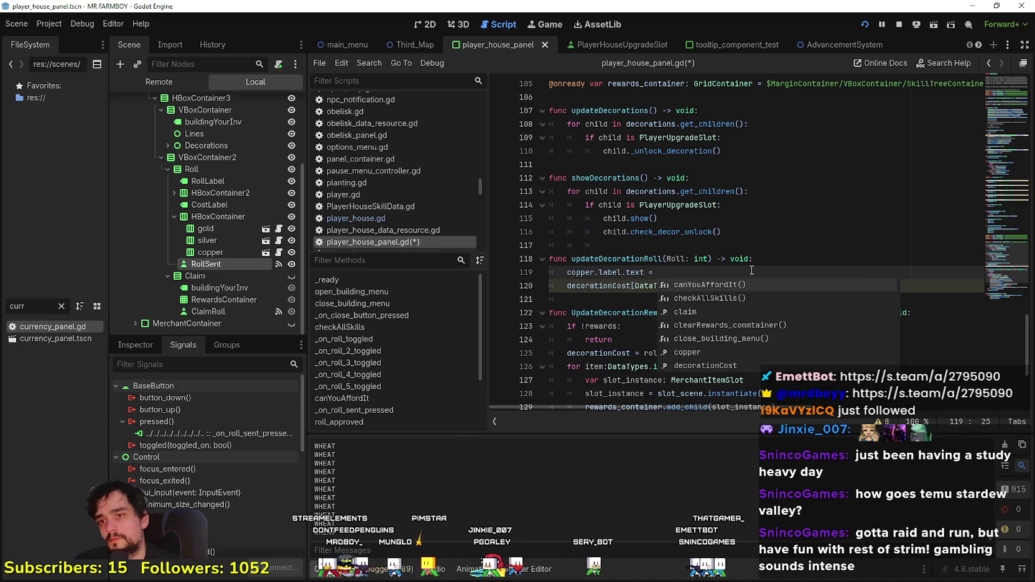
Step: Assign the decorationCost expression to copper label.text and duplicate that line onto line 120
{"action": "mouse_move", "coordinate": [615, 285]}
{"action": "left_mouse_down"}
{"action": "mouse_move", "coordinate": [852, 286]}
{"action": "mouse_move", "coordinate": [569, 282]}
{"action": "left_mouse_up"}
{"action": "key", "text": "ctrl+c"}
{"action": "left_click", "coordinate": [793, 272]}
{"action": "key", "text": "ctrl+v"}
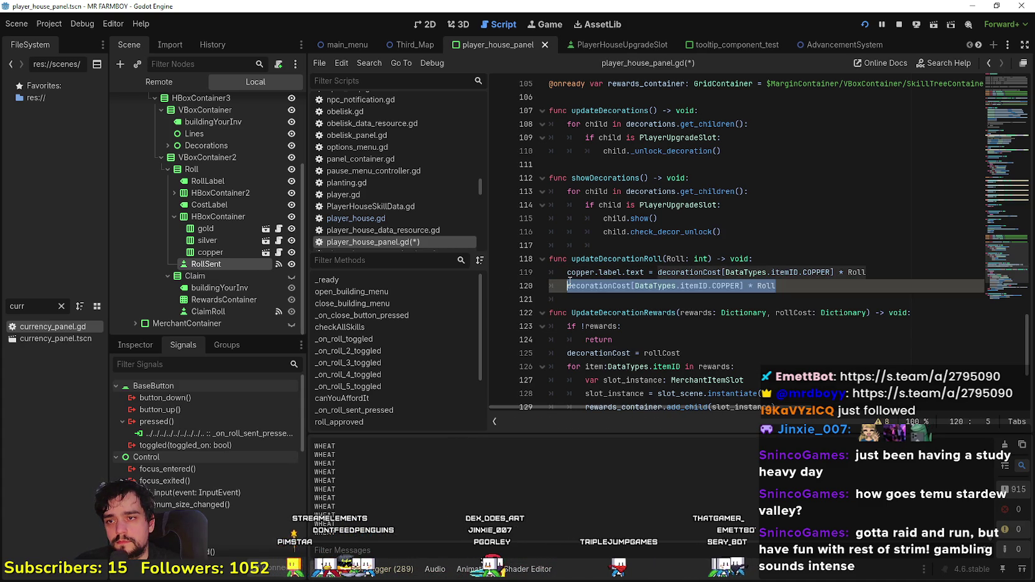
{"action": "left_click_drag", "start_coordinate": [866, 273], "coordinate": [565, 272]}
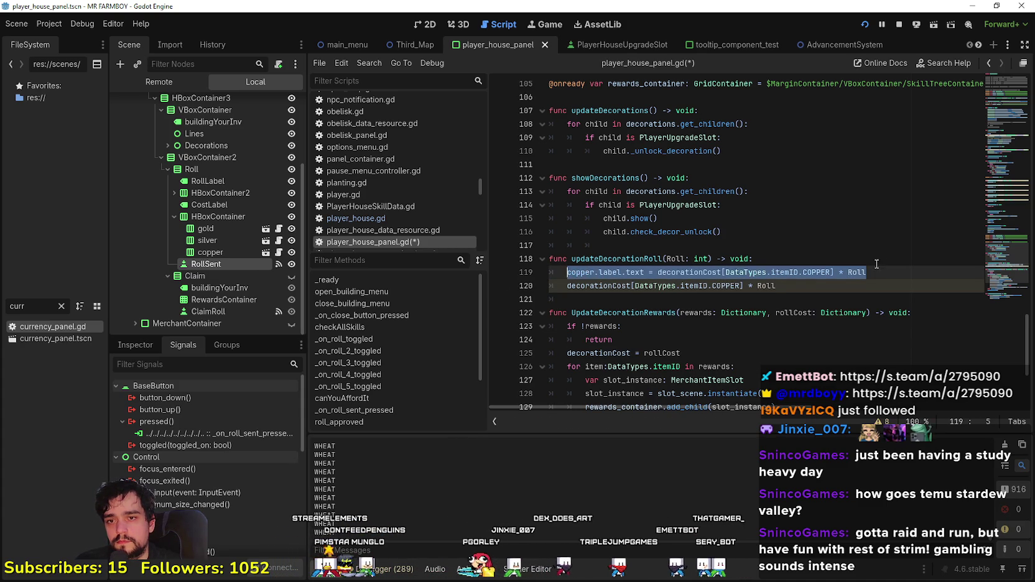
{"action": "left_click", "coordinate": [797, 285]}
{"action": "left_click_drag", "start_coordinate": [778, 285], "coordinate": [568, 286]}
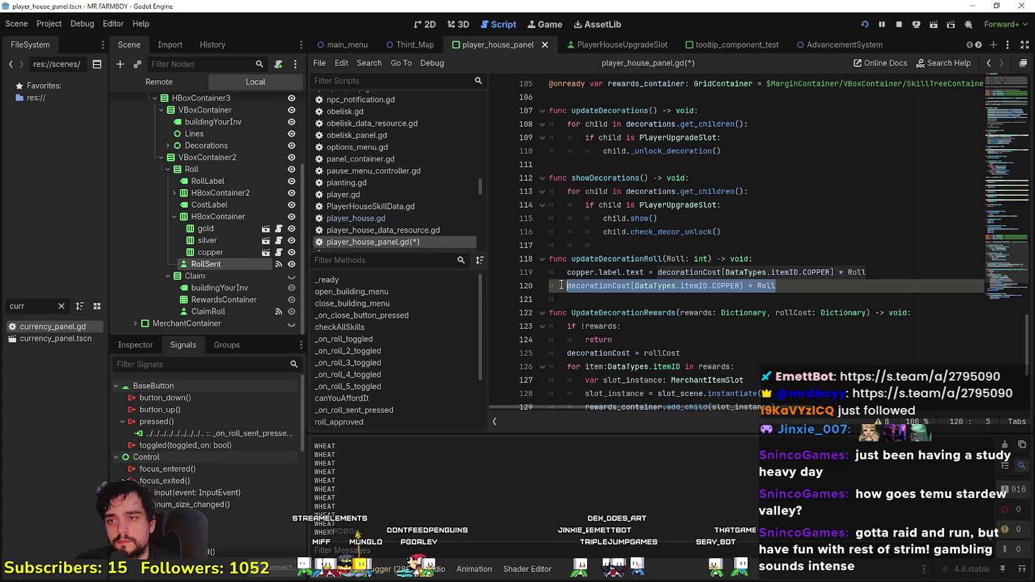
{"action": "key", "text": "ctrl+v"}
Step: Change the duplicated line to set silver label.text with item ID SILVER
{"action": "double_click", "coordinate": [578, 284]}
{"action": "type", "text": "silver"}
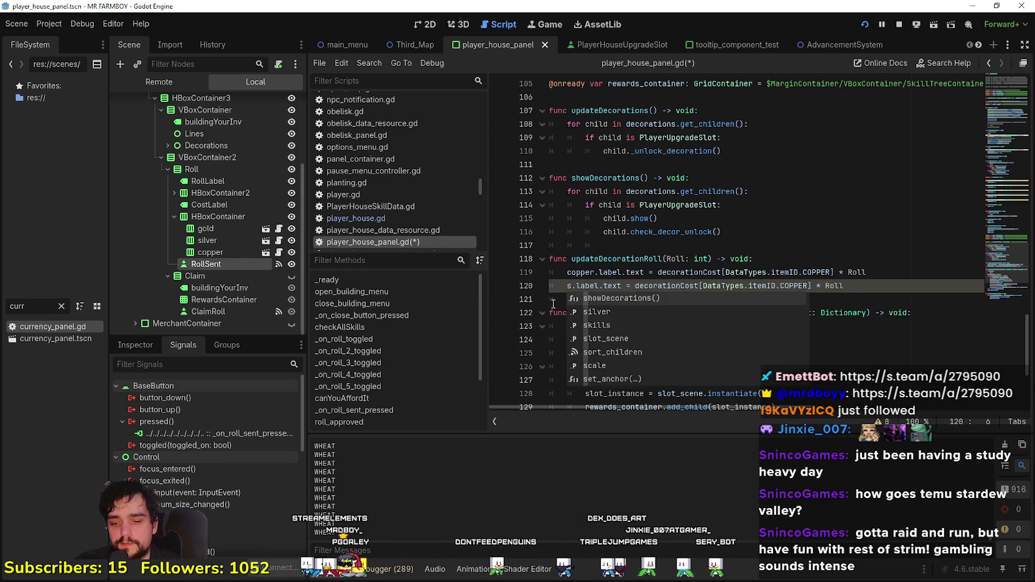
{"action": "left_click", "coordinate": [580, 273]}
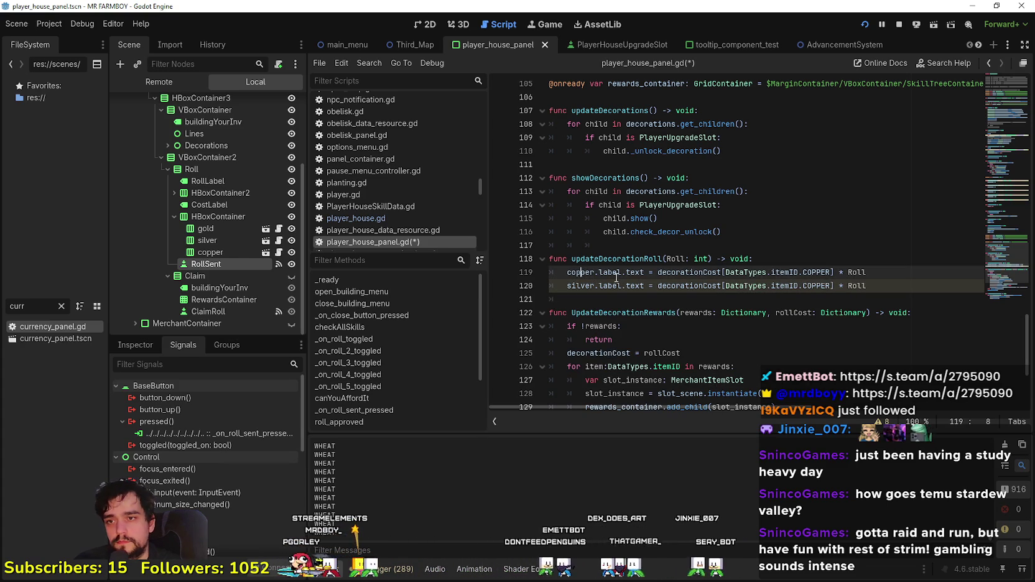
{"action": "double_click", "coordinate": [809, 286]}
{"action": "type", "text": "Silve"}
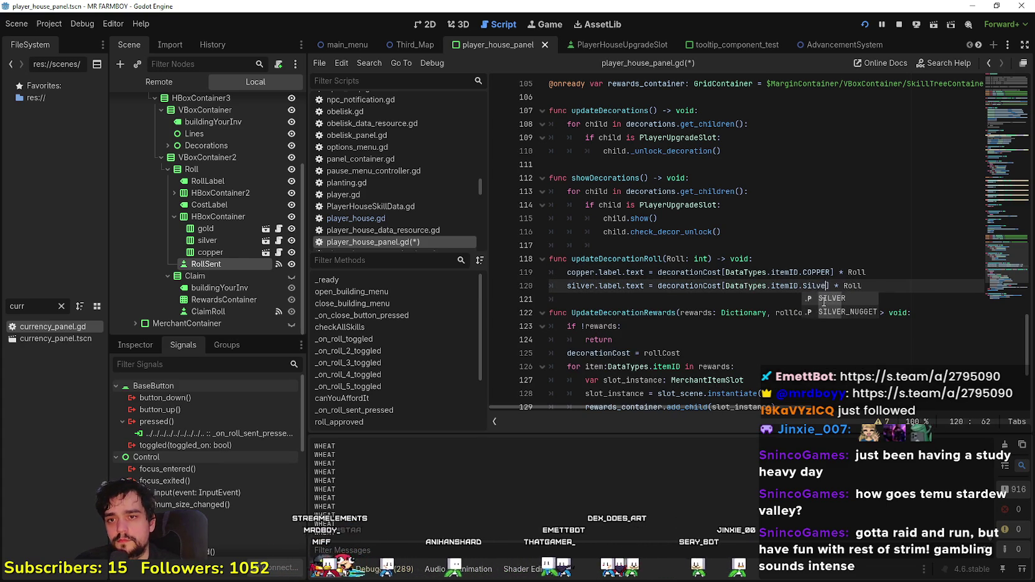
{"action": "key", "text": "Return"}
{"action": "key", "text": "Return"}
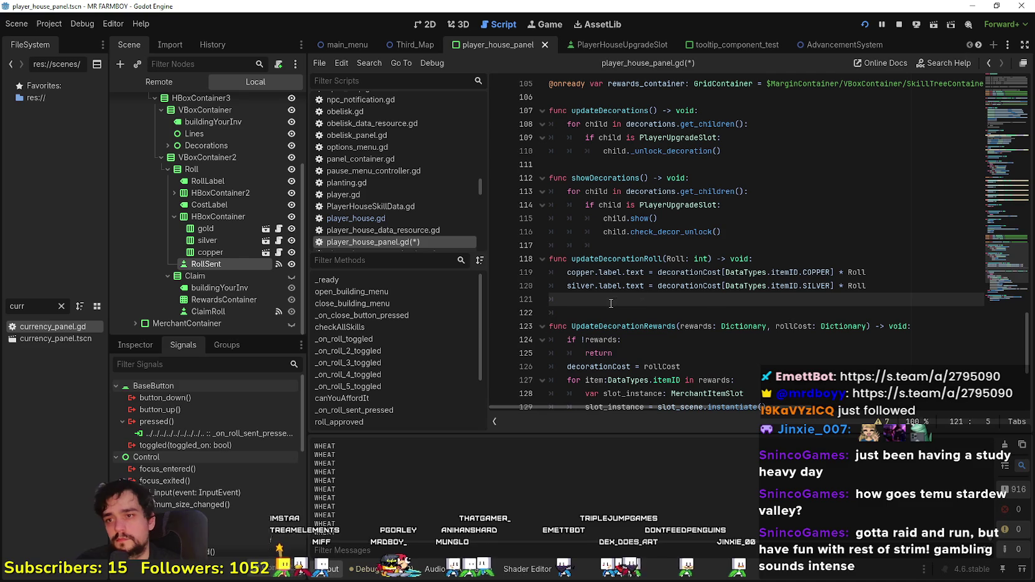
Step: Copy the silver line to line 121 and change it to the gold label
{"action": "left_click_drag", "start_coordinate": [888, 287], "coordinate": [566, 286]}
{"action": "key", "text": "ctrl+c"}
{"action": "left_click", "coordinate": [590, 299]}
{"action": "key", "text": "ctrl+v"}
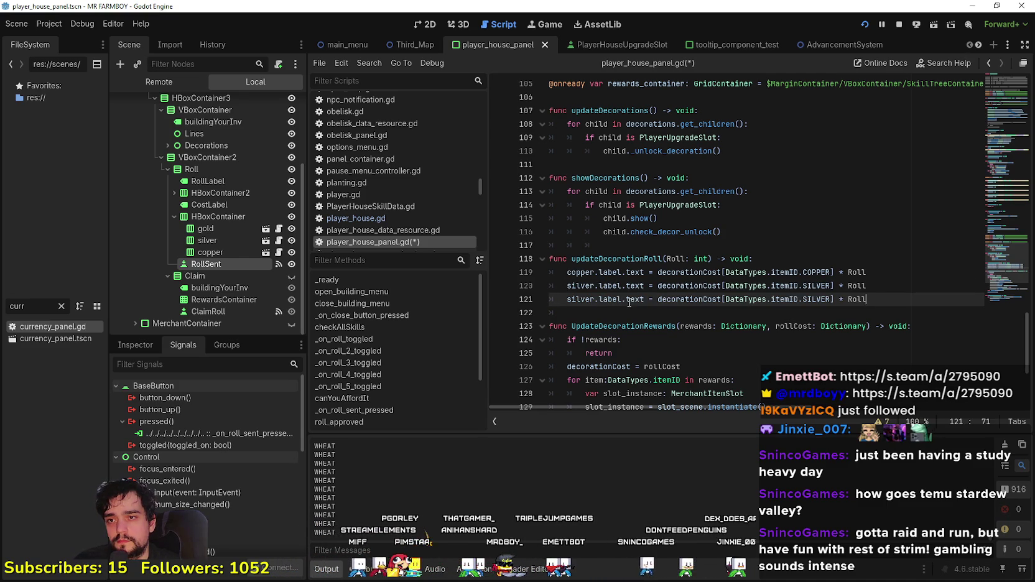
{"action": "type", "text": "gold"}
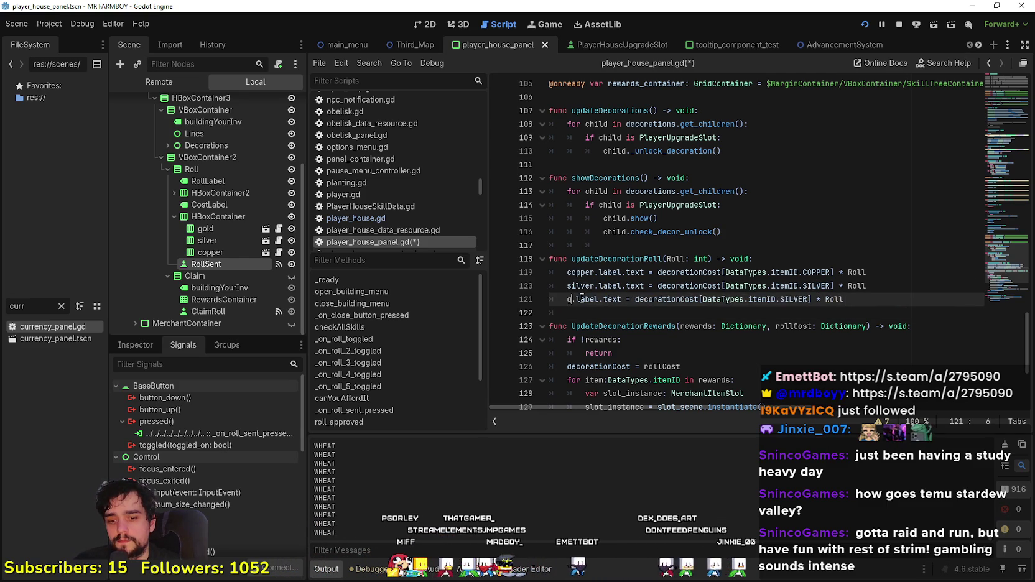
{"action": "left_click", "coordinate": [583, 309]}
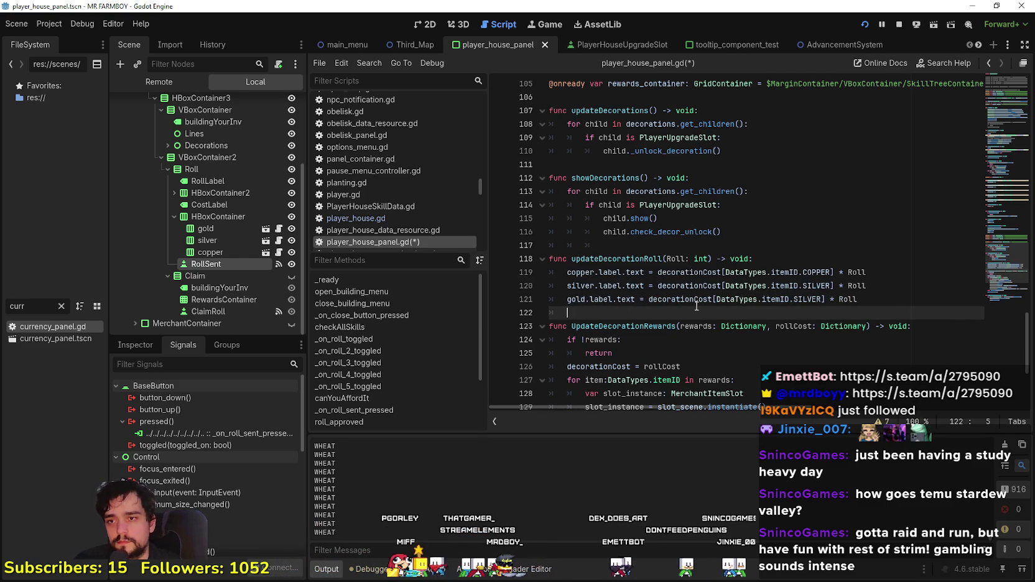
{"action": "double_click", "coordinate": [819, 300]}
{"action": "type", "text": "Go"}
{"action": "left_click", "coordinate": [712, 312]}
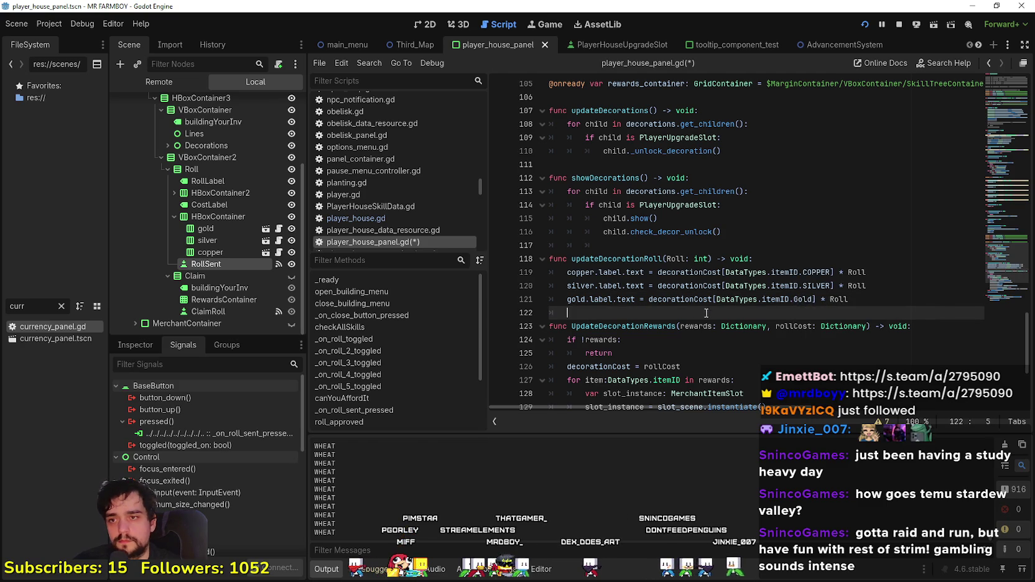
Step: Correct the gold line's item ID to GOLD and save the script
{"action": "double_click", "coordinate": [660, 258]}
{"action": "left_click", "coordinate": [622, 311]}
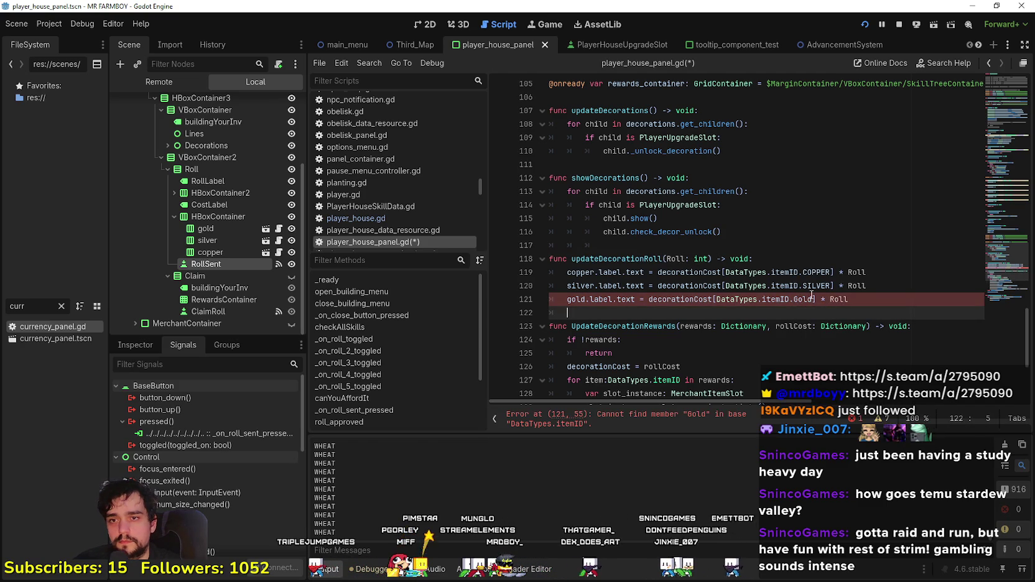
{"action": "left_click", "coordinate": [805, 300]}
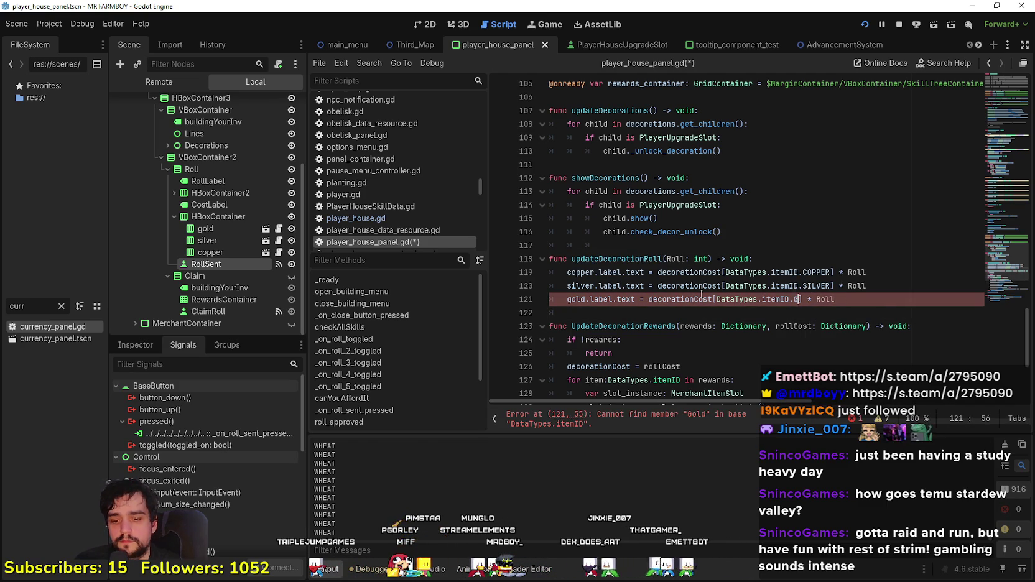
{"action": "type", "text": "OLD"}
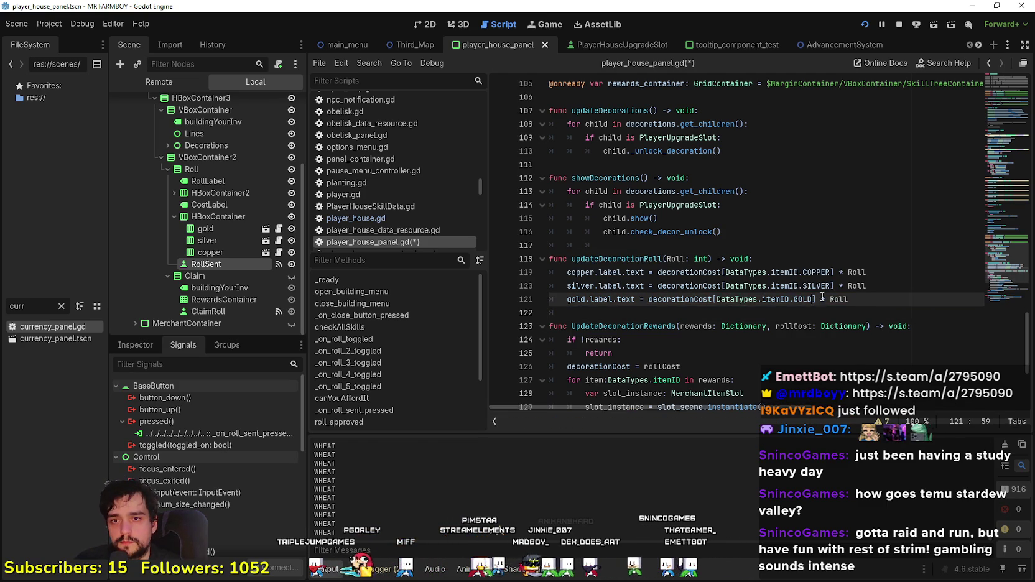
{"action": "left_click", "coordinate": [623, 259]}
{"action": "left_click", "coordinate": [617, 326]}
{"action": "key", "text": "ctrl+s"}
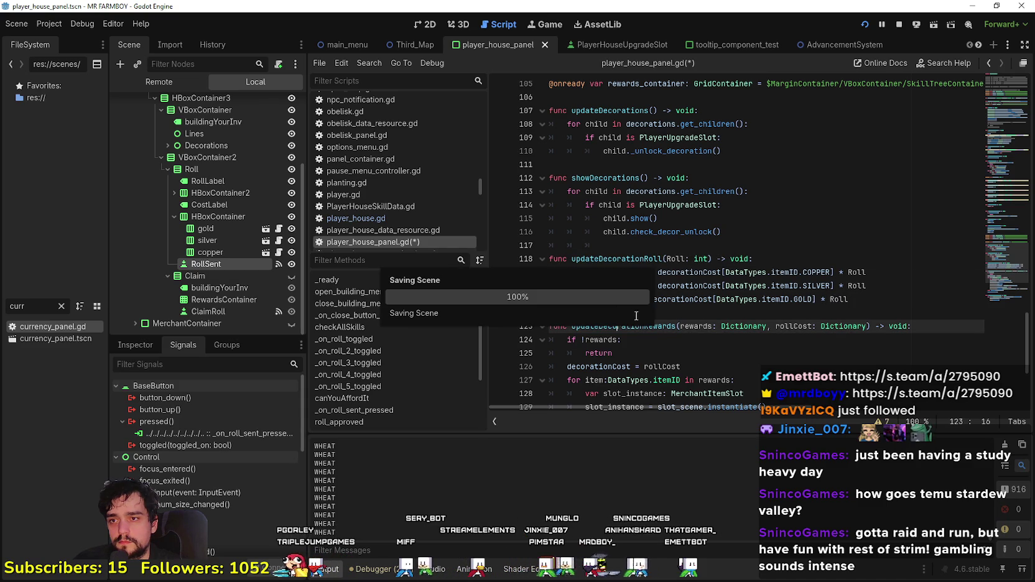
{"action": "scroll", "coordinate": [819, 311], "scroll_direction": "up", "scroll_amount": 2}
{"action": "left_click", "coordinate": [826, 303]}
{"action": "scroll", "coordinate": [827, 303], "scroll_direction": "down", "scroll_amount": 7}
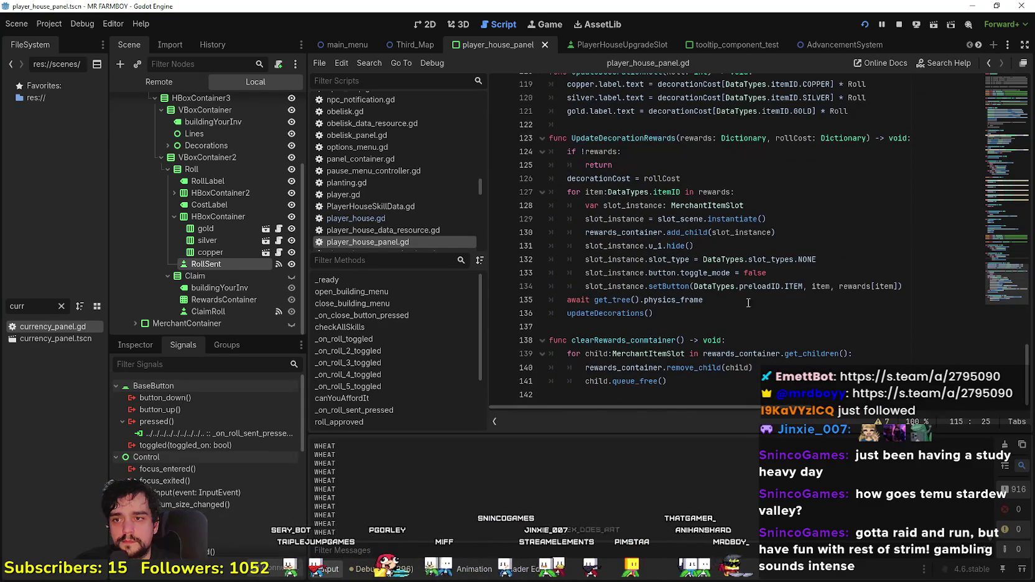
{"action": "left_click", "coordinate": [682, 318]}
{"action": "left_click", "coordinate": [685, 340]}
{"action": "scroll", "coordinate": [688, 336], "scroll_direction": "up", "scroll_amount": 2}
{"action": "scroll", "coordinate": [691, 336], "scroll_direction": "down", "scroll_amount": 2}
{"action": "left_click", "coordinate": [690, 317]}
{"action": "scroll", "coordinate": [689, 317], "scroll_direction": "up", "scroll_amount": 10}
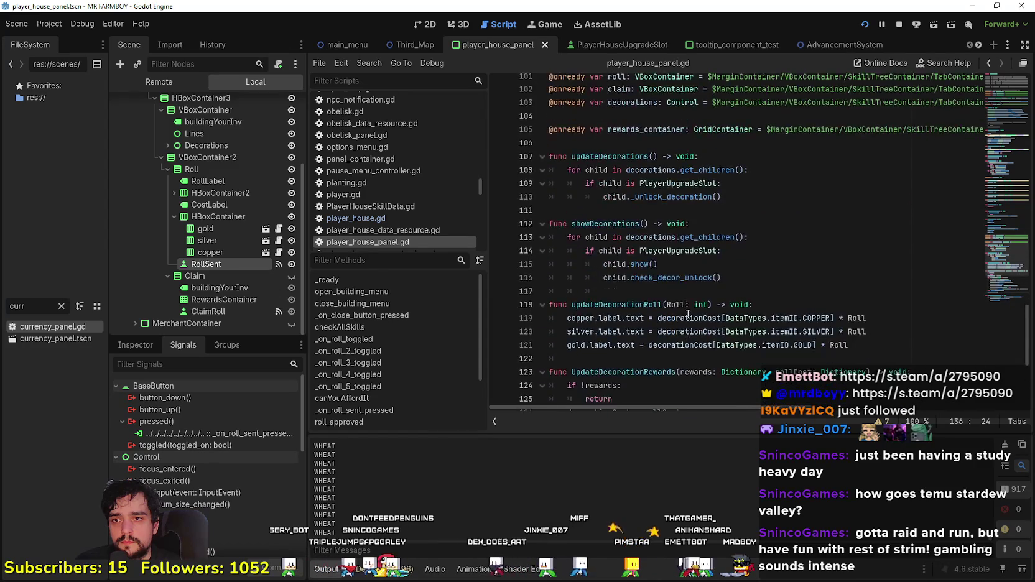
{"action": "scroll", "coordinate": [688, 311], "scroll_direction": "up", "scroll_amount": 4}
{"action": "left_click", "coordinate": [647, 371]}
{"action": "left_click", "coordinate": [644, 386]}
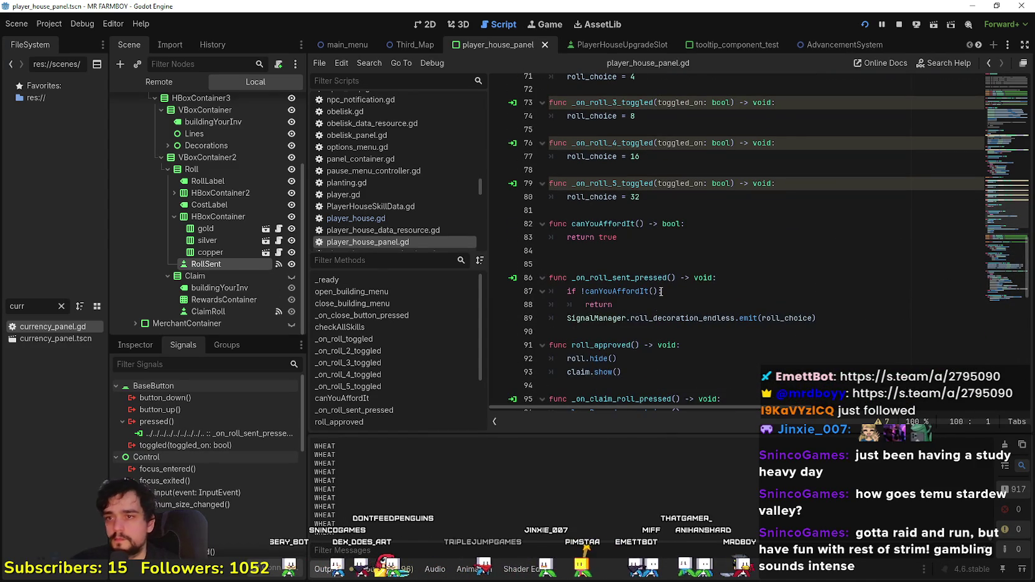
{"action": "left_click", "coordinate": [648, 183]}
{"action": "scroll", "coordinate": [644, 266], "scroll_direction": "down", "scroll_amount": 3}
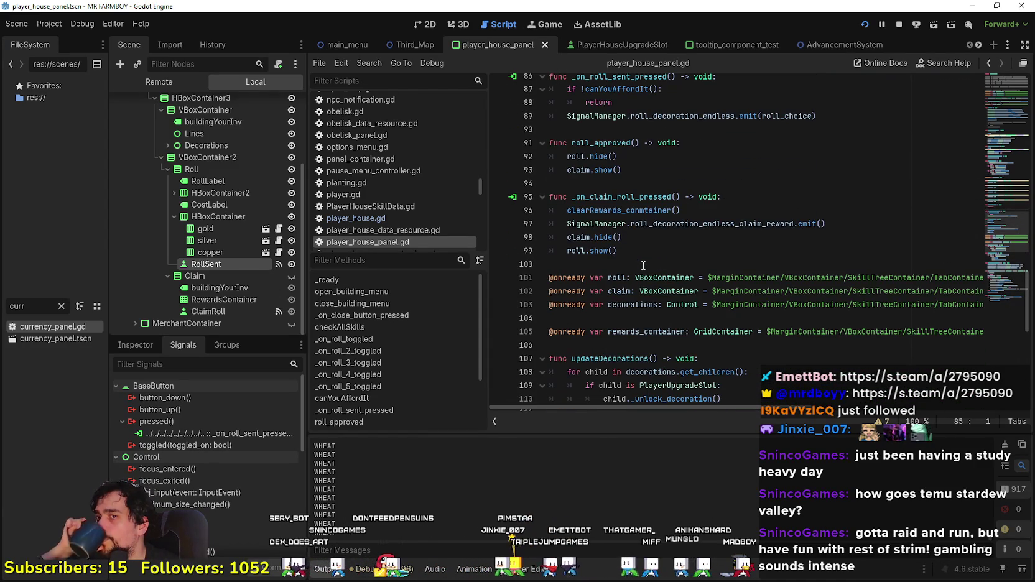
{"action": "scroll", "coordinate": [650, 246], "scroll_direction": "up", "scroll_amount": 1}
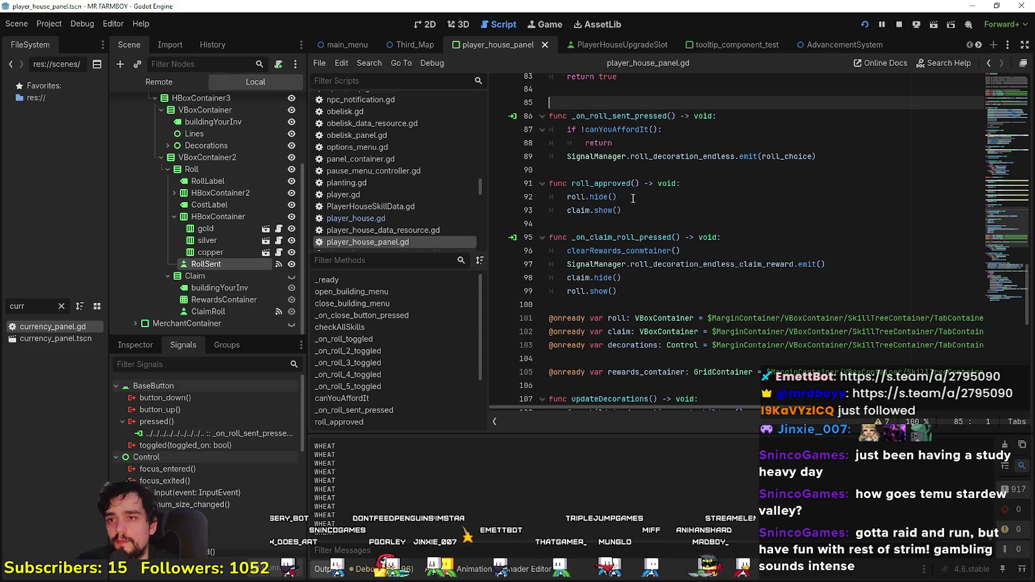
Step: Start an updateDecorationRoll call on a new line after claim.hide() in the claim handler
{"action": "left_click", "coordinate": [607, 196]}
{"action": "left_click", "coordinate": [653, 211]}
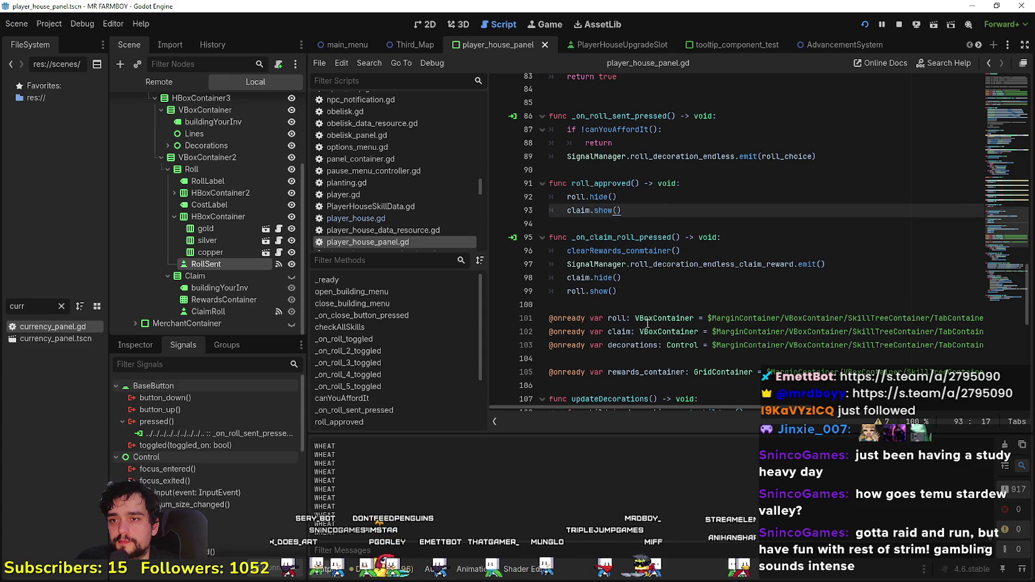
{"action": "left_click", "coordinate": [637, 290]}
{"action": "left_click", "coordinate": [880, 264]}
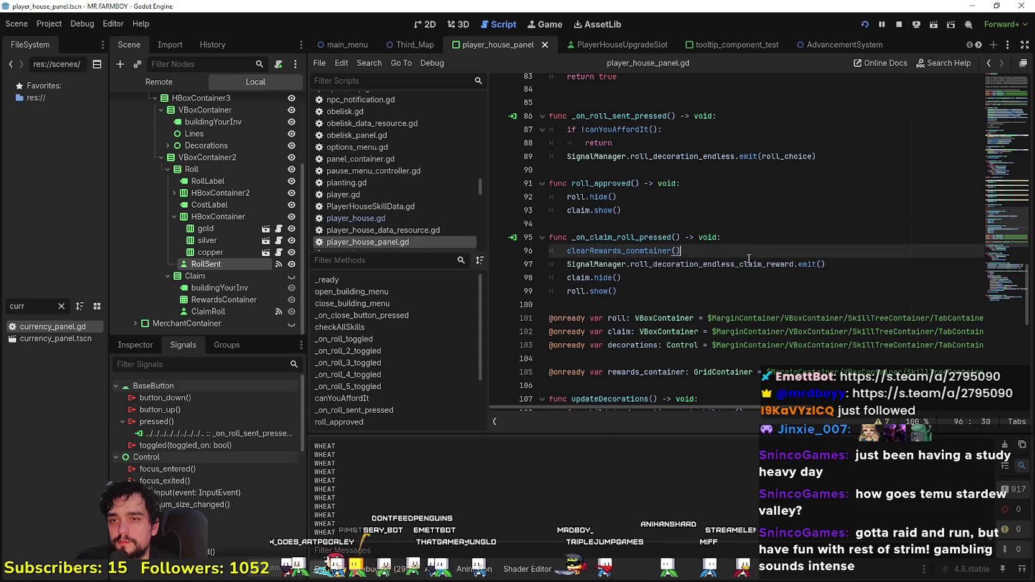
{"action": "key", "text": "Down"}
{"action": "key", "text": "Down"}
{"action": "key", "text": "Up"}
{"action": "left_click", "coordinate": [664, 290]}
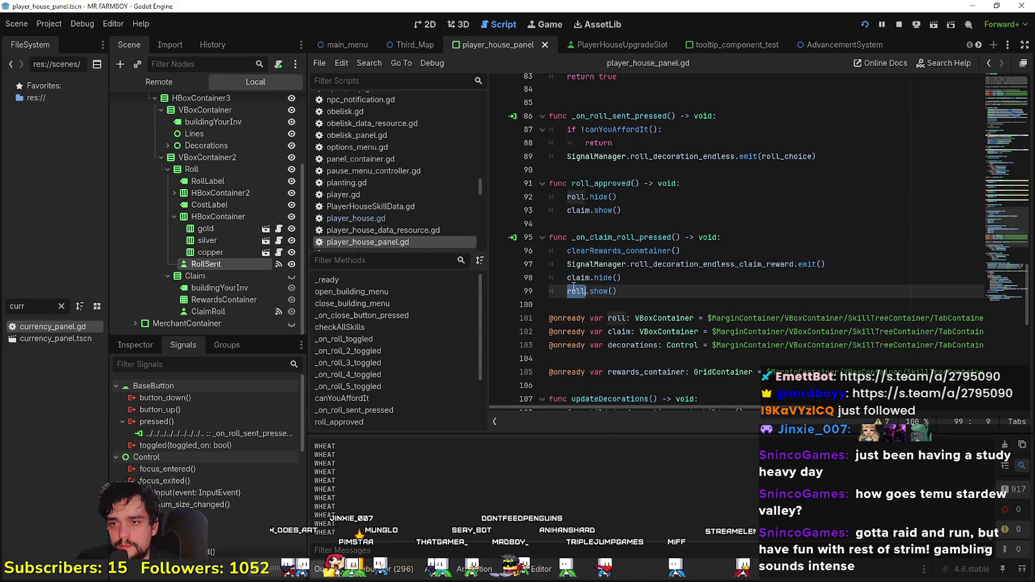
{"action": "left_click", "coordinate": [658, 275]}
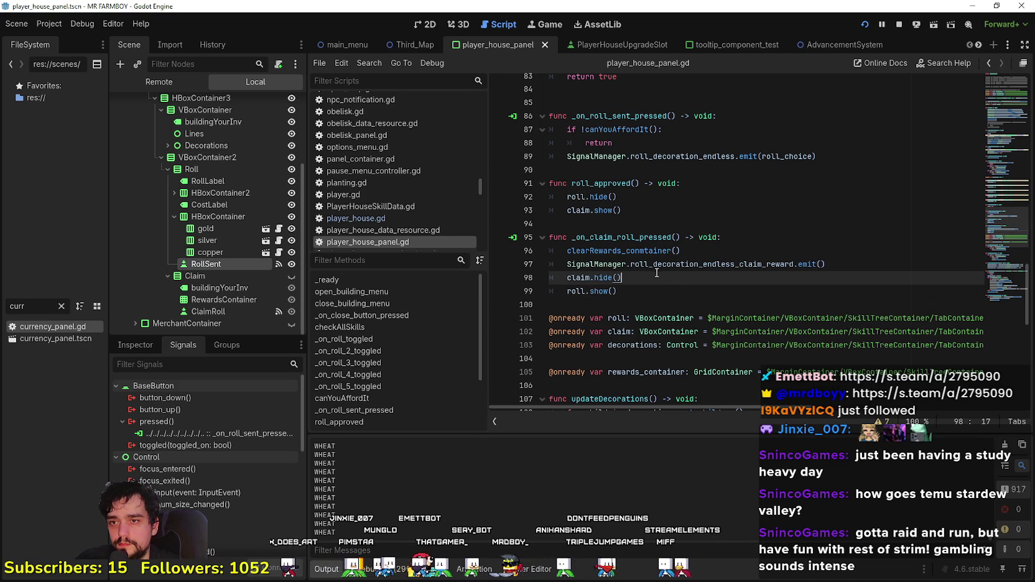
{"action": "key", "text": "Return"}
{"action": "type", "text": "updateDecorationRoll"}
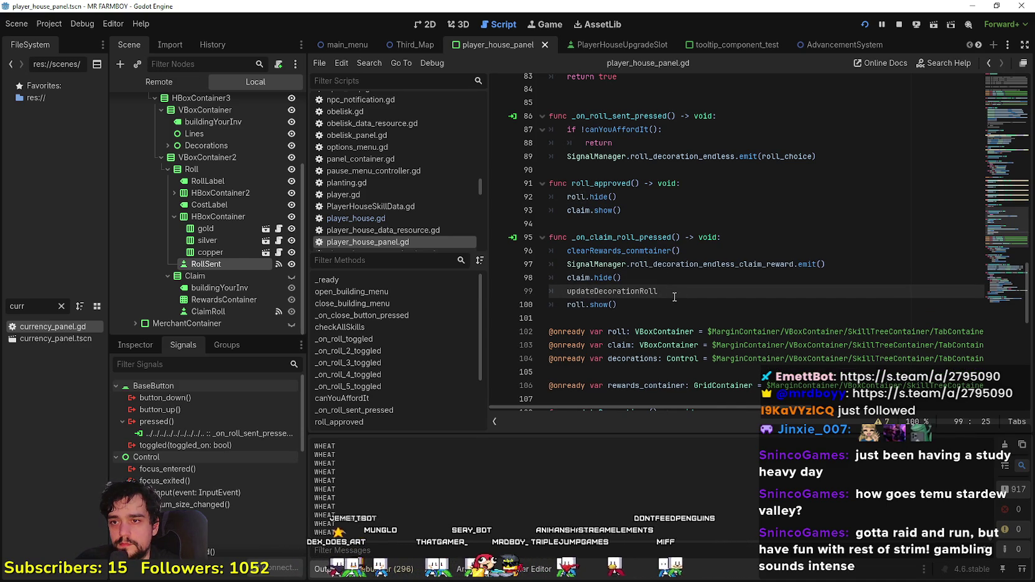
{"action": "type", "text": "("}
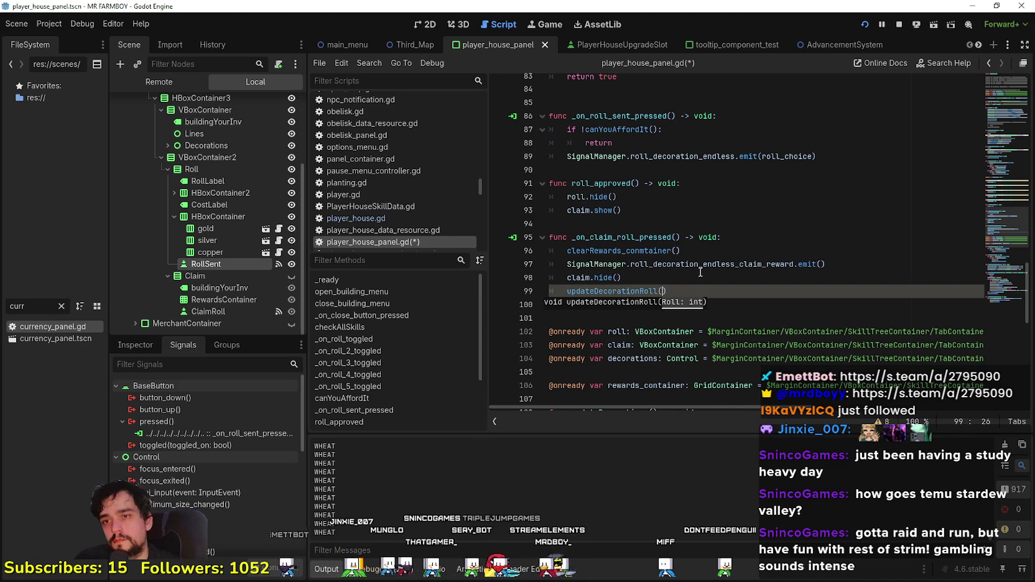
{"action": "left_click", "coordinate": [677, 299]}
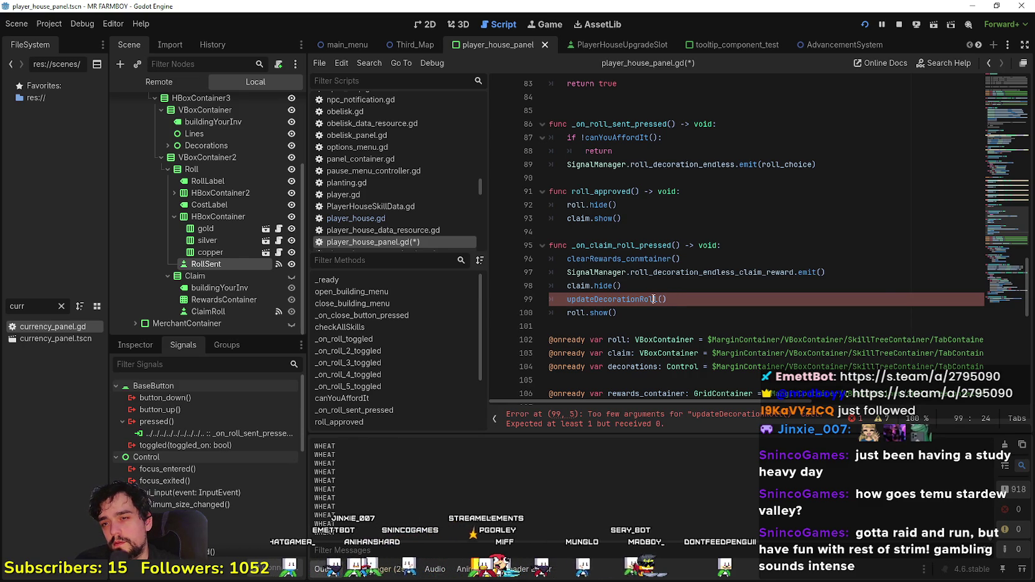
Step: Finish the claim handler call as updateDecorationRoll(roll_choice) and save the script
{"action": "scroll", "coordinate": [654, 300], "scroll_direction": "up", "scroll_amount": 5}
{"action": "left_click", "coordinate": [587, 181]}
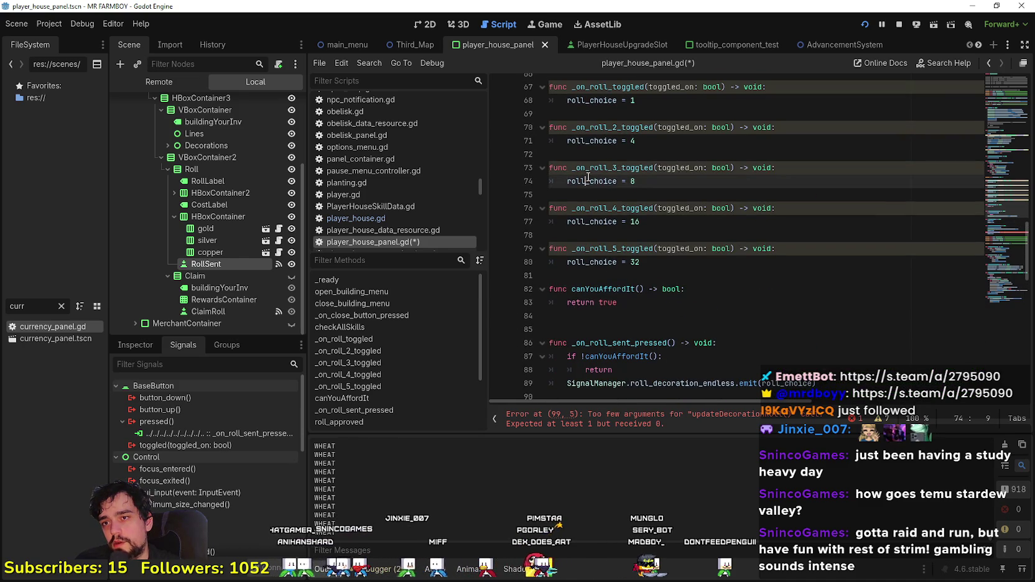
{"action": "double_click", "coordinate": [588, 181]}
{"action": "scroll", "coordinate": [623, 249], "scroll_direction": "up", "scroll_amount": 2}
{"action": "scroll", "coordinate": [663, 282], "scroll_direction": "down", "scroll_amount": 10}
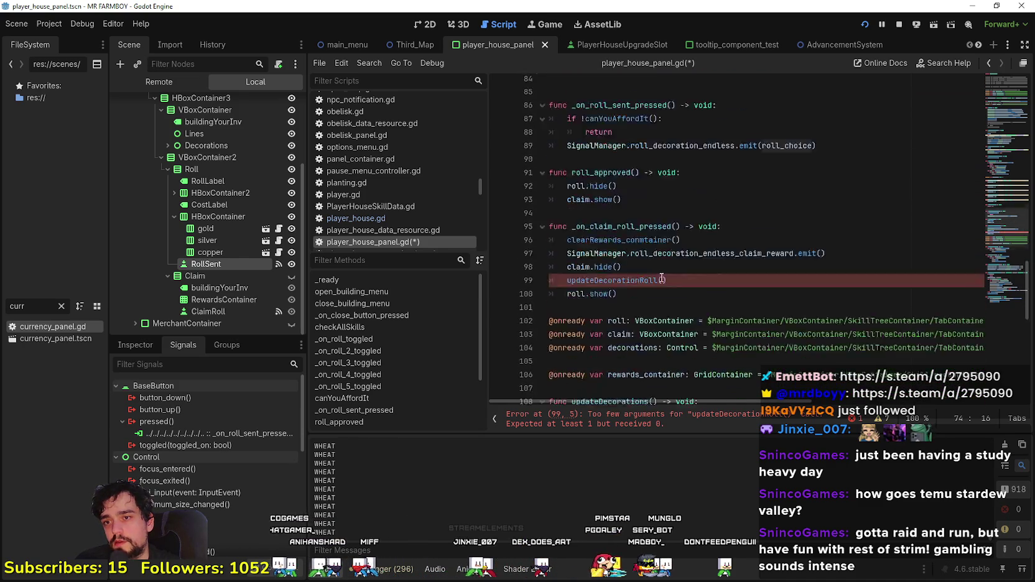
{"action": "left_click", "coordinate": [672, 208]}
{"action": "type", "text": "roll_choice"}
{"action": "left_click", "coordinate": [751, 202]}
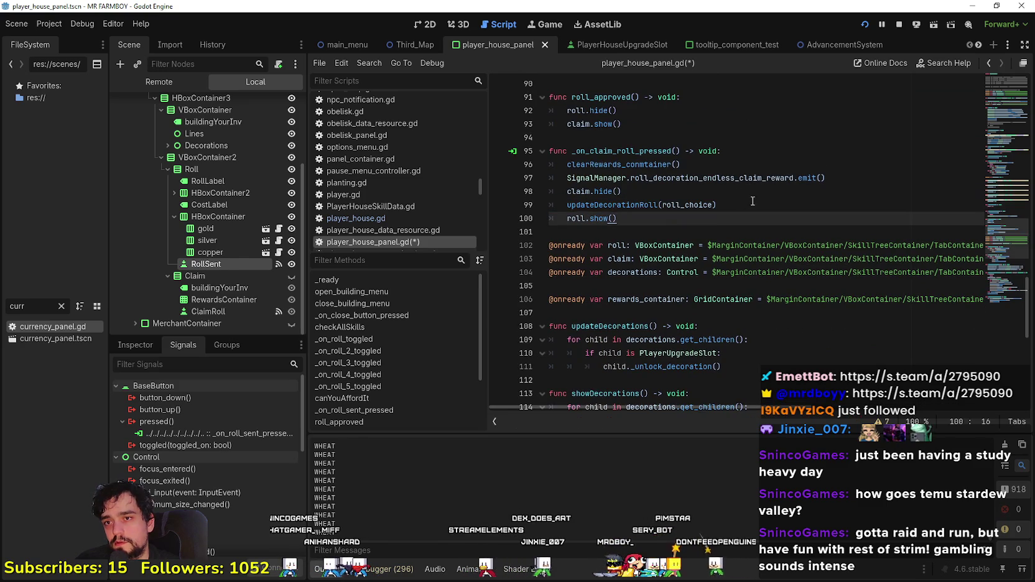
{"action": "key", "text": "ctrl+s"}
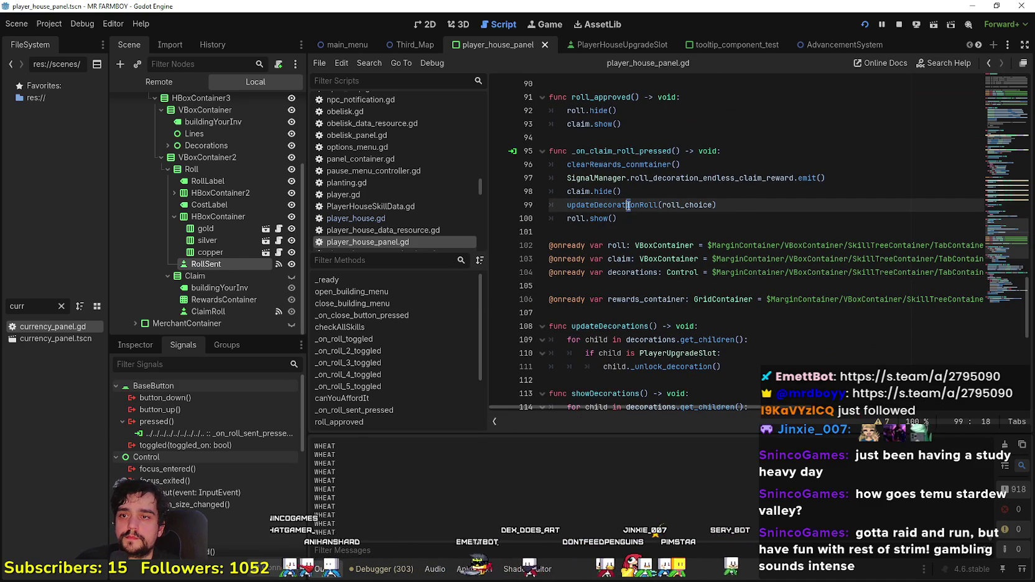
{"action": "key", "text": "Delete"}
{"action": "left_click", "coordinate": [642, 208]}
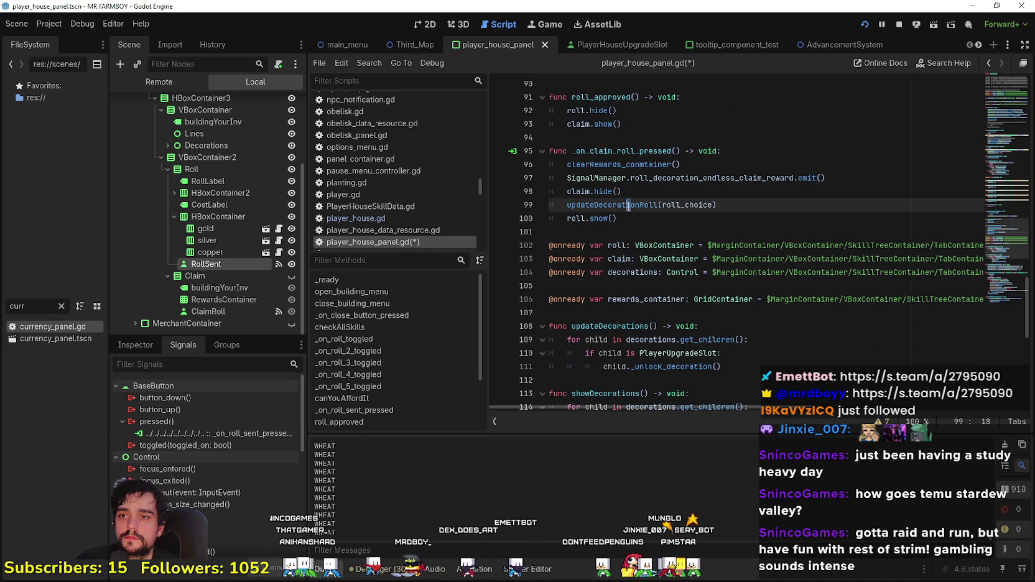
{"action": "key", "text": "ctrl+z"}
Step: Paste updateDecorationRoll(roll_choice) under roll_choice = 1, 4 and 8 in the first three toggle handlers
{"action": "scroll", "coordinate": [730, 196], "scroll_direction": "up", "scroll_amount": 6}
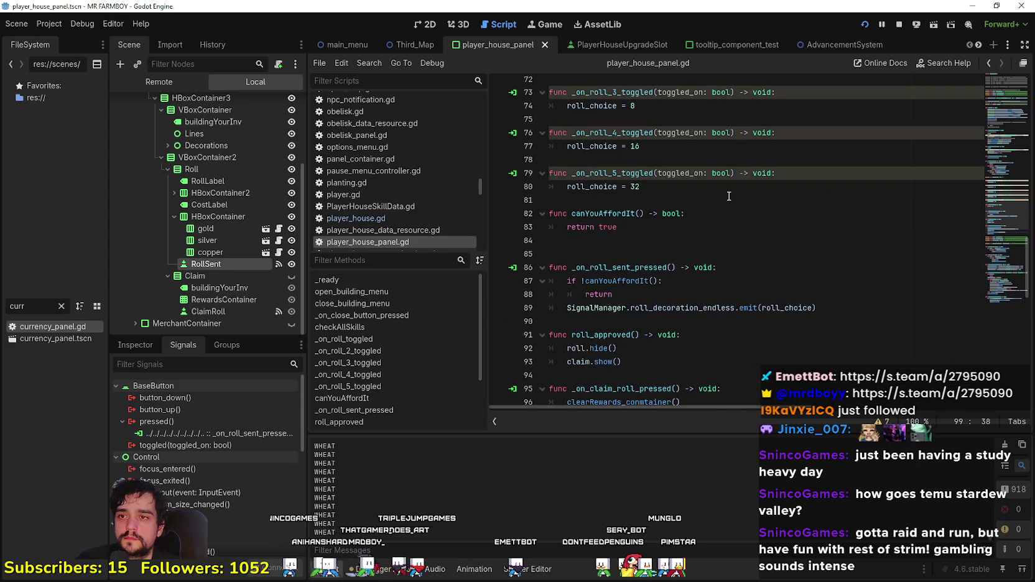
{"action": "scroll", "coordinate": [730, 196], "scroll_direction": "up", "scroll_amount": 5}
{"action": "left_click", "coordinate": [682, 236]}
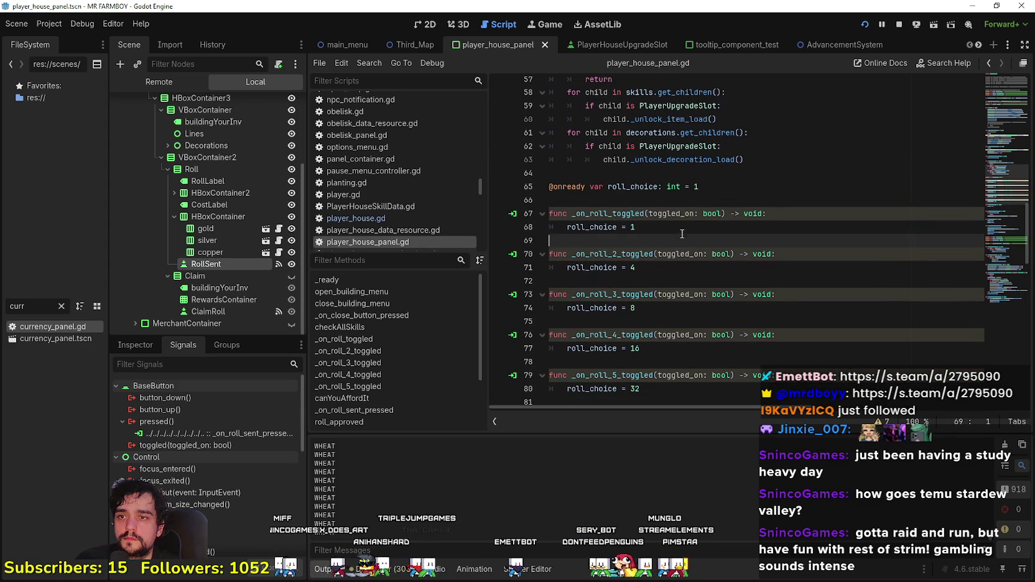
{"action": "type", "text": "updateDecorationRoll(roll_choice)"}
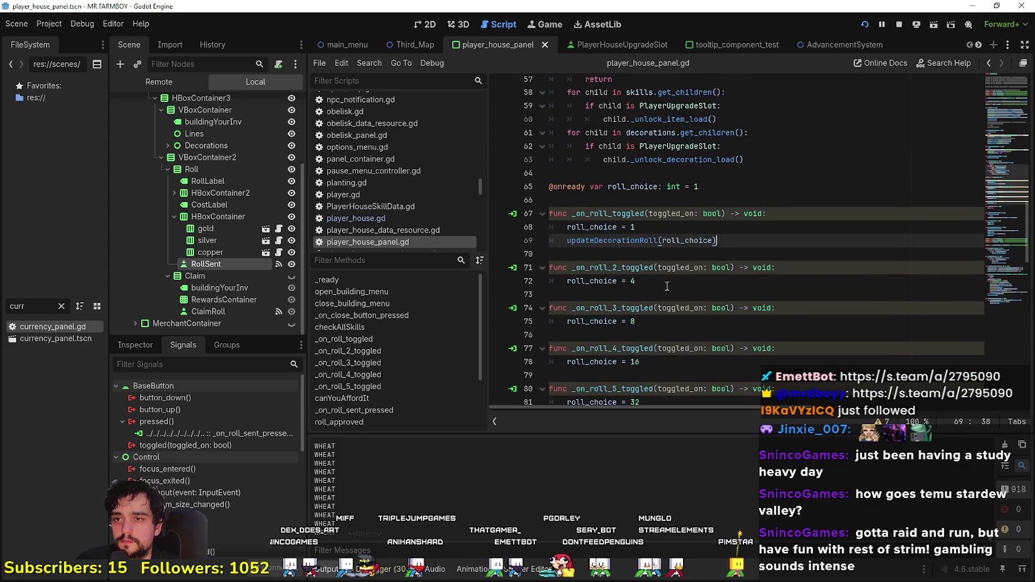
{"action": "left_click", "coordinate": [666, 285]}
{"action": "key", "text": "Return"}
{"action": "type", "text": "updateDecorationRoll(roll_choice)"}
{"action": "scroll", "coordinate": [666, 286], "scroll_direction": "down", "scroll_amount": 4}
{"action": "left_click", "coordinate": [665, 177]}
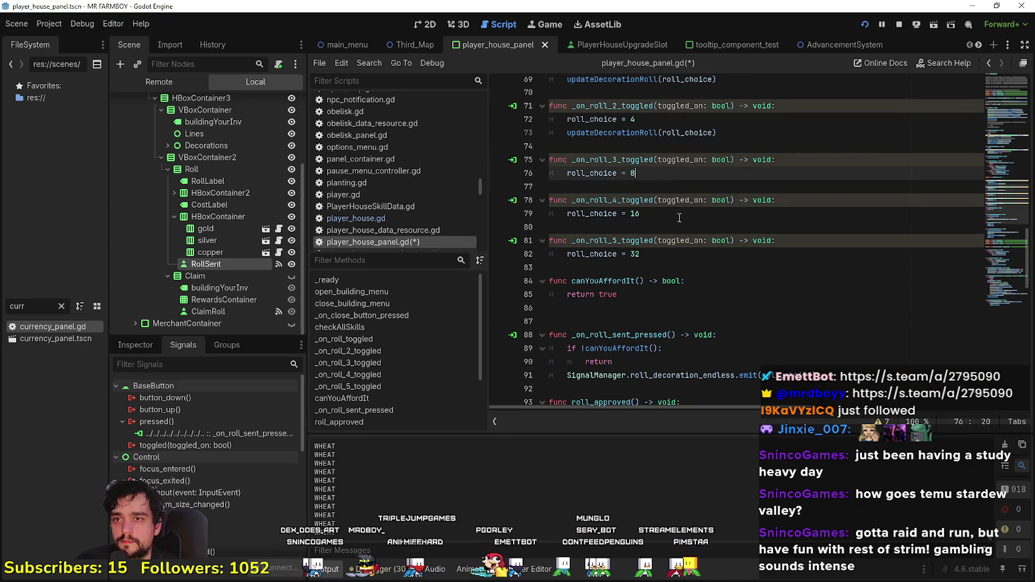
{"action": "key", "text": "Return"}
{"action": "type", "text": "updateDecorationRoll(roll_choice)"}
Step: Add the same call under roll_choice = 16 and 32, save, and rerun the game
{"action": "left_click", "coordinate": [667, 229]}
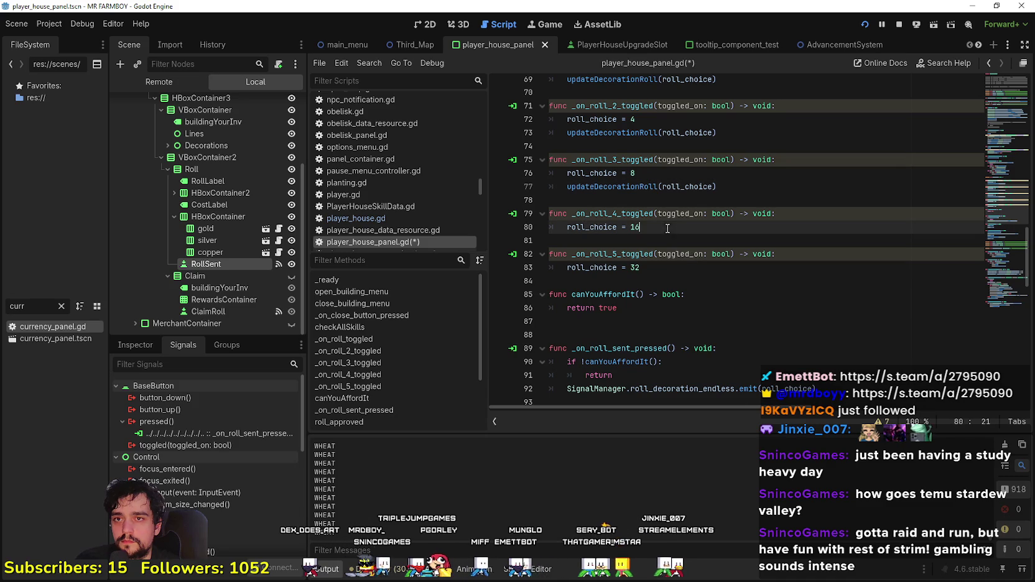
{"action": "left_click", "coordinate": [900, 24]}
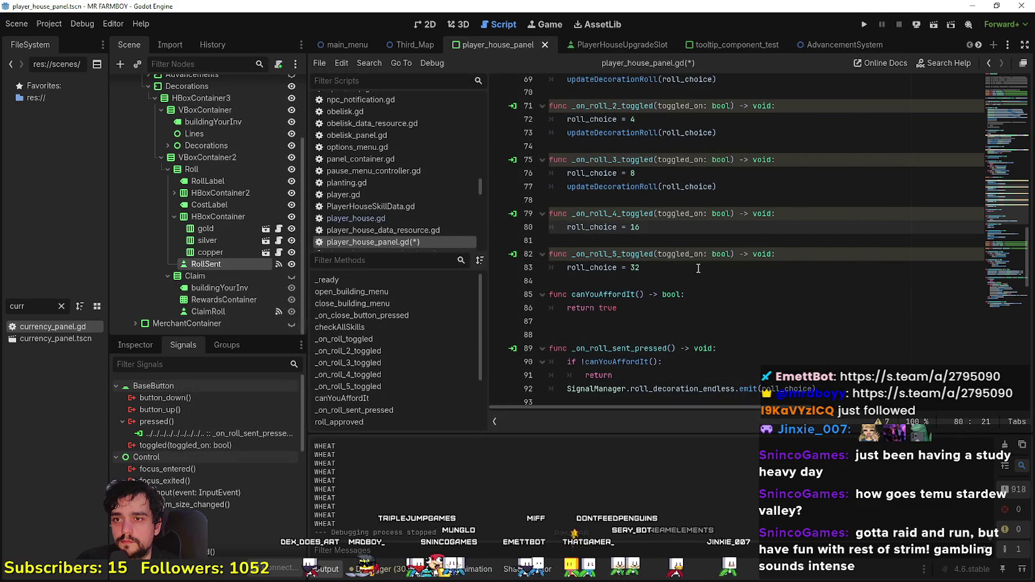
{"action": "key", "text": "Return"}
{"action": "type", "text": "updateDecorationRoll(roll_choice)"}
{"action": "left_click", "coordinate": [657, 283]}
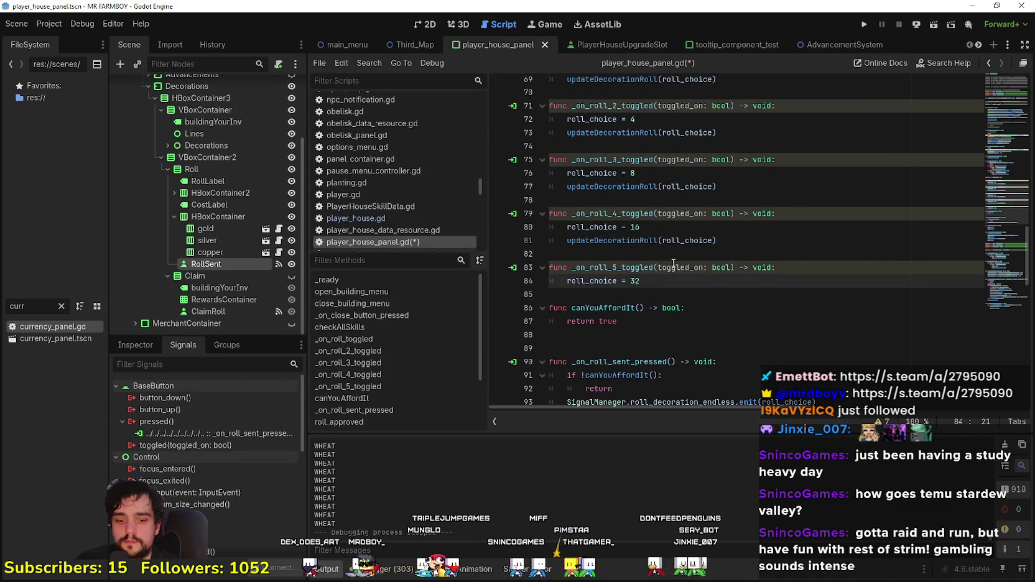
{"action": "key", "text": "Return"}
{"action": "type", "text": "updateDecorationRoll(roll_choice)"}
{"action": "left_click", "coordinate": [638, 304]}
{"action": "key", "text": "ctrl+s"}
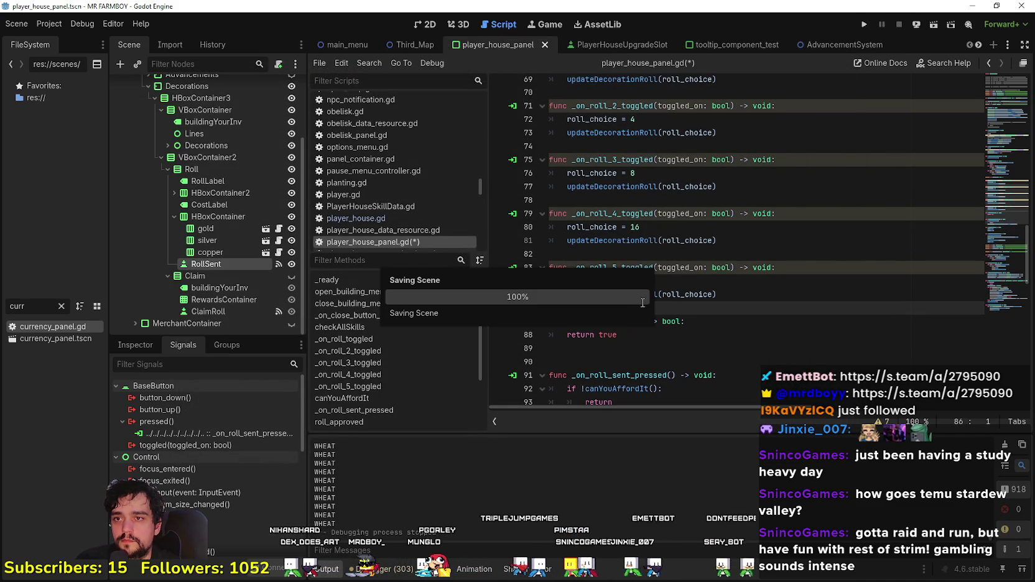
{"action": "left_click", "coordinate": [863, 26]}
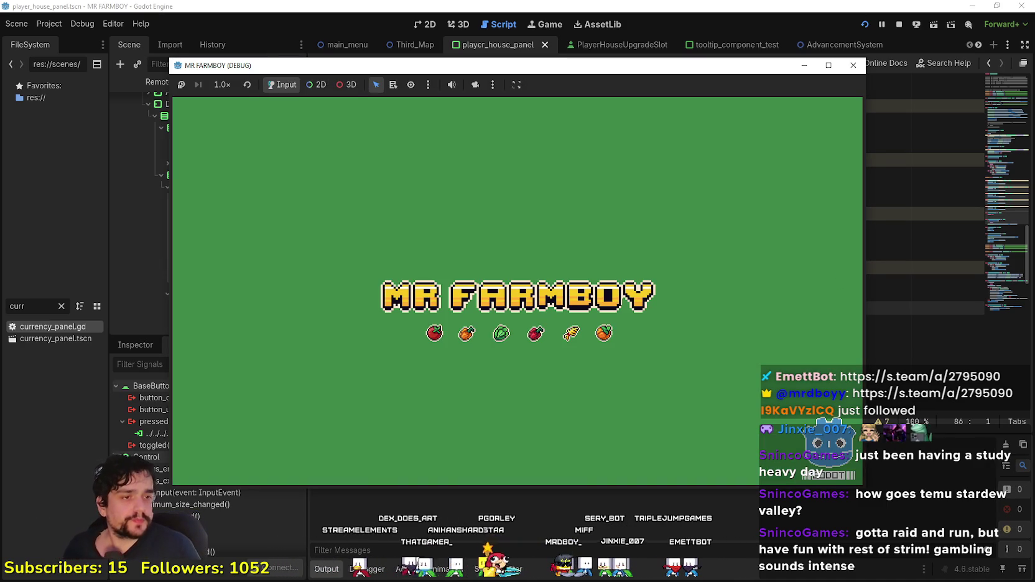
Step: Launch MR FARMBOY, continue past the main menu, and load Save 4
{"action": "left_click", "coordinate": [853, 65]}
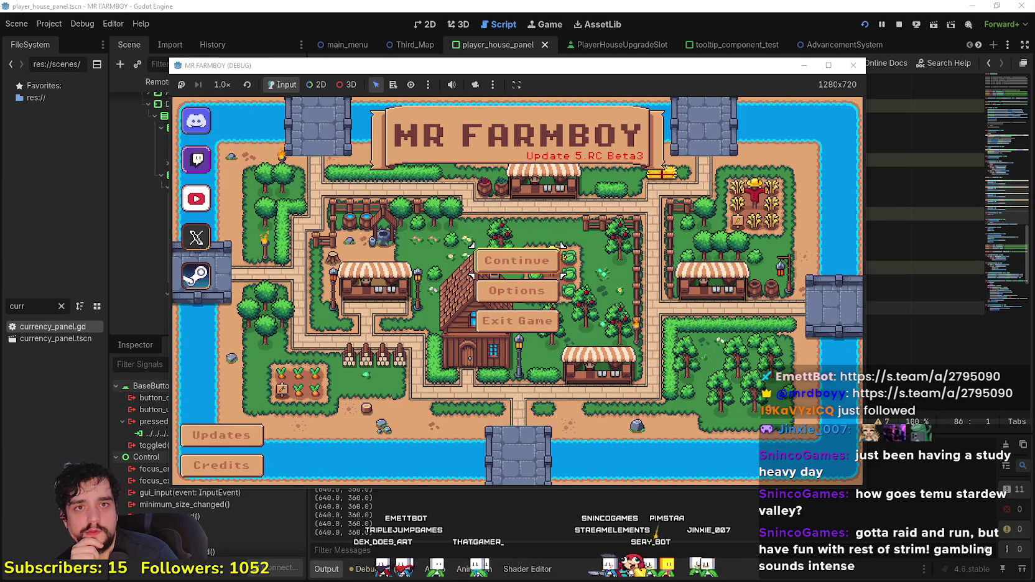
{"action": "left_click", "coordinate": [517, 260]}
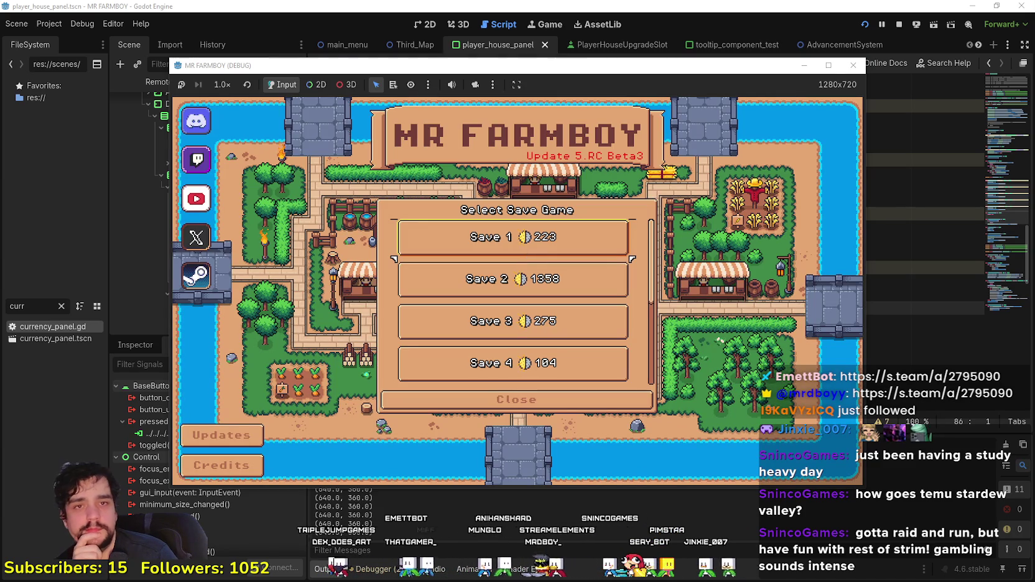
{"action": "scroll", "coordinate": [502, 333], "scroll_direction": "down", "scroll_amount": 1}
{"action": "left_click", "coordinate": [503, 339]}
{"action": "left_click", "coordinate": [465, 346]}
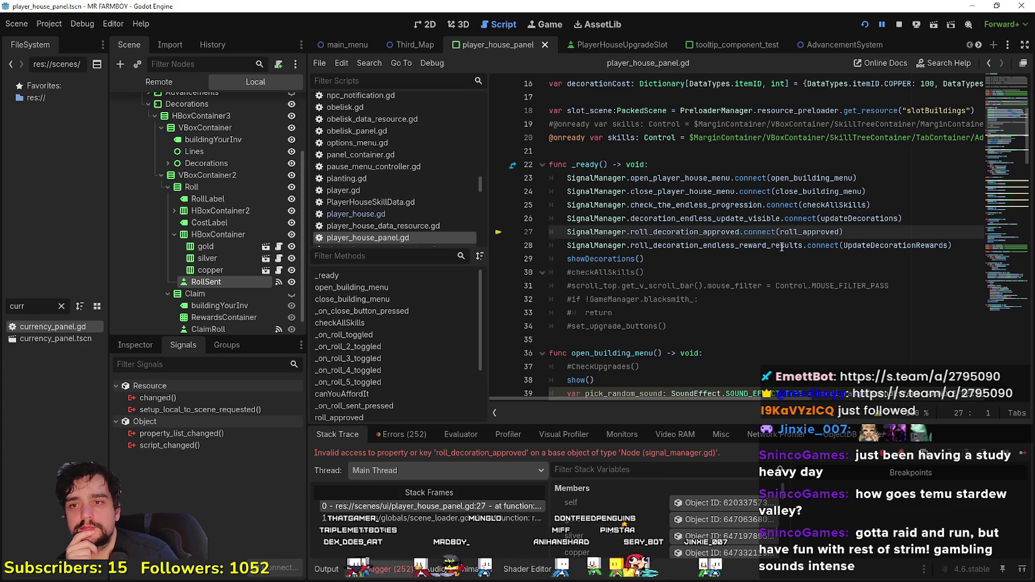
Step: Search all project files for roll_decoration_approved and check its references in player_house.gd and player_house_panel.gd
{"action": "double_click", "coordinate": [717, 233]}
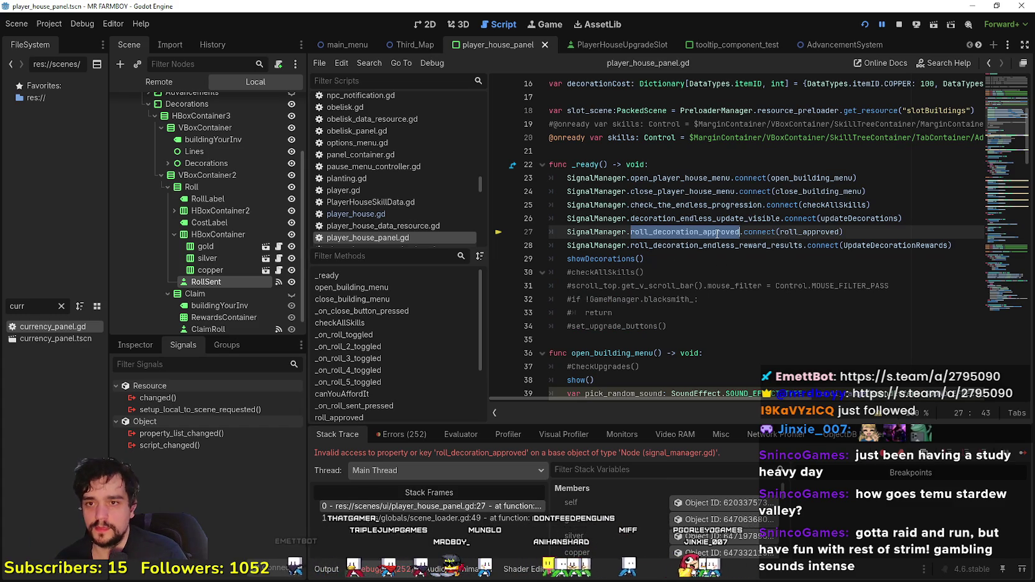
{"action": "left_click", "coordinate": [709, 233]}
{"action": "right_click", "coordinate": [700, 243]}
{"action": "key", "text": "Escape"}
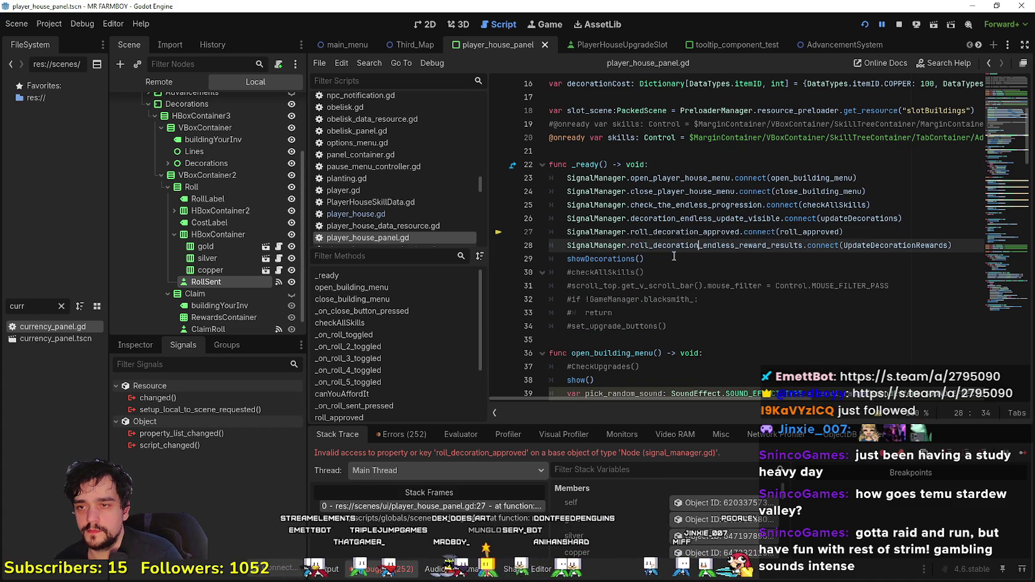
{"action": "double_click", "coordinate": [685, 232]}
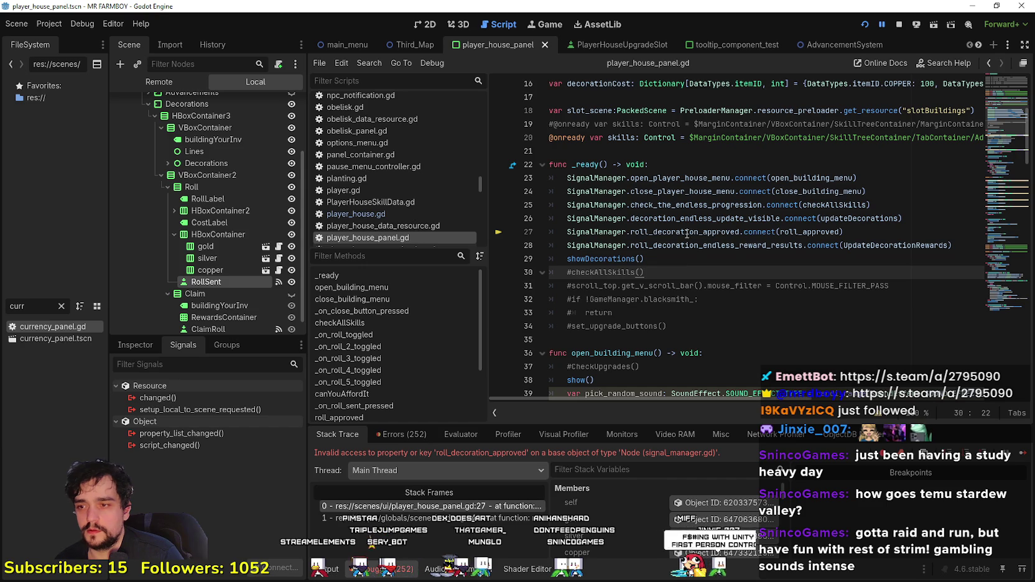
{"action": "left_click", "coordinate": [647, 272]}
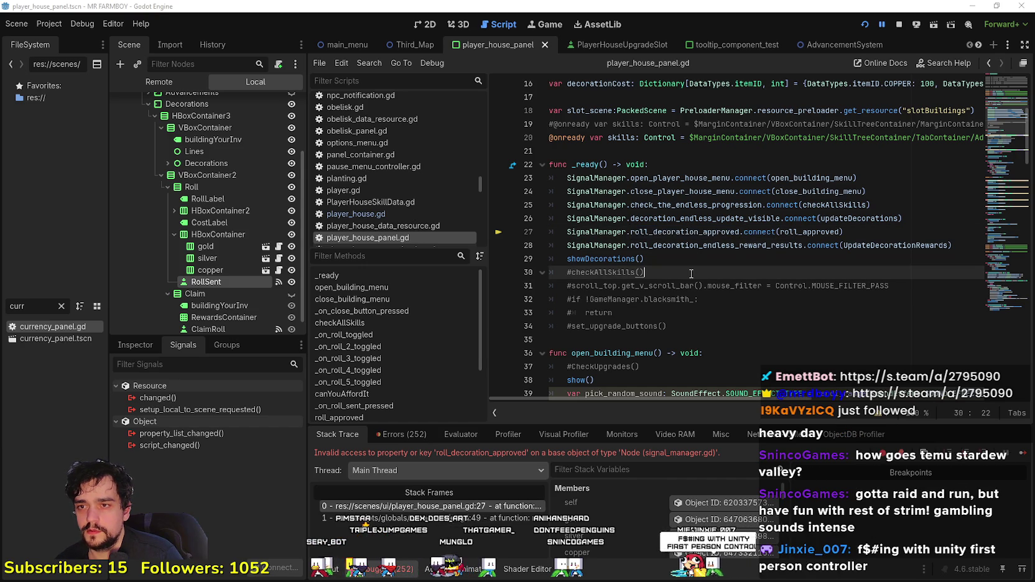
{"action": "key", "text": "ctrl+shift+f"}
{"action": "key", "text": "Return"}
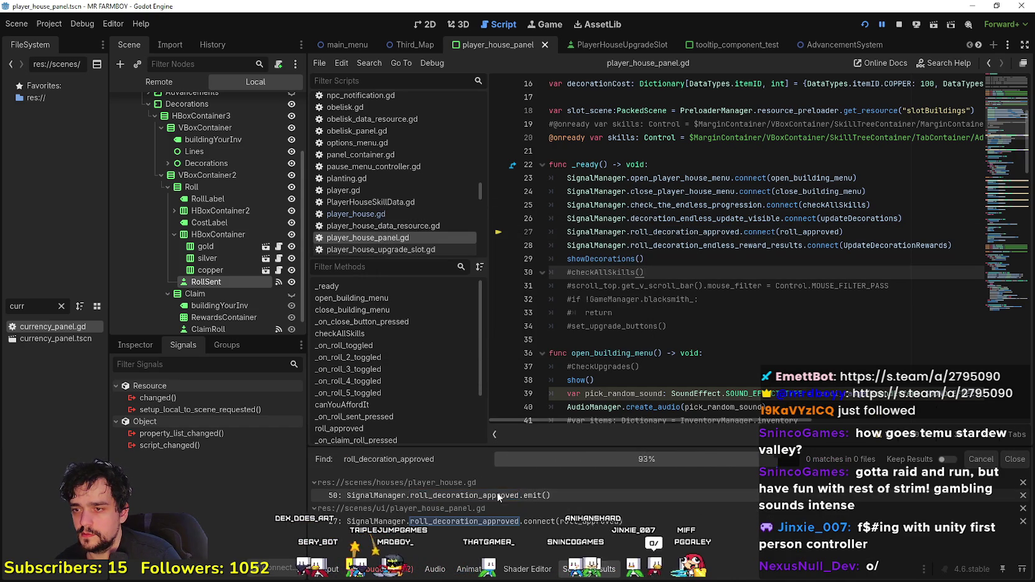
{"action": "left_click", "coordinate": [508, 497]}
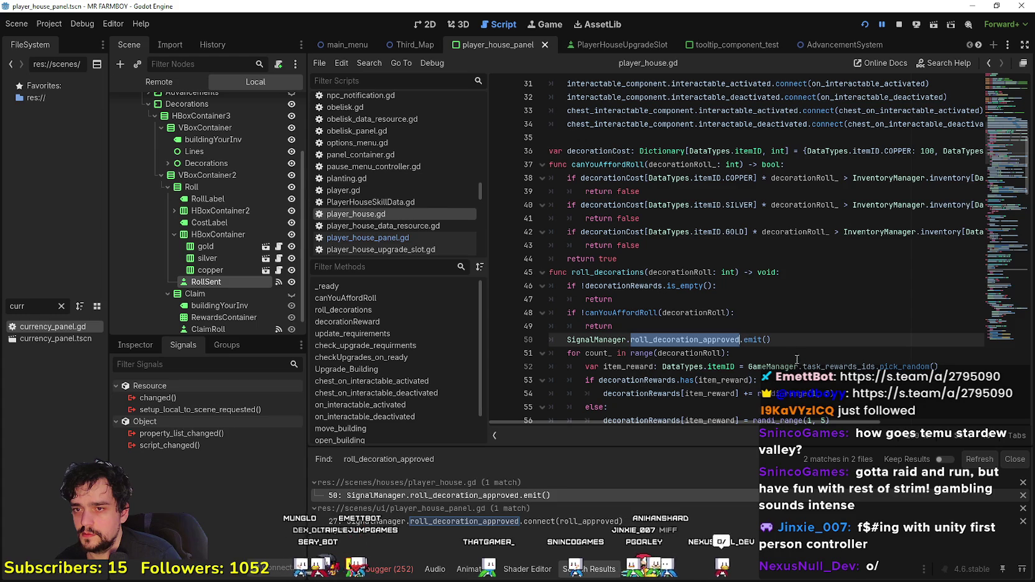
{"action": "left_click", "coordinate": [508, 520]}
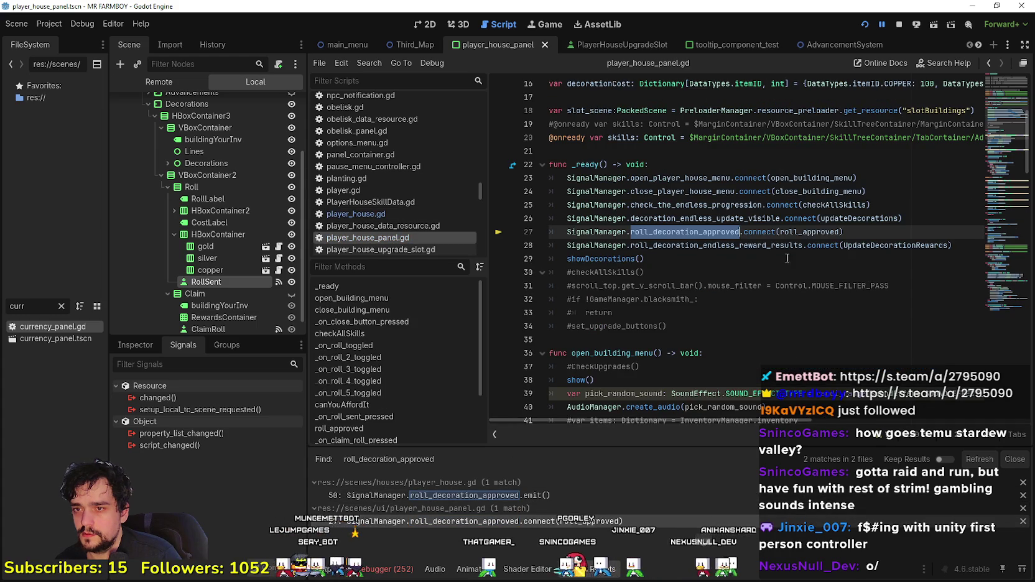
Step: Jump to the roll_approved definition, stop the game, and open the SignalManager script
{"action": "left_click", "coordinate": [812, 110]}
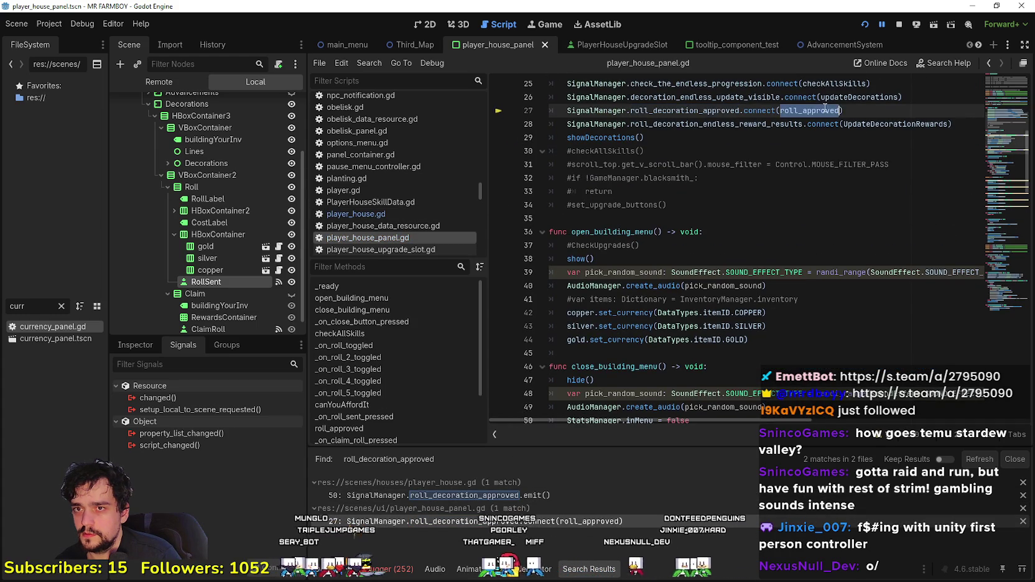
{"action": "right_click", "coordinate": [815, 113]}
{"action": "left_click", "coordinate": [871, 282]}
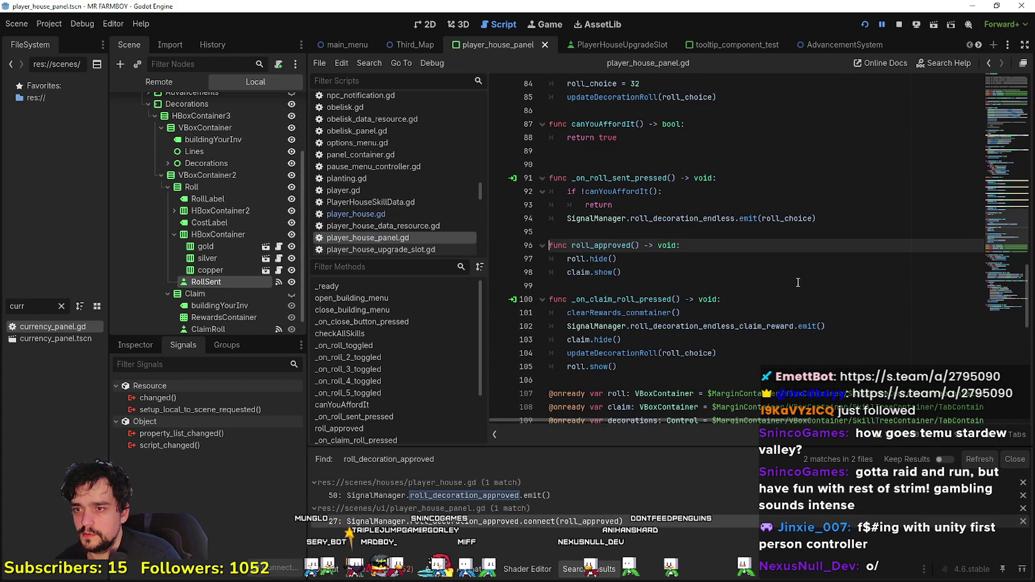
{"action": "key", "text": "Down"}
{"action": "key", "text": "Down"}
{"action": "scroll", "coordinate": [824, 258], "scroll_direction": "up", "scroll_amount": 20}
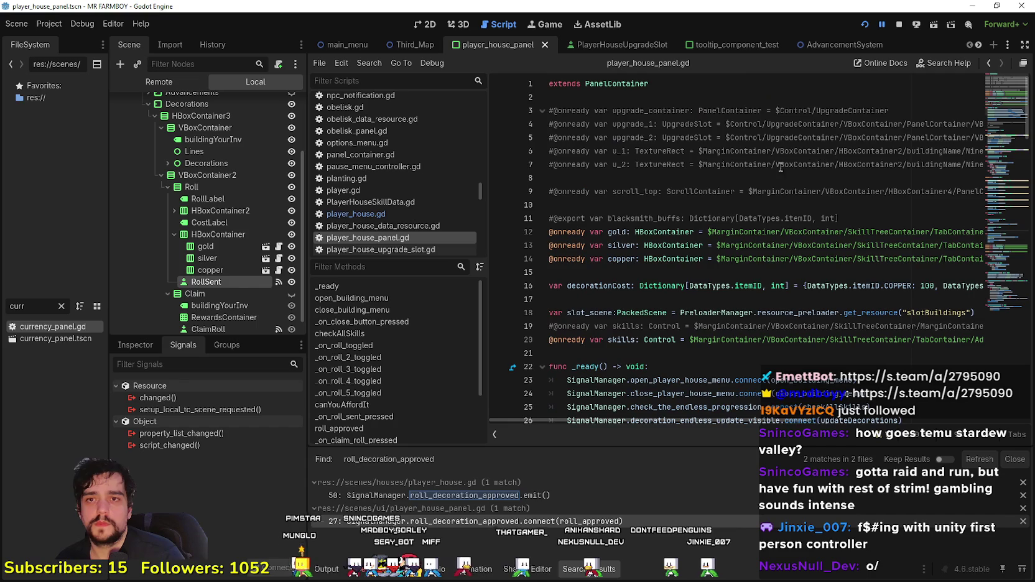
{"action": "scroll", "coordinate": [692, 280], "scroll_direction": "down", "scroll_amount": 3}
{"action": "right_click", "coordinate": [694, 291]}
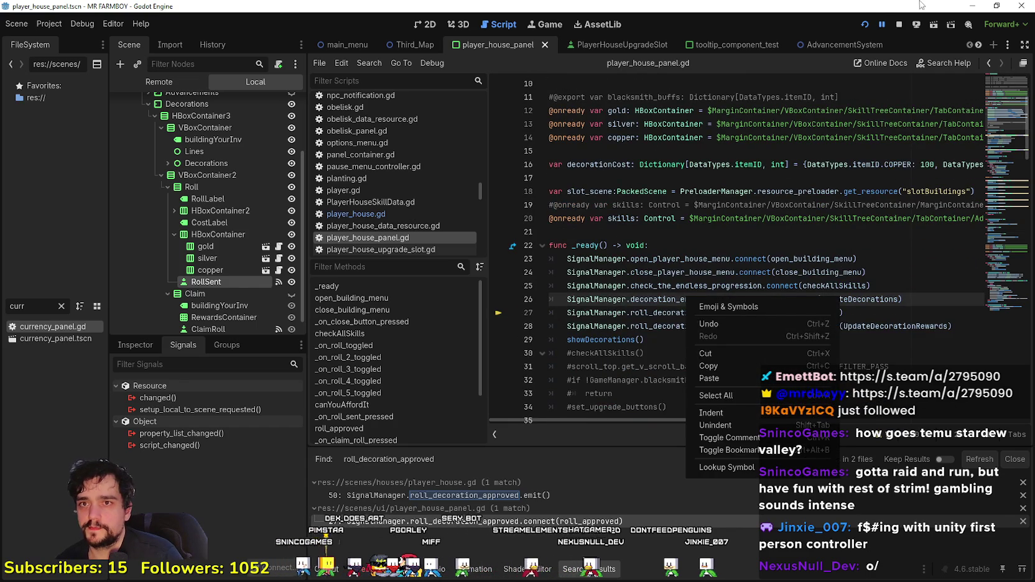
{"action": "left_click", "coordinate": [899, 27]}
{"action": "left_click", "coordinate": [900, 28]}
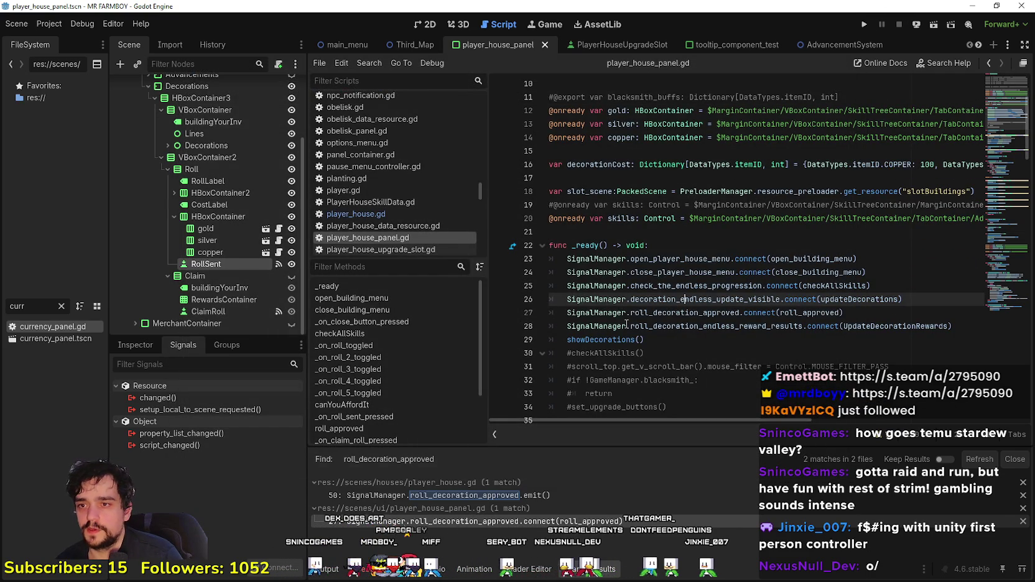
{"action": "right_click", "coordinate": [610, 300]}
{"action": "left_click", "coordinate": [656, 467]}
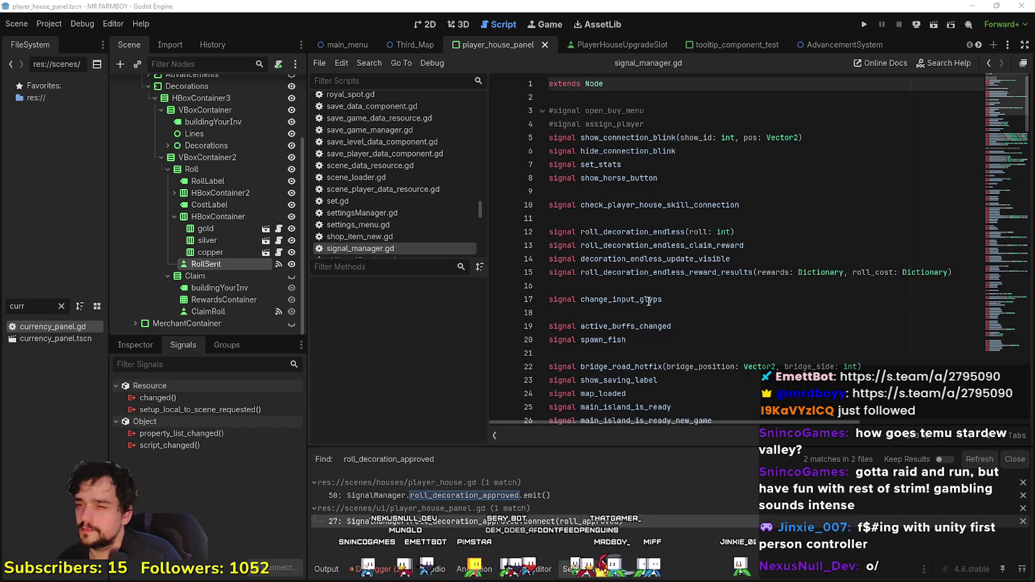
Step: Declare 'signal roll_decoration_approved' on line 16 of signal_manager.gd and save
{"action": "left_click", "coordinate": [666, 286]}
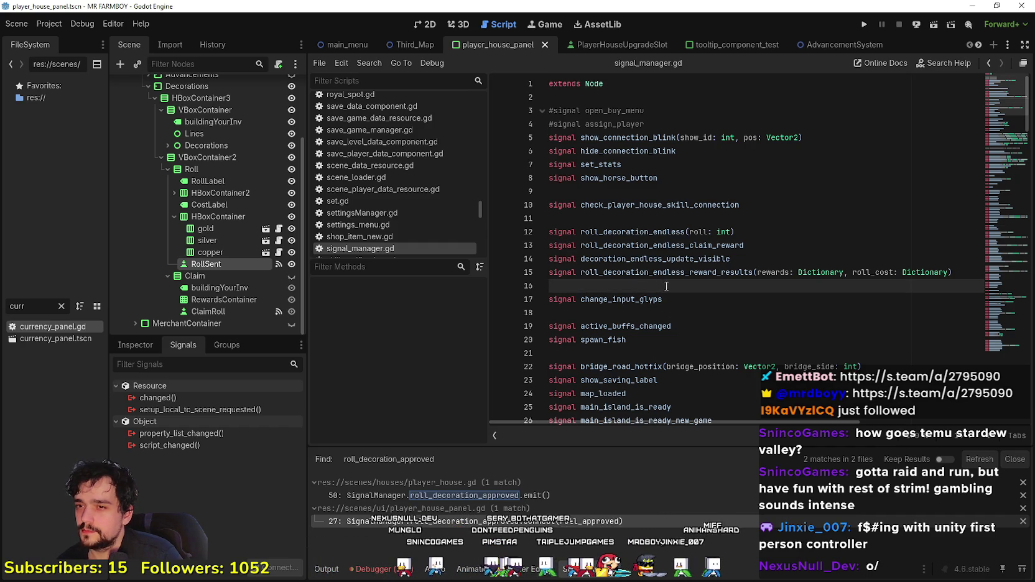
{"action": "type", "text": "signal roll_decoration_approved"}
{"action": "key", "text": "Return"}
{"action": "key", "text": "ctrl+s"}
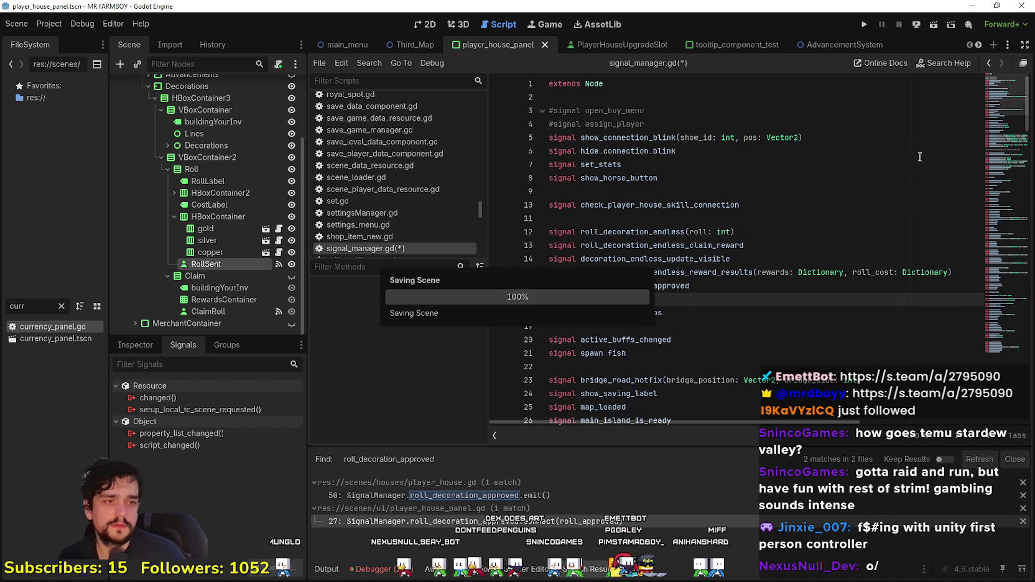